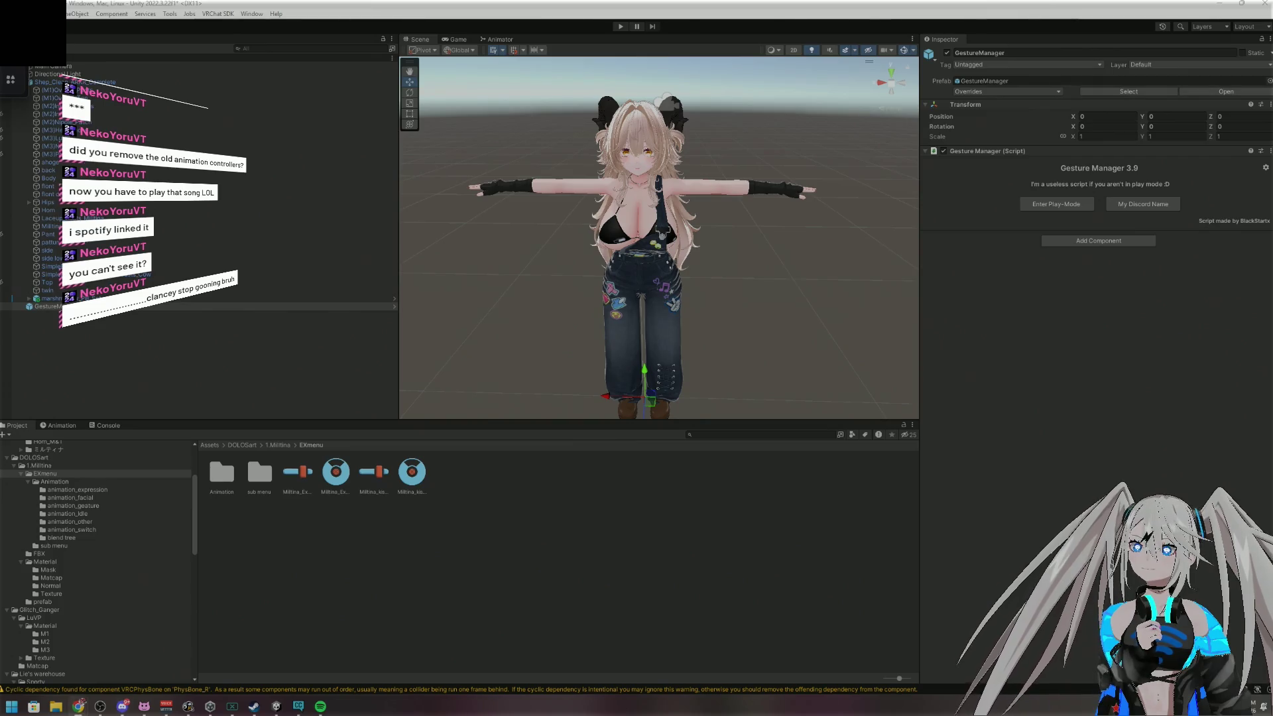
Bring the Spotify playlist in front of the avatar project and pause the playing music
{"action": "left_click", "coordinate": [320, 706]}
{"action": "left_click", "coordinate": [904, 515]}
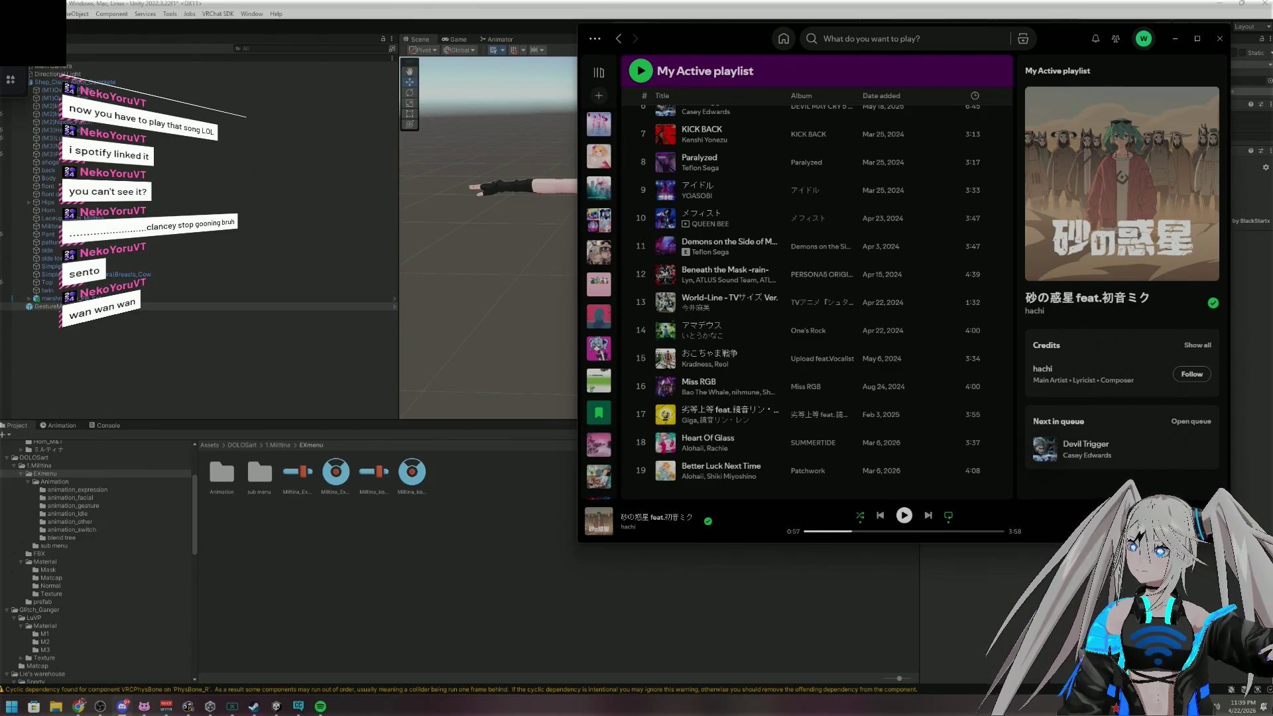
Snap the browser to half the screen and open the HIDE AND SEEK link in the Spotify app
{"action": "mouse_move", "coordinate": [78, 706]}
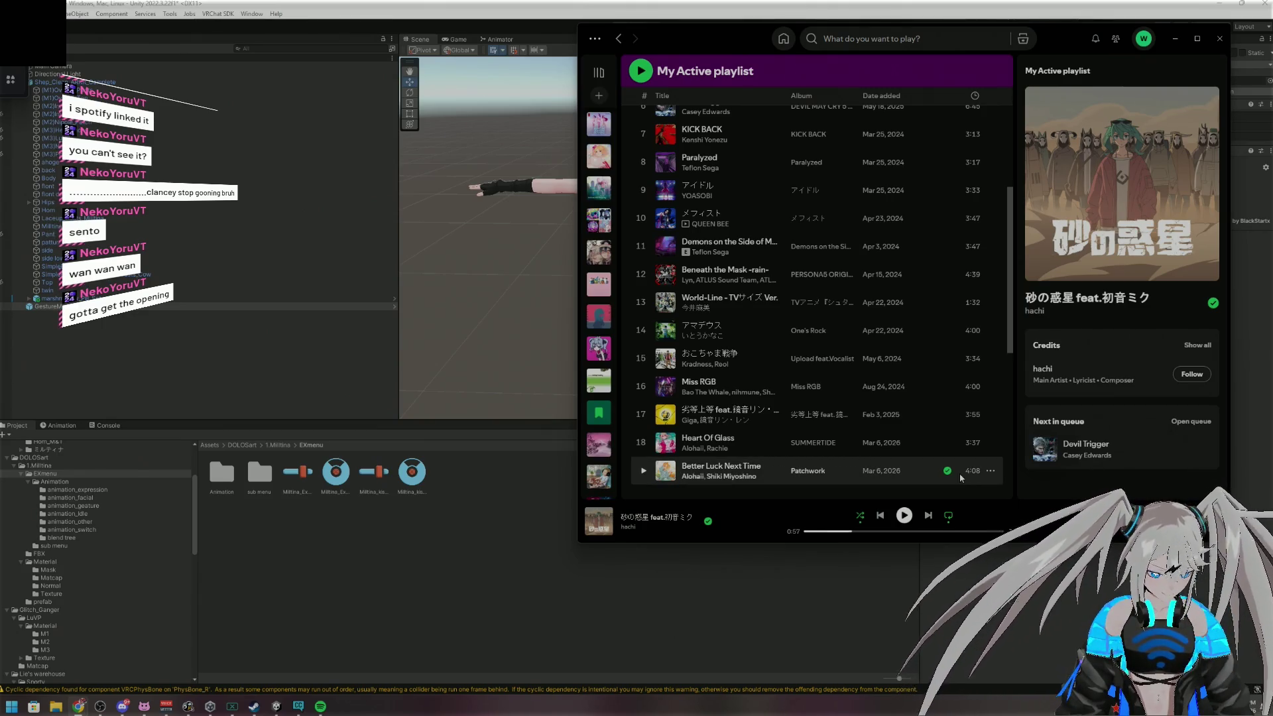
{"action": "key", "text": "super+Right"}
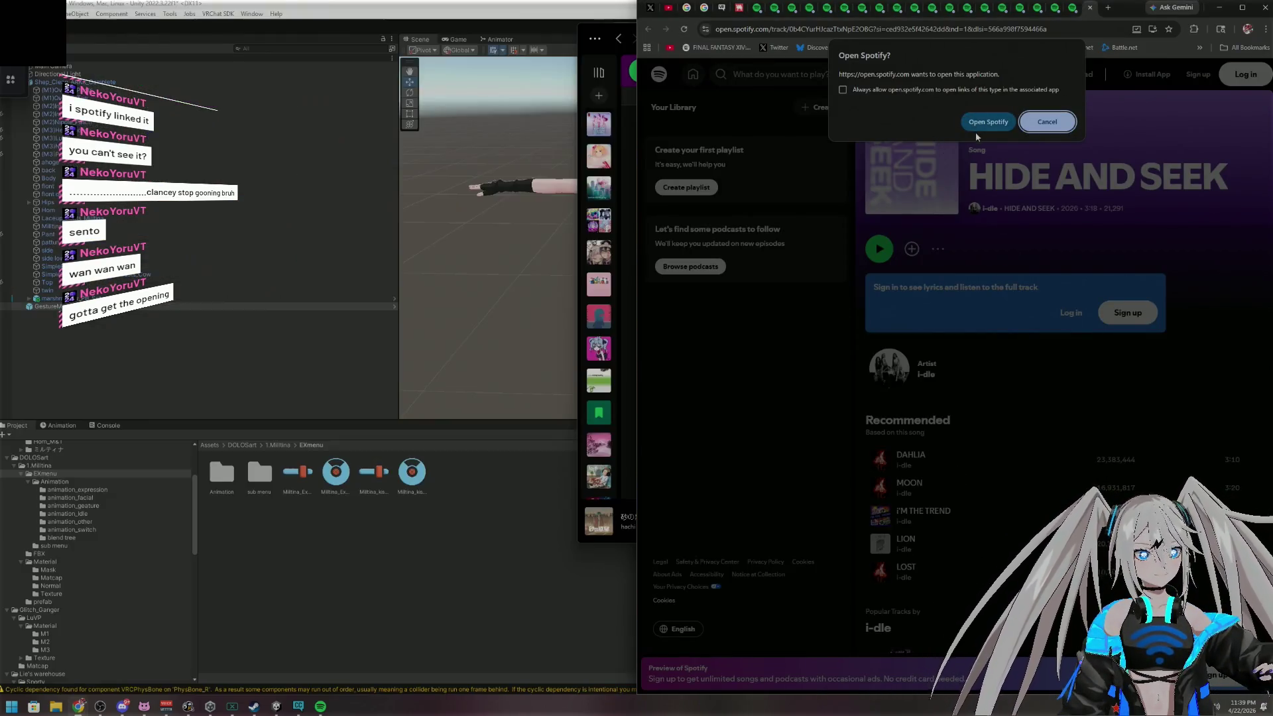
{"action": "left_click", "coordinate": [976, 133]}
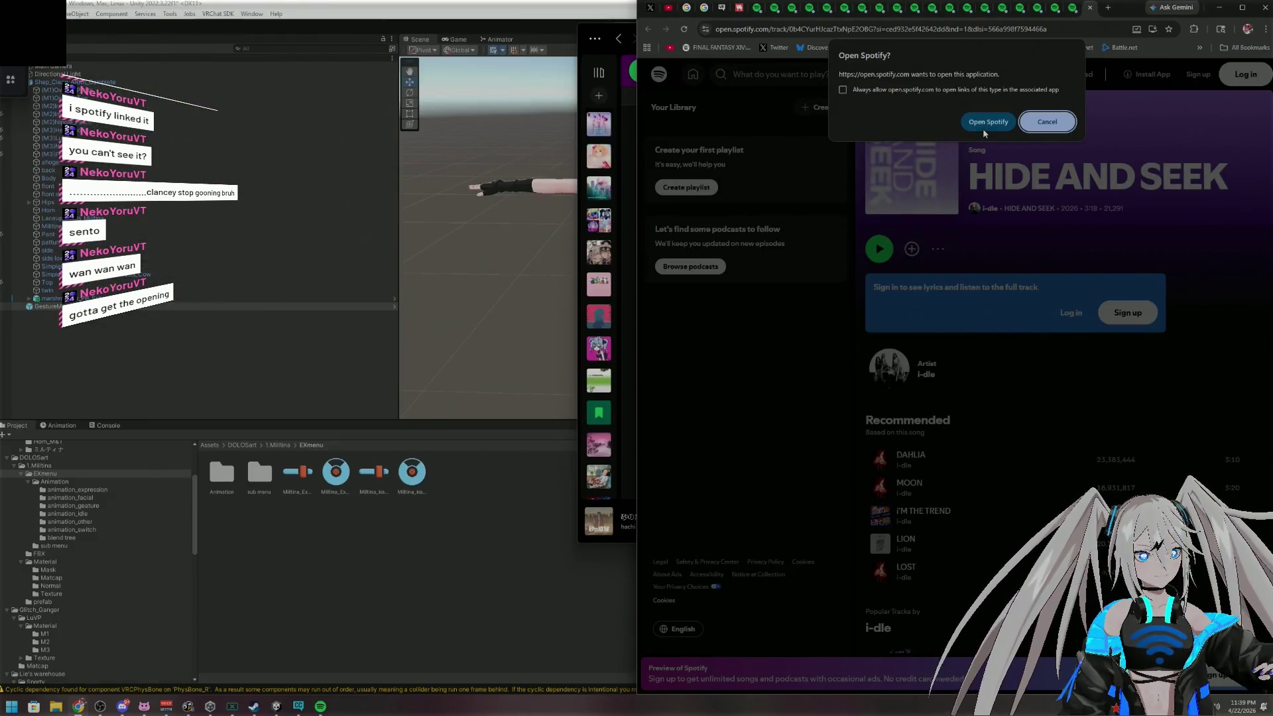
{"action": "left_click", "coordinate": [983, 126]}
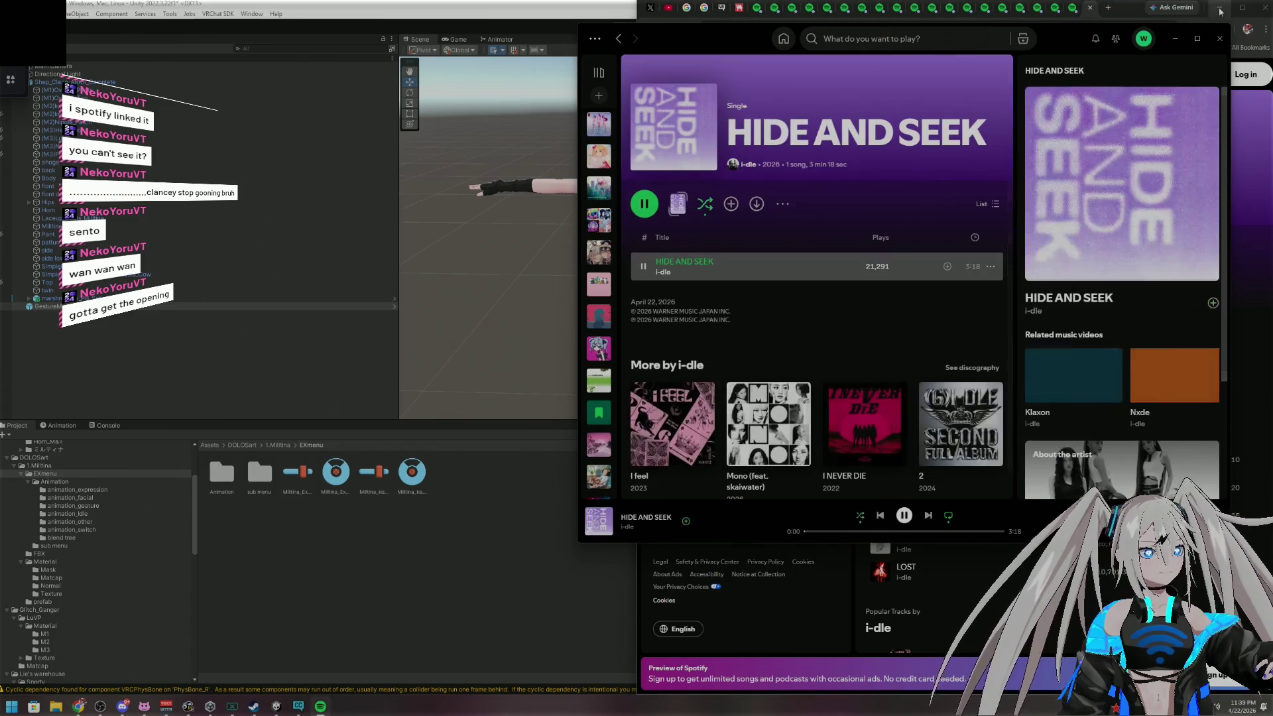
Close every duplicate Spotify browser tab, leaving BOOTH library, and minimize the browser and Spotify
{"action": "left_click", "coordinate": [759, 10]}
{"action": "left_click", "coordinate": [761, 10]}
{"action": "left_click", "coordinate": [760, 10]}
{"action": "left_click", "coordinate": [760, 10]}
{"action": "left_click", "coordinate": [760, 10]}
{"action": "left_click", "coordinate": [762, 10]}
{"action": "left_click", "coordinate": [762, 10]}
{"action": "left_click", "coordinate": [762, 10]}
{"action": "left_click", "coordinate": [760, 10]}
{"action": "left_click", "coordinate": [760, 10]}
{"action": "left_click", "coordinate": [760, 10]}
{"action": "left_click", "coordinate": [760, 10]}
{"action": "left_click", "coordinate": [760, 10]}
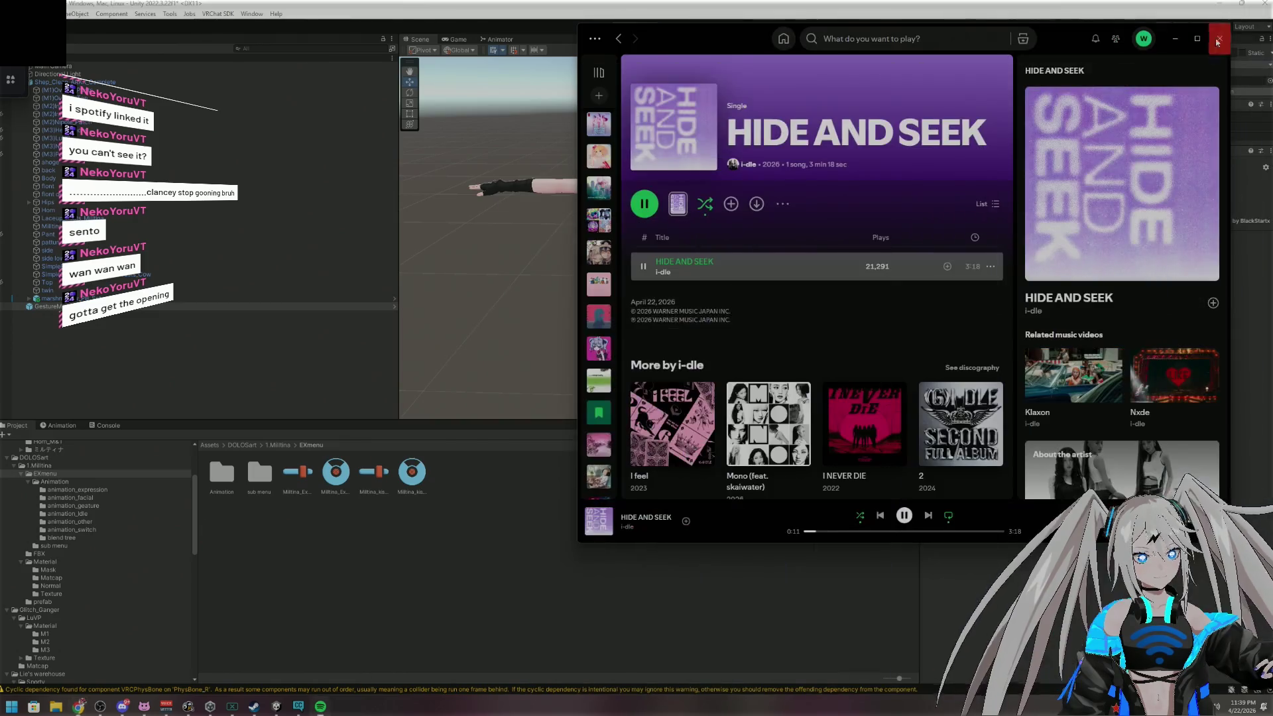
{"action": "left_click", "coordinate": [1218, 7]}
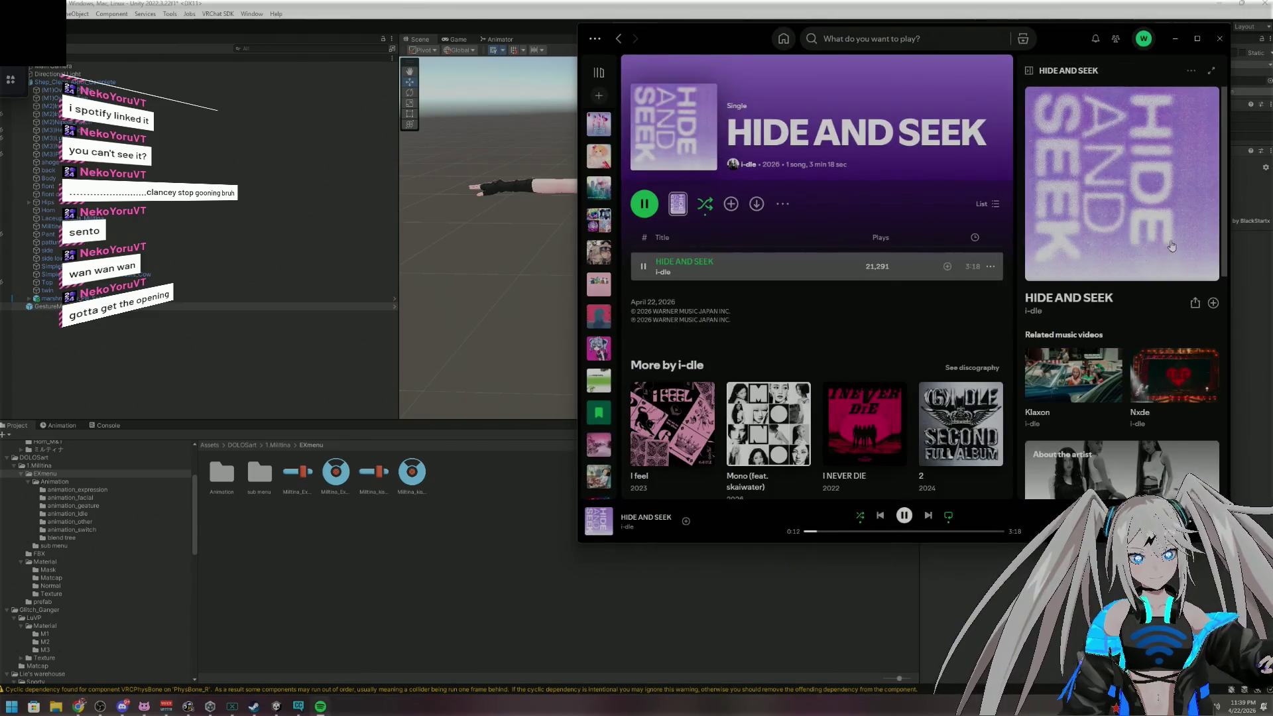
{"action": "left_click", "coordinate": [1175, 38]}
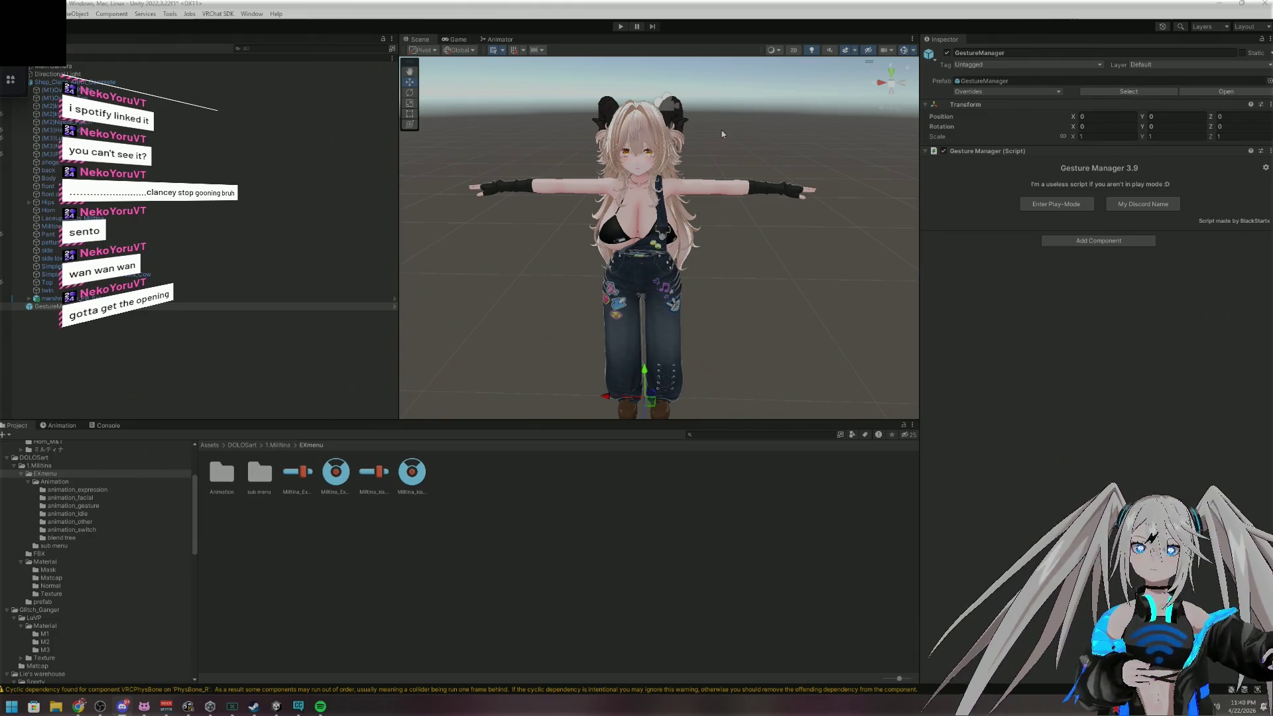
Dock the Unity avatar project window to the left half of the screen
{"action": "mouse_move", "coordinate": [721, 14]}
{"action": "left_mouse_down"}
{"action": "mouse_move", "coordinate": [663, 133]}
{"action": "mouse_move", "coordinate": [100, 222]}
{"action": "mouse_move", "coordinate": [16, 208]}
{"action": "mouse_move", "coordinate": [0, 80]}
{"action": "left_mouse_up"}
{"action": "mouse_move", "coordinate": [0, 166]}
{"action": "left_mouse_down"}
{"action": "mouse_move", "coordinate": [50, 178]}
{"action": "mouse_move", "coordinate": [413, 133]}
{"action": "mouse_move", "coordinate": [128, 141]}
{"action": "left_mouse_up"}
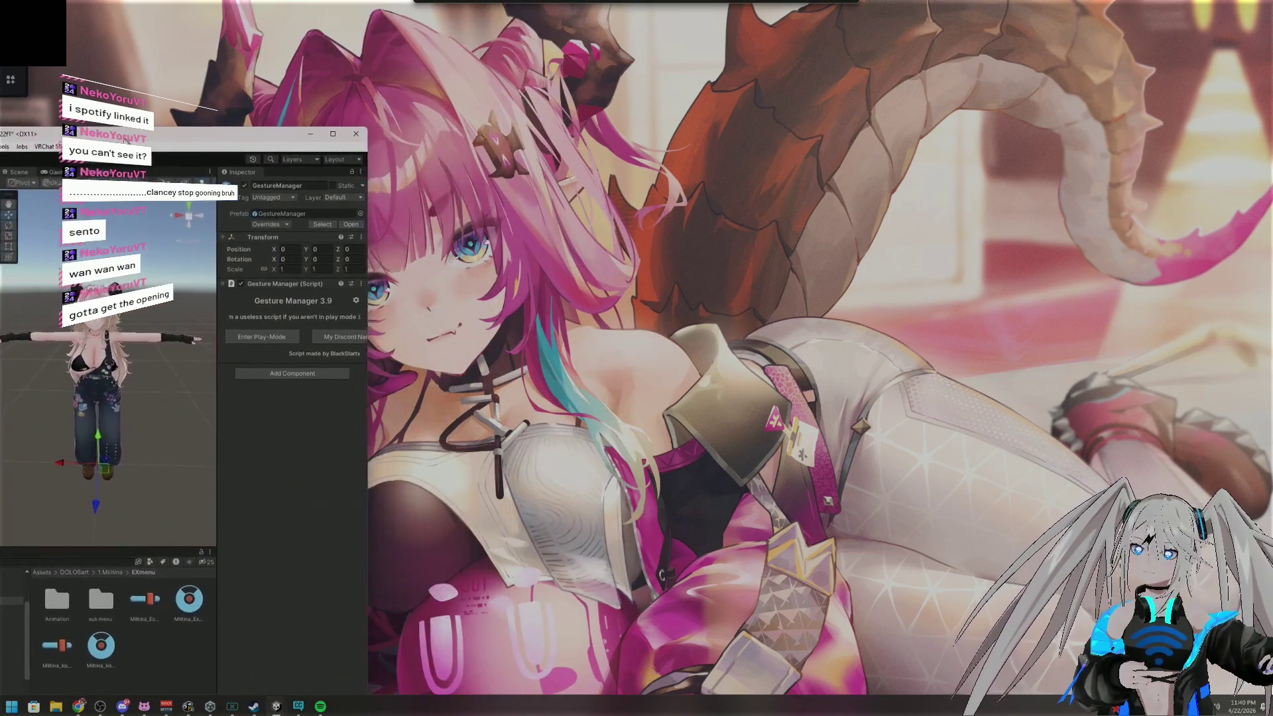
{"action": "left_click", "coordinate": [311, 133]}
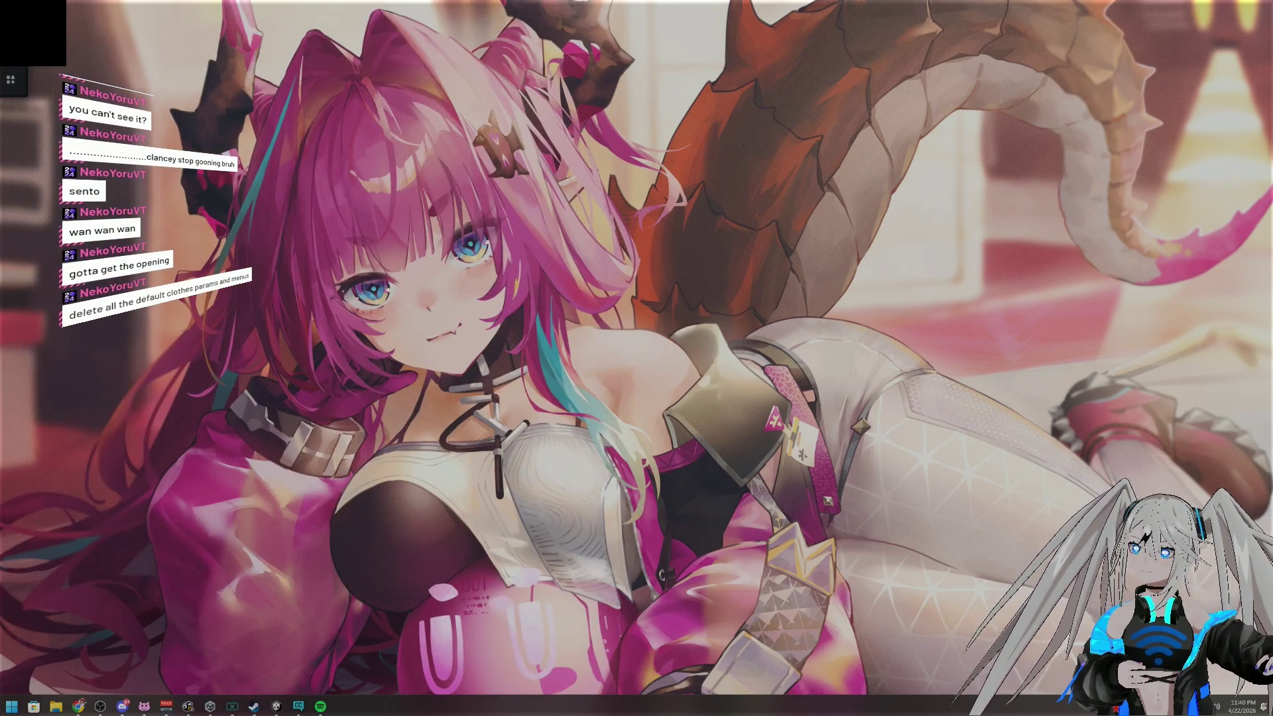
{"action": "left_click", "coordinate": [276, 706]}
{"action": "mouse_move", "coordinate": [297, 196]}
{"action": "left_mouse_down"}
{"action": "mouse_move", "coordinate": [325, 3]}
{"action": "mouse_move", "coordinate": [340, 3]}
{"action": "mouse_move", "coordinate": [177, 199]}
{"action": "mouse_move", "coordinate": [2, 199]}
{"action": "left_mouse_up"}
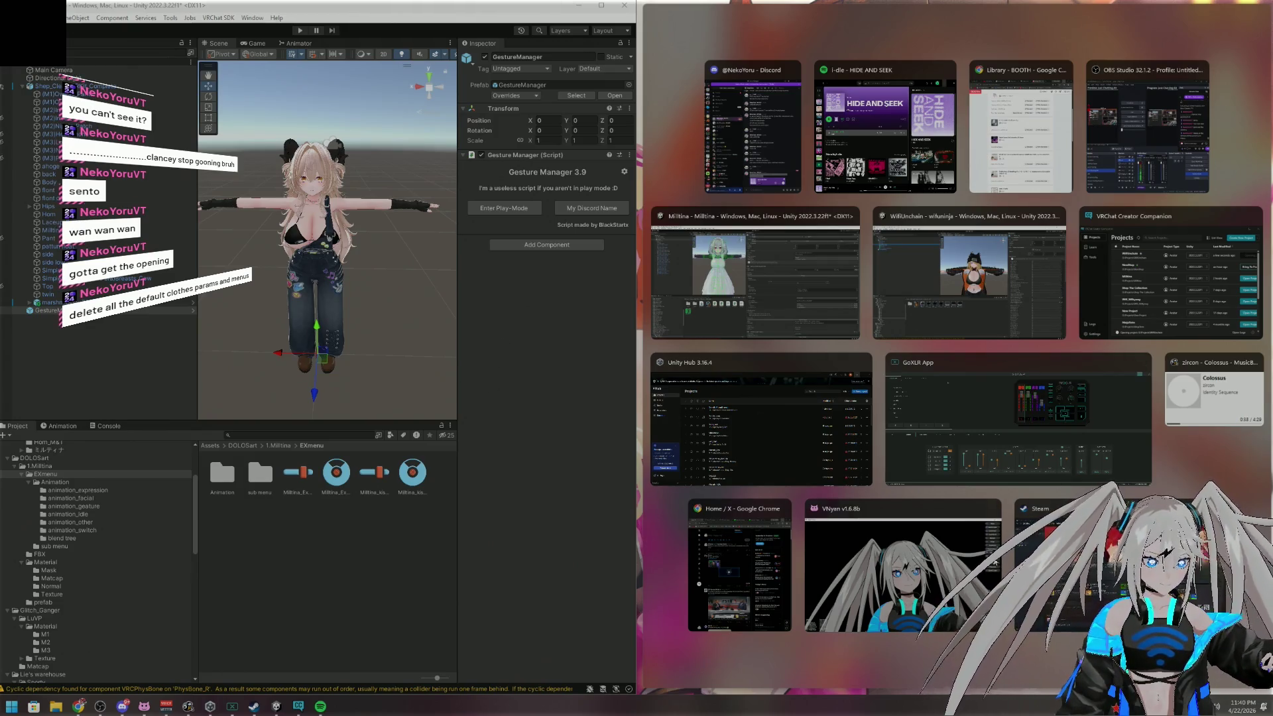
Snap the Milltina project window to the right half and show the top-level Assets folder
{"action": "left_click", "coordinate": [756, 278]}
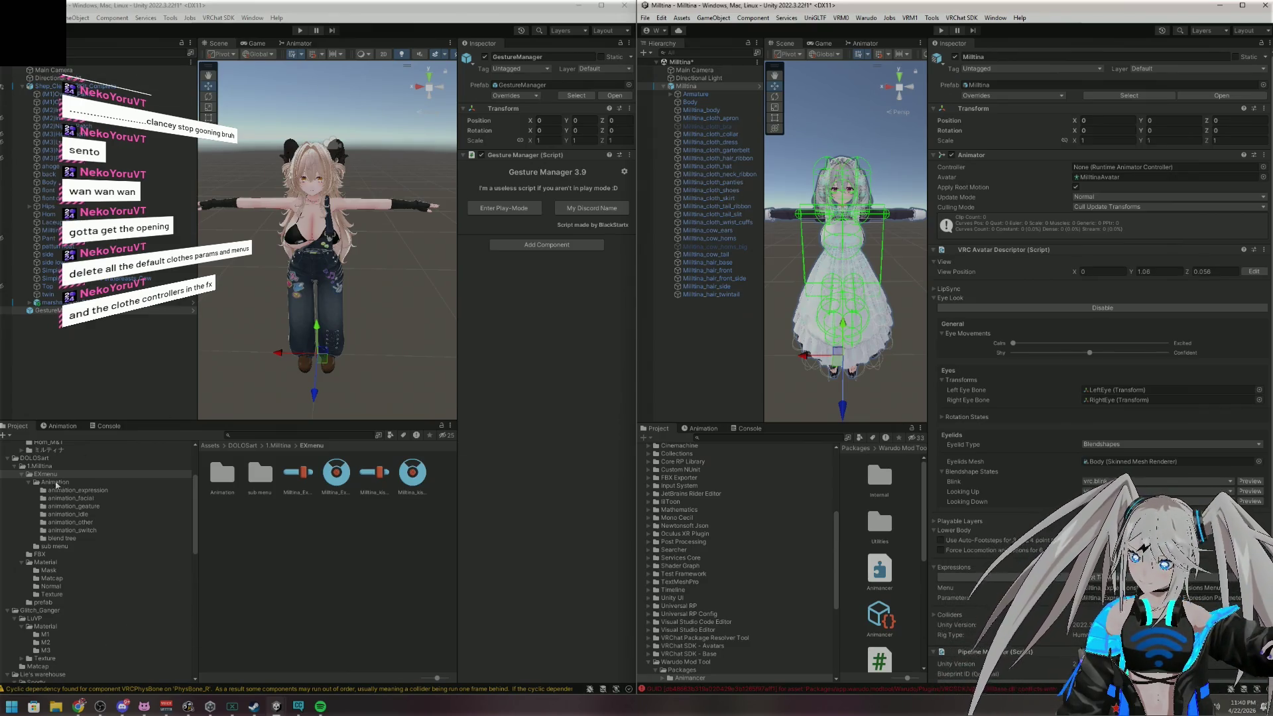
{"action": "scroll", "coordinate": [102, 500], "scroll_direction": "up", "scroll_amount": 3}
{"action": "left_click", "coordinate": [77, 507]}
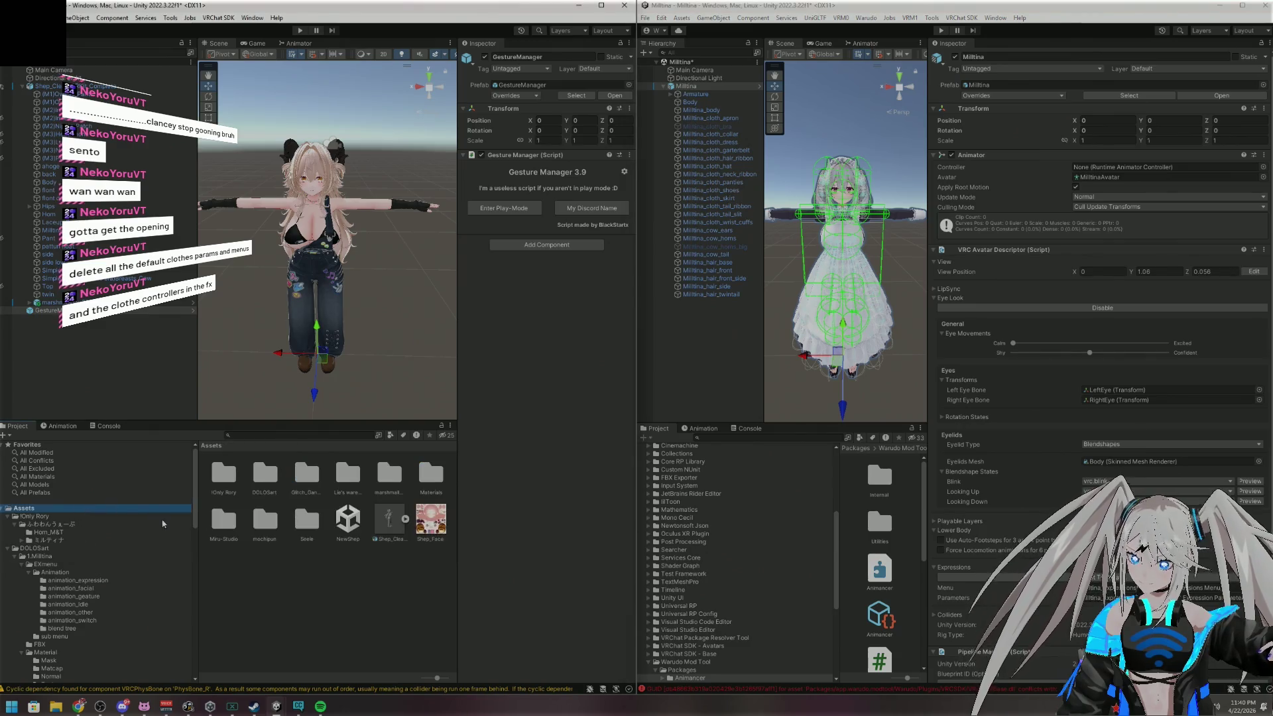
Open the avatar's Milltina_base controller from its Playable Layers in a maximized Unity window
{"action": "left_click", "coordinate": [50, 86]}
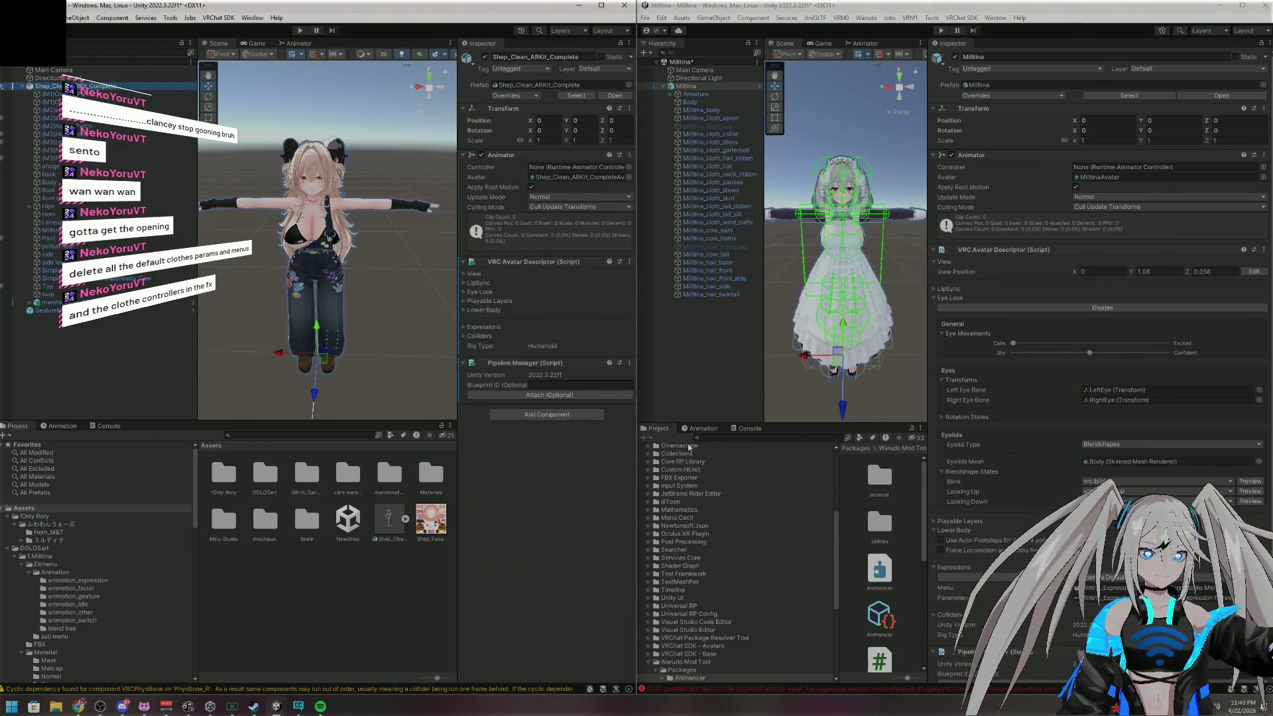
{"action": "left_click", "coordinate": [465, 301]}
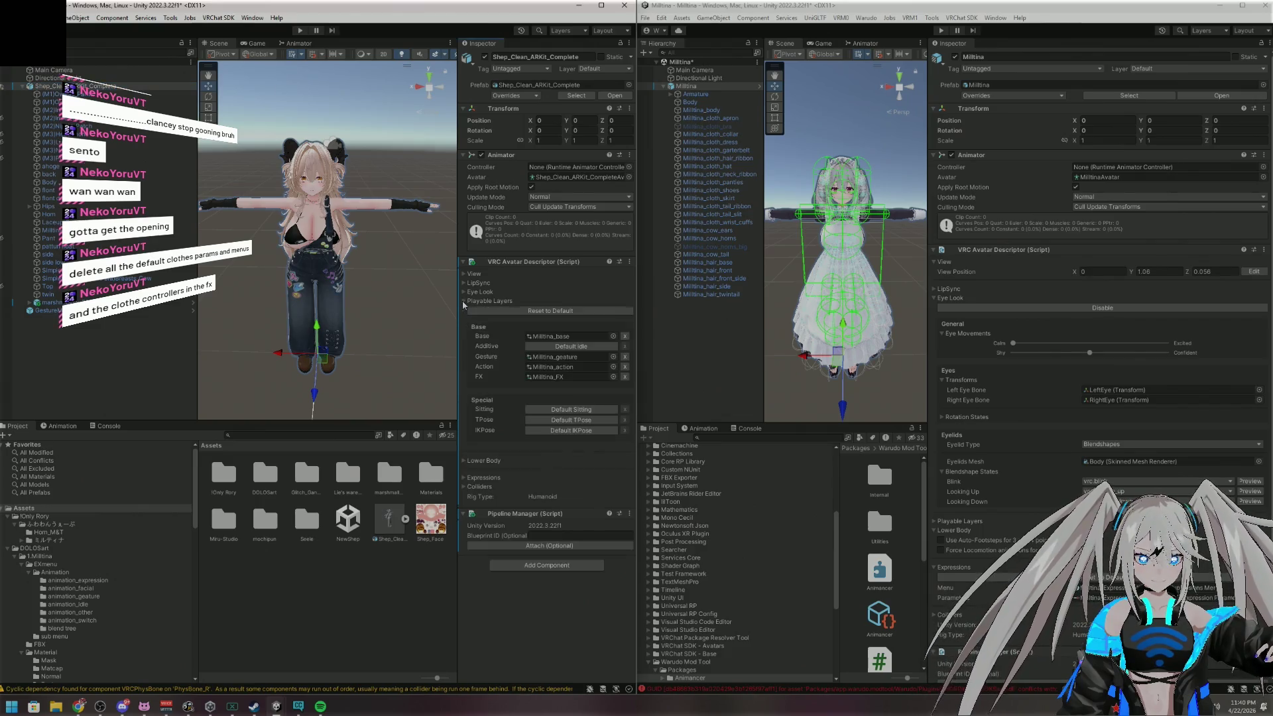
{"action": "double_click", "coordinate": [559, 337]}
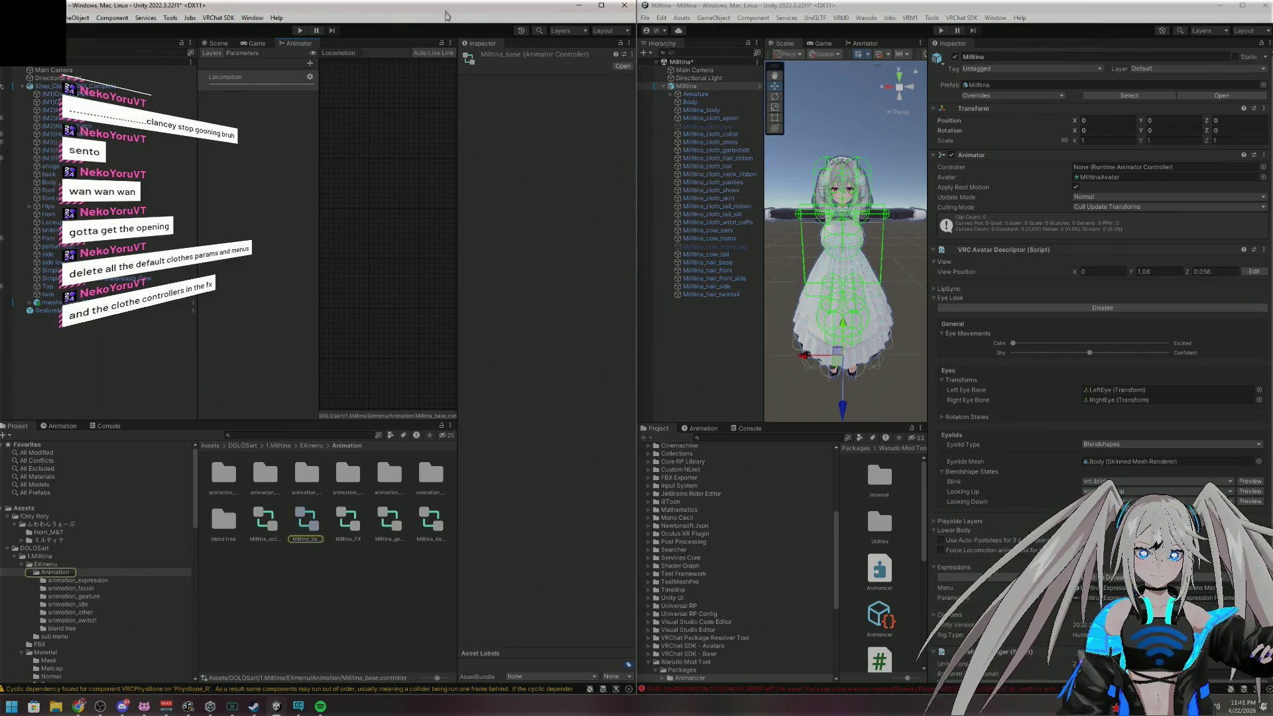
{"action": "double_click", "coordinate": [445, 5]}
{"action": "scroll", "coordinate": [706, 205], "scroll_direction": "down", "scroll_amount": 5}
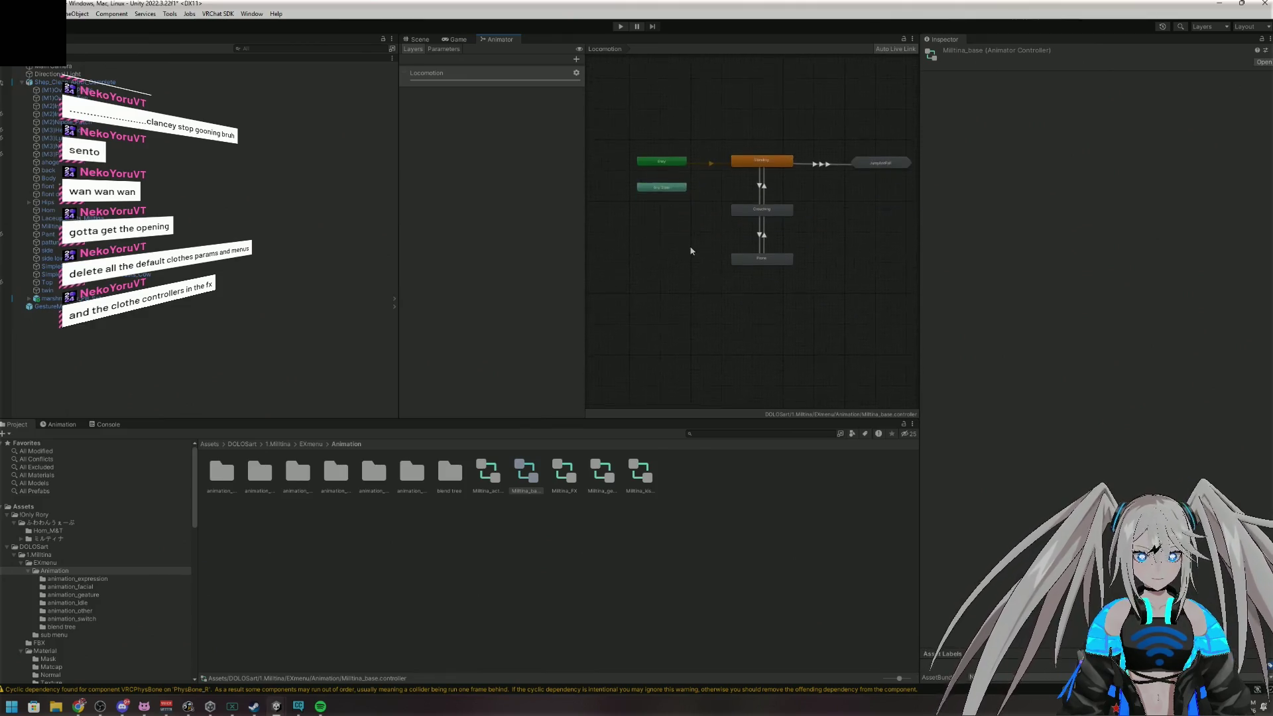
Open Milltina_FX and delete the face_sweat and all face_eyes layers
{"action": "left_click", "coordinate": [577, 477]}
{"action": "scroll", "coordinate": [567, 308], "scroll_direction": "down", "scroll_amount": 5}
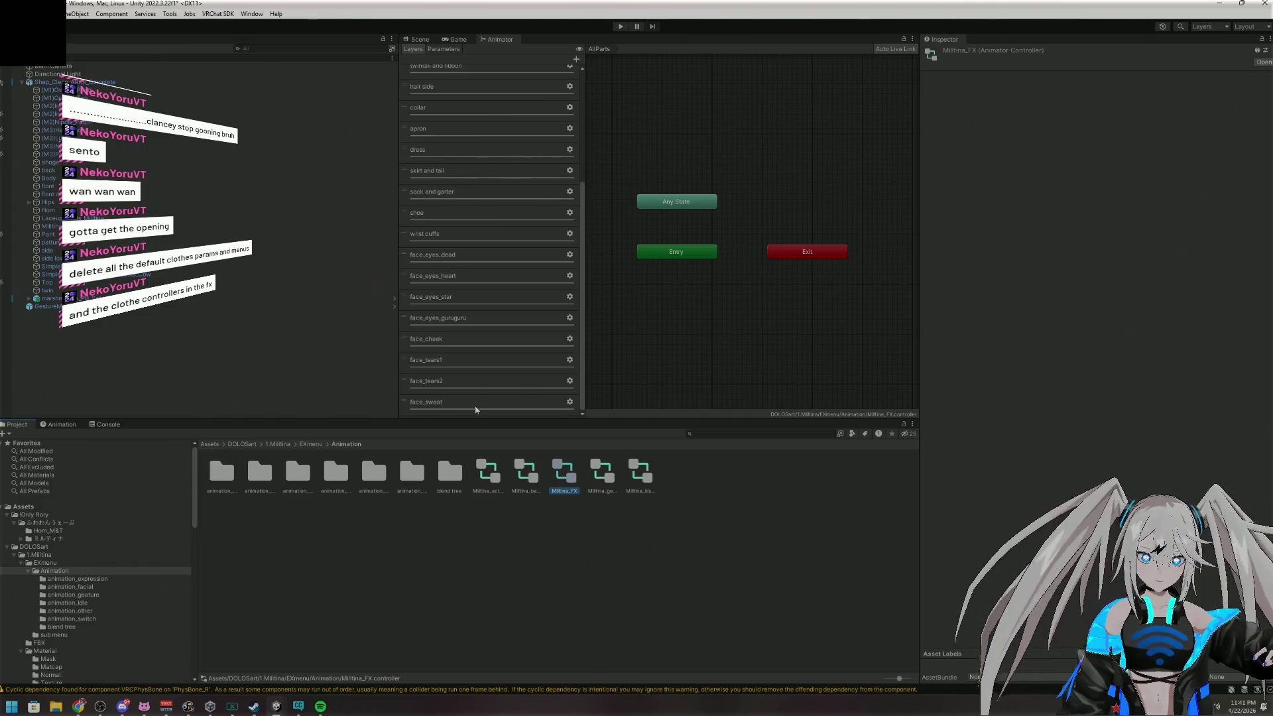
{"action": "left_click", "coordinate": [479, 401]}
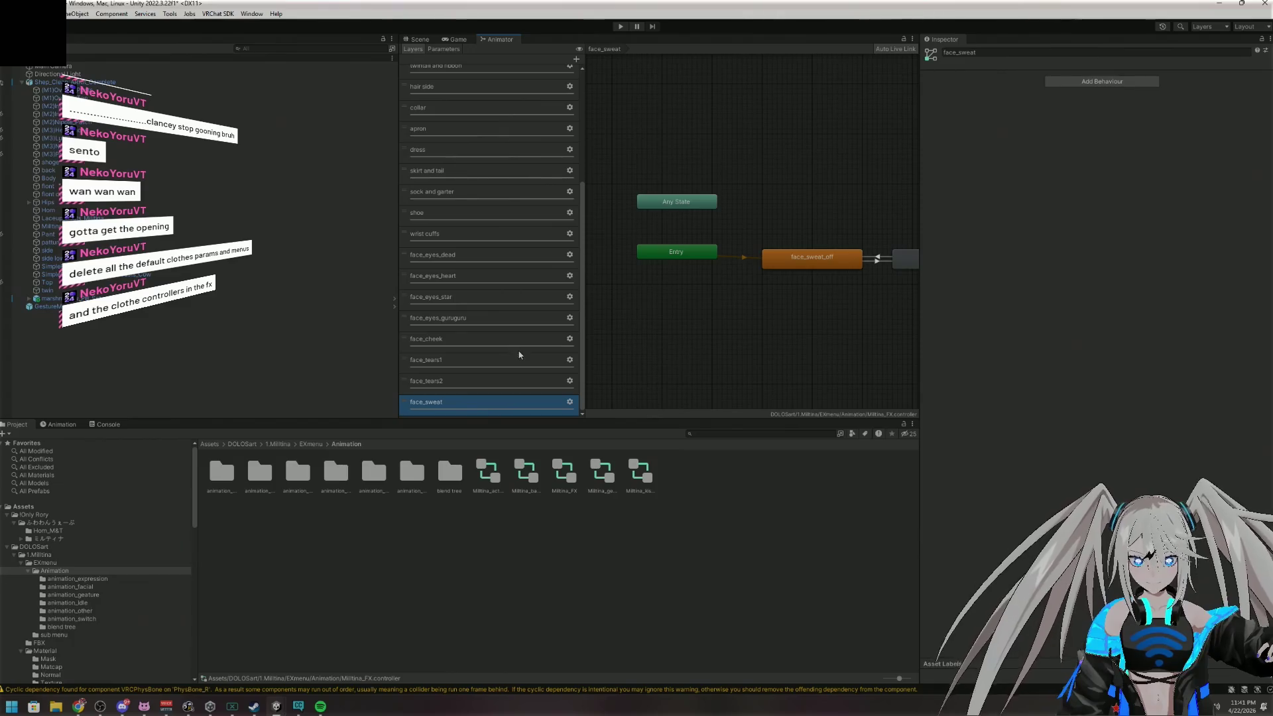
{"action": "key", "text": "Delete"}
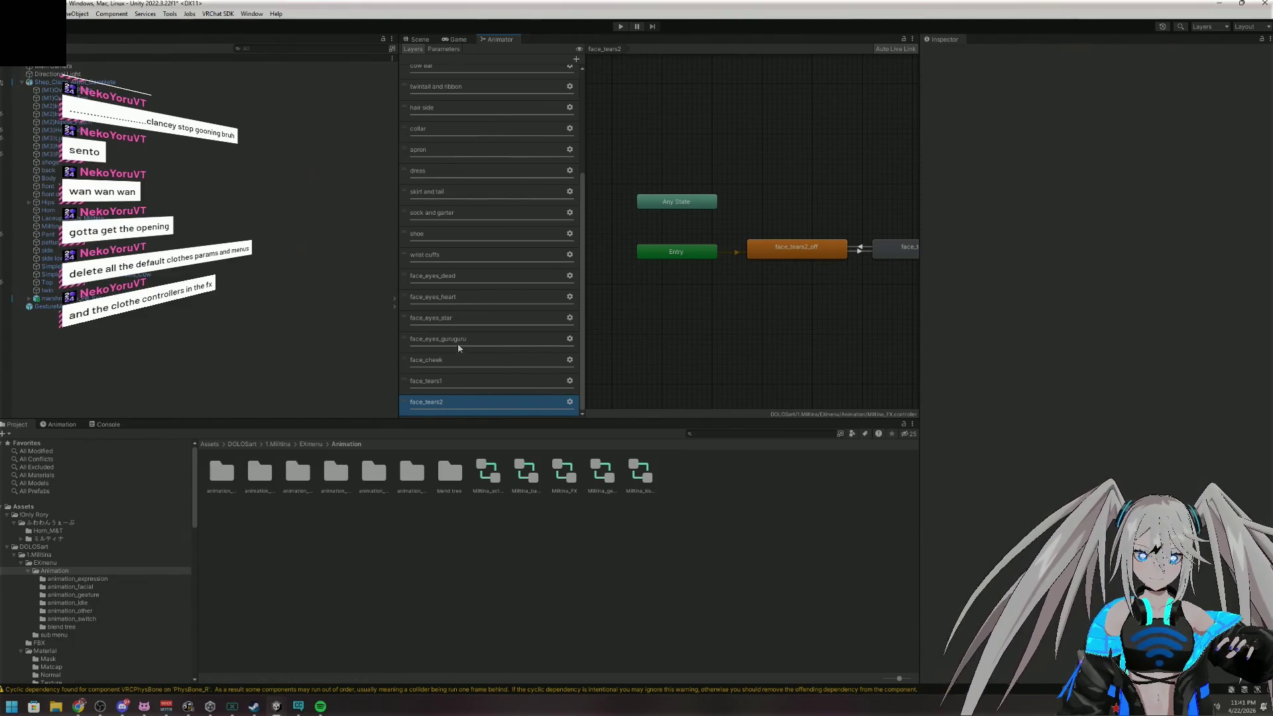
{"action": "left_click", "coordinate": [457, 343]}
{"action": "key", "text": "Delete"}
{"action": "left_click", "coordinate": [460, 340]}
{"action": "key", "text": "Delete"}
{"action": "left_click", "coordinate": [460, 340]}
{"action": "key", "text": "Delete"}
{"action": "left_click", "coordinate": [460, 341]}
{"action": "key", "text": "Delete"}
Delete the wrist cuffs, shoe, sock, skirt, dress, hat, breast size, hair side, collar and apron layers
{"action": "left_click", "coordinate": [462, 342]}
{"action": "key", "text": "Delete"}
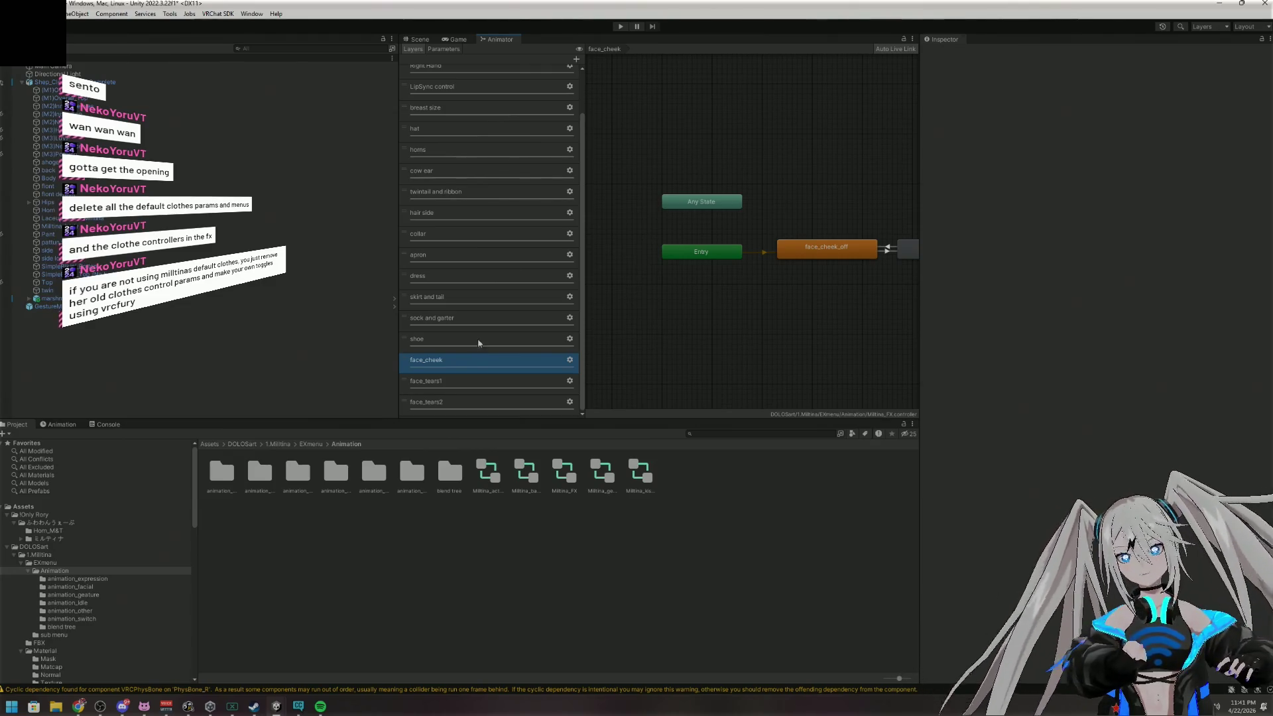
{"action": "left_click", "coordinate": [484, 341]}
{"action": "key", "text": "Delete"}
{"action": "left_click", "coordinate": [474, 339]}
{"action": "key", "text": "Delete"}
{"action": "left_click", "coordinate": [468, 331]}
{"action": "key", "text": "Delete"}
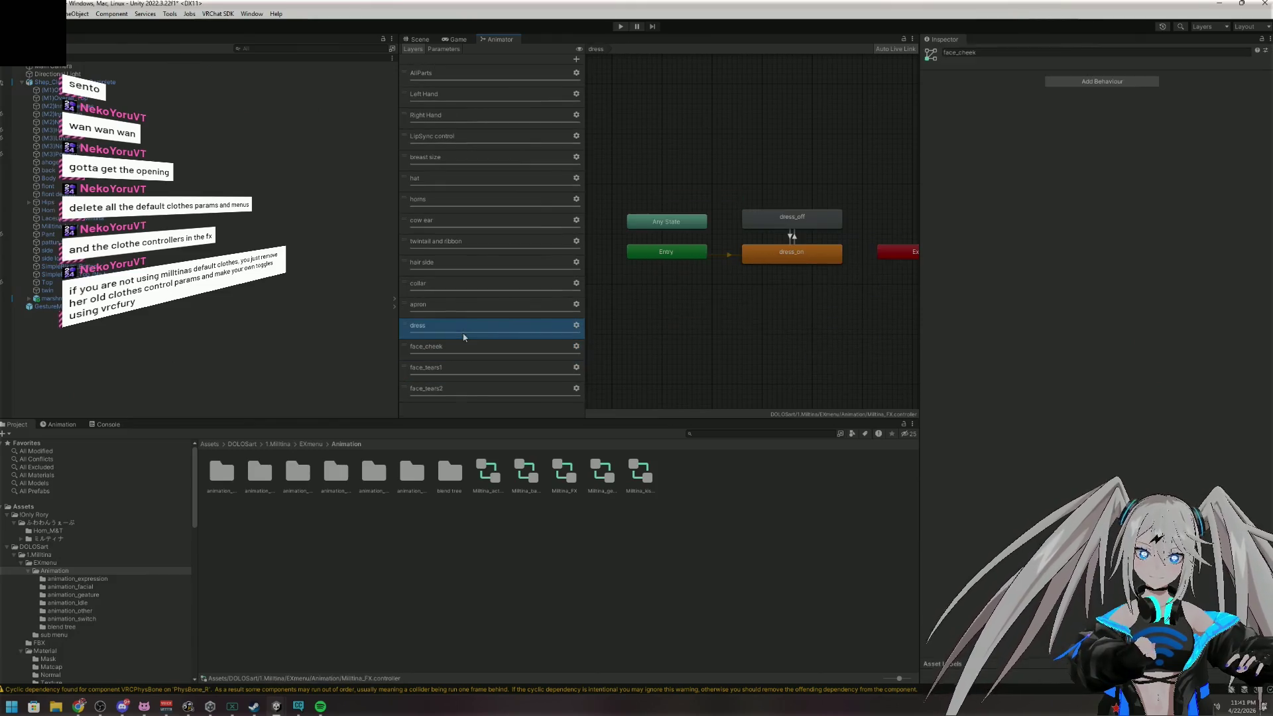
{"action": "key", "text": "Delete"}
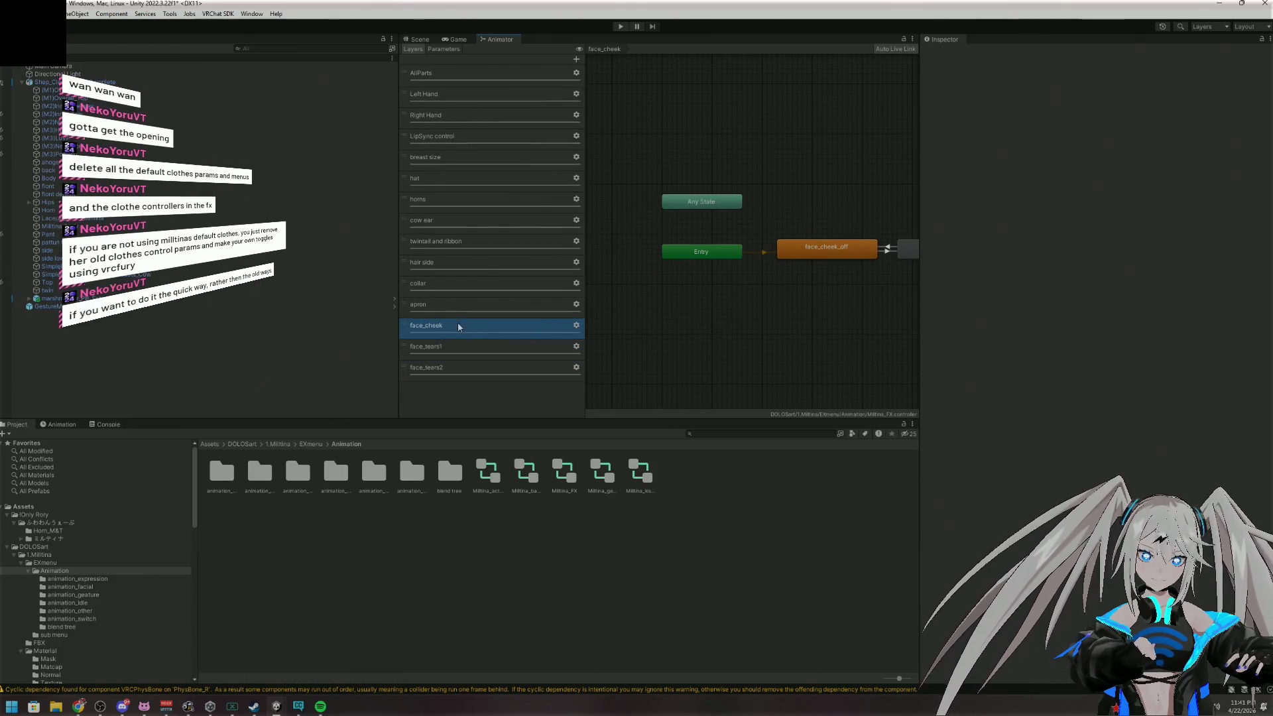
{"action": "left_click", "coordinate": [472, 180]}
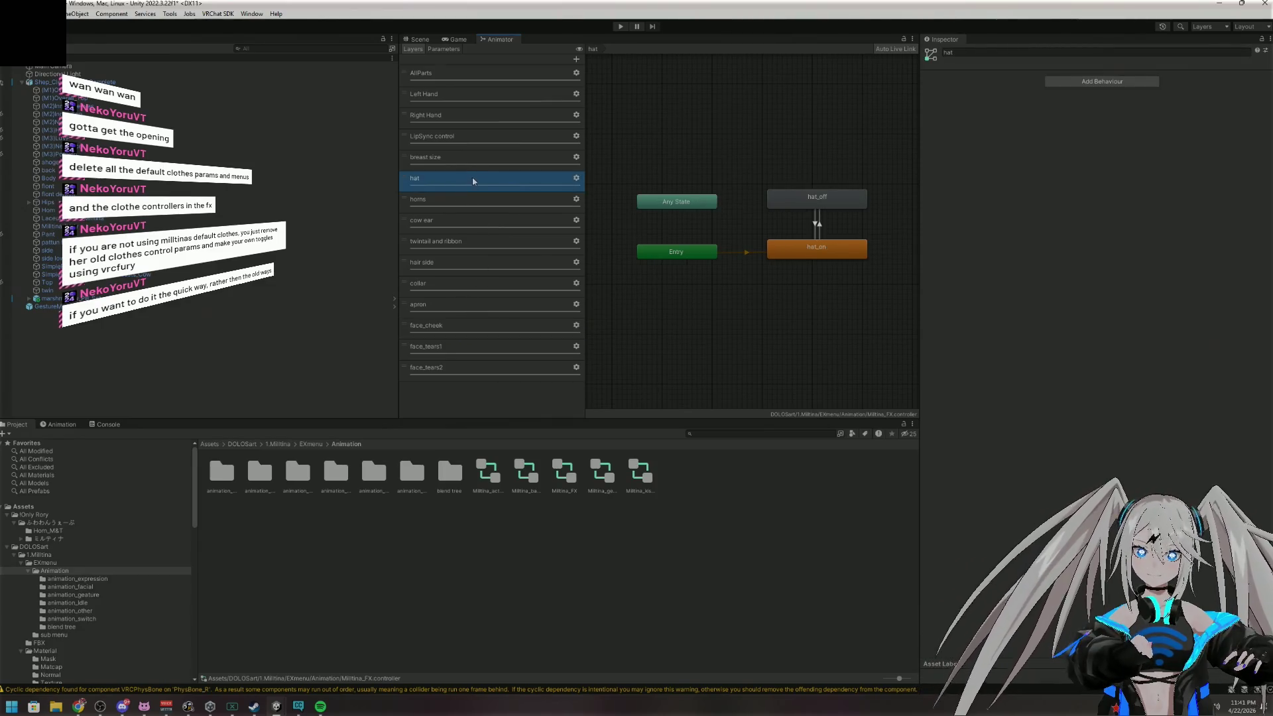
{"action": "left_click", "coordinate": [476, 158]}
{"action": "key", "text": "Delete"}
{"action": "key", "text": "Delete"}
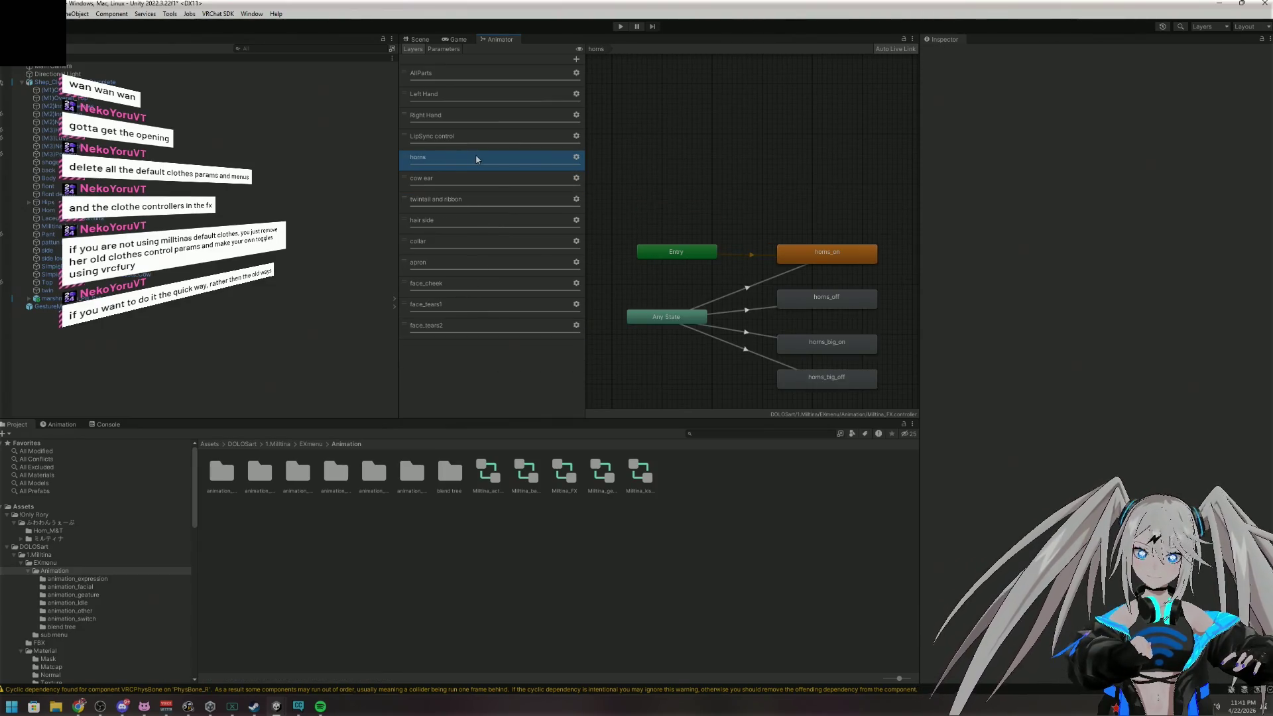
{"action": "key", "text": "Delete"}
{"action": "key", "text": "Delete"}
{"action": "key", "text": "Delete"}
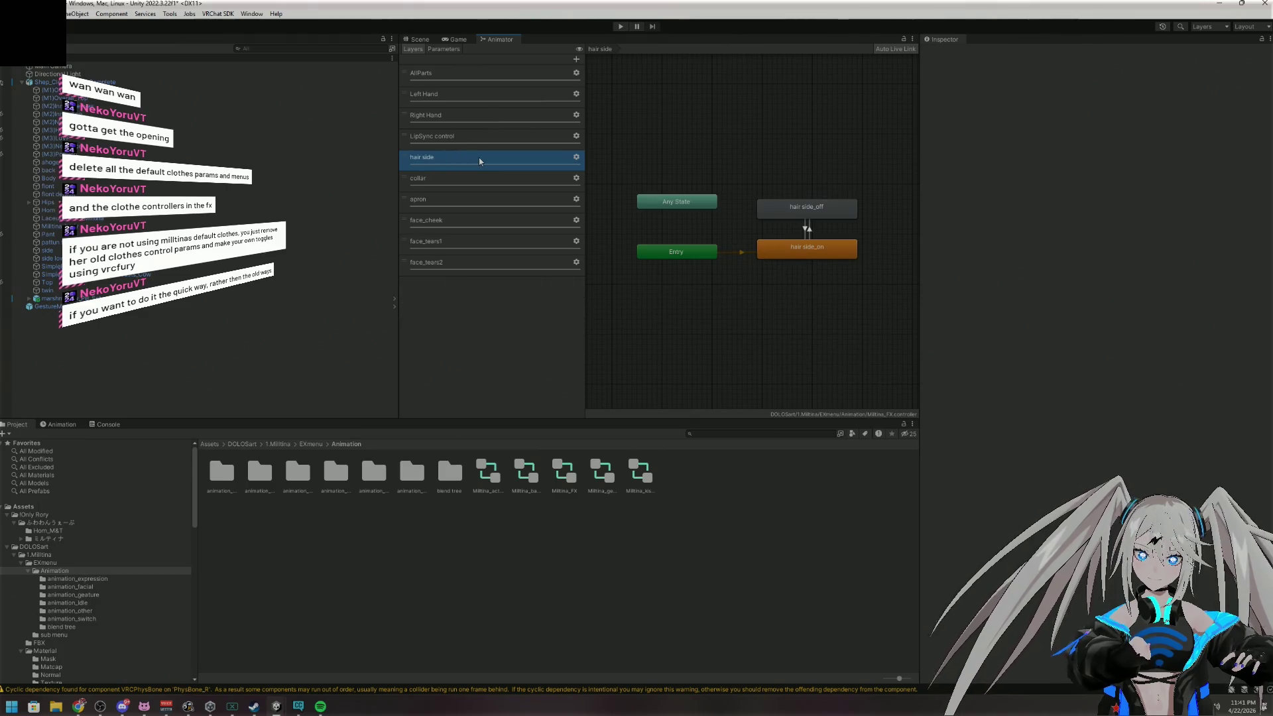
{"action": "key", "text": "Delete"}
{"action": "key", "text": "Delete"}
{"action": "key", "text": "Delete"}
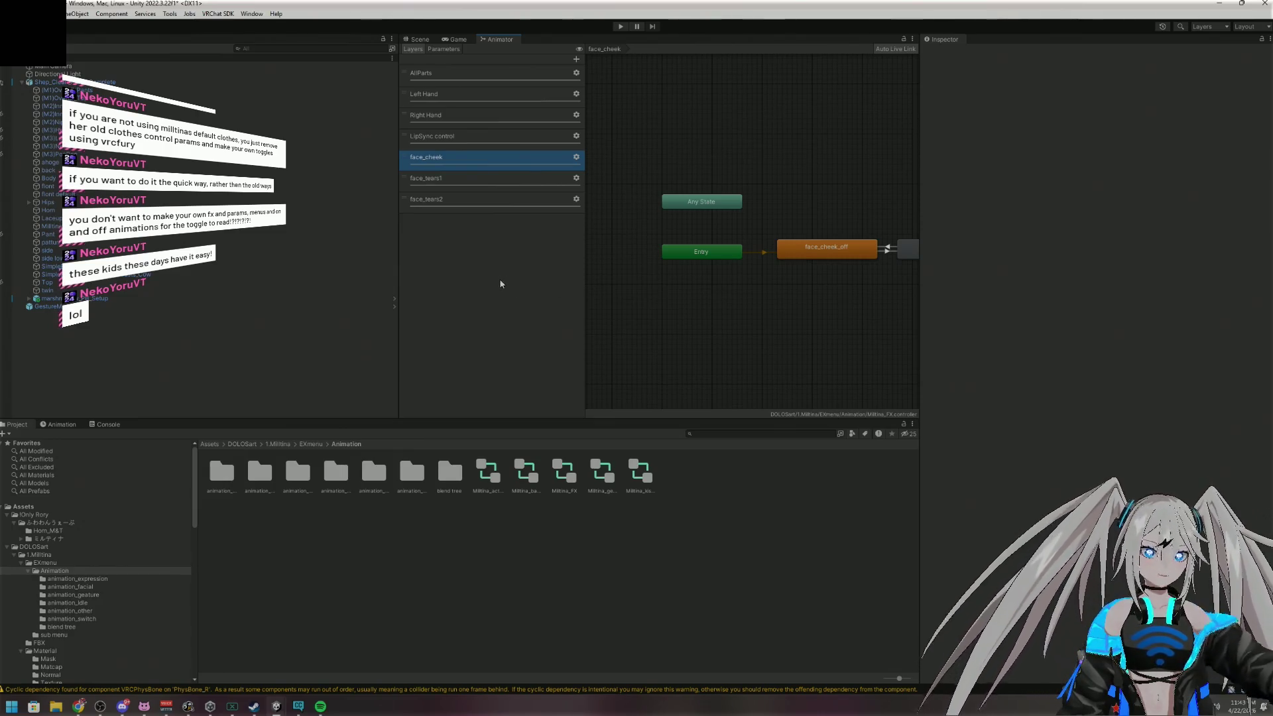
Load Milltina_FX from the animation folder and bring up its Left Hand layer
{"action": "left_click", "coordinate": [221, 484]}
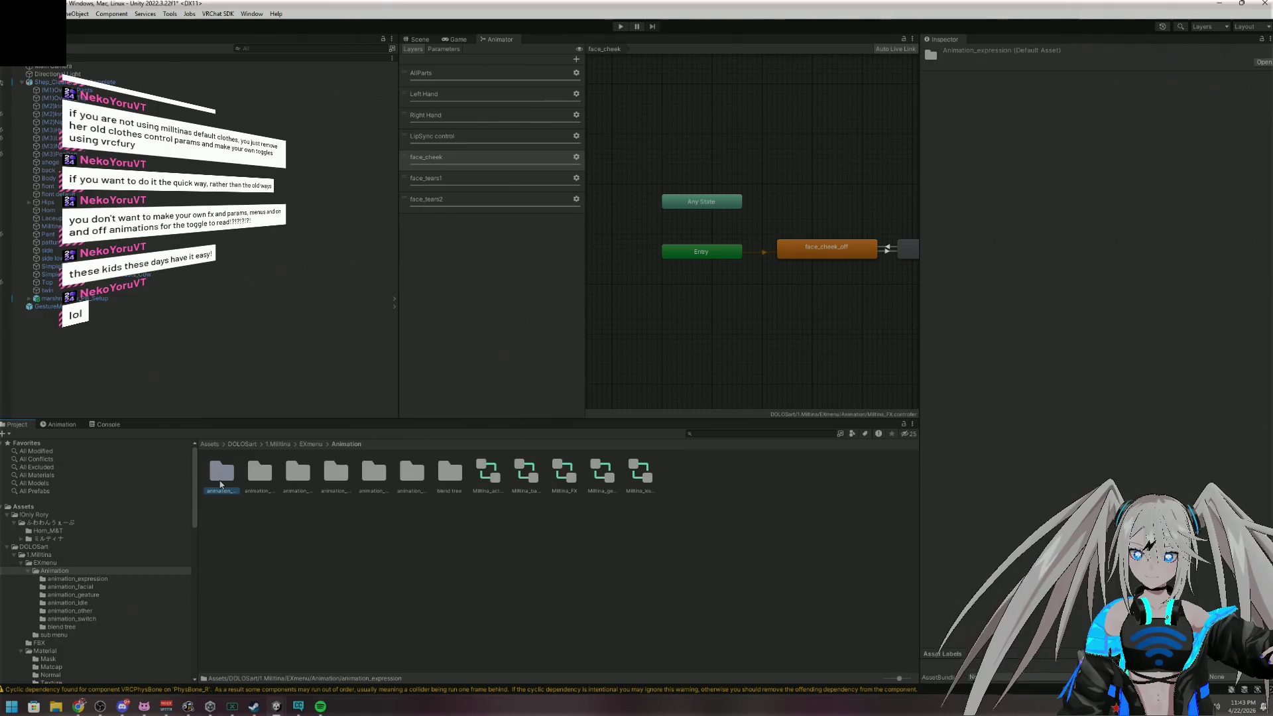
{"action": "left_click", "coordinate": [488, 471]}
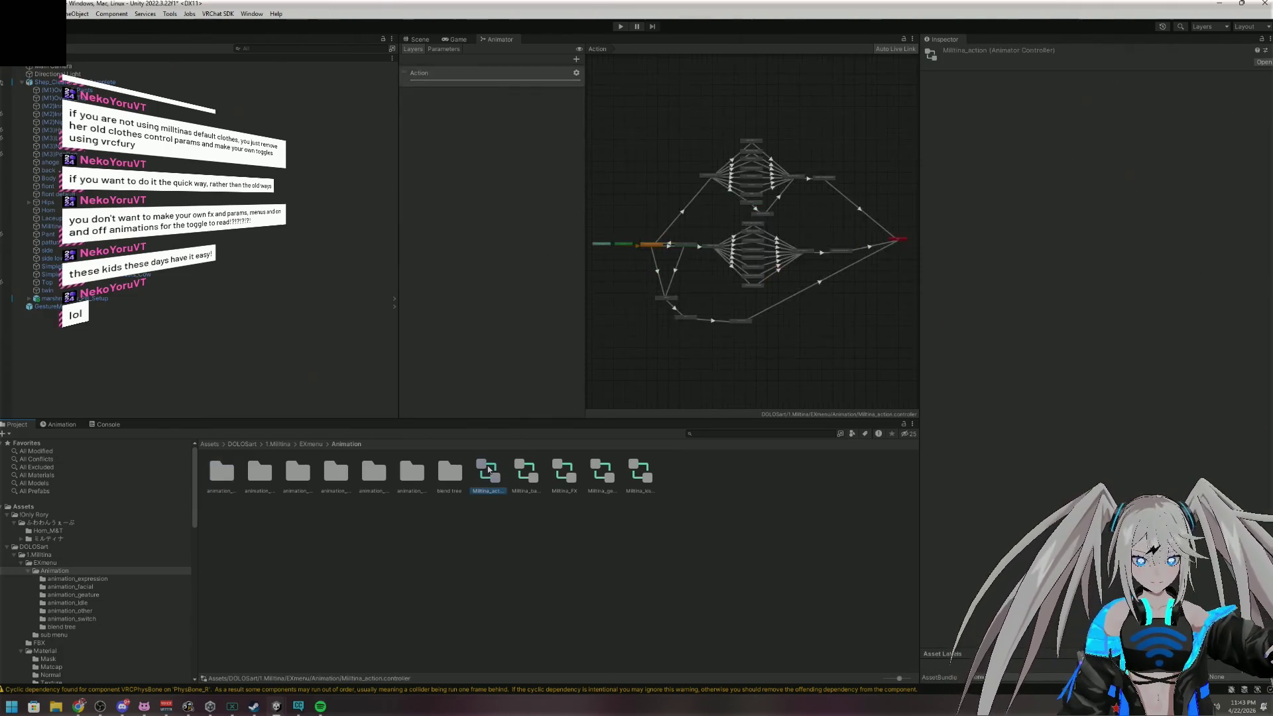
{"action": "left_click", "coordinate": [527, 472]}
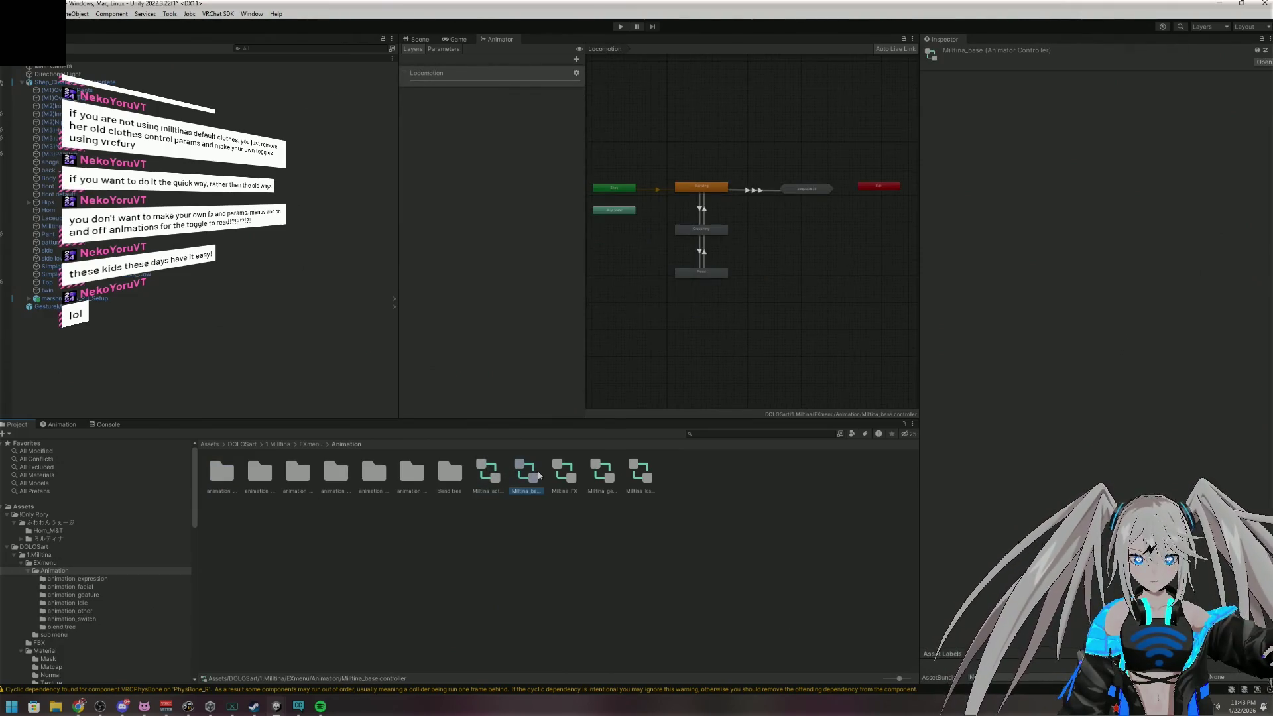
{"action": "left_click", "coordinate": [562, 475]}
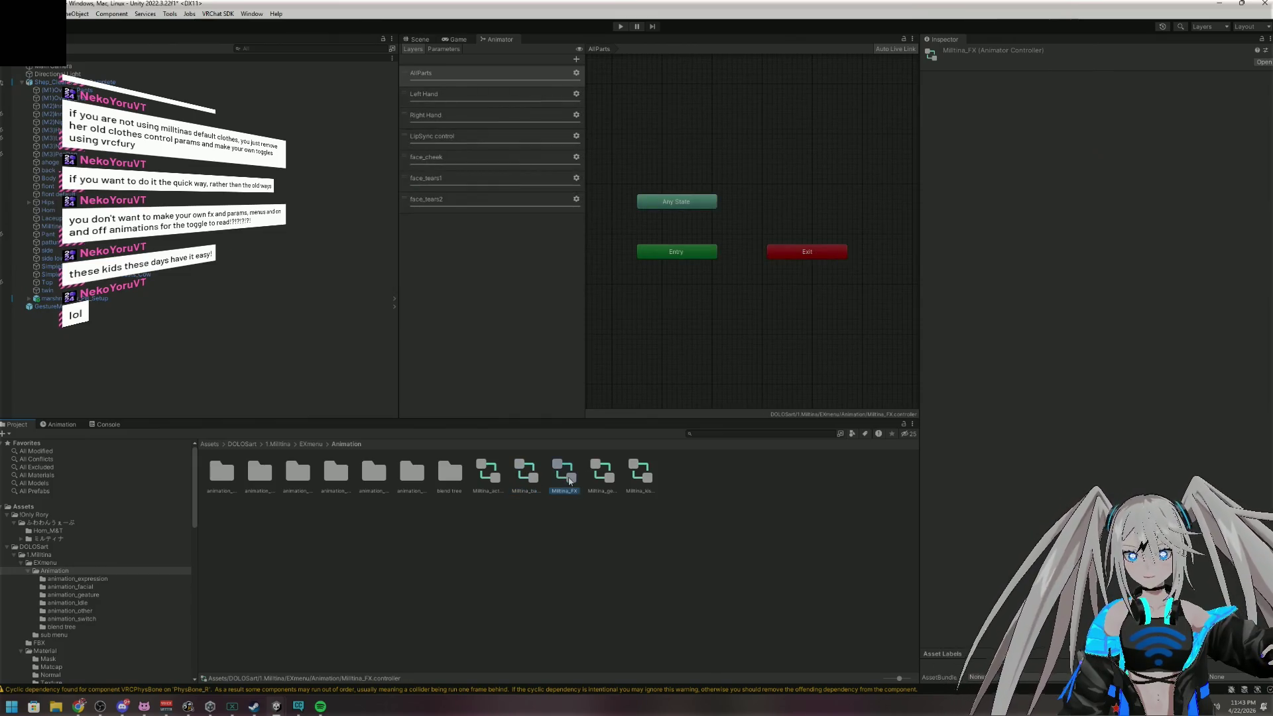
{"action": "left_click", "coordinate": [472, 118]}
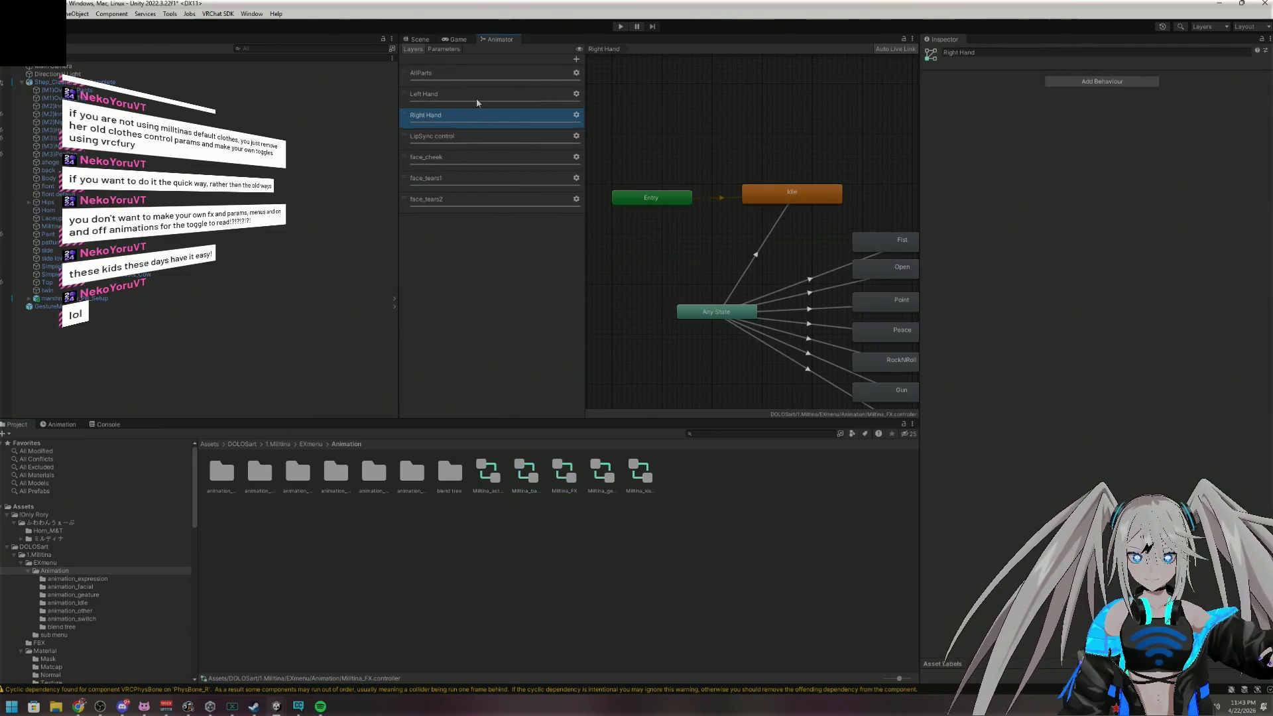
{"action": "left_click", "coordinate": [476, 98]}
{"action": "left_click", "coordinate": [488, 118]}
{"action": "left_click", "coordinate": [488, 98]}
Keep the Fist state's motion and set the Open and Point states' motion to None
{"action": "left_click", "coordinate": [826, 286]}
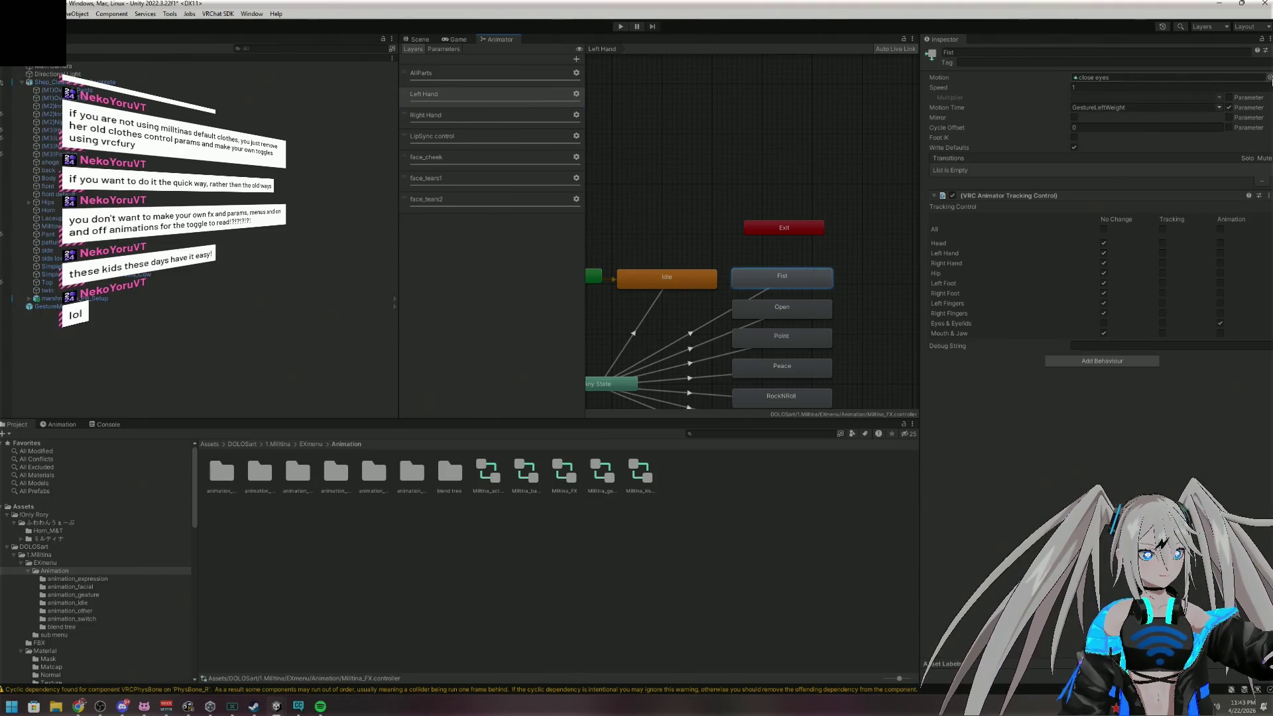
{"action": "left_click", "coordinate": [1269, 77]}
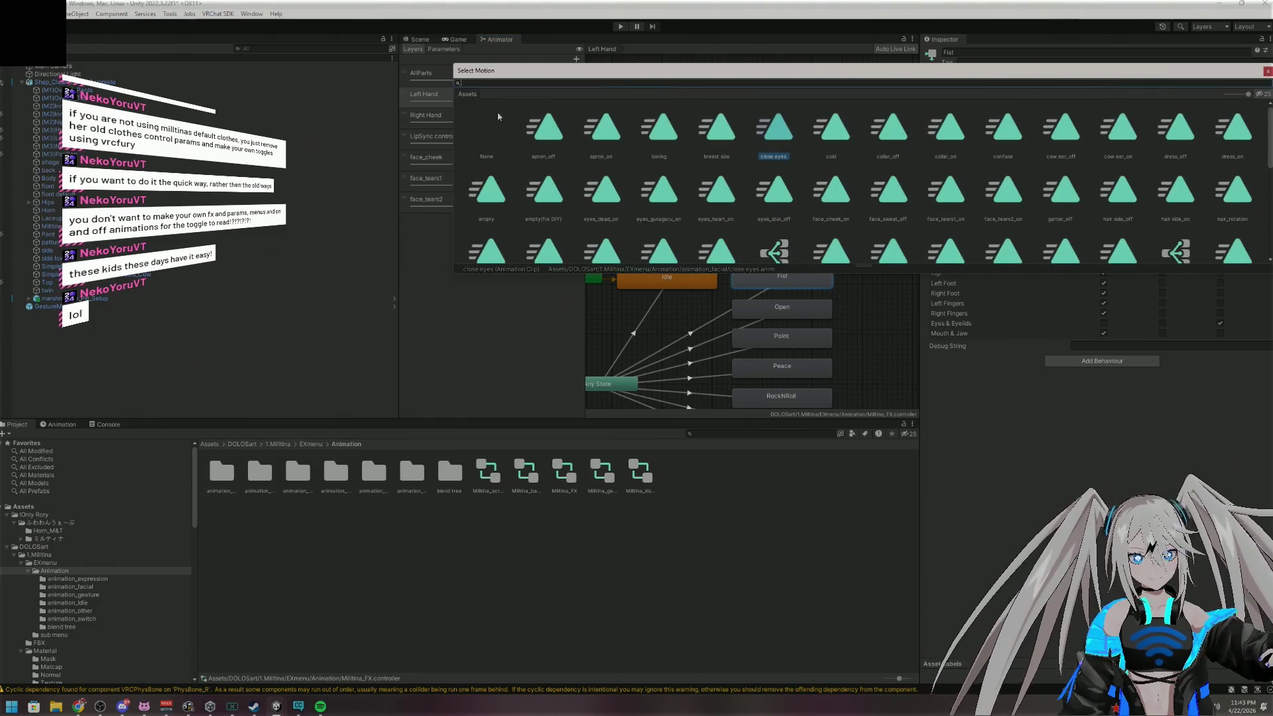
{"action": "key", "text": "Escape"}
{"action": "left_click", "coordinate": [789, 307]}
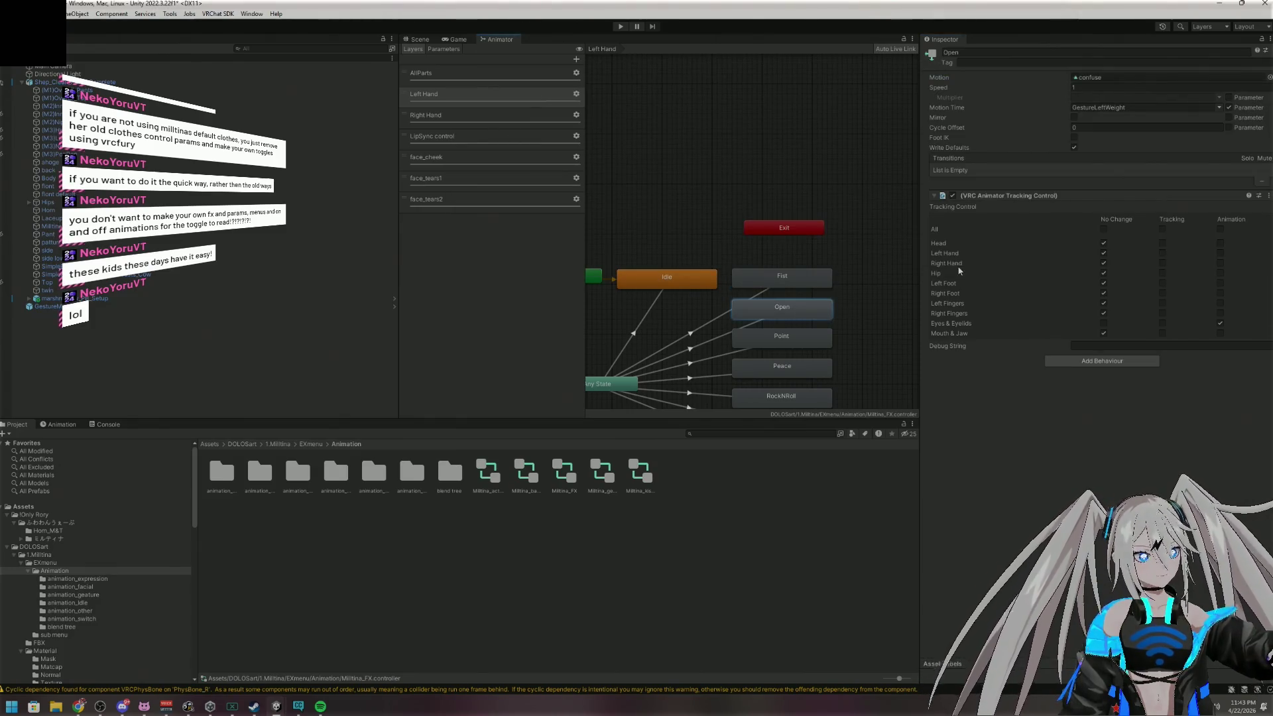
{"action": "left_click", "coordinate": [1268, 78]}
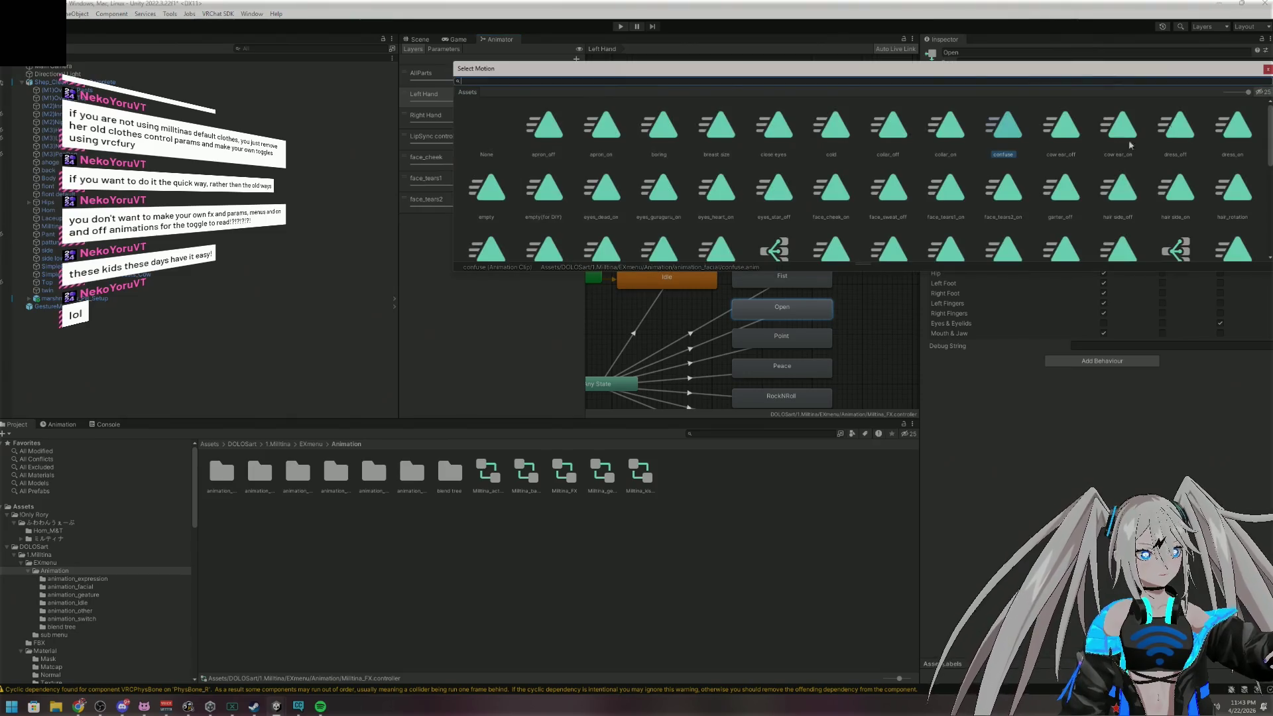
{"action": "double_click", "coordinate": [487, 130]}
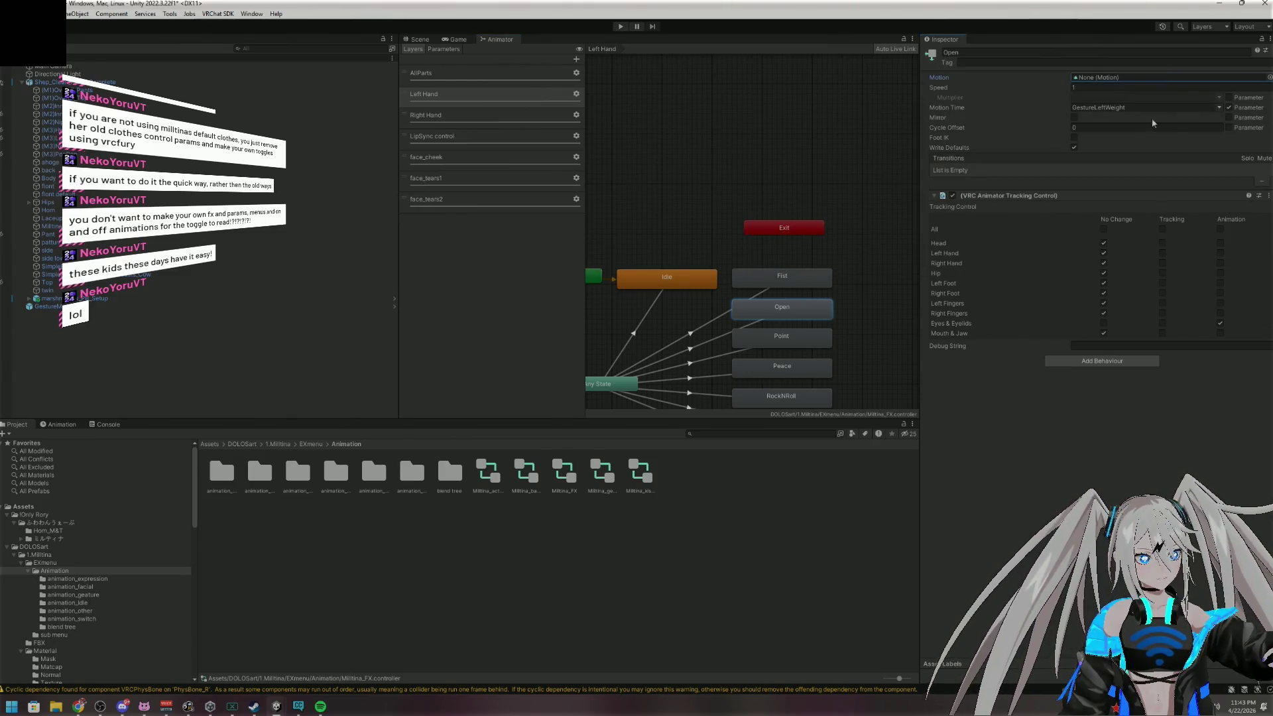
{"action": "left_click", "coordinate": [803, 345]}
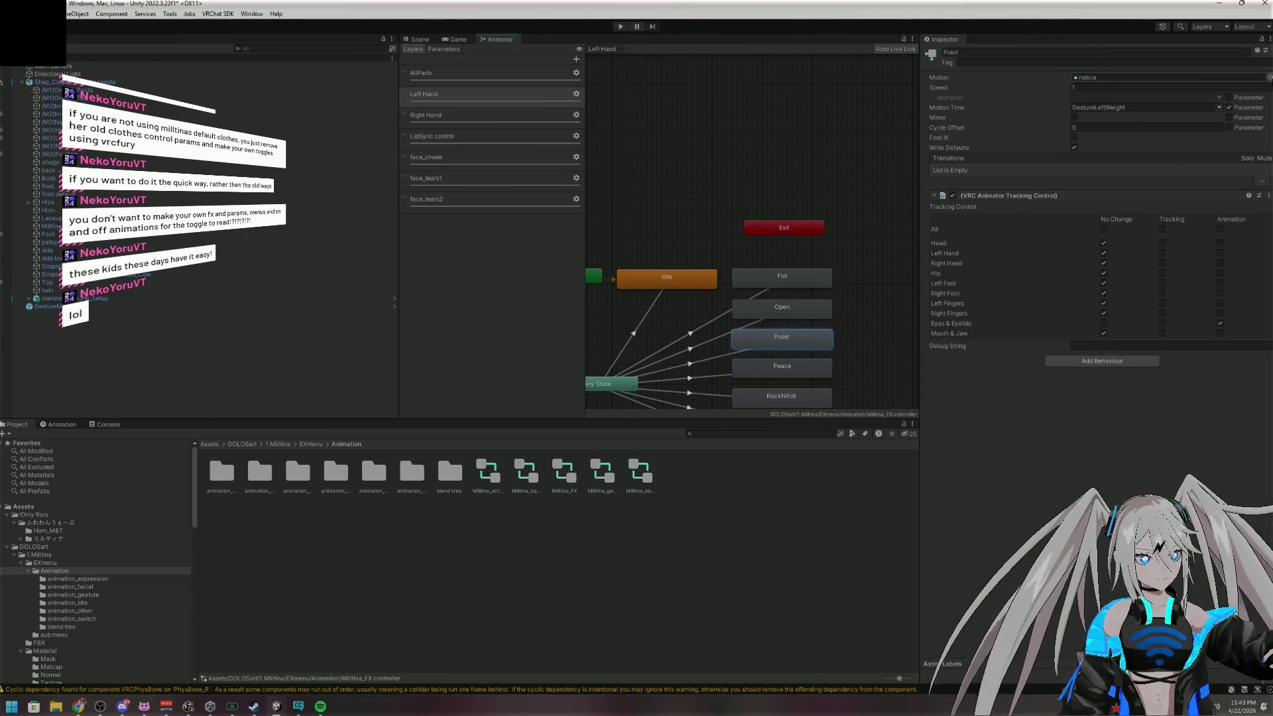
{"action": "left_click", "coordinate": [1269, 77]}
{"action": "scroll", "coordinate": [499, 127], "scroll_direction": "up", "scroll_amount": 3}
{"action": "left_click", "coordinate": [485, 124]}
{"action": "double_click", "coordinate": [486, 124]}
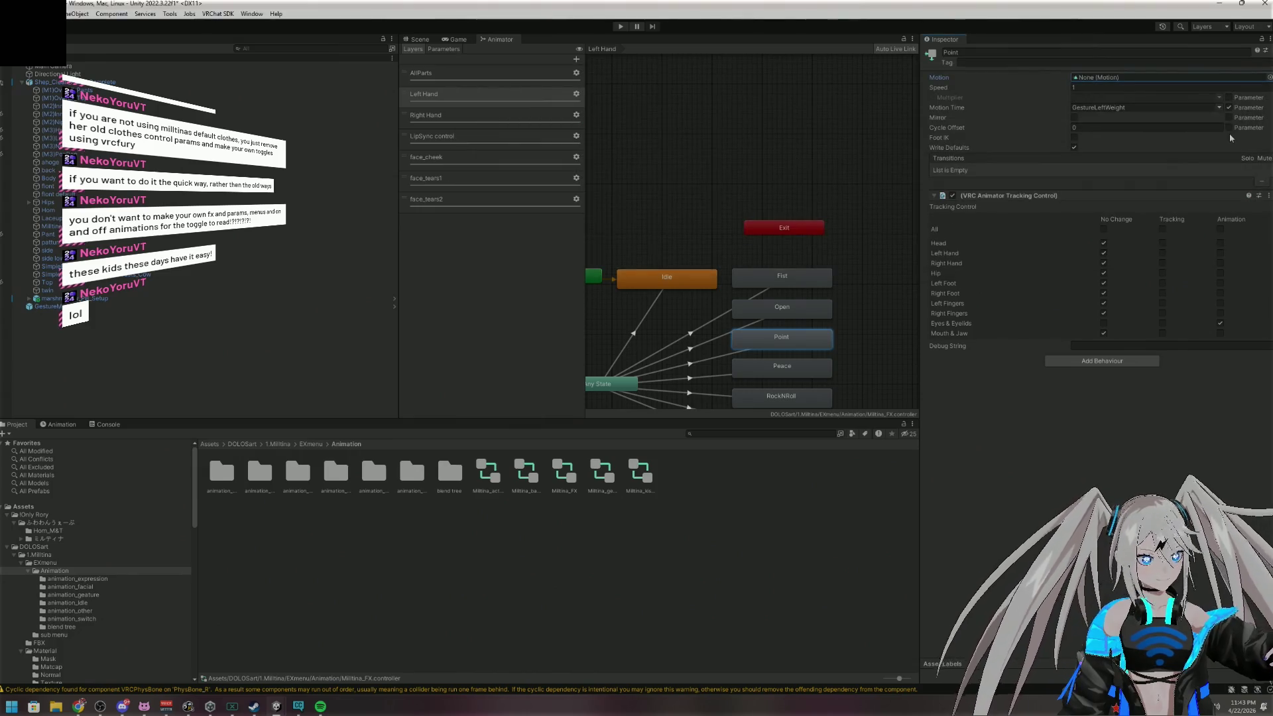
Set the Peace, Gun and Thumbs up motions to None, after checking RockNRoll's nervous clip
{"action": "left_click", "coordinate": [803, 364]}
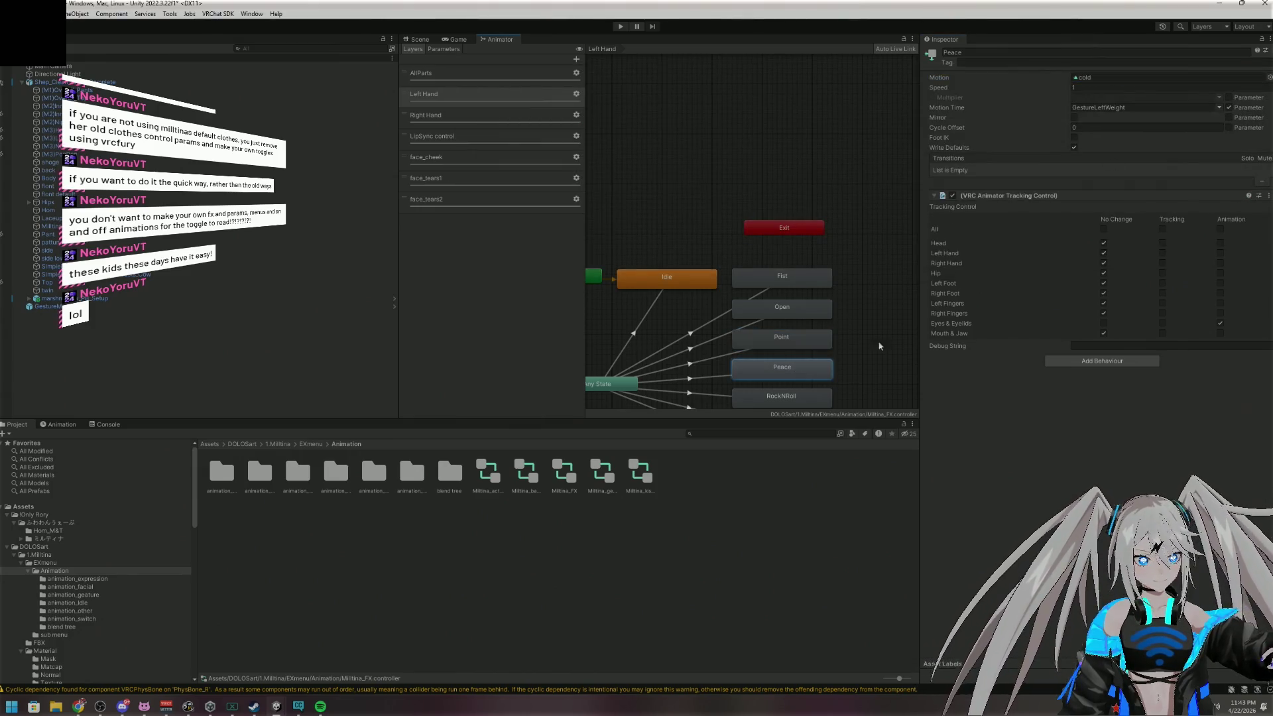
{"action": "left_click", "coordinate": [1268, 78]}
{"action": "double_click", "coordinate": [486, 124]}
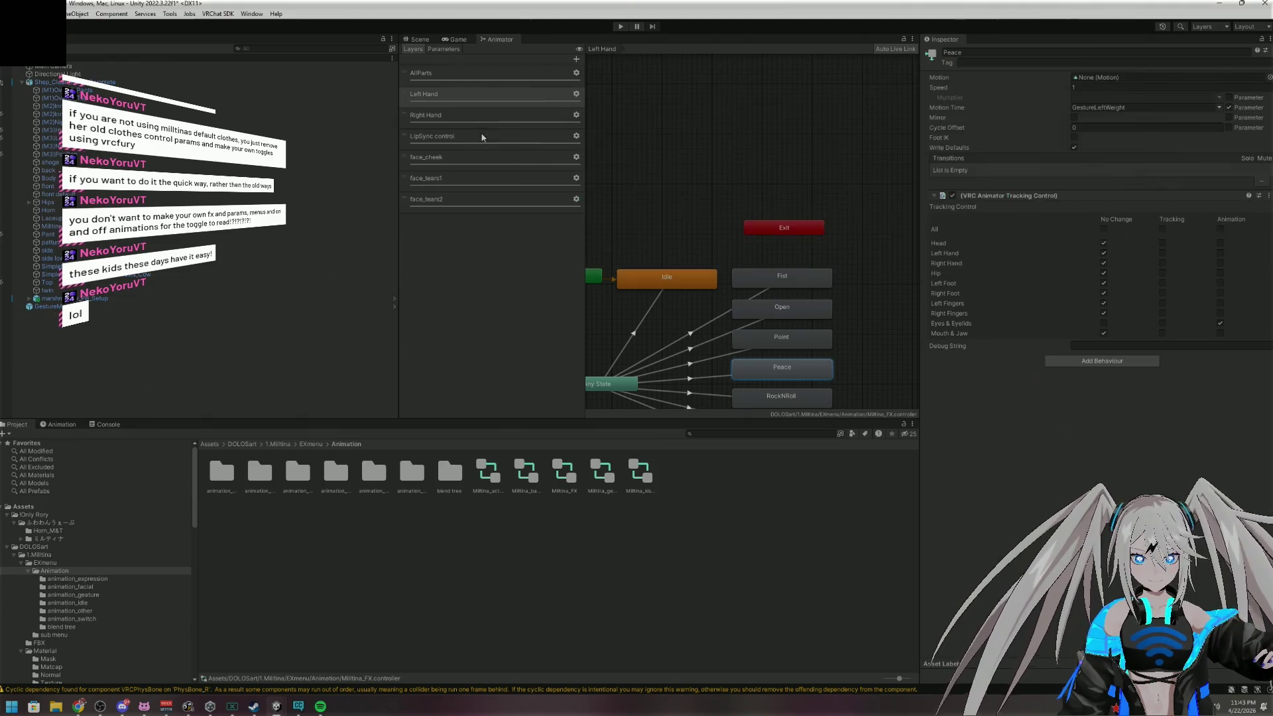
{"action": "left_click", "coordinate": [806, 396]}
{"action": "left_click", "coordinate": [1136, 79]}
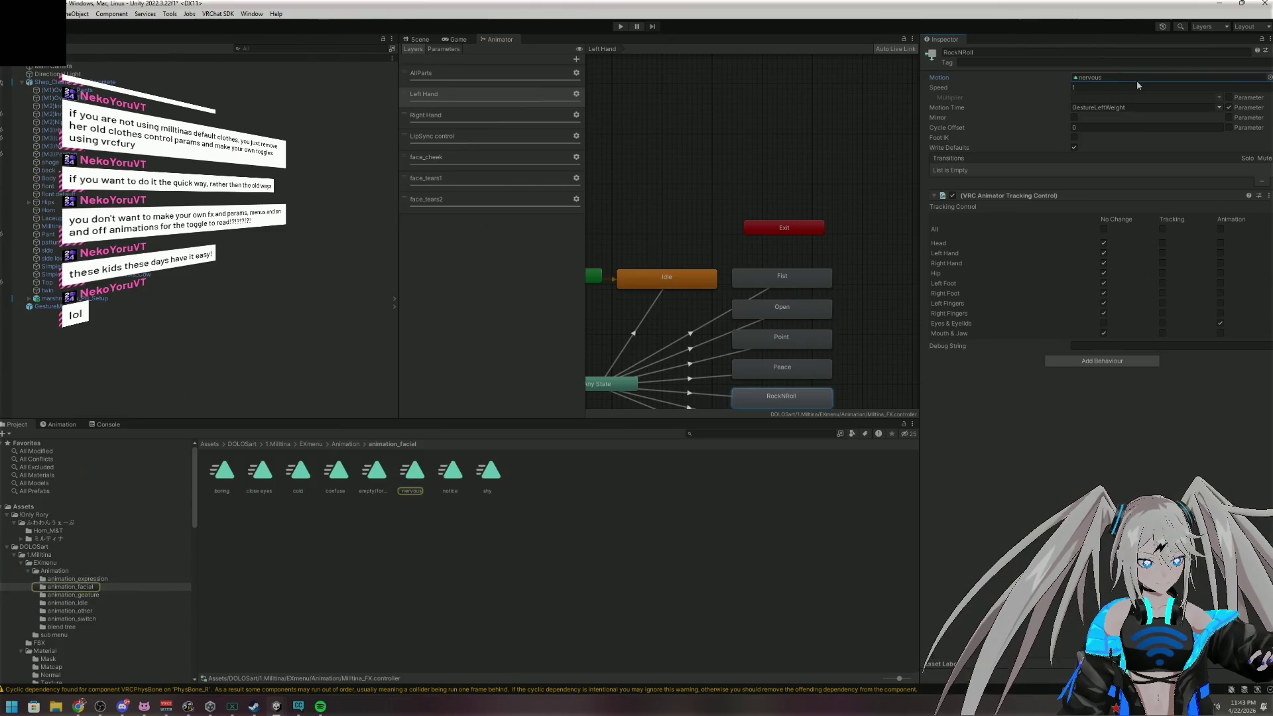
{"action": "scroll", "coordinate": [862, 307], "scroll_direction": "down", "scroll_amount": 3}
{"action": "left_click", "coordinate": [806, 384]}
{"action": "left_click", "coordinate": [1123, 79]}
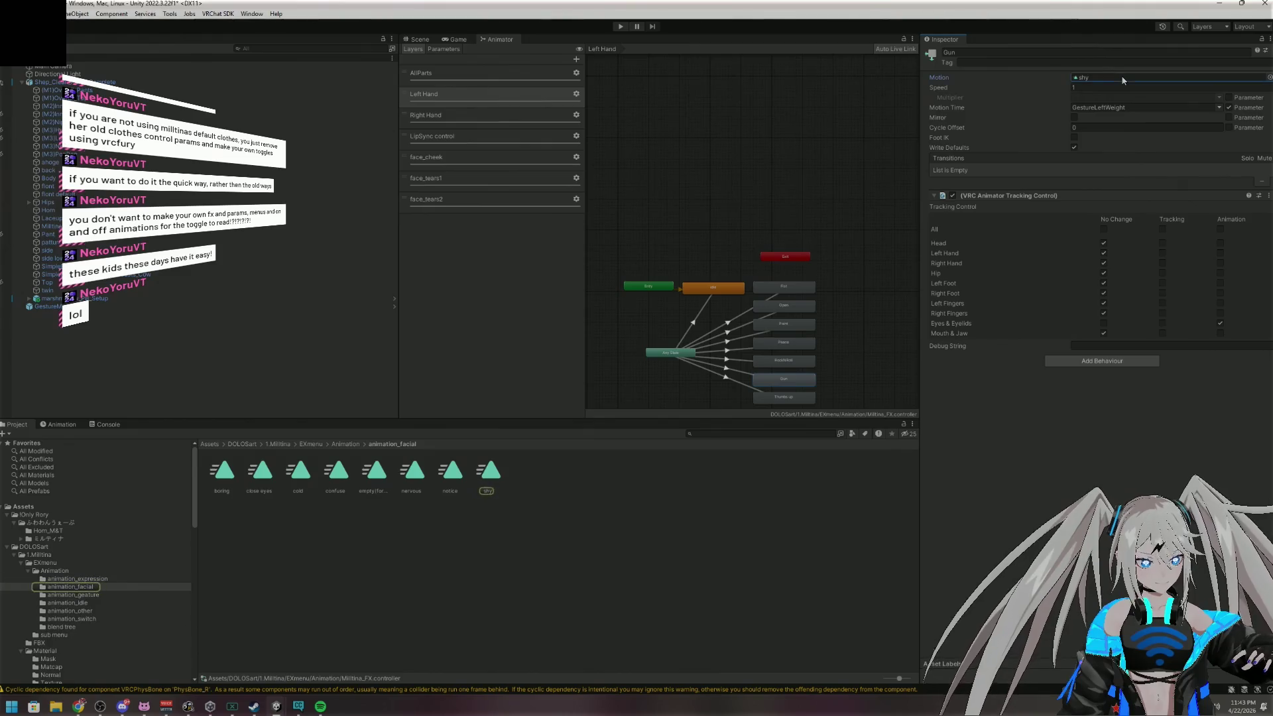
{"action": "key", "text": "Delete"}
{"action": "left_click", "coordinate": [798, 393]}
{"action": "left_click", "coordinate": [1121, 78]}
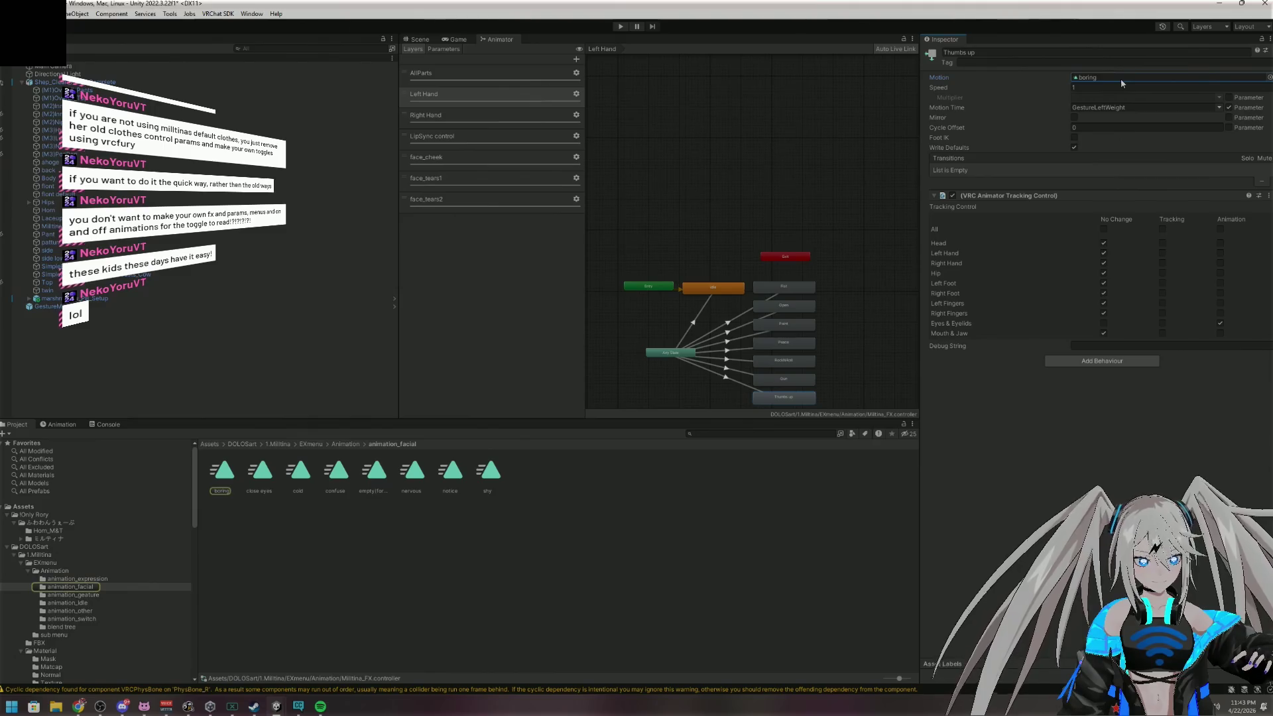
{"action": "key", "text": "Delete"}
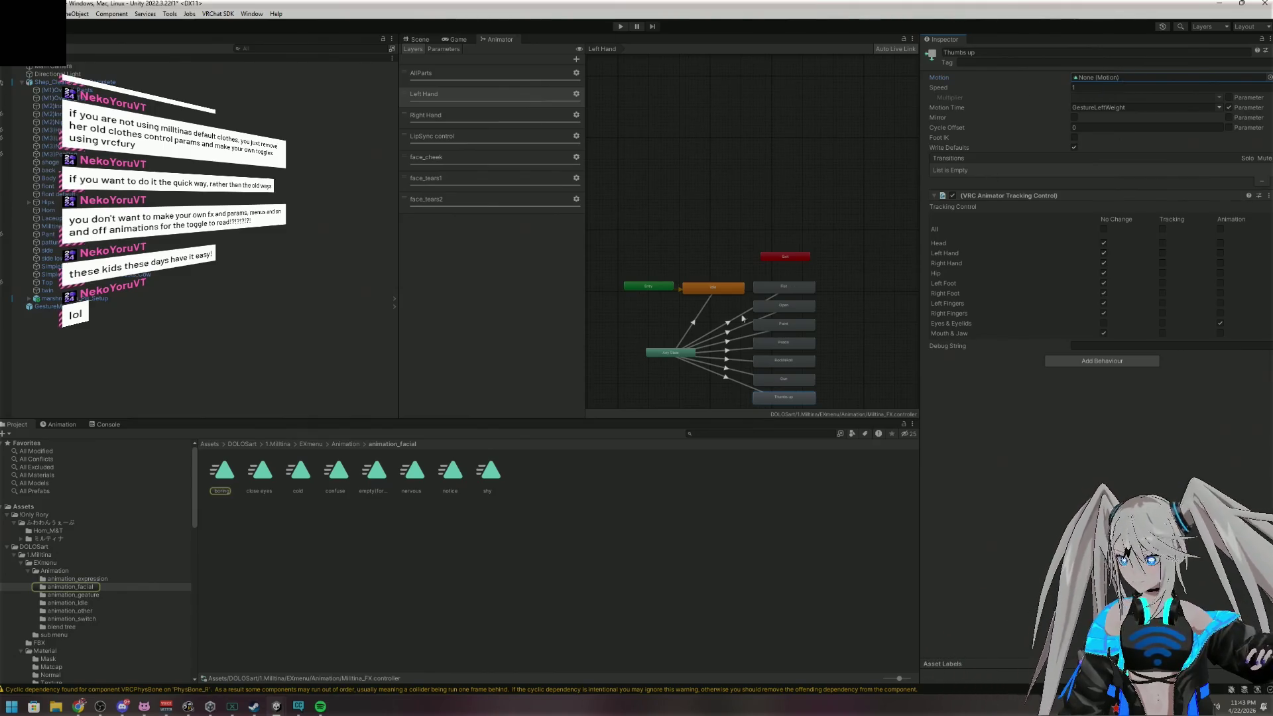
{"action": "scroll", "coordinate": [840, 249], "scroll_direction": "down", "scroll_amount": 2}
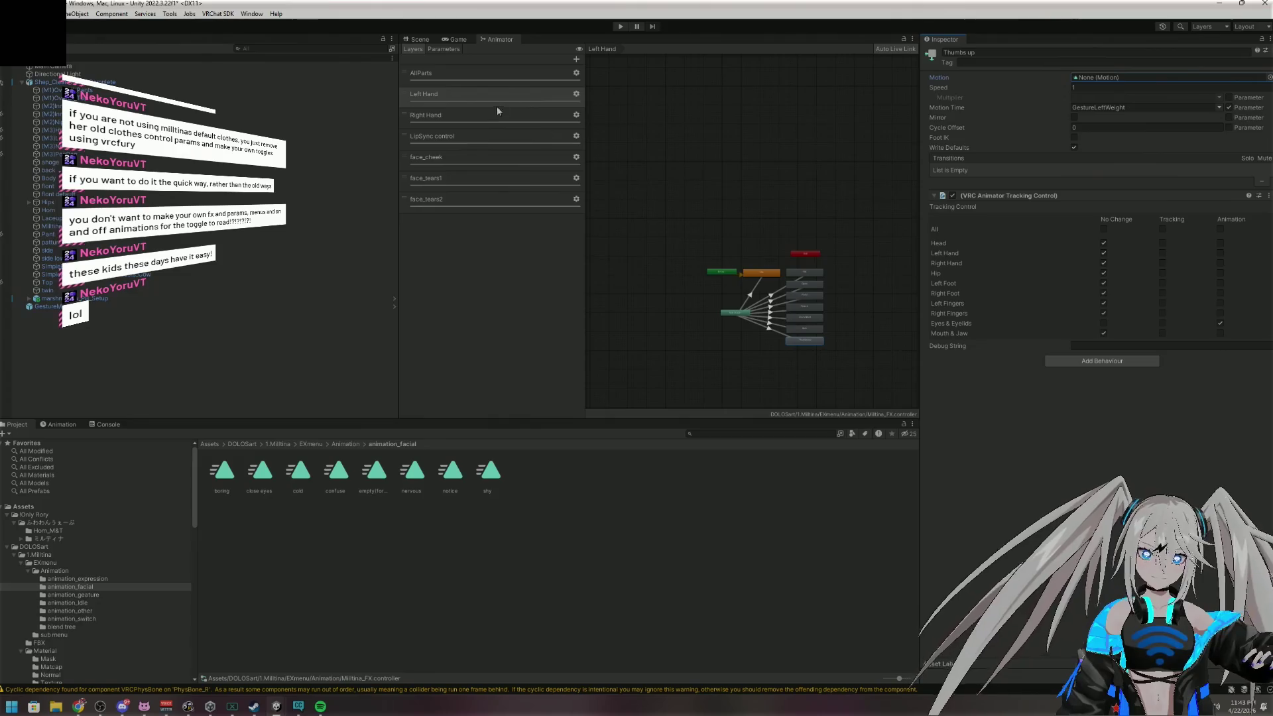
Check the Right Hand layer's motion for each gesture from Fist to Thumbs up, then view face_cheek
{"action": "left_click", "coordinate": [550, 115]}
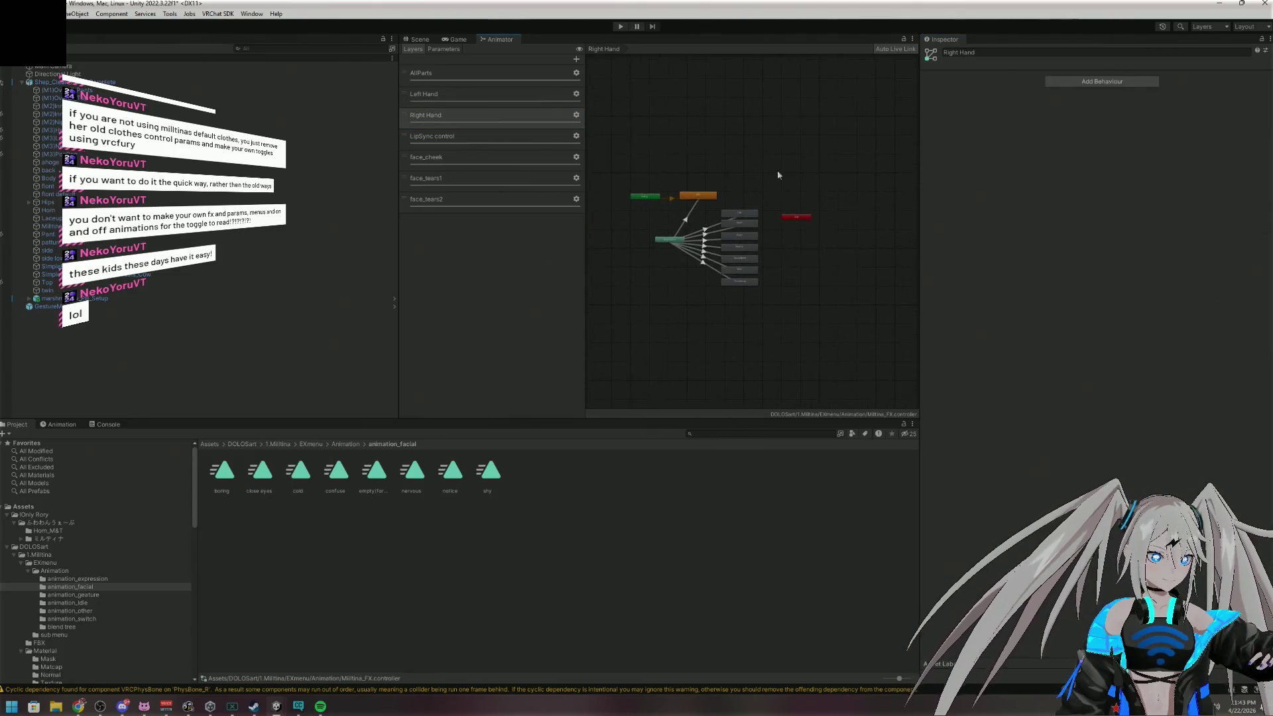
{"action": "scroll", "coordinate": [771, 157], "scroll_direction": "up", "scroll_amount": 4}
{"action": "left_click_drag", "start_coordinate": [740, 173], "coordinate": [845, 164]}
{"action": "left_click", "coordinate": [793, 210]}
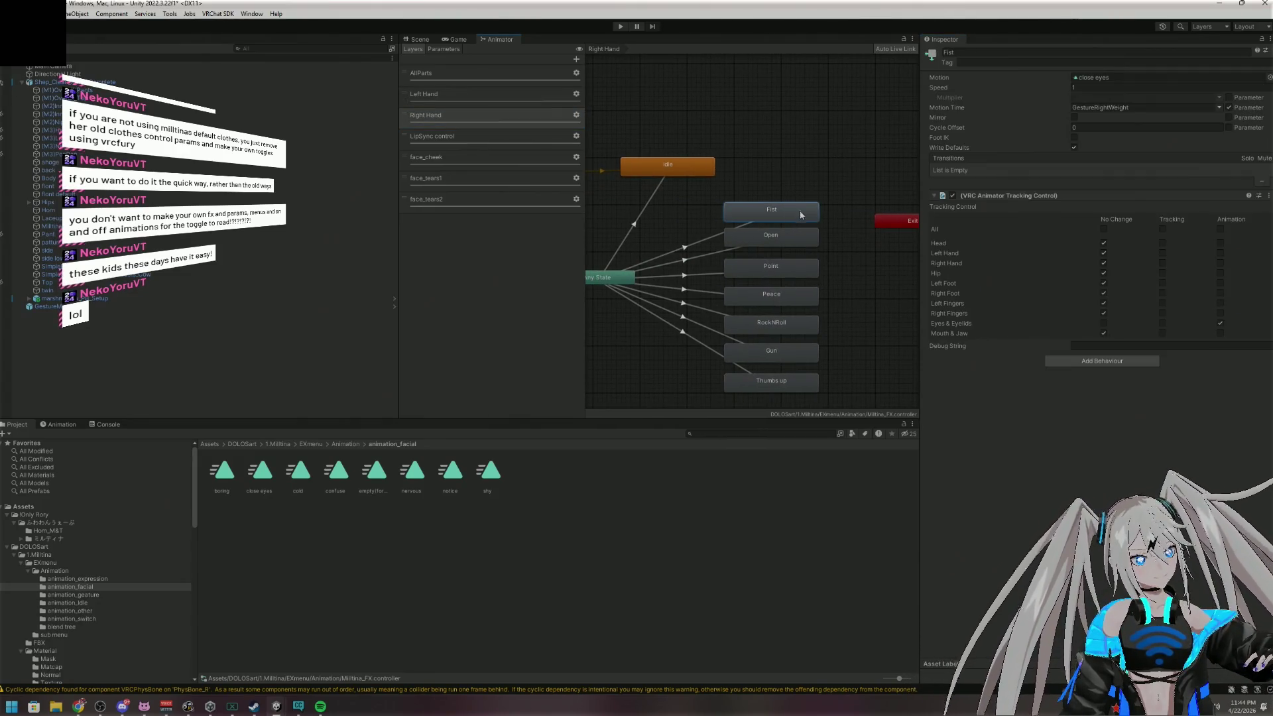
{"action": "left_click", "coordinate": [790, 240]}
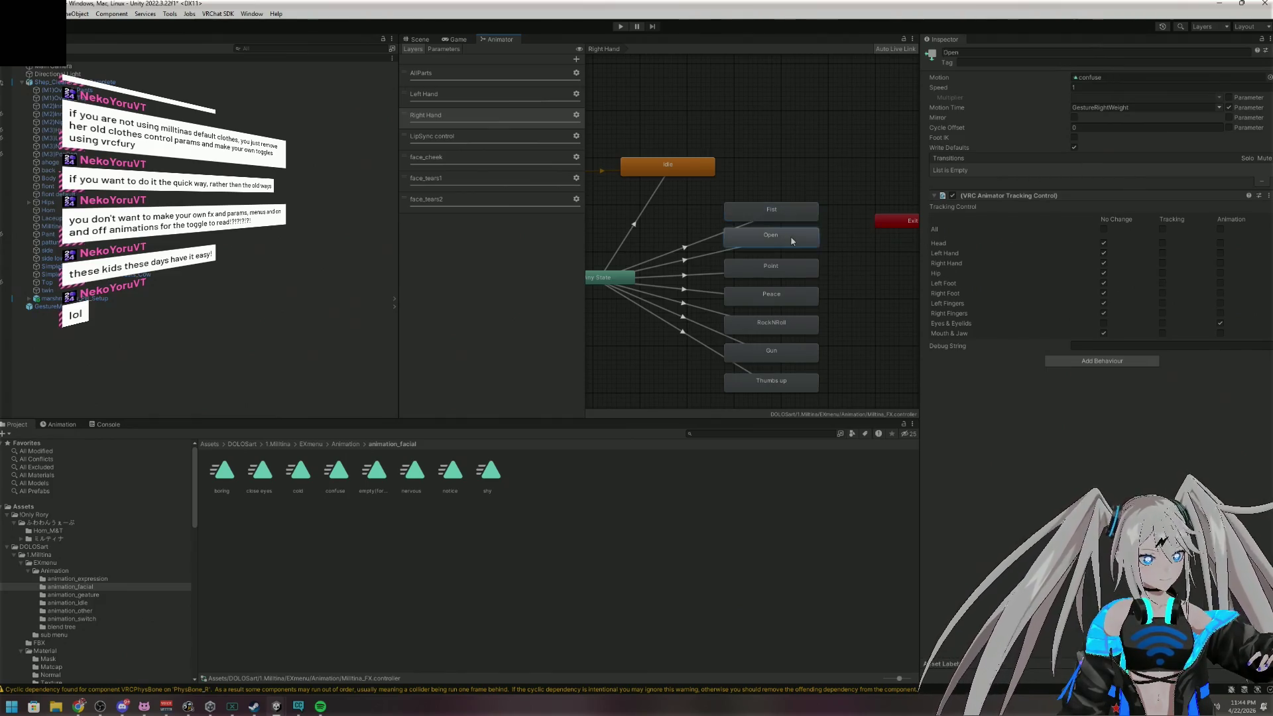
{"action": "left_click", "coordinate": [784, 272]}
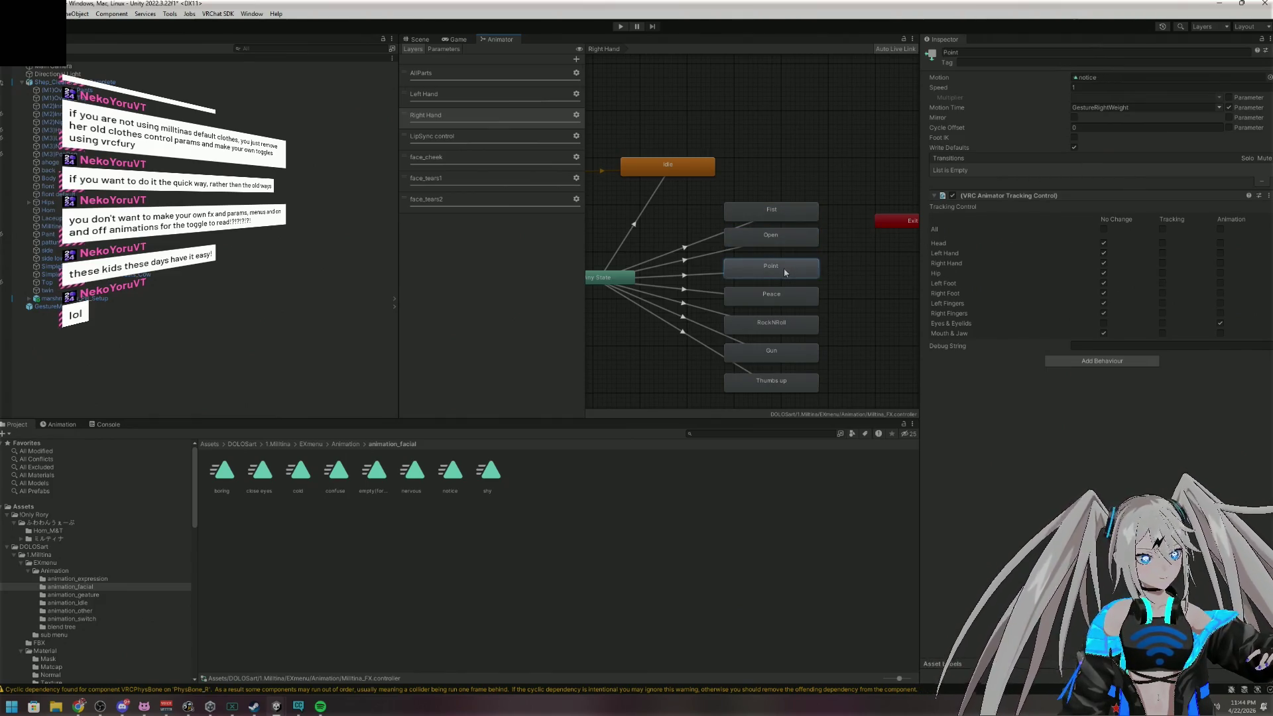
{"action": "left_click", "coordinate": [793, 300]}
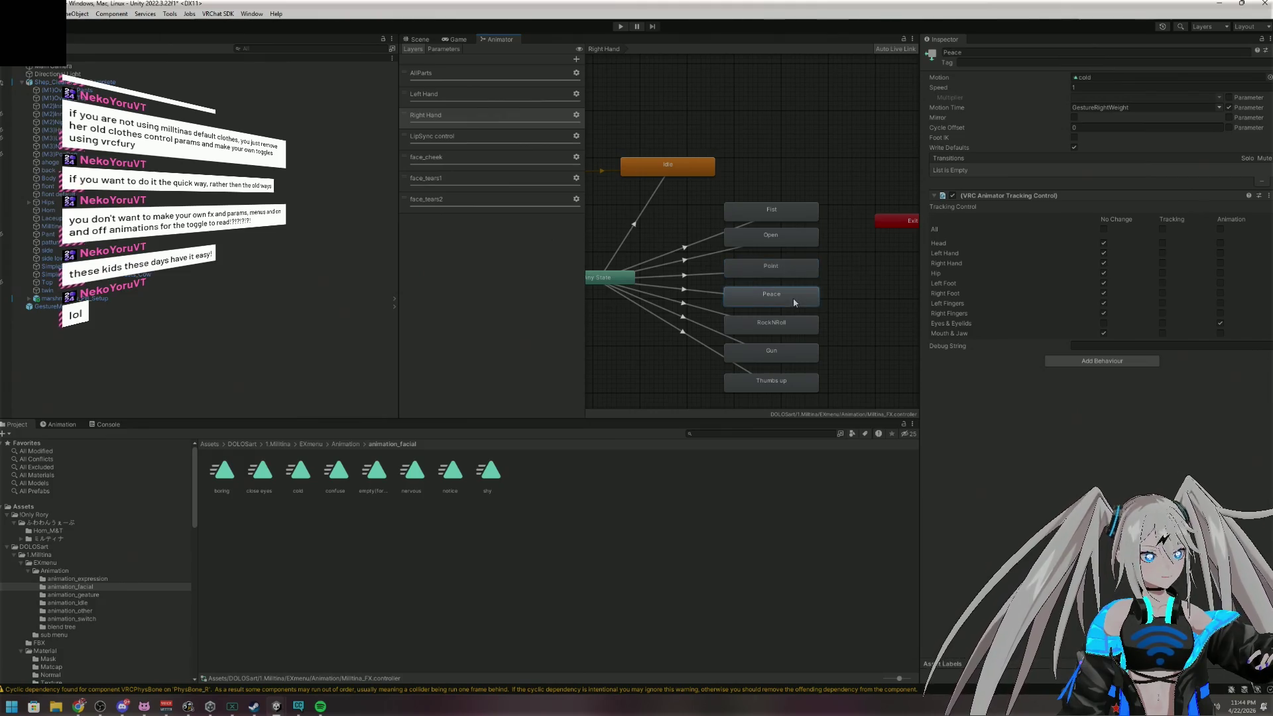
{"action": "left_click", "coordinate": [798, 331]}
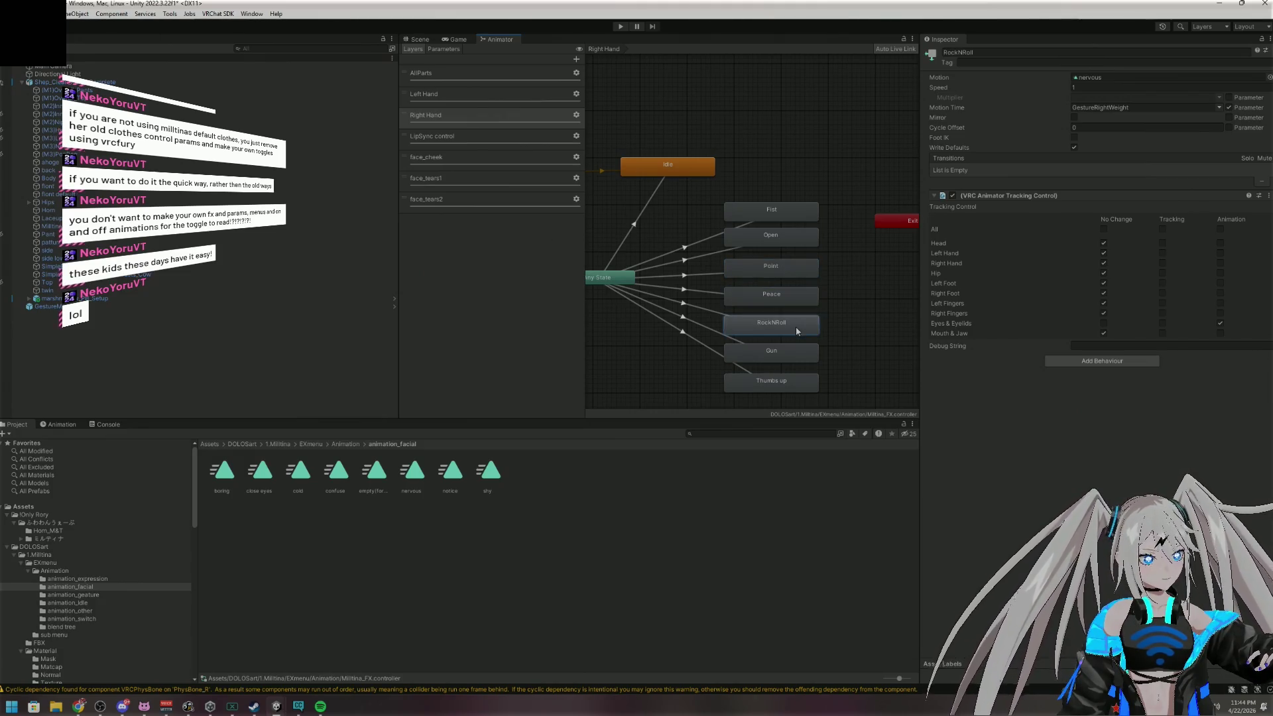
{"action": "left_click", "coordinate": [799, 349]}
{"action": "left_click", "coordinate": [793, 391]}
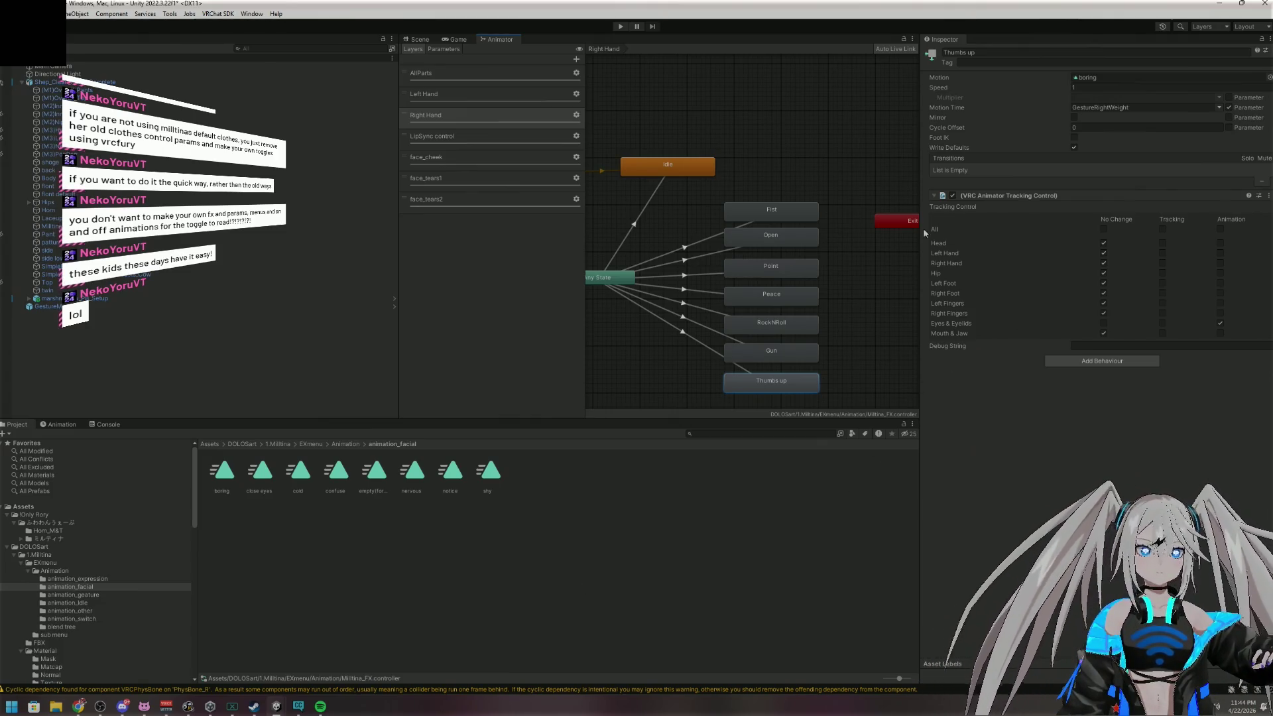
{"action": "scroll", "coordinate": [899, 204], "scroll_direction": "down", "scroll_amount": 5}
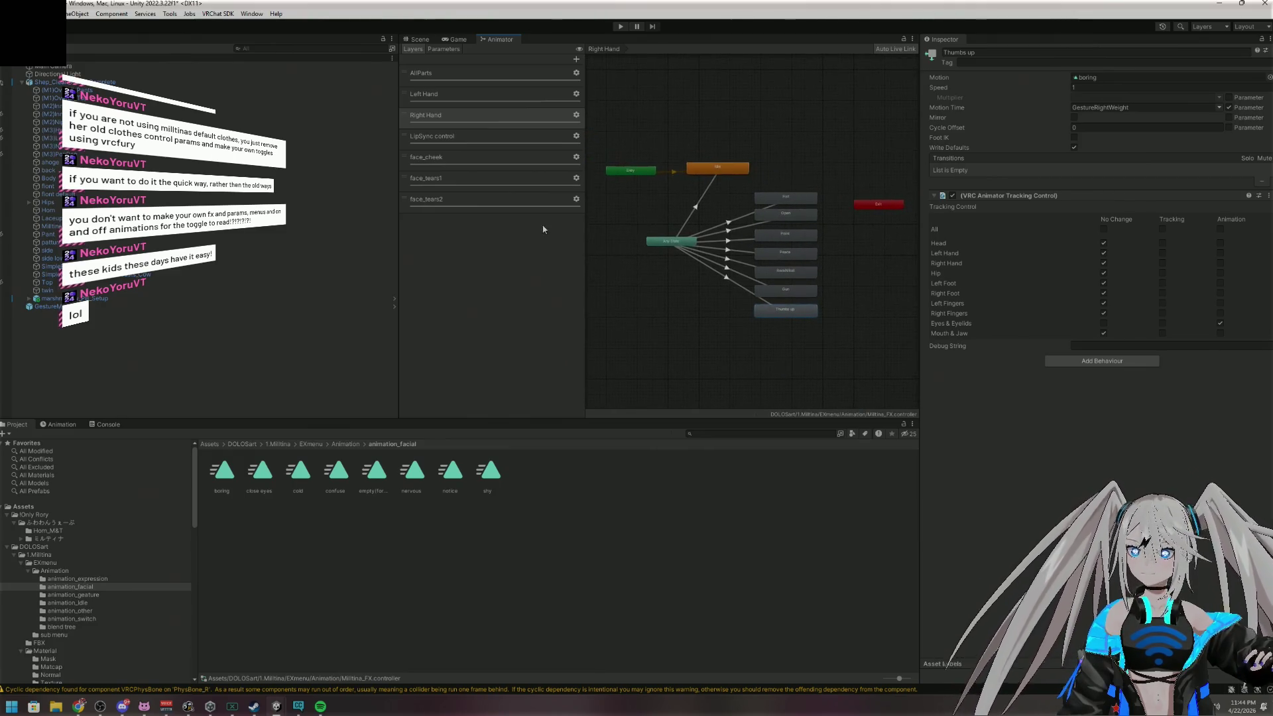
{"action": "left_click", "coordinate": [509, 157]}
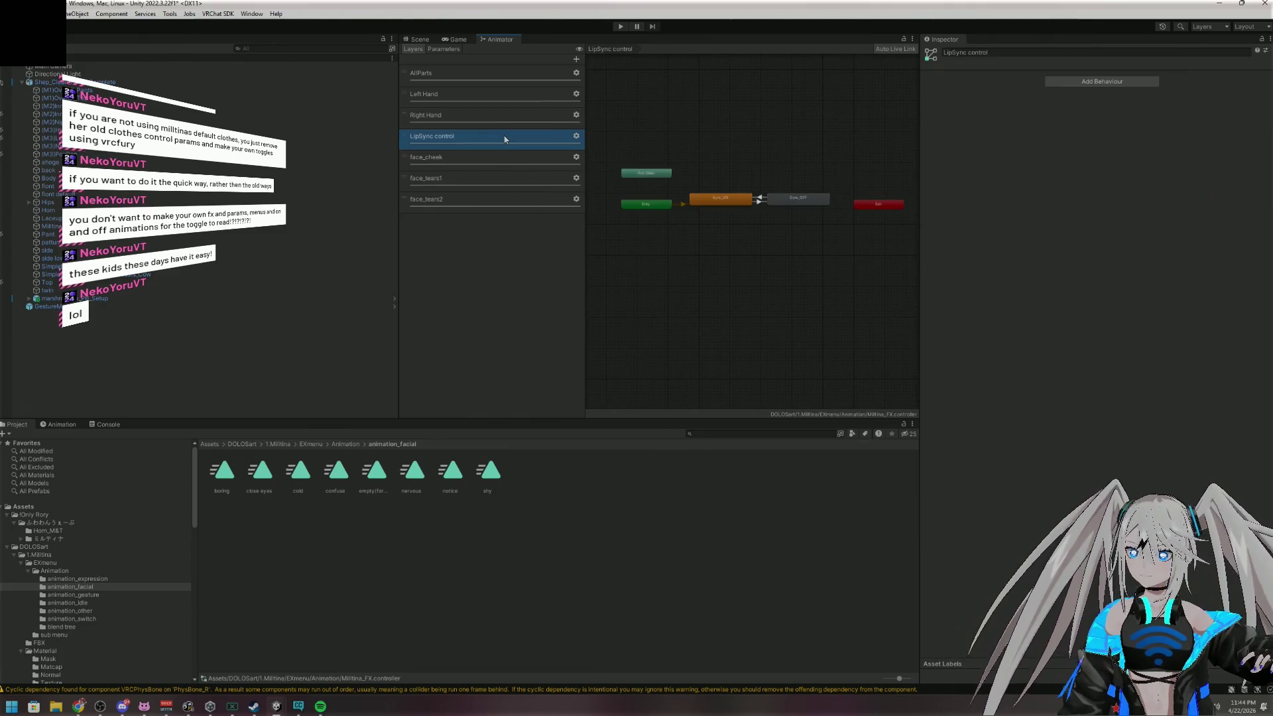
View the face_tears layers, then load Milltina_act, base, FX, geature and kisekae_FX in turn
{"action": "left_click", "coordinate": [484, 184]}
{"action": "left_click", "coordinate": [480, 204]}
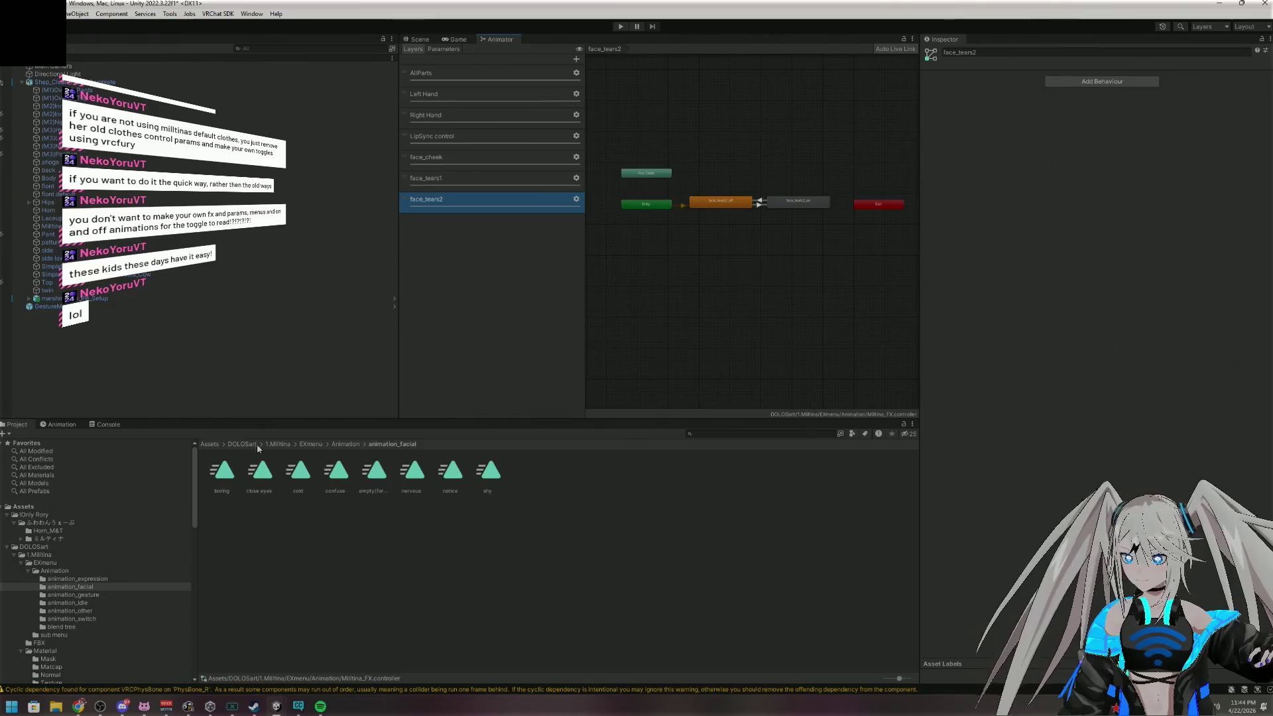
{"action": "left_click", "coordinate": [337, 445]}
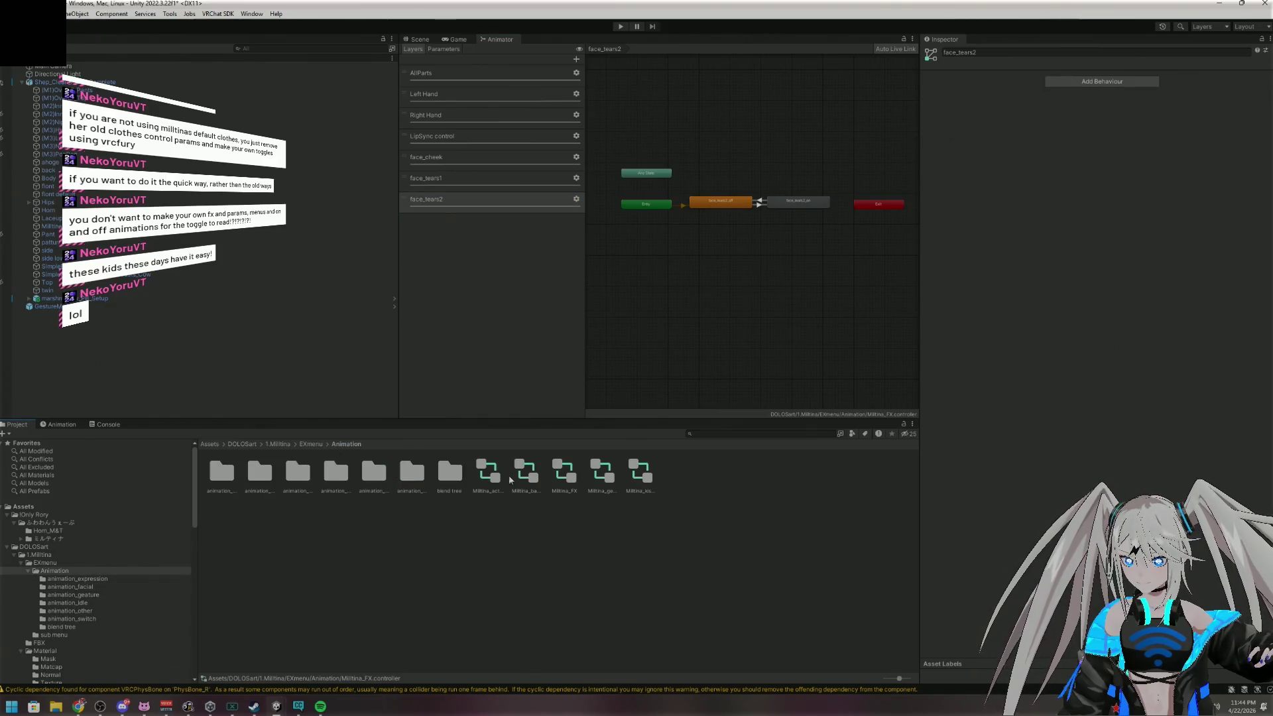
{"action": "left_click", "coordinate": [496, 472]}
{"action": "left_click", "coordinate": [534, 477]}
{"action": "left_click", "coordinate": [563, 478]}
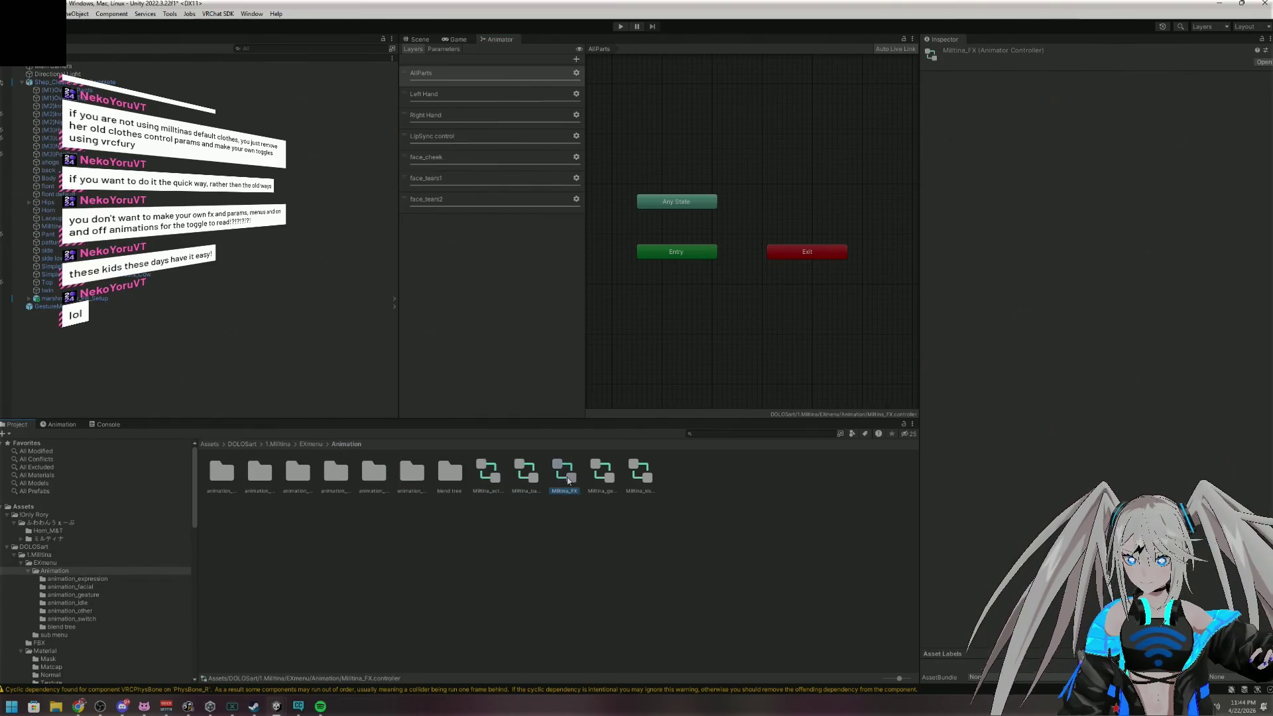
{"action": "left_click", "coordinate": [605, 481]}
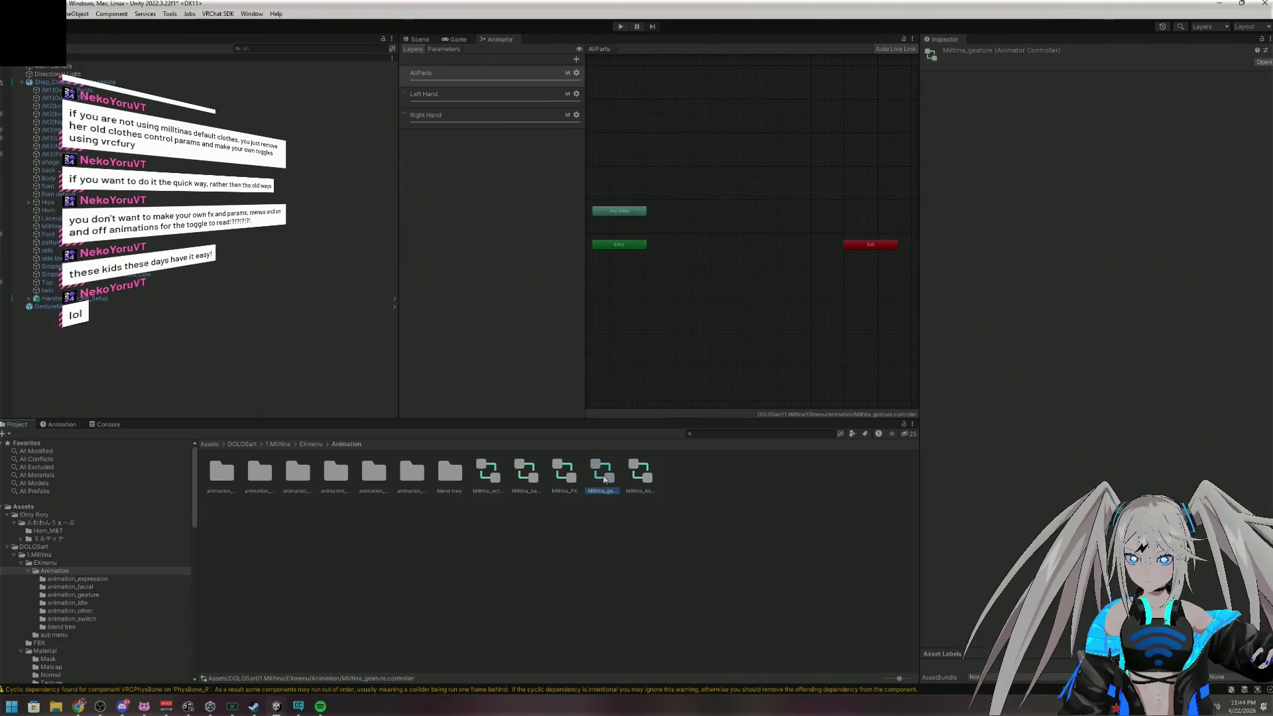
{"action": "left_click", "coordinate": [643, 476]}
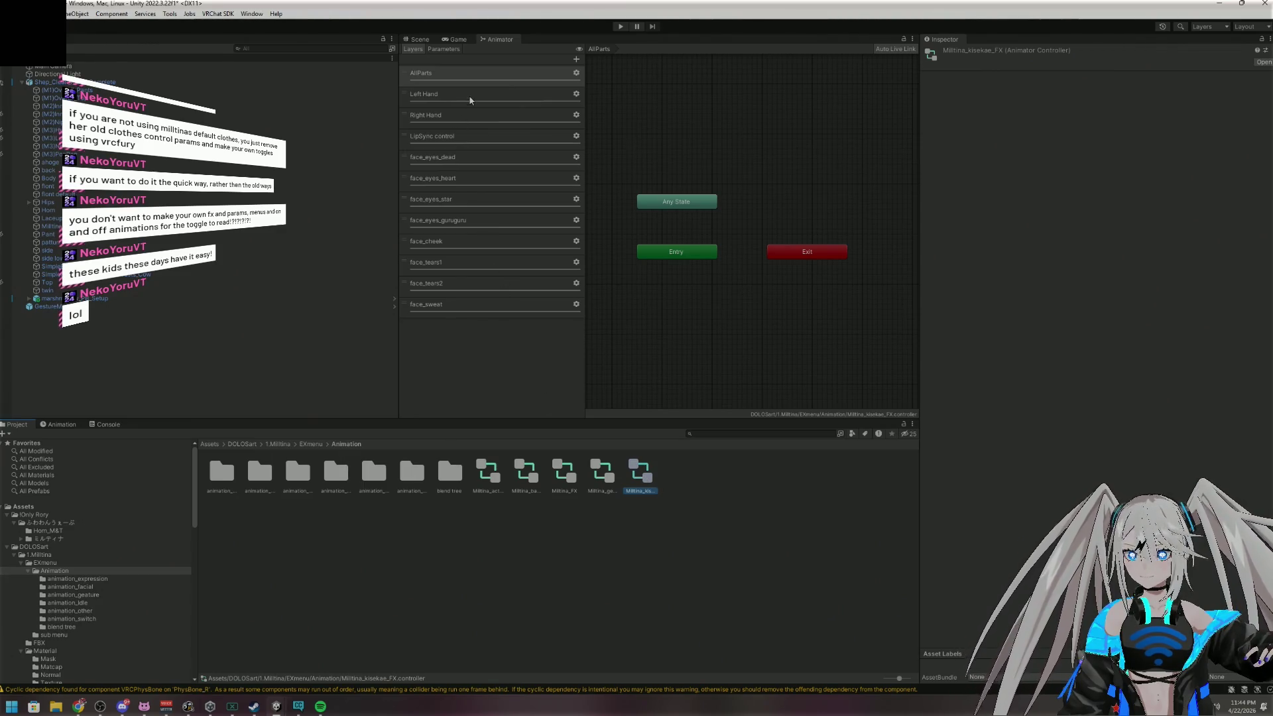
{"action": "left_click", "coordinate": [470, 94]}
{"action": "left_click", "coordinate": [468, 114]}
Cycle back through the controllers, reload Milltina_base from EXmenu's Animation folder, and return to the Scene view
{"action": "left_click", "coordinate": [642, 469]}
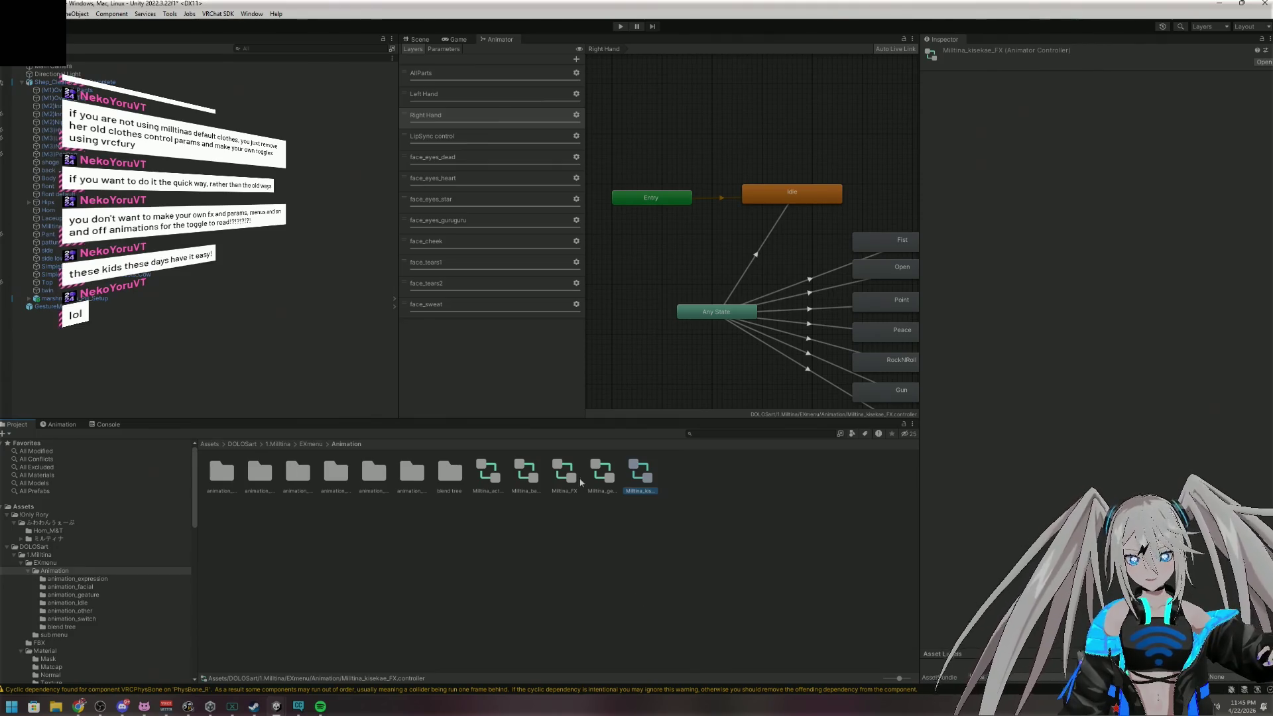
{"action": "left_click", "coordinate": [601, 472]}
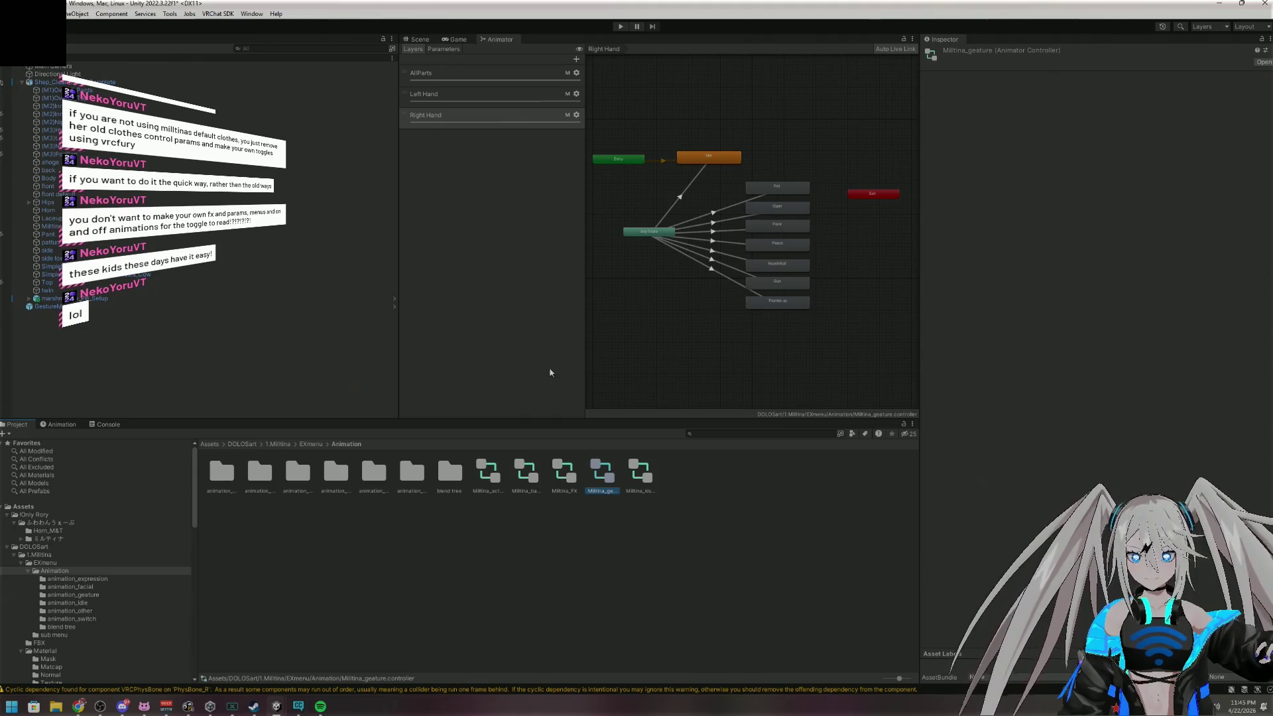
{"action": "left_click", "coordinate": [565, 480]}
{"action": "left_click", "coordinate": [527, 480]}
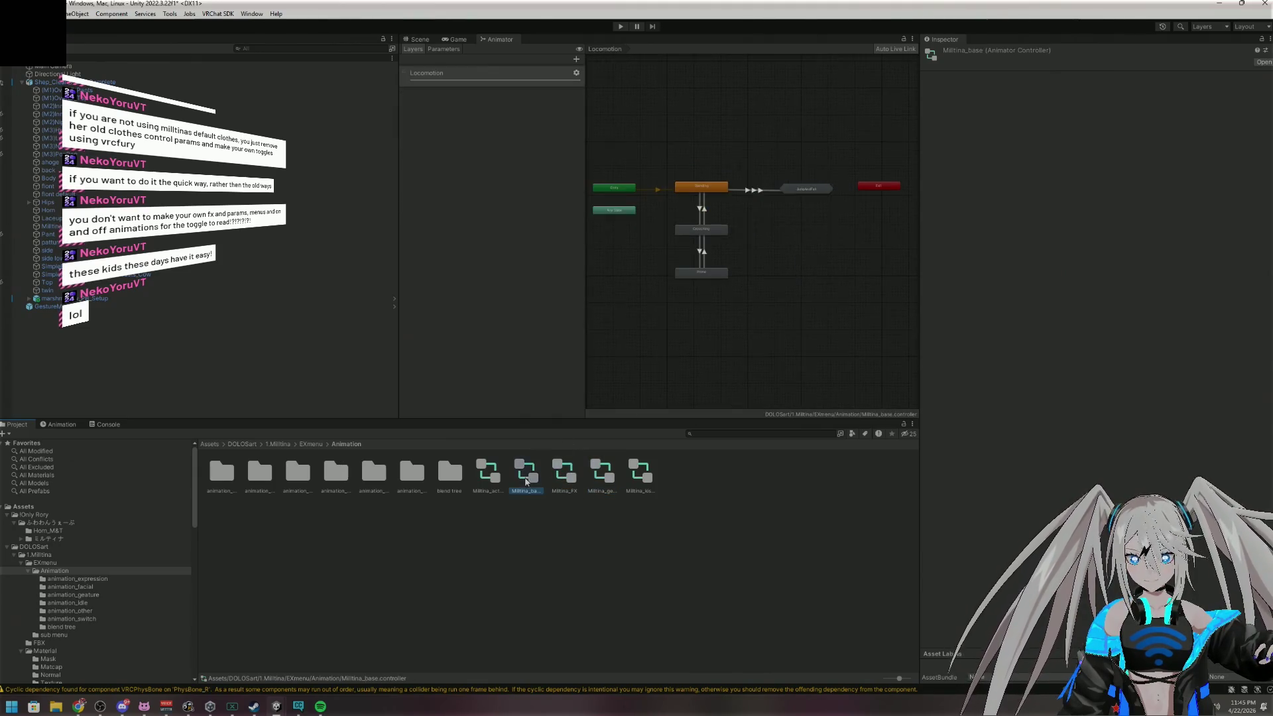
{"action": "left_click", "coordinate": [498, 485]}
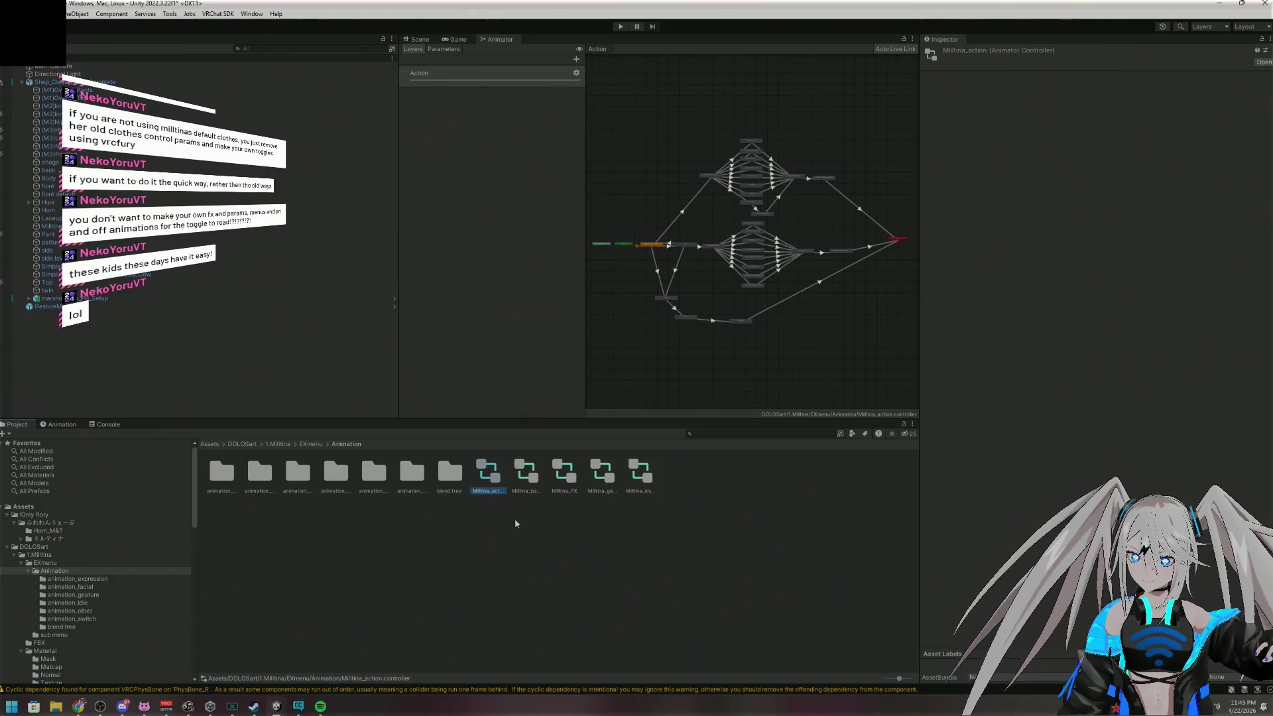
{"action": "left_click", "coordinate": [310, 444]}
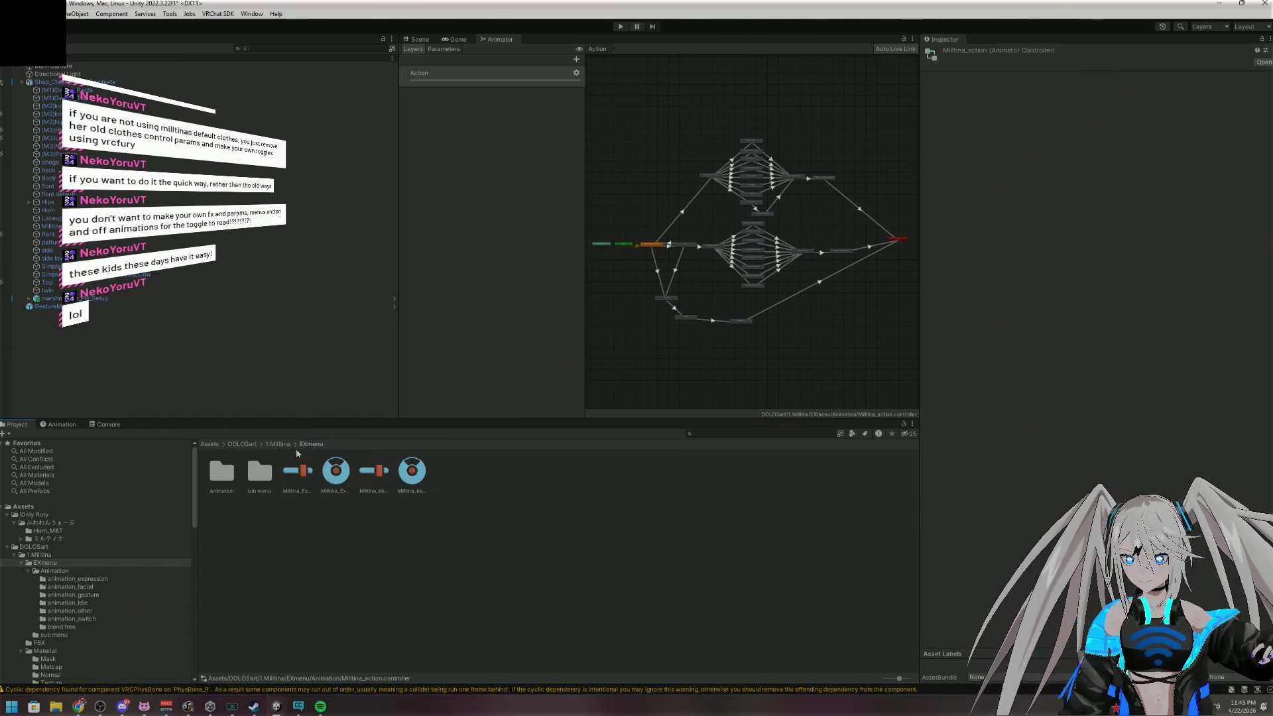
{"action": "left_click", "coordinate": [277, 444]}
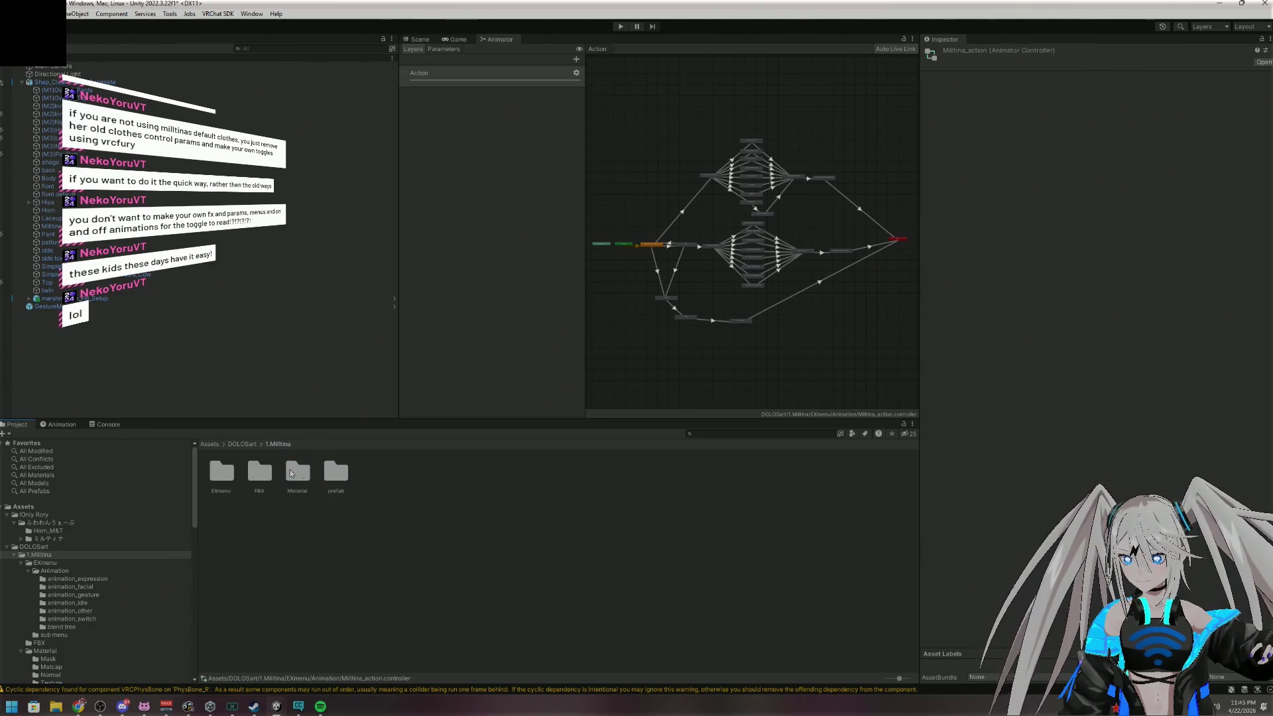
{"action": "double_click", "coordinate": [225, 479]}
{"action": "double_click", "coordinate": [226, 482]}
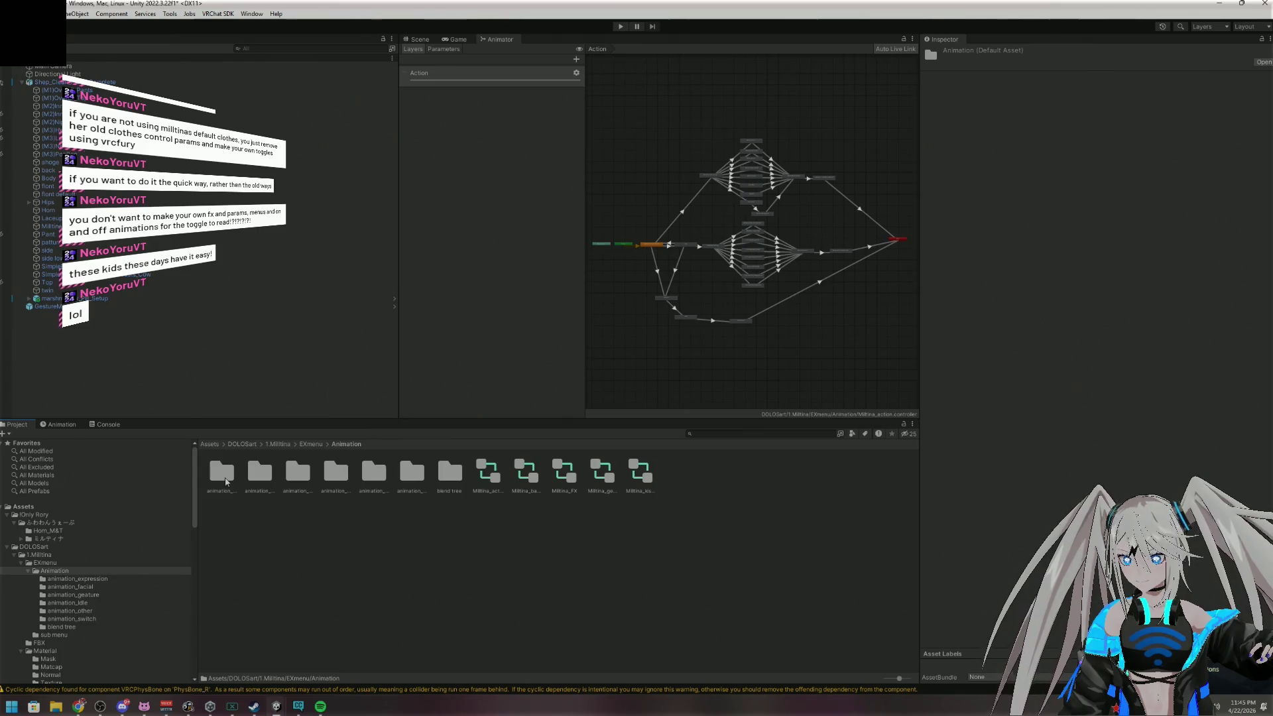
{"action": "left_click", "coordinate": [521, 476]}
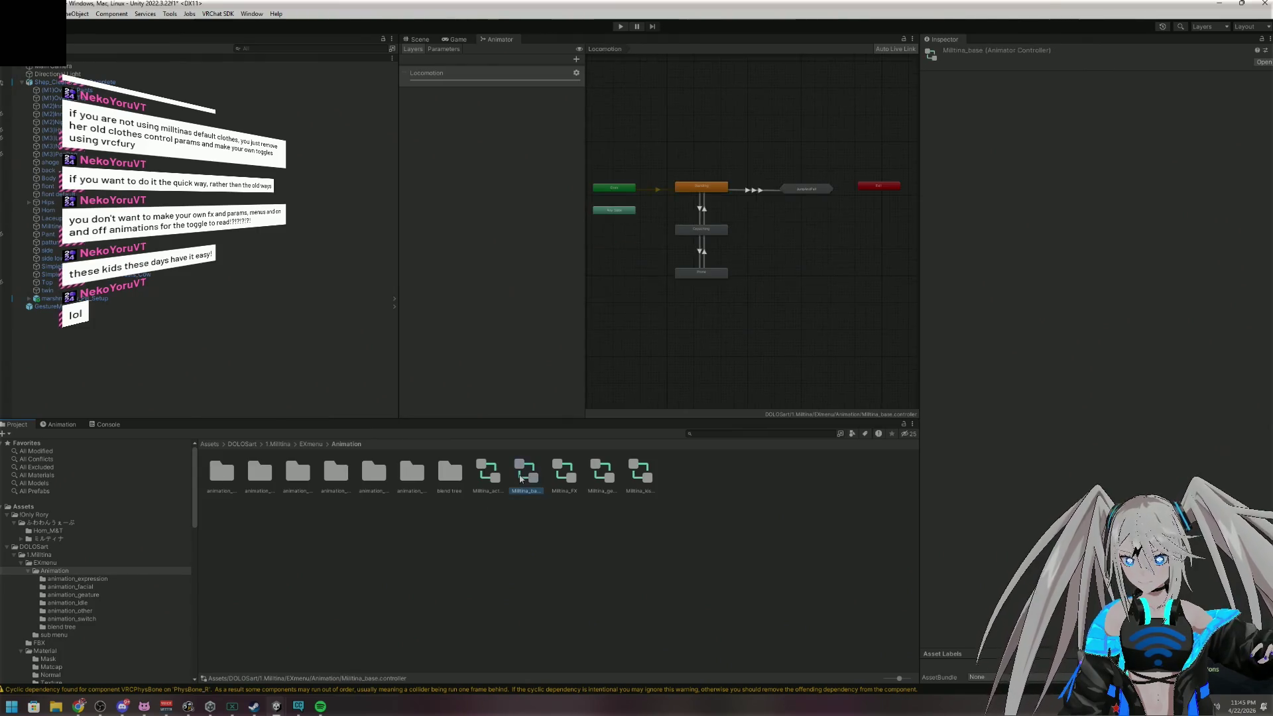
{"action": "scroll", "coordinate": [815, 97], "scroll_direction": "up", "scroll_amount": 2}
{"action": "scroll", "coordinate": [775, 171], "scroll_direction": "down", "scroll_amount": 5}
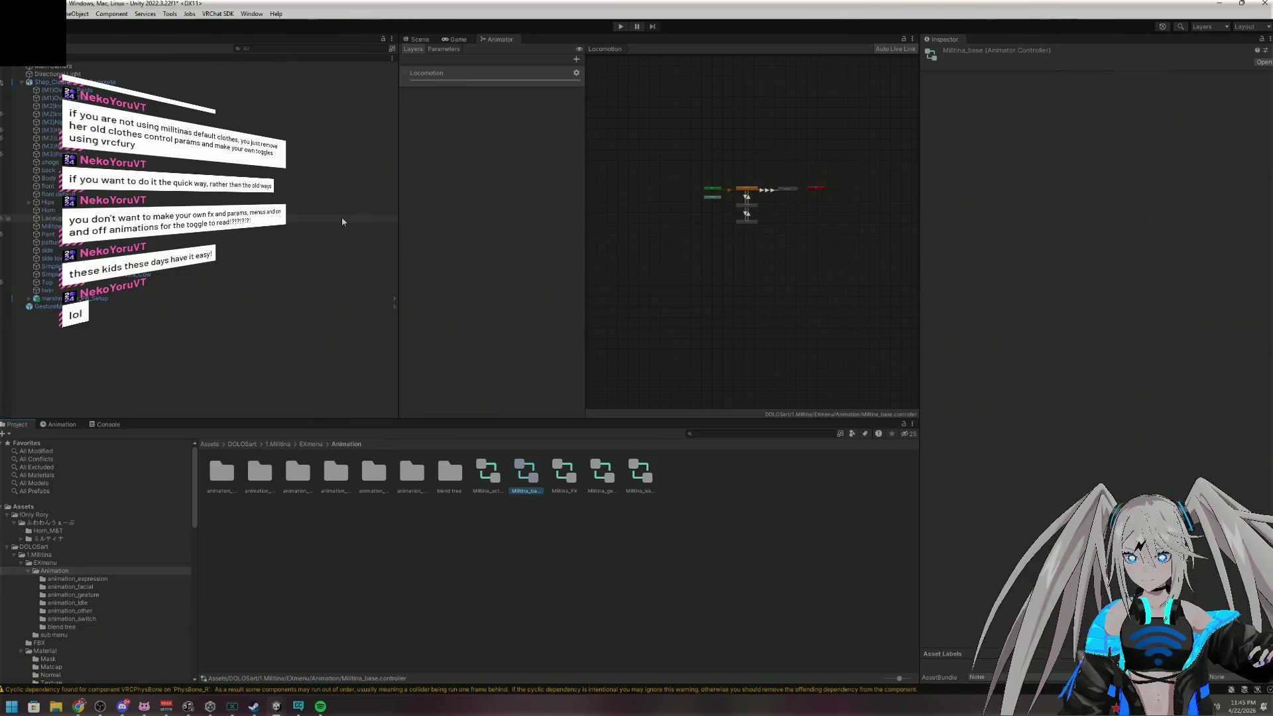
{"action": "left_click", "coordinate": [419, 39]}
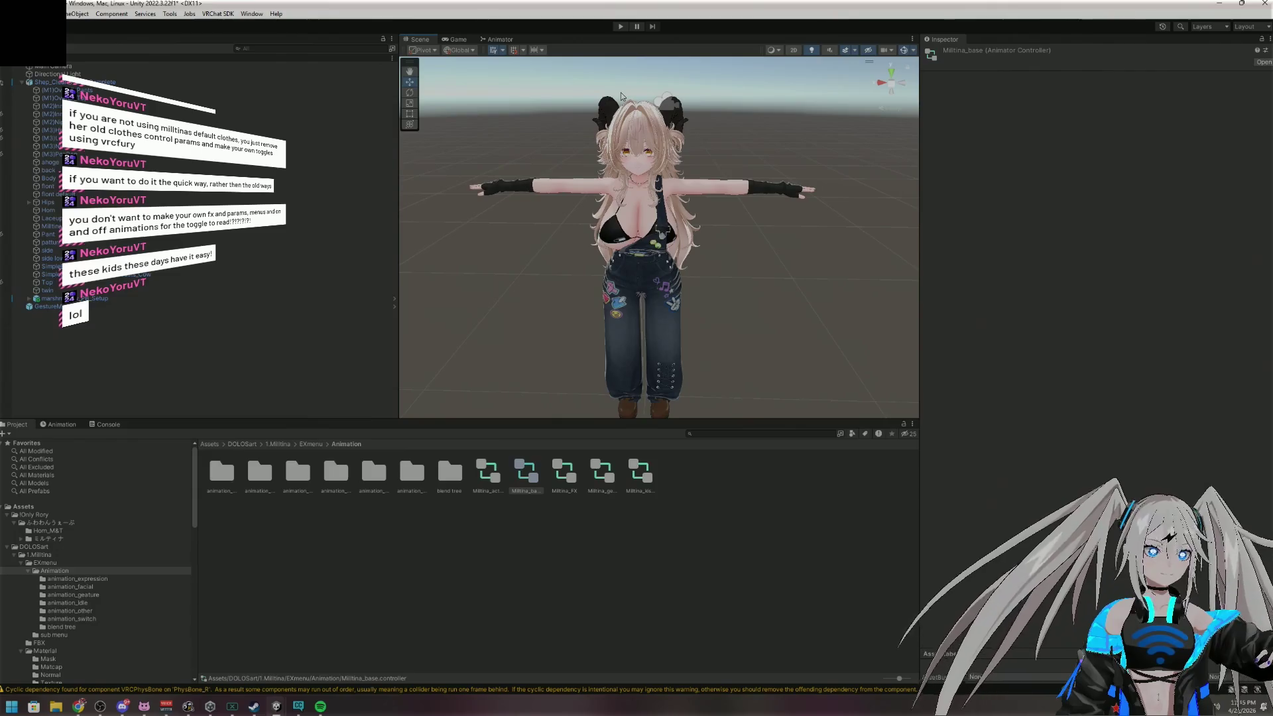
Enter play mode via GestureManager, frame and orbit the avatar, then bring up Spotify
{"action": "left_click", "coordinate": [50, 306]}
{"action": "left_click", "coordinate": [1035, 204]}
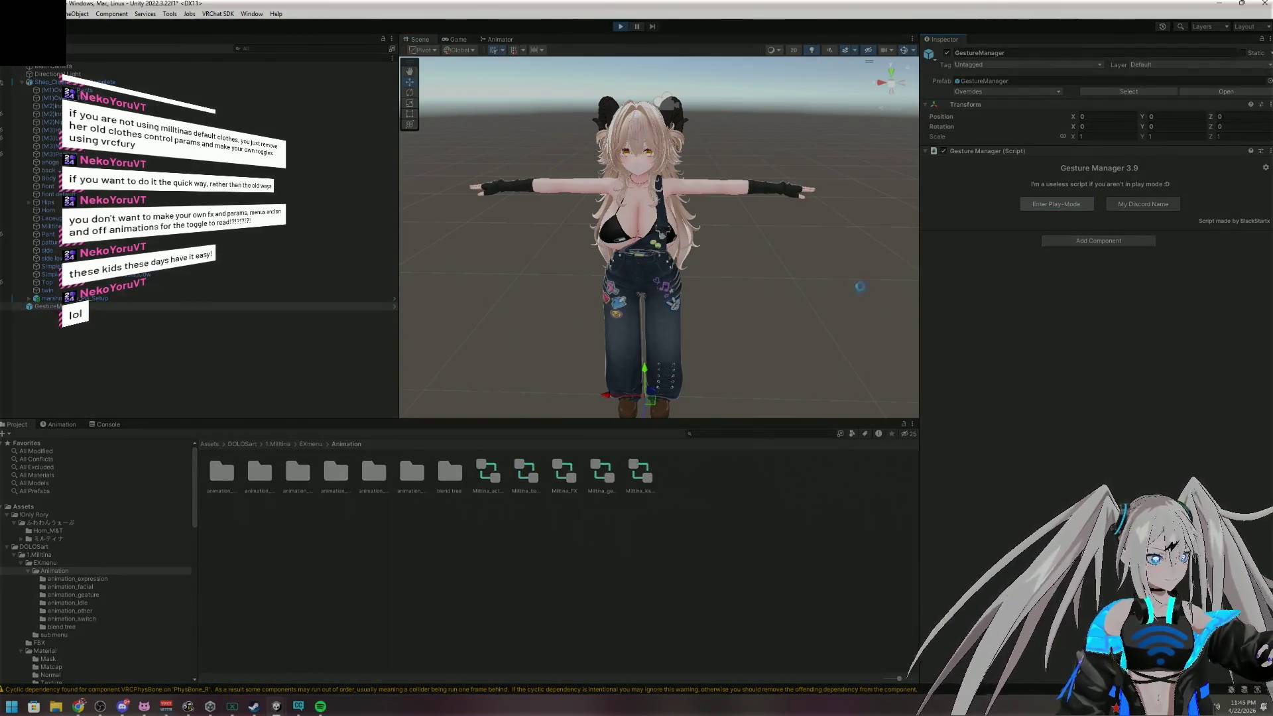
{"action": "left_click", "coordinate": [417, 39]}
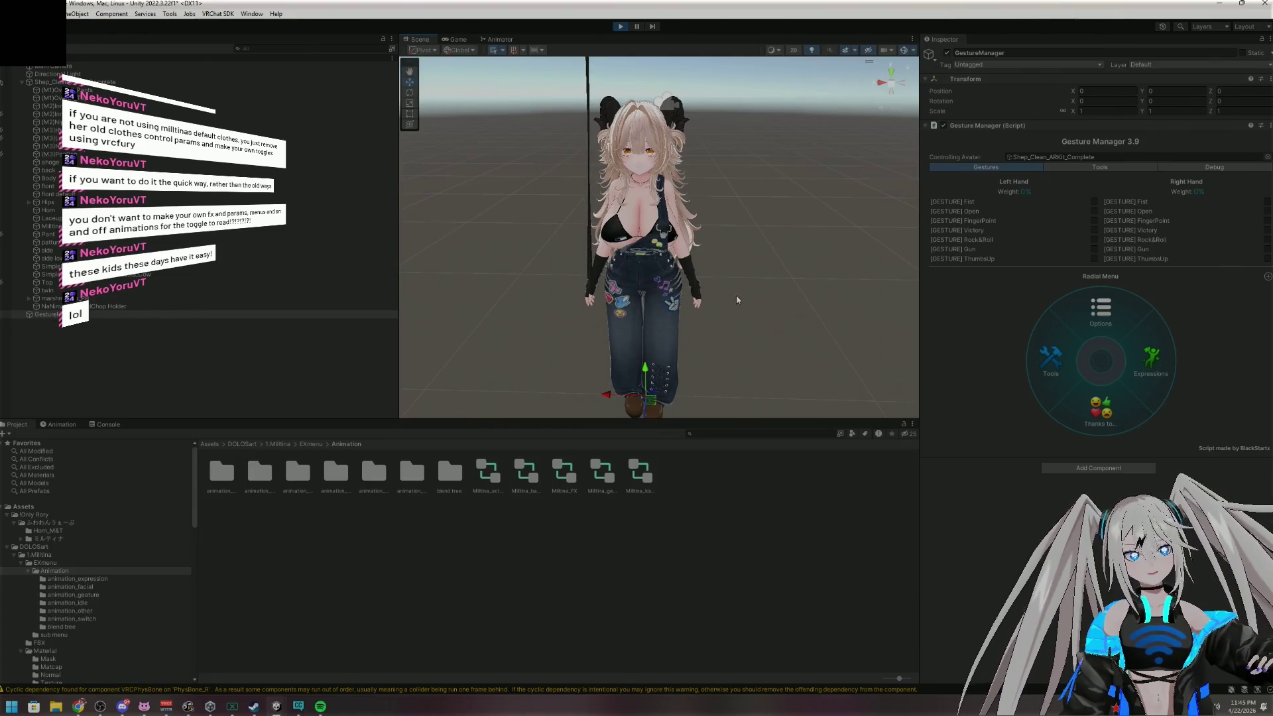
{"action": "key", "text": "f"}
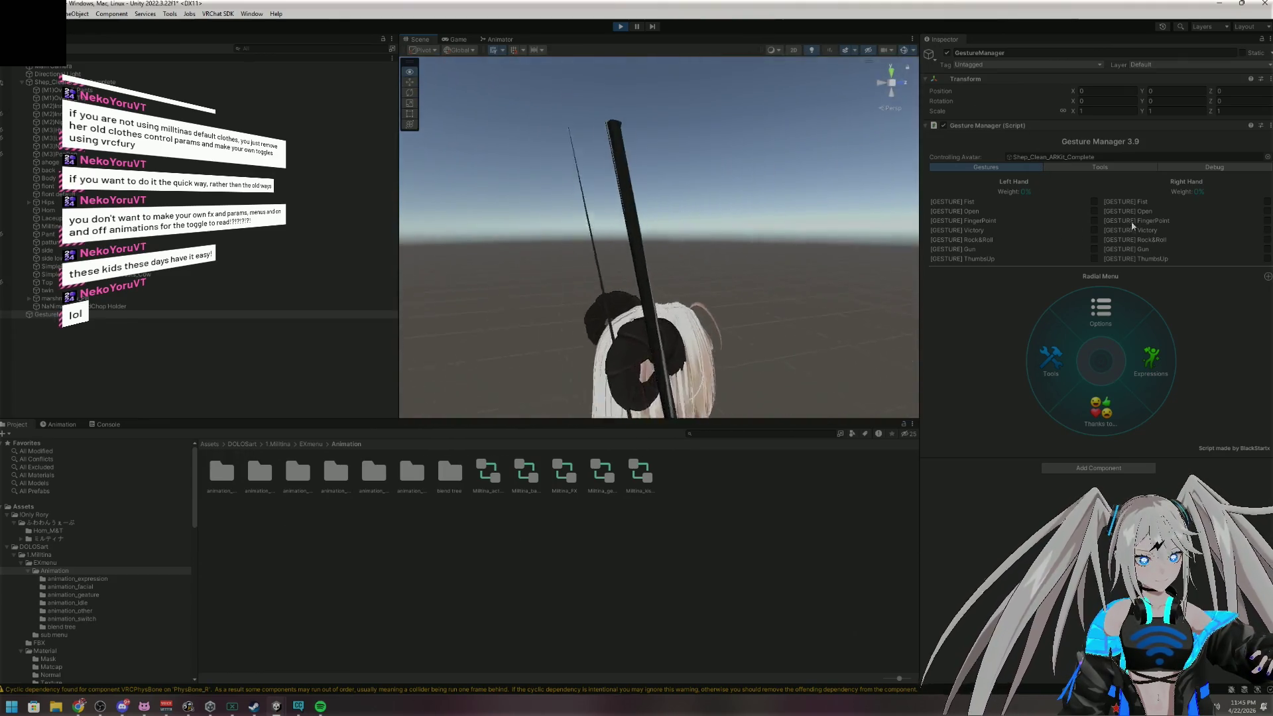
{"action": "mouse_move", "coordinate": [1097, 376]}
{"action": "left_mouse_down"}
{"action": "mouse_move", "coordinate": [732, 378]}
{"action": "mouse_move", "coordinate": [910, 359]}
{"action": "mouse_move", "coordinate": [785, 327]}
{"action": "mouse_move", "coordinate": [862, 226]}
{"action": "left_mouse_up"}
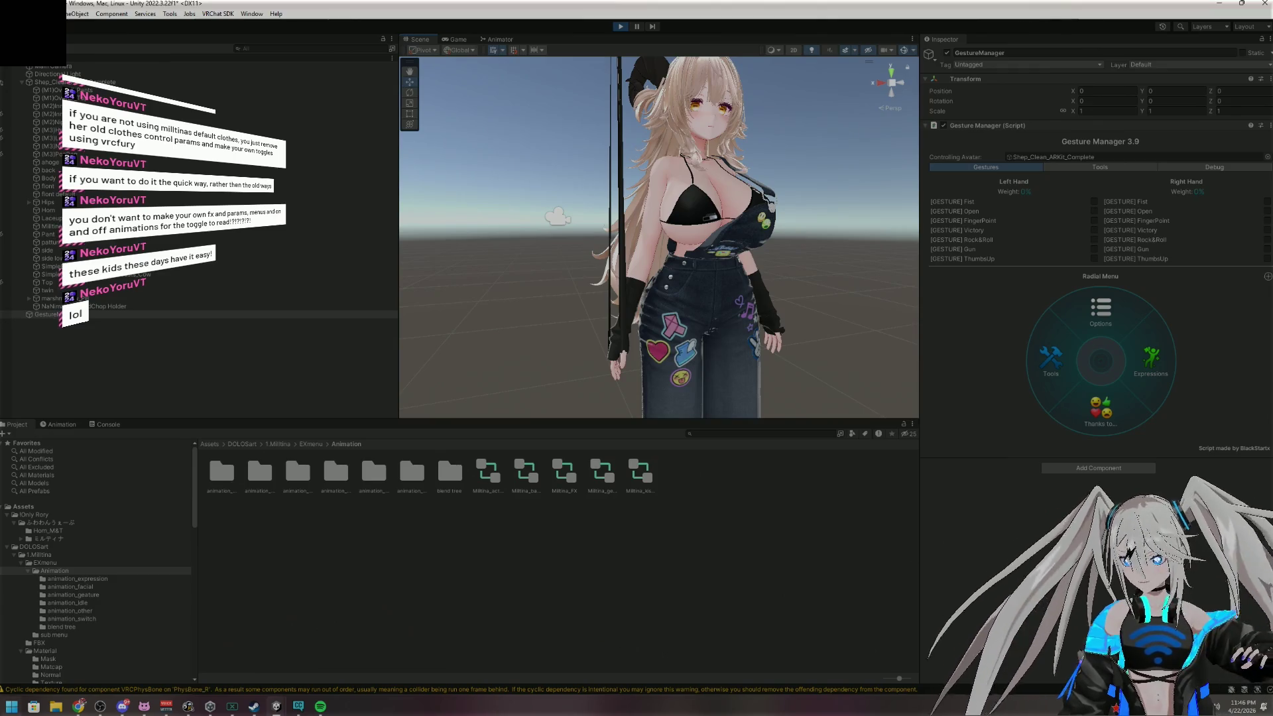
{"action": "left_click", "coordinate": [320, 706]}
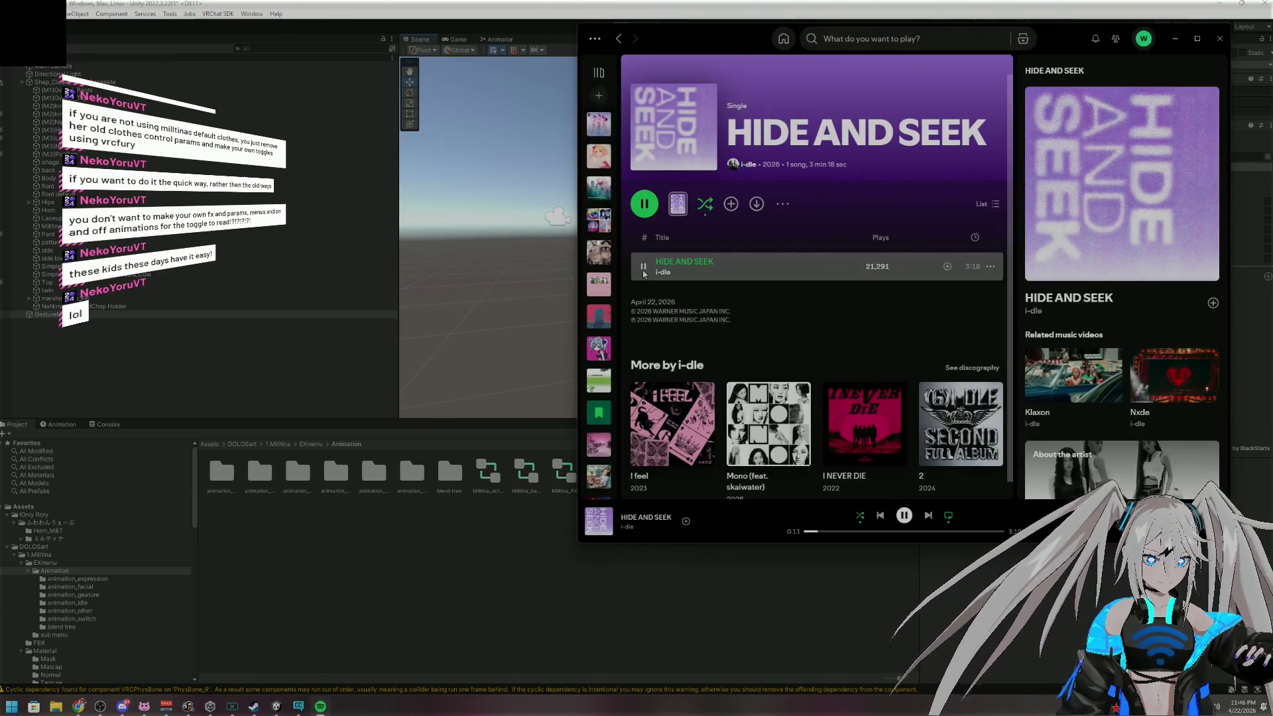
Pause playback and save HIDE AND SEEK to Liked Songs
{"action": "left_click", "coordinate": [644, 204]}
{"action": "left_click", "coordinate": [947, 266]}
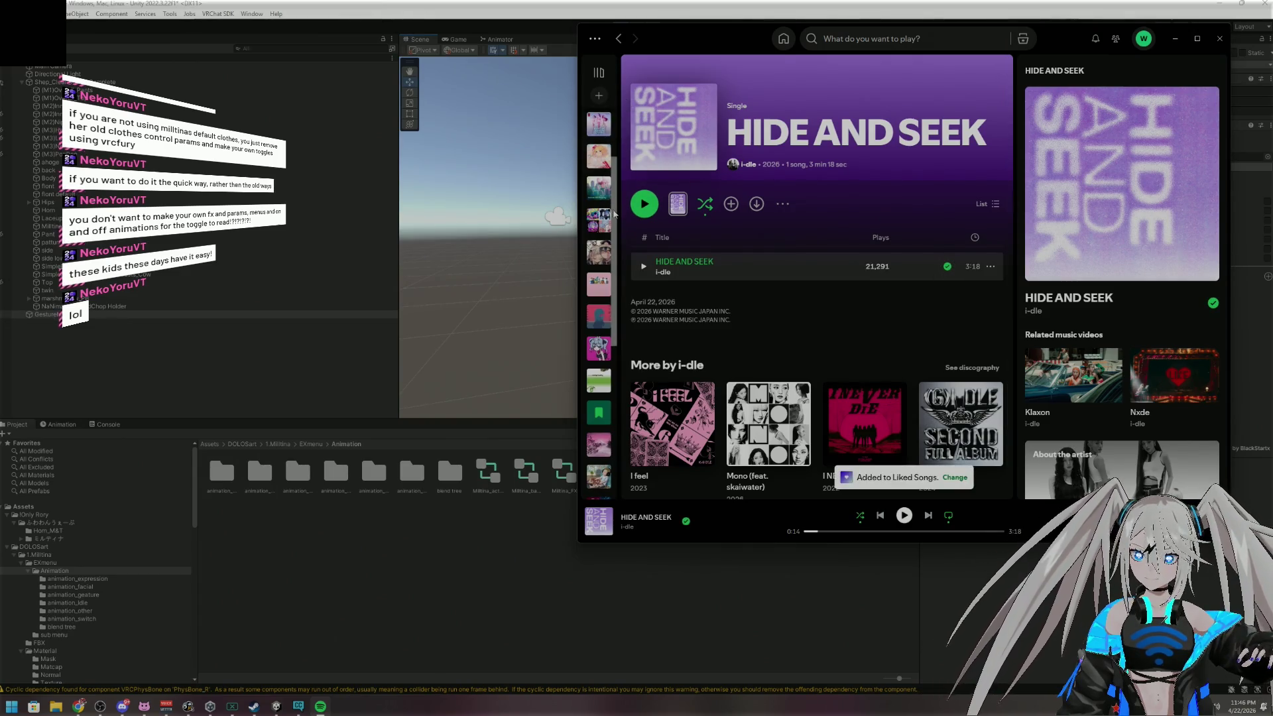
{"action": "scroll", "coordinate": [609, 318], "scroll_direction": "up", "scroll_amount": 2}
{"action": "scroll", "coordinate": [608, 317], "scroll_direction": "up", "scroll_amount": 2}
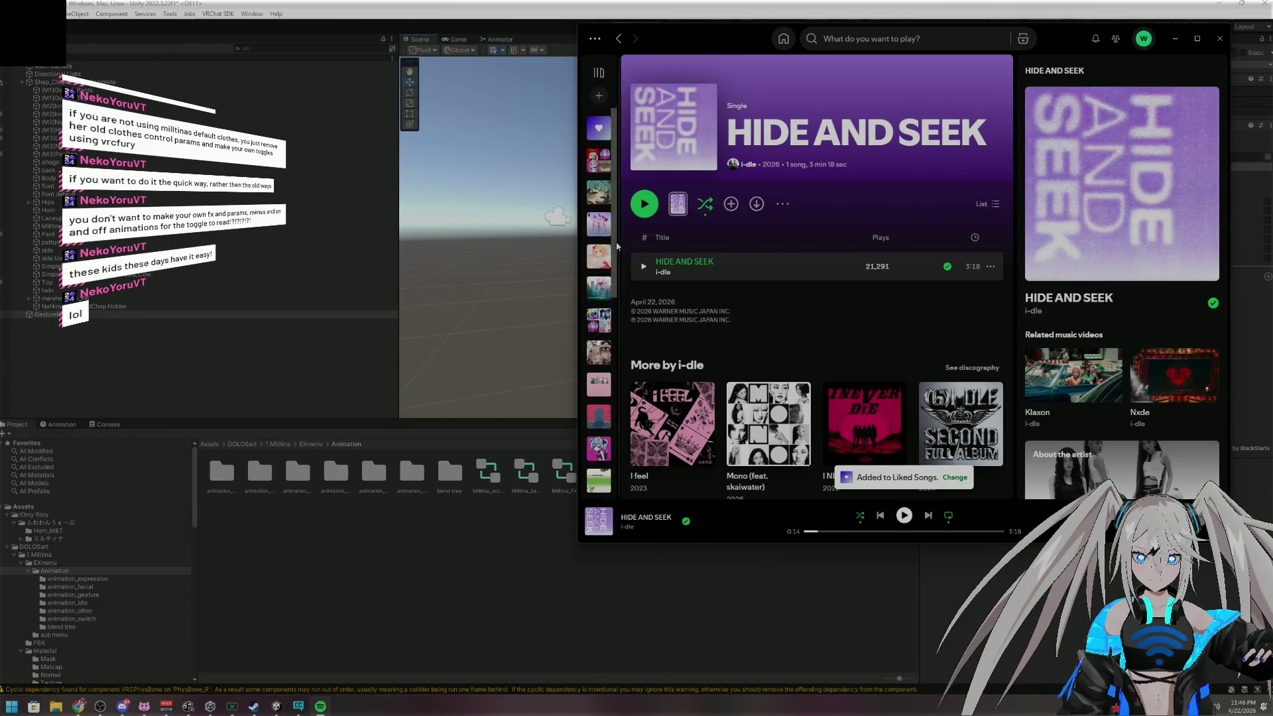
Play the Anime On Replay playlist, skip ahead to Otonoke, and minimize Spotify
{"action": "left_click", "coordinate": [600, 159]}
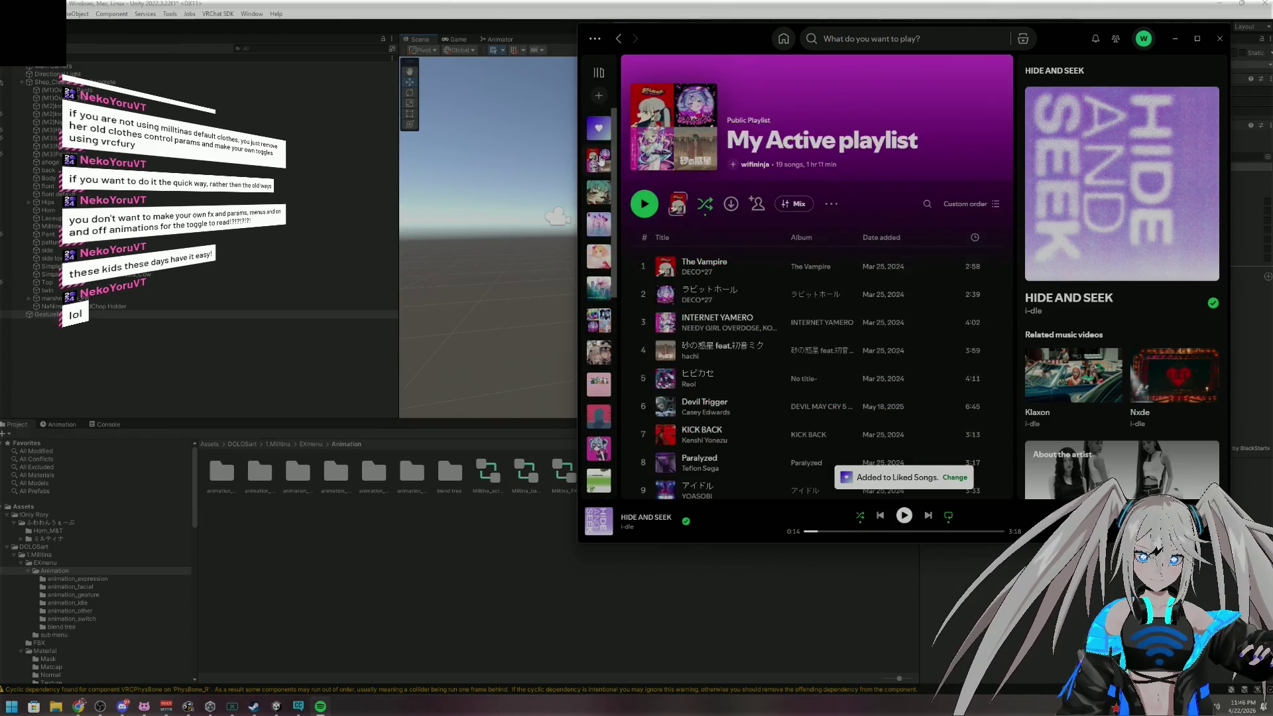
{"action": "scroll", "coordinate": [754, 356], "scroll_direction": "down", "scroll_amount": 10}
{"action": "scroll", "coordinate": [754, 357], "scroll_direction": "up", "scroll_amount": 10}
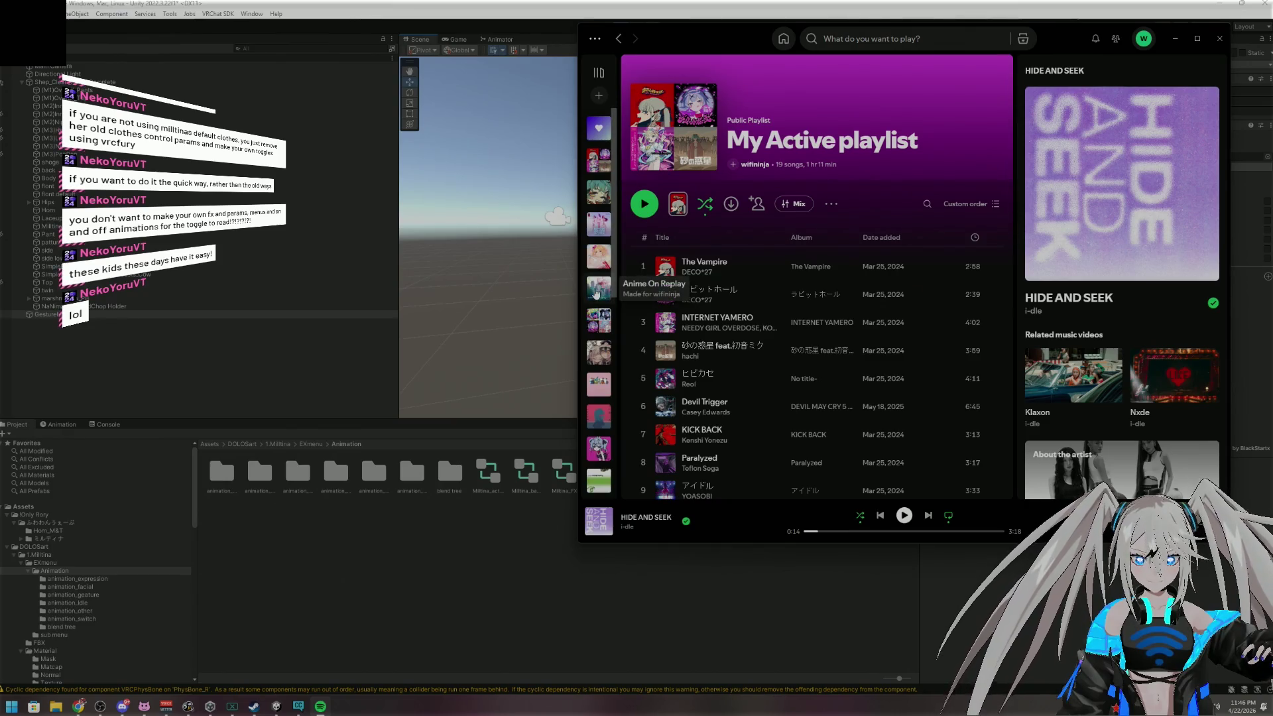
{"action": "left_click", "coordinate": [596, 293]}
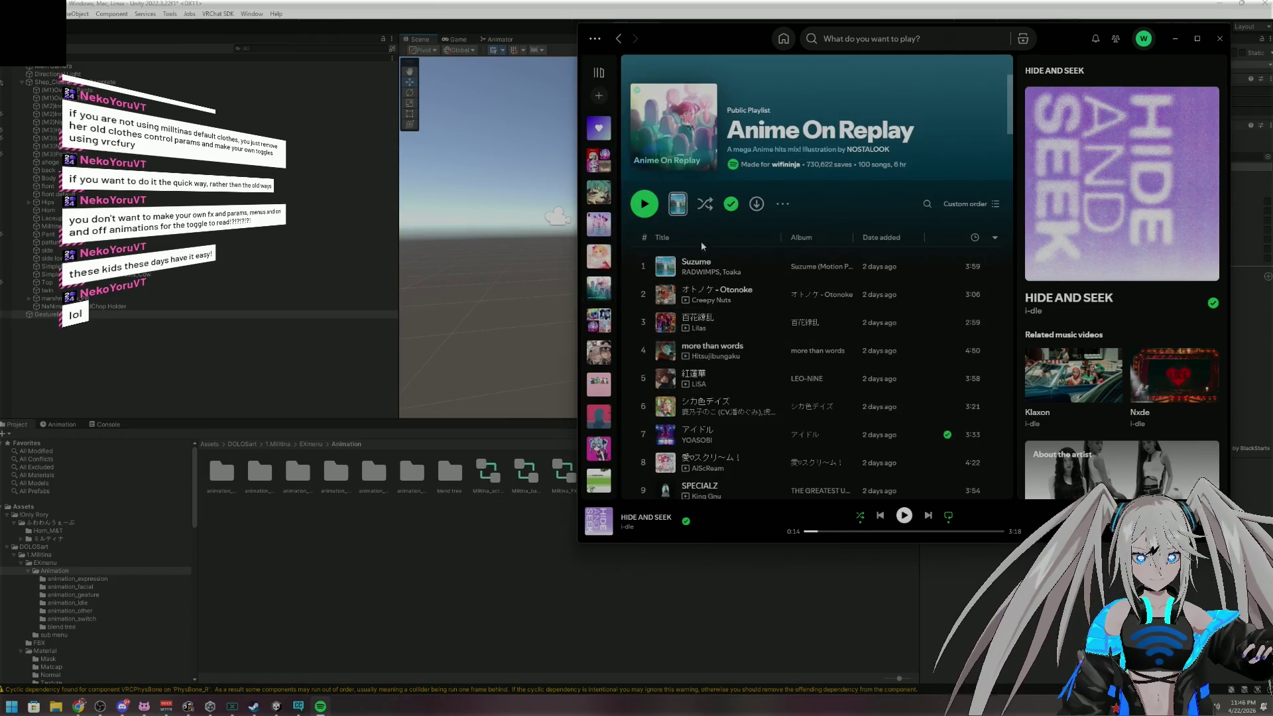
{"action": "left_click", "coordinate": [645, 205]}
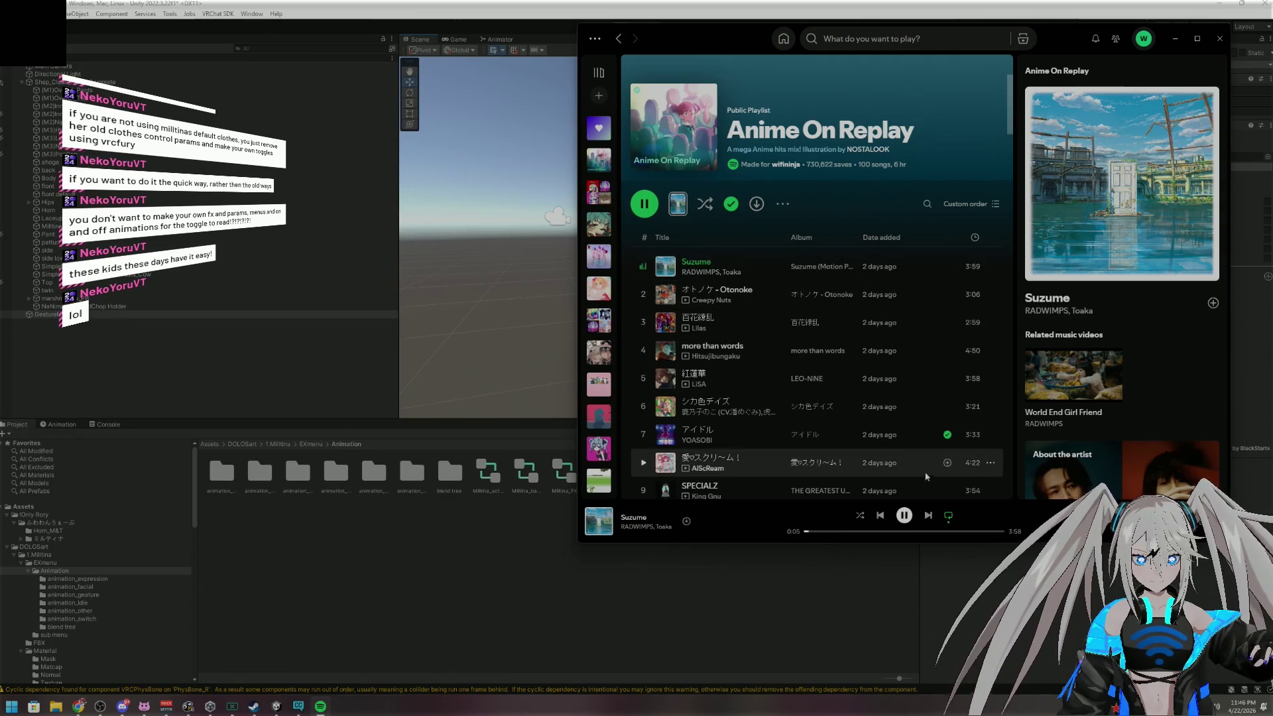
{"action": "left_click", "coordinate": [929, 520]}
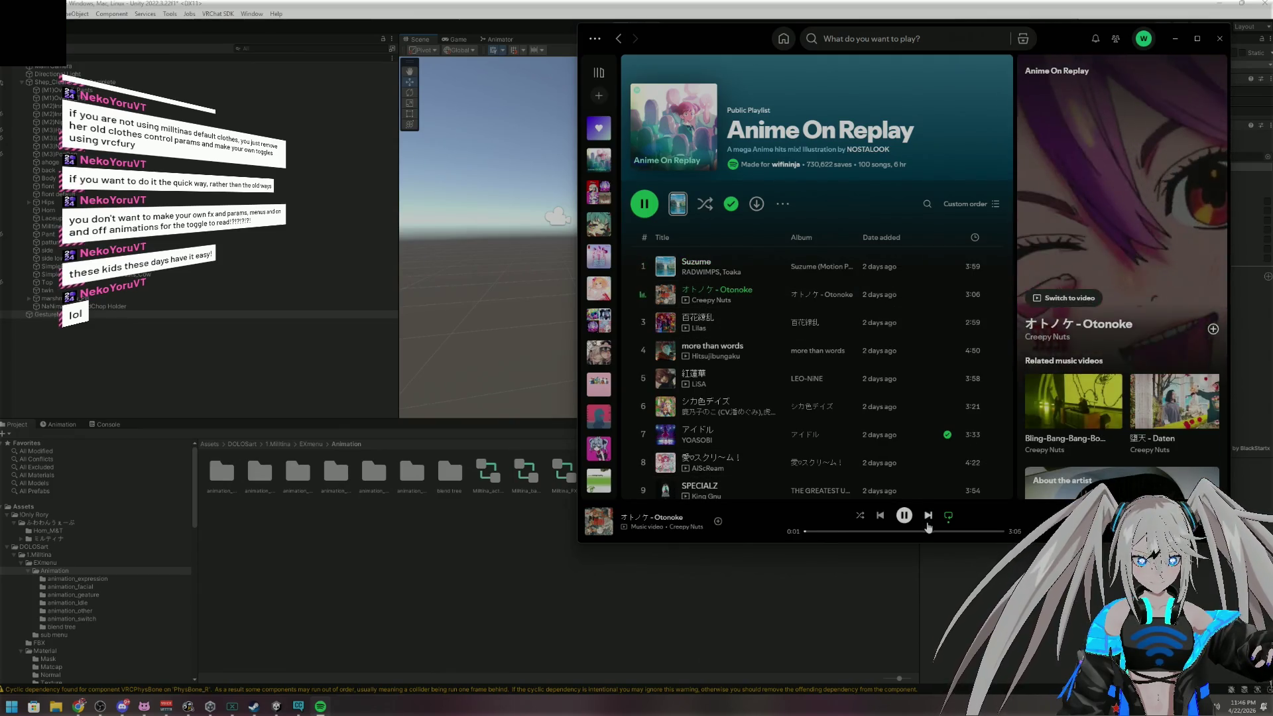
{"action": "left_click", "coordinate": [1175, 39]}
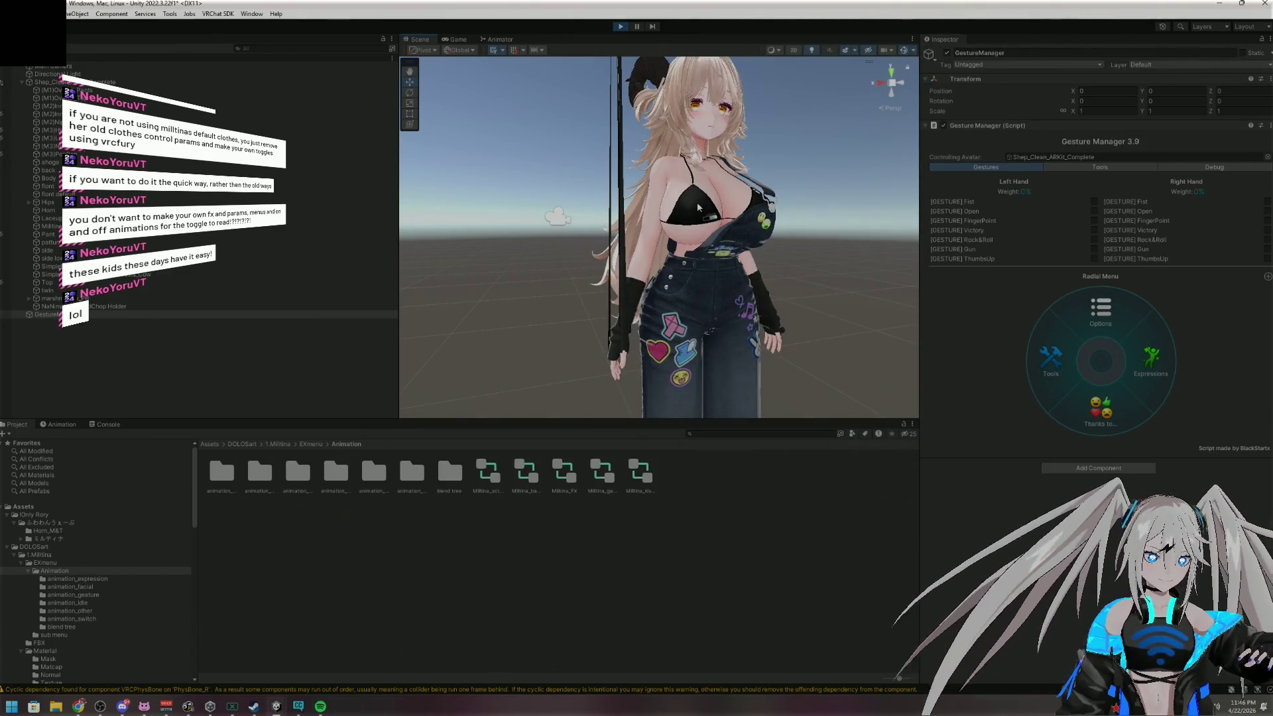
Orbit around the avatar, then exit Play mode with Ctrl+P
{"action": "scroll", "coordinate": [696, 201], "scroll_direction": "down", "scroll_amount": 5}
{"action": "left_click_drag", "start_coordinate": [695, 201], "coordinate": [596, 238]}
{"action": "mouse_move", "coordinate": [652, 362]}
{"action": "left_mouse_down"}
{"action": "mouse_move", "coordinate": [628, 383]}
{"action": "mouse_move", "coordinate": [675, 401]}
{"action": "mouse_move", "coordinate": [670, 391]}
{"action": "left_mouse_up"}
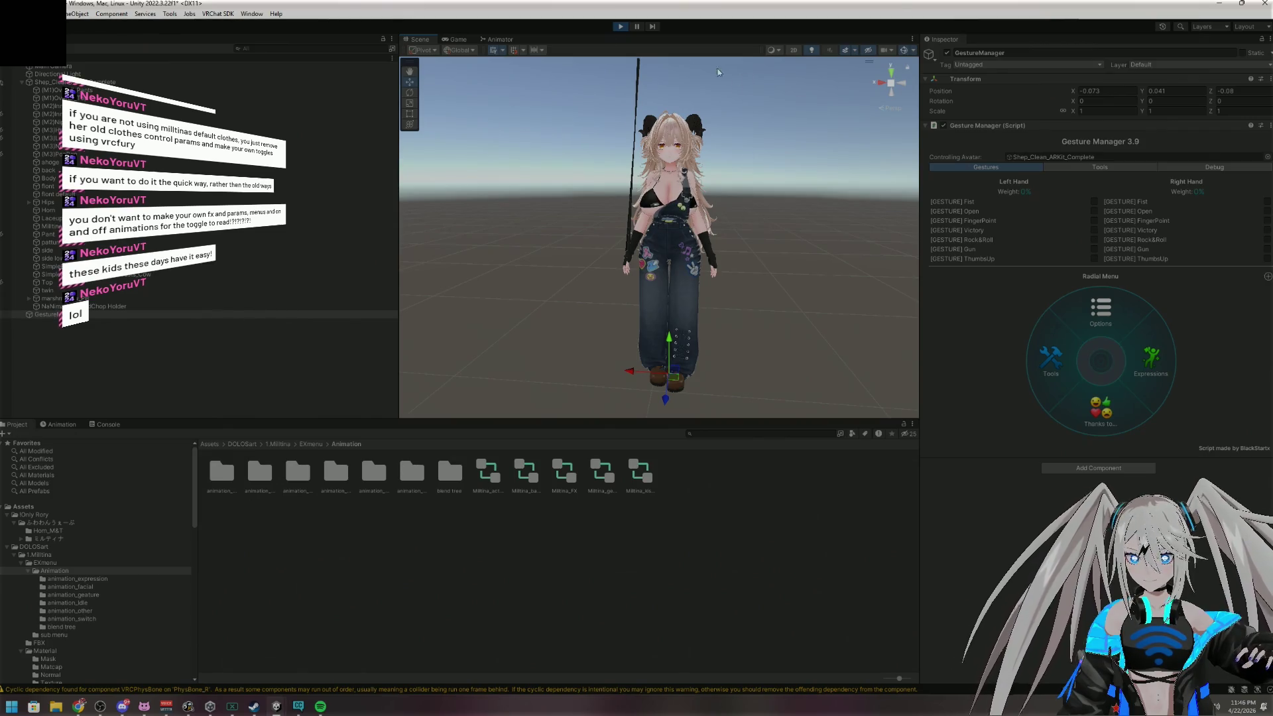
{"action": "key", "text": "ctrl+p"}
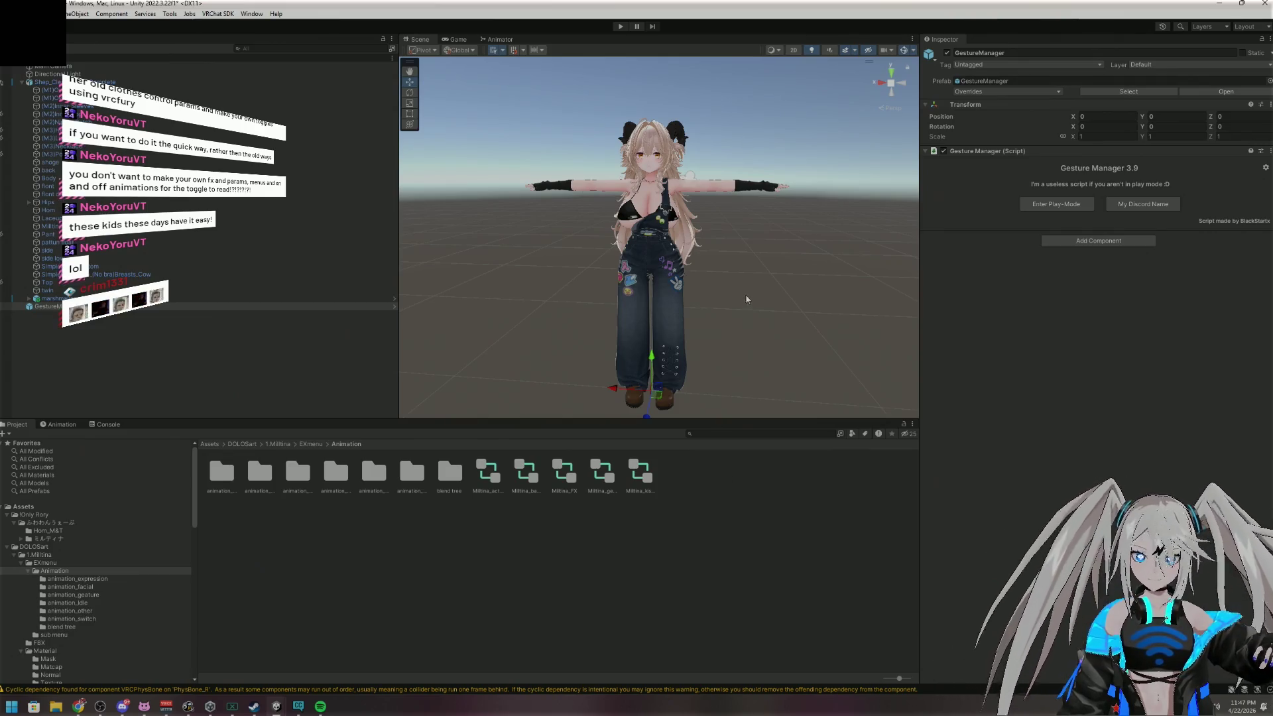
Select the avatar root, place the Milltina project alongside, and expand Hips
{"action": "left_click", "coordinate": [132, 82]}
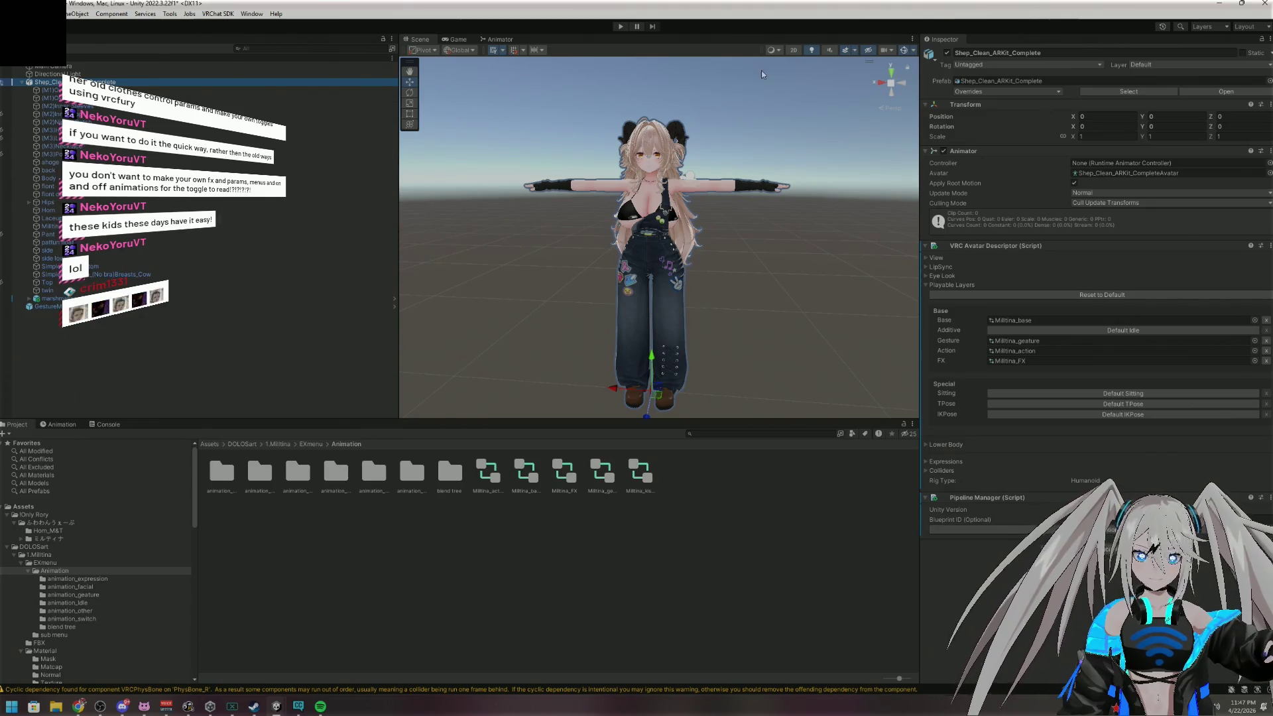
{"action": "key", "text": "alt+Tab"}
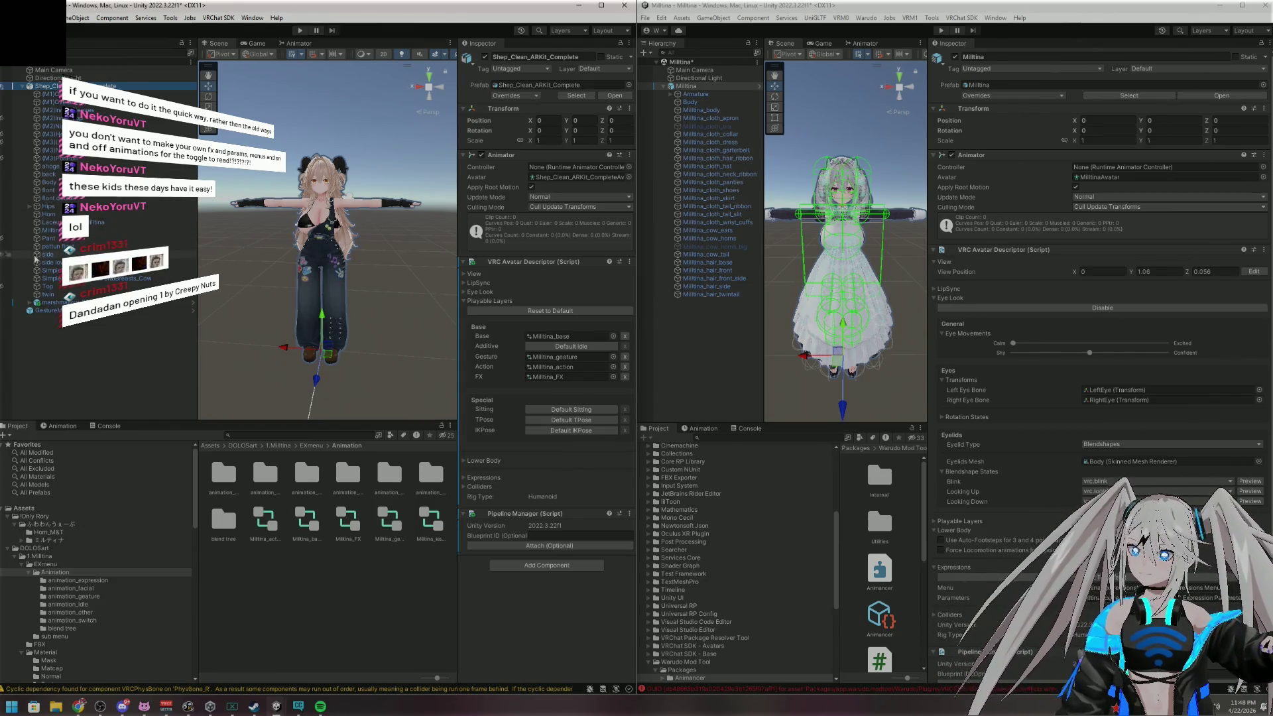
{"action": "left_click", "coordinate": [30, 206]}
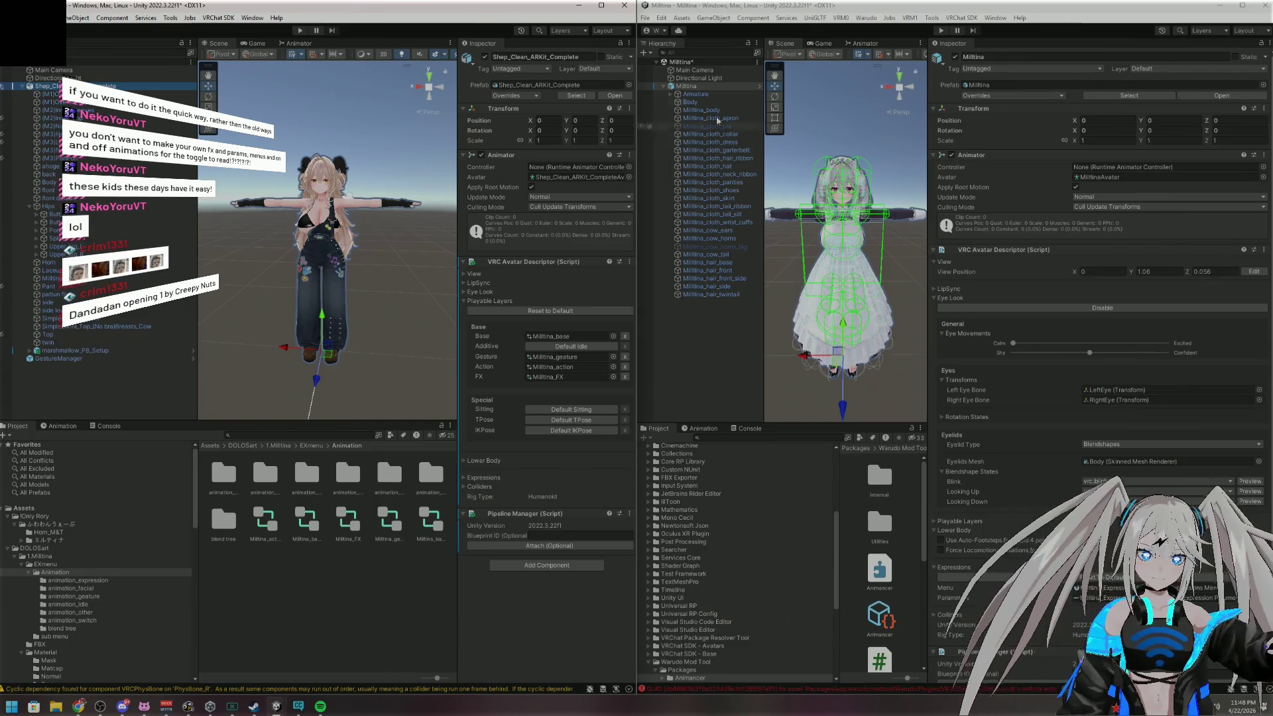
Expand Milltina's Armature and Hips, then select Butt_L on both avatars
{"action": "left_click", "coordinate": [670, 95]}
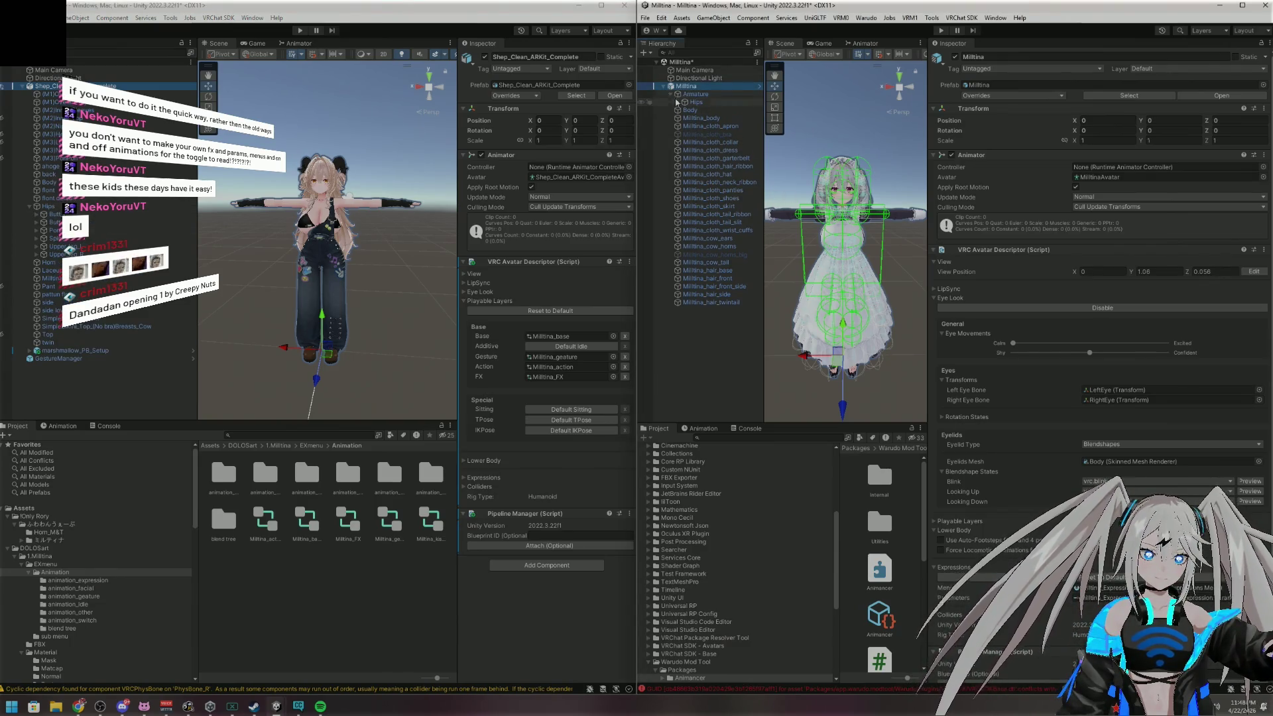
{"action": "left_click", "coordinate": [677, 103]}
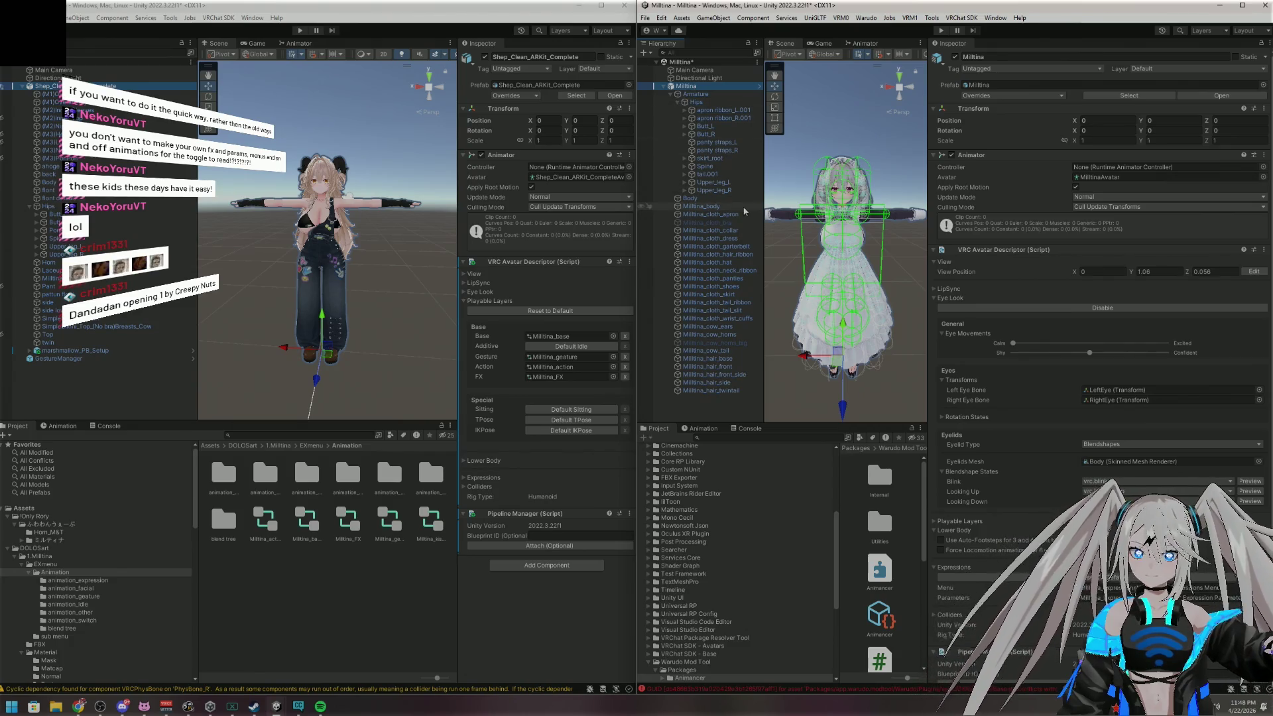
{"action": "left_click", "coordinate": [701, 127]}
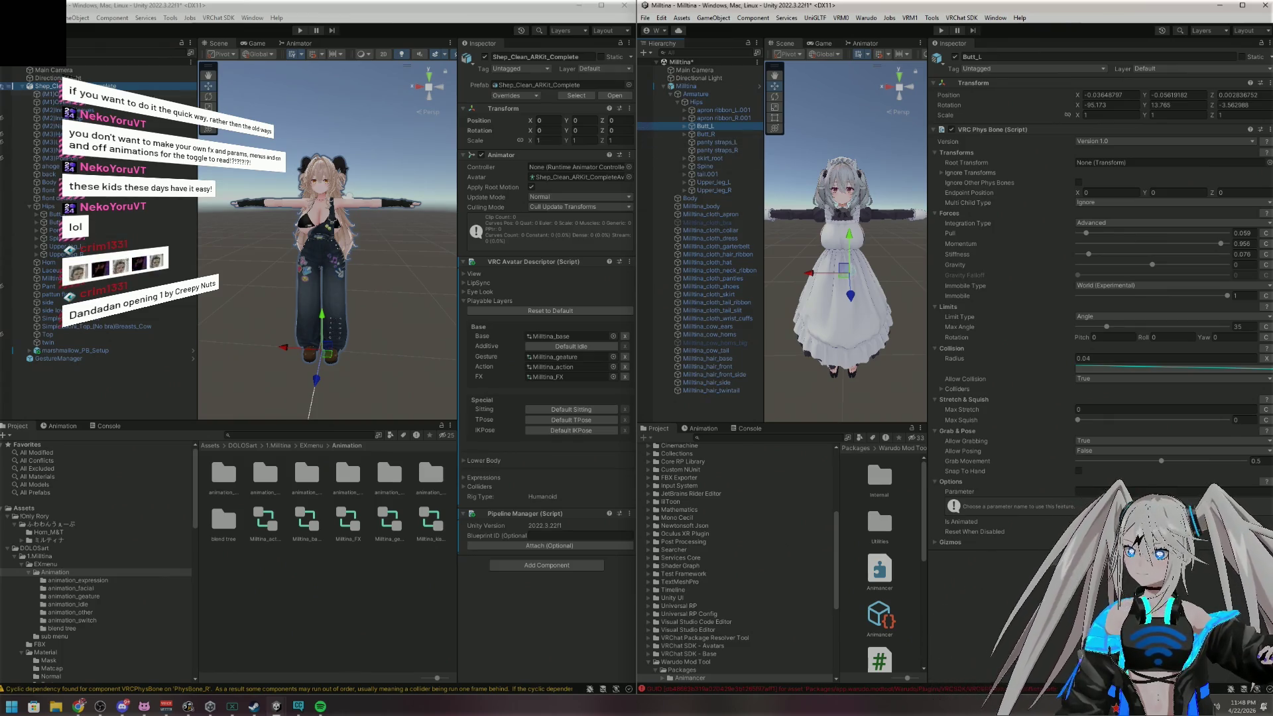
{"action": "left_click", "coordinate": [116, 215]}
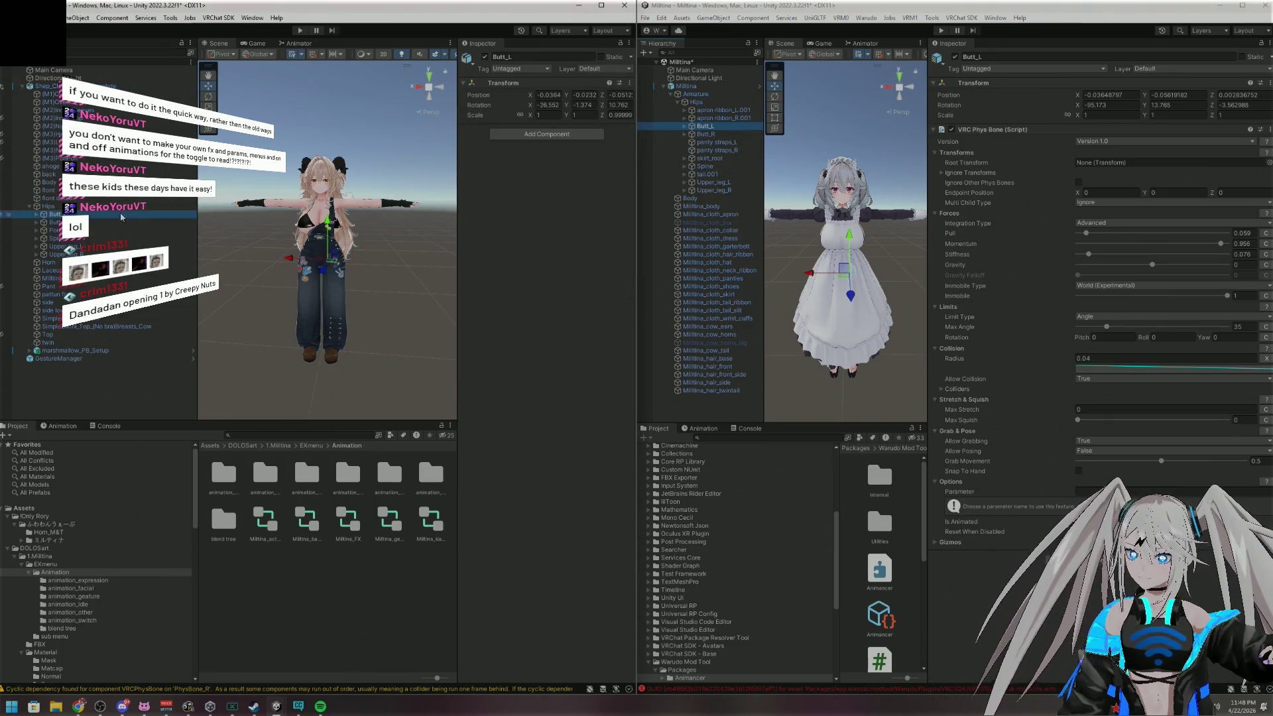
{"action": "left_click", "coordinate": [562, 134]}
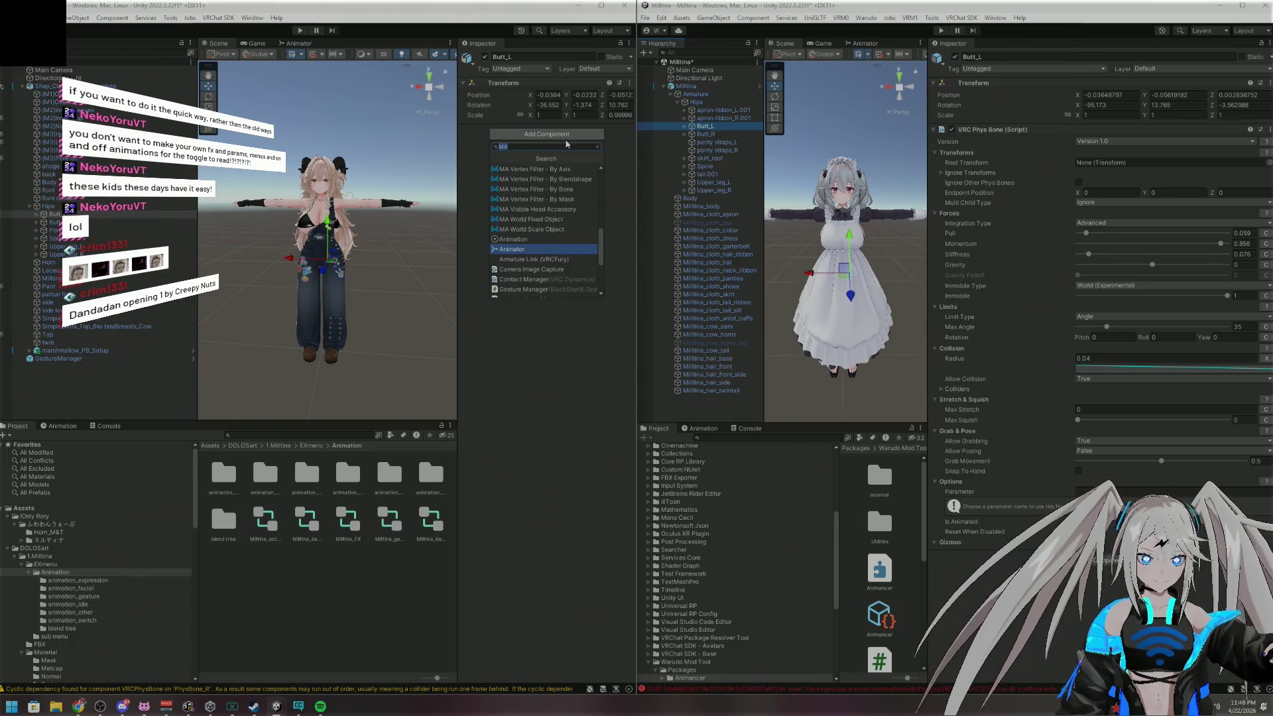
{"action": "type", "text": "vrc"}
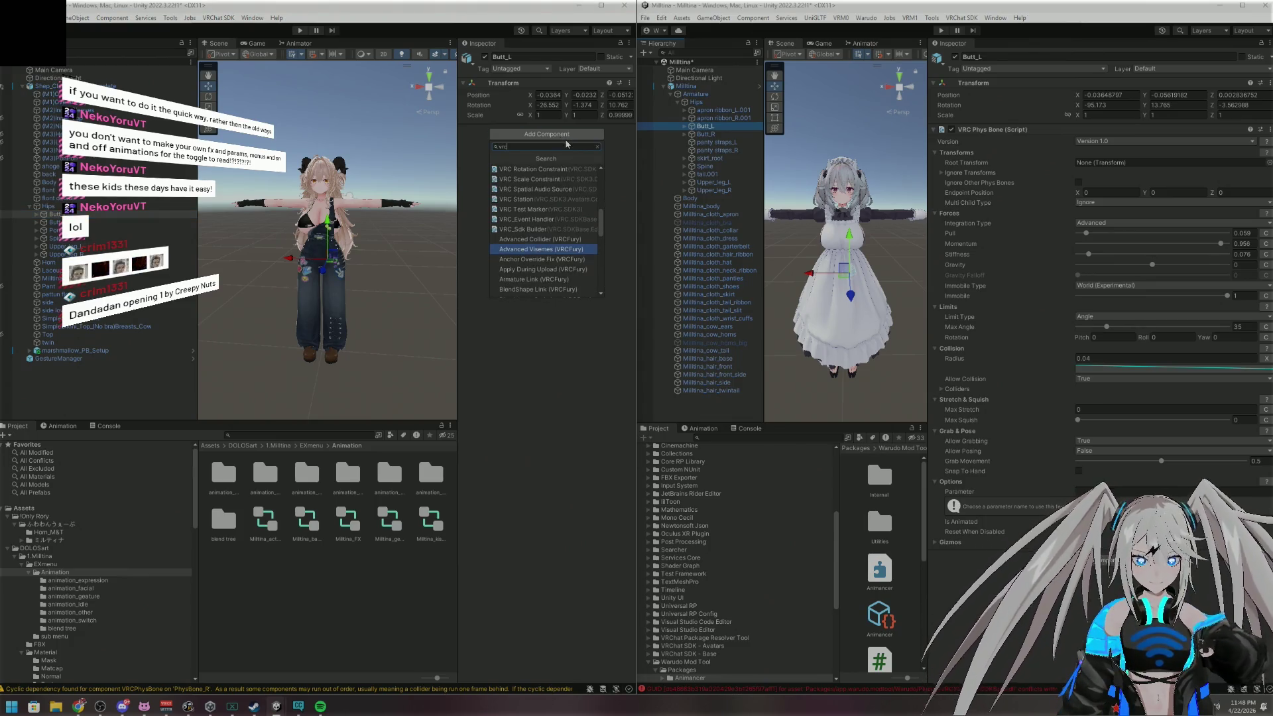
{"action": "type", "text": " phys"}
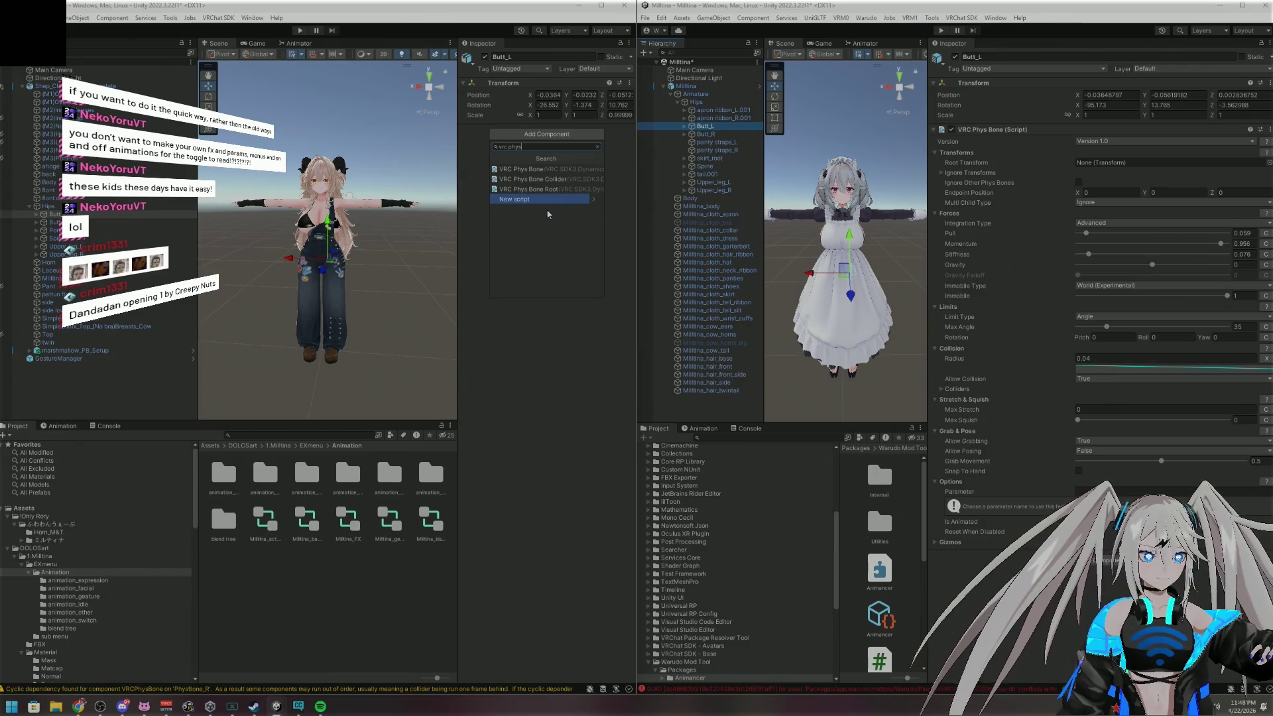
{"action": "left_click", "coordinate": [551, 171]}
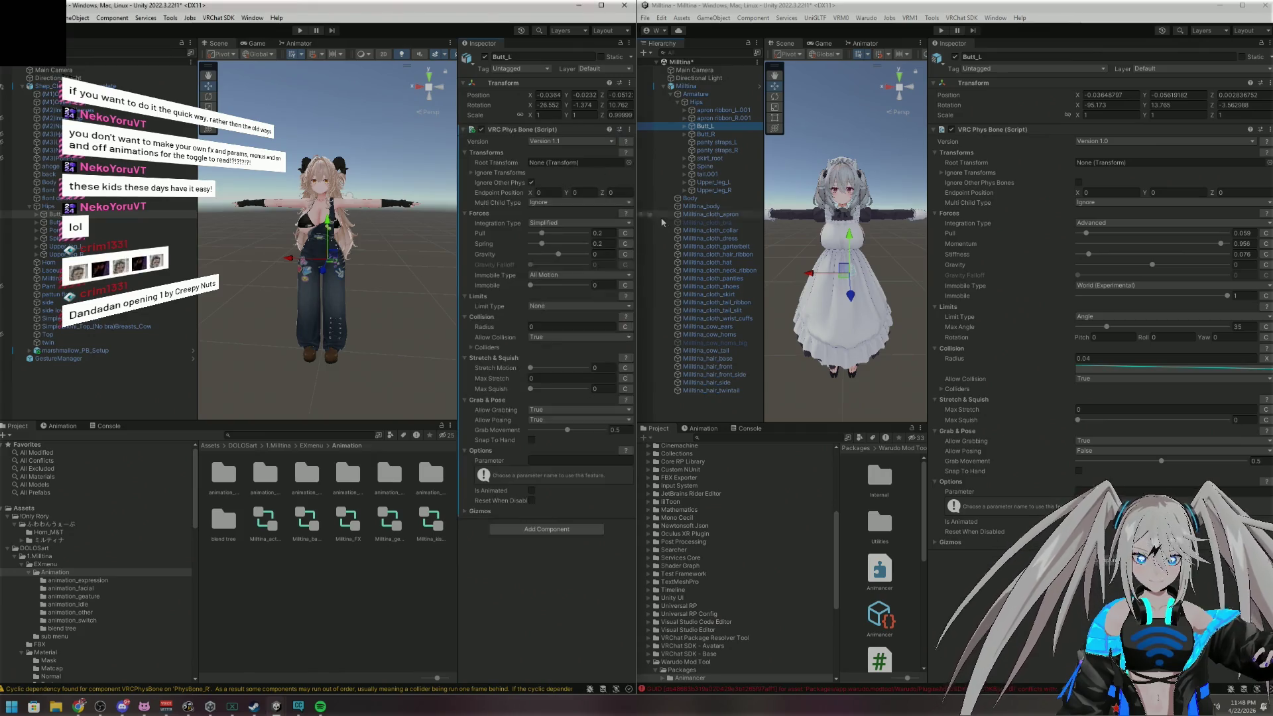
{"action": "left_click", "coordinate": [570, 141]}
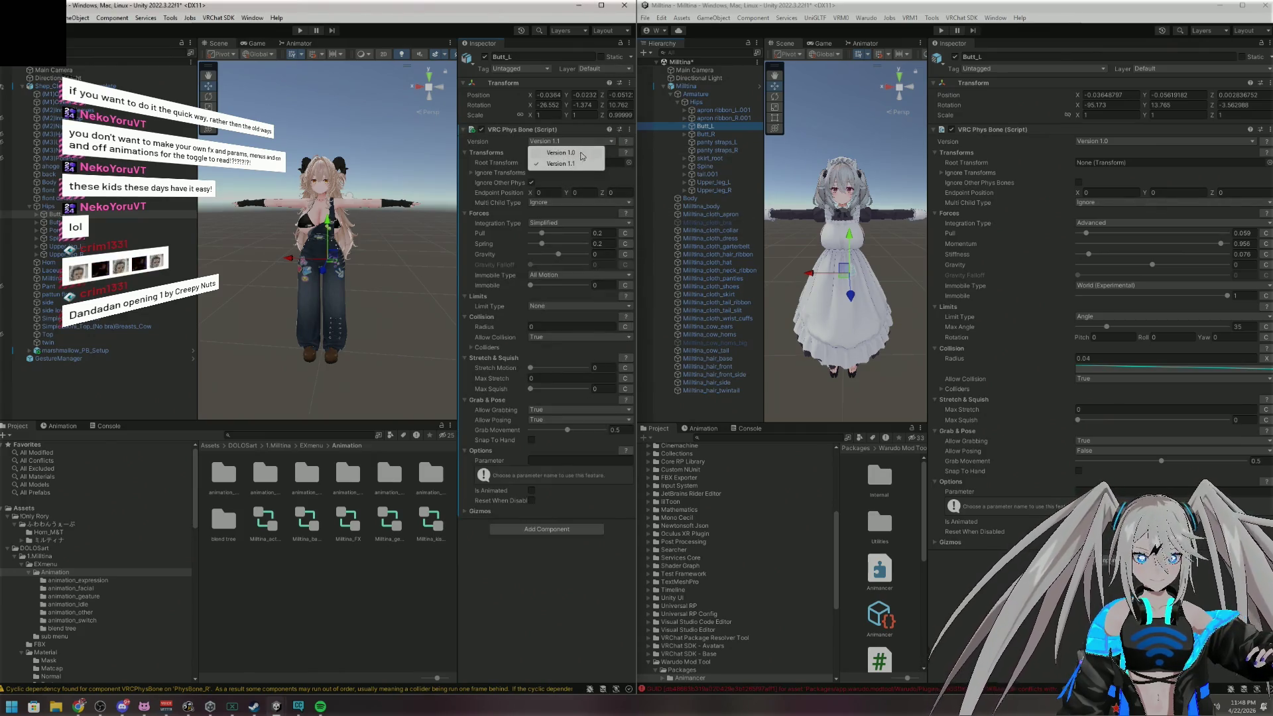
{"action": "left_click", "coordinate": [571, 165]}
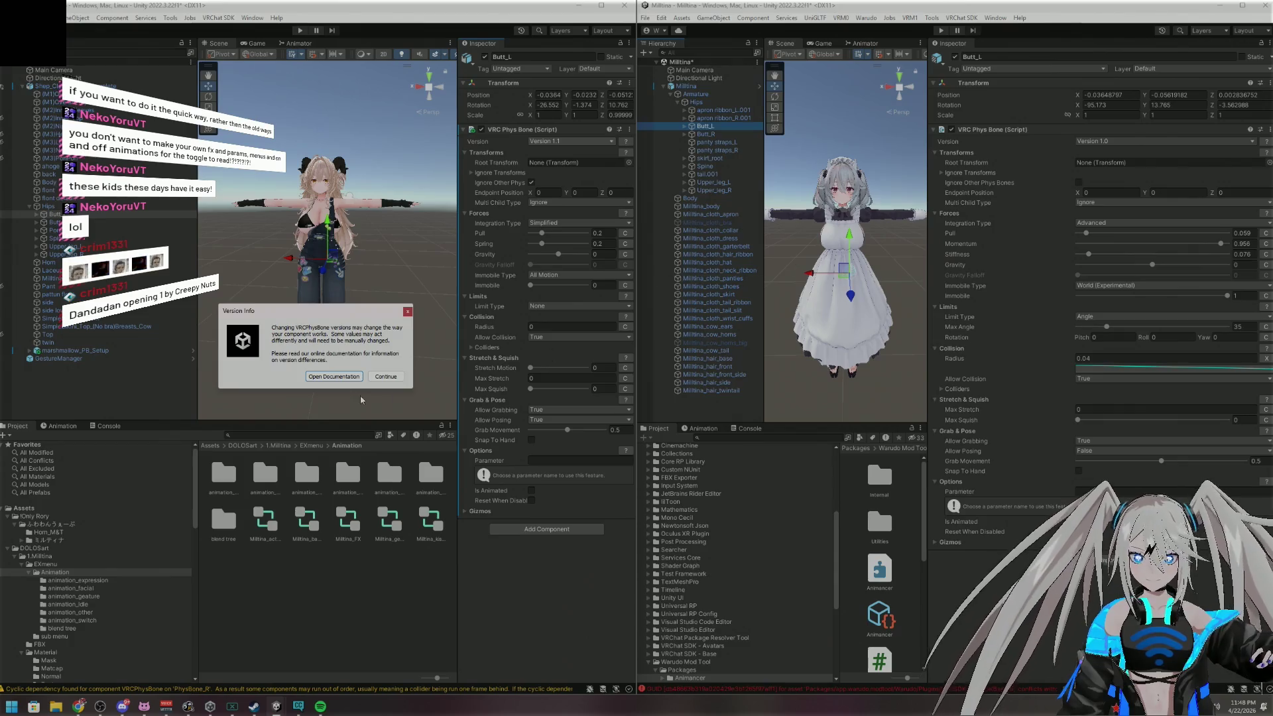
{"action": "left_click", "coordinate": [387, 381]}
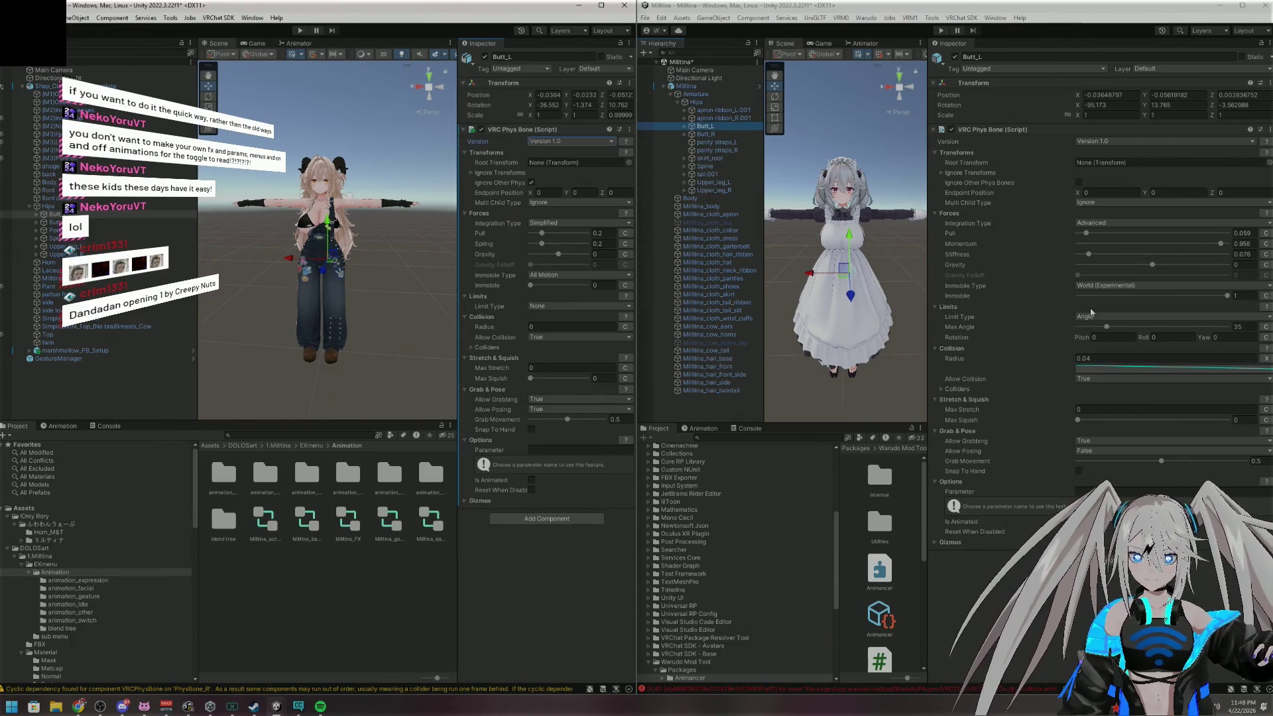
{"action": "right_click", "coordinate": [1050, 130]}
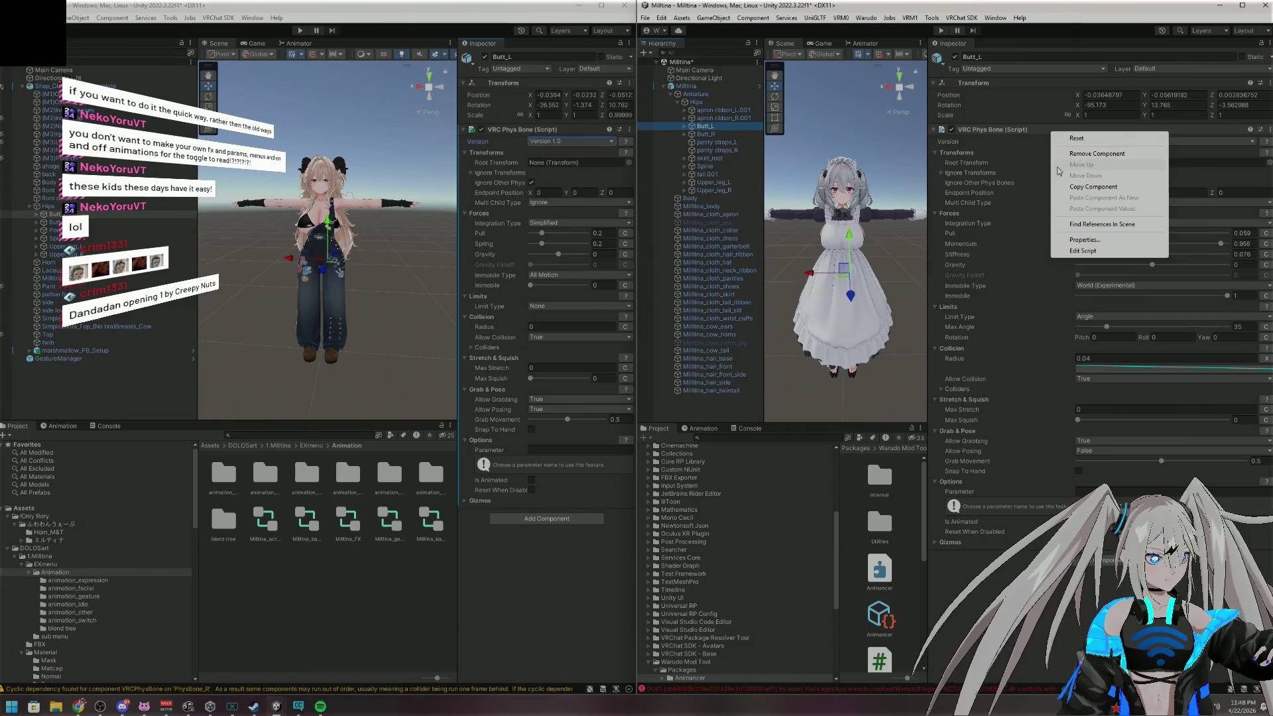
{"action": "left_click", "coordinate": [1083, 187]}
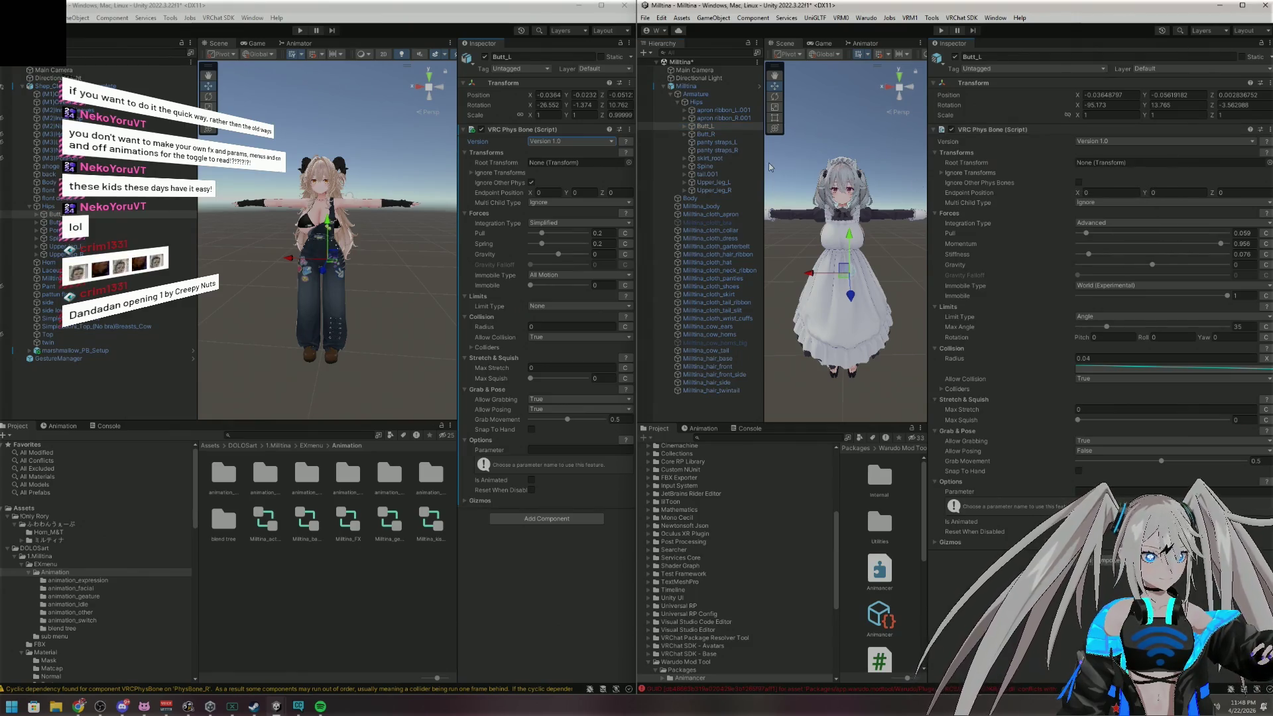
{"action": "right_click", "coordinate": [524, 129]}
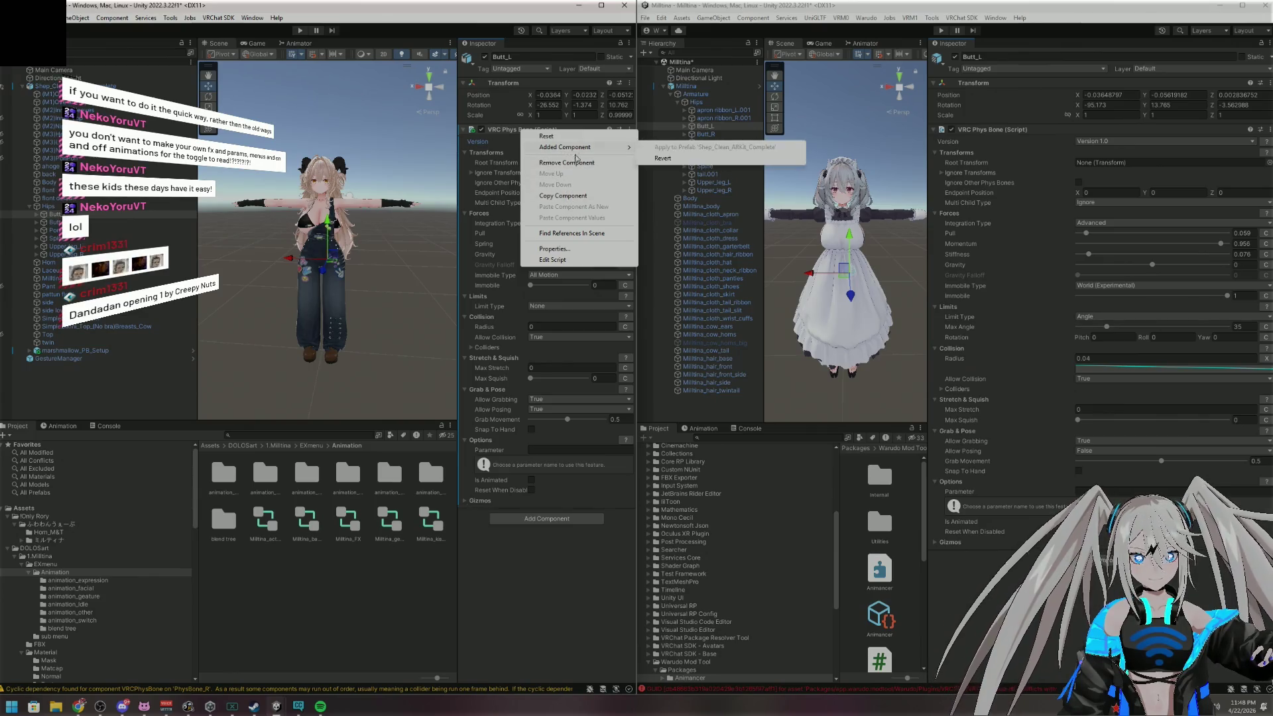
{"action": "left_click", "coordinate": [567, 162]}
{"action": "left_click", "coordinate": [542, 135]}
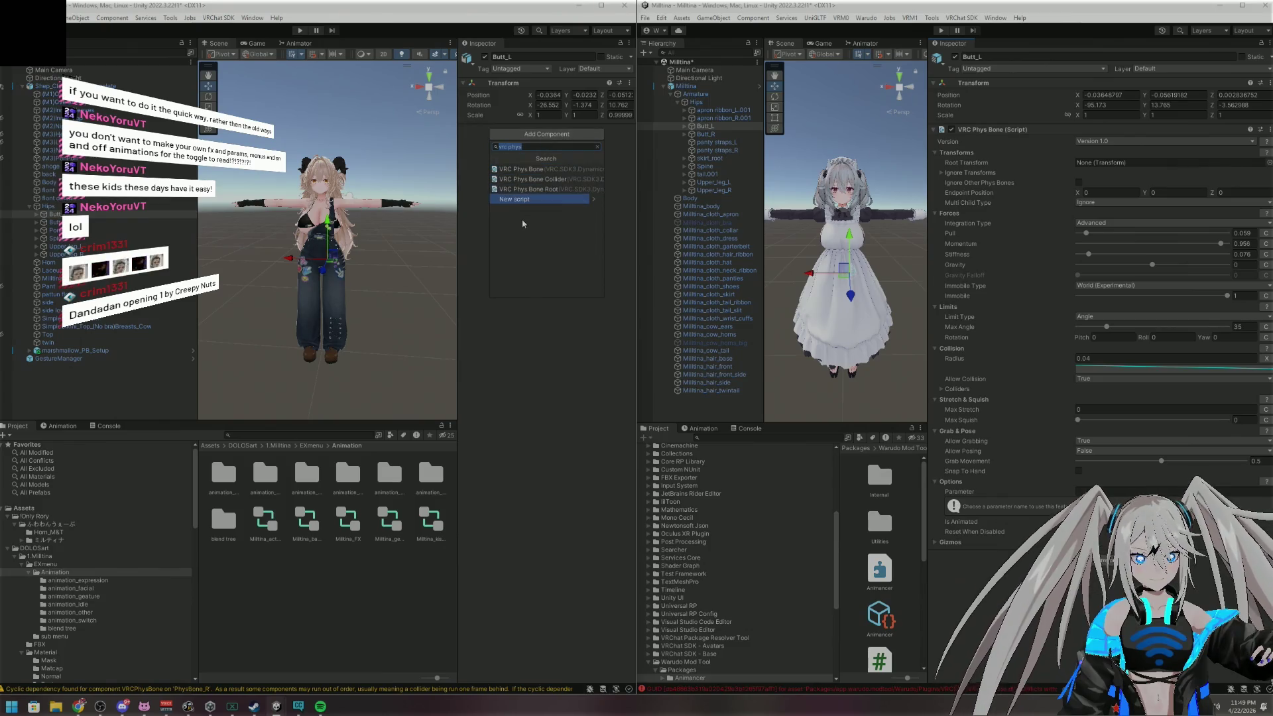
{"action": "left_click", "coordinate": [498, 352]}
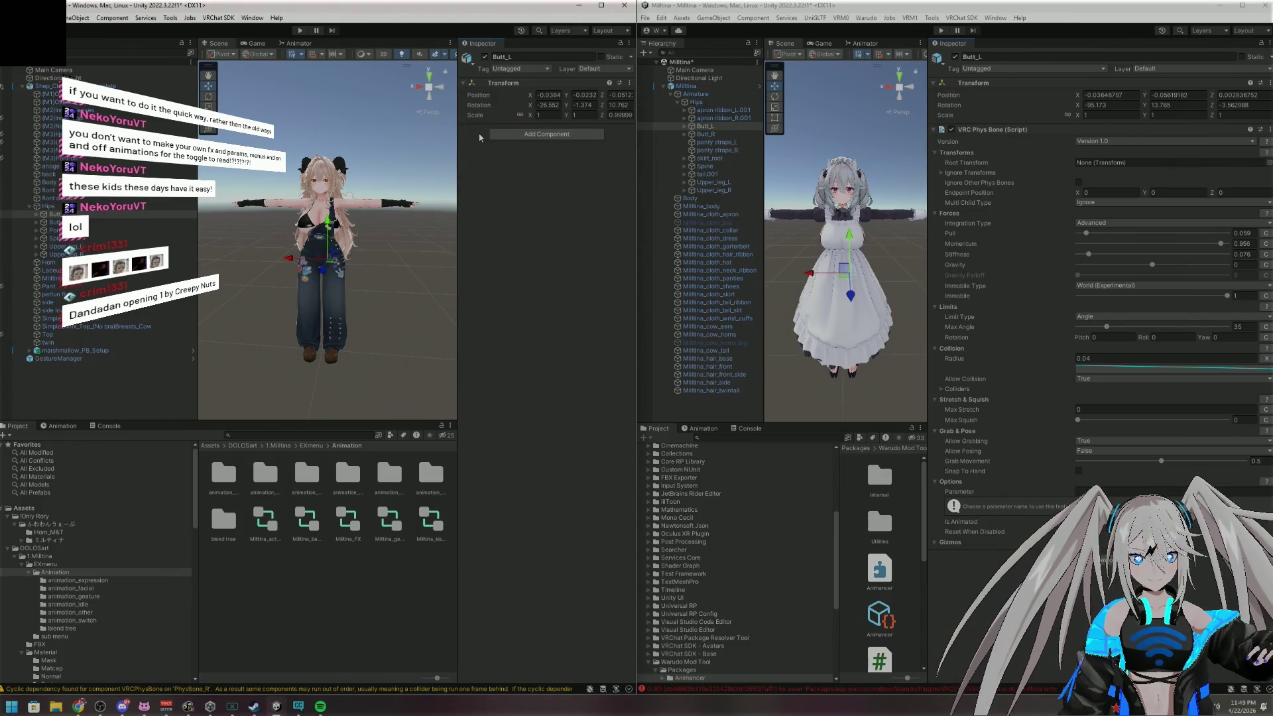
Add a VRC Phys Bone to Butt_L and set it to Version 1.0
{"action": "left_click", "coordinate": [504, 135]}
{"action": "left_click", "coordinate": [527, 173]}
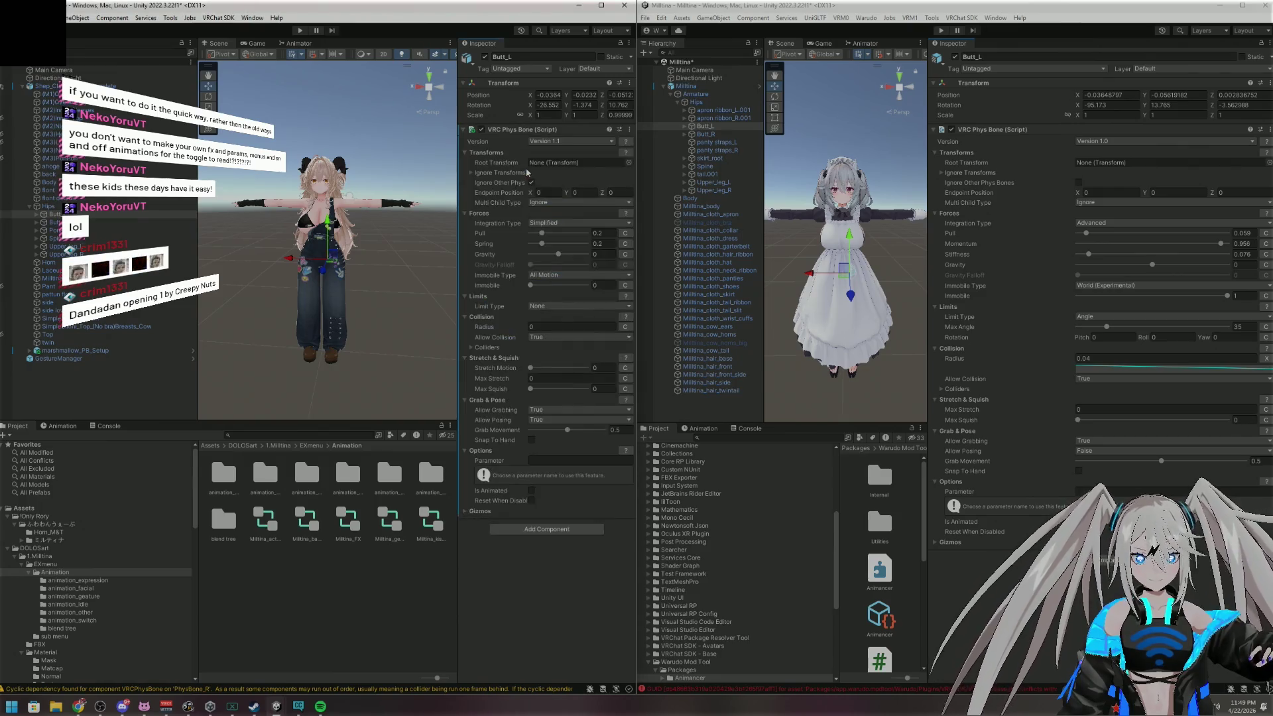
{"action": "left_click", "coordinate": [610, 142]}
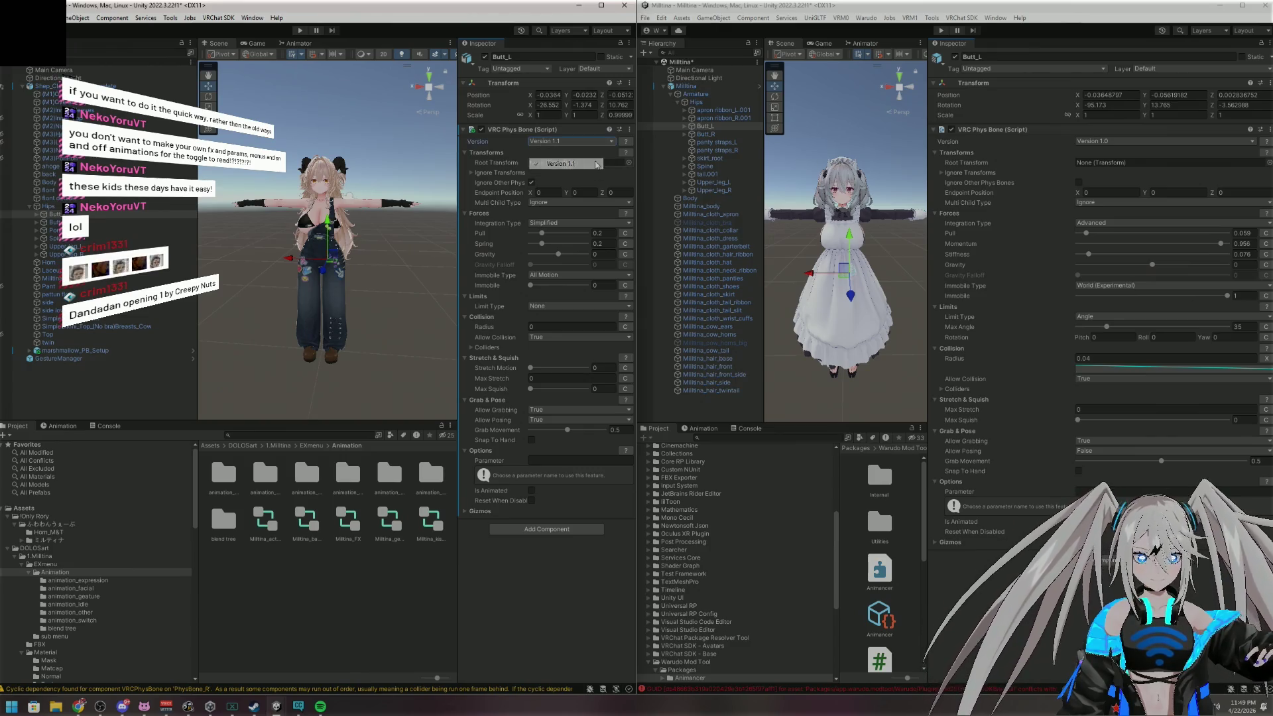
{"action": "left_click", "coordinate": [588, 153]}
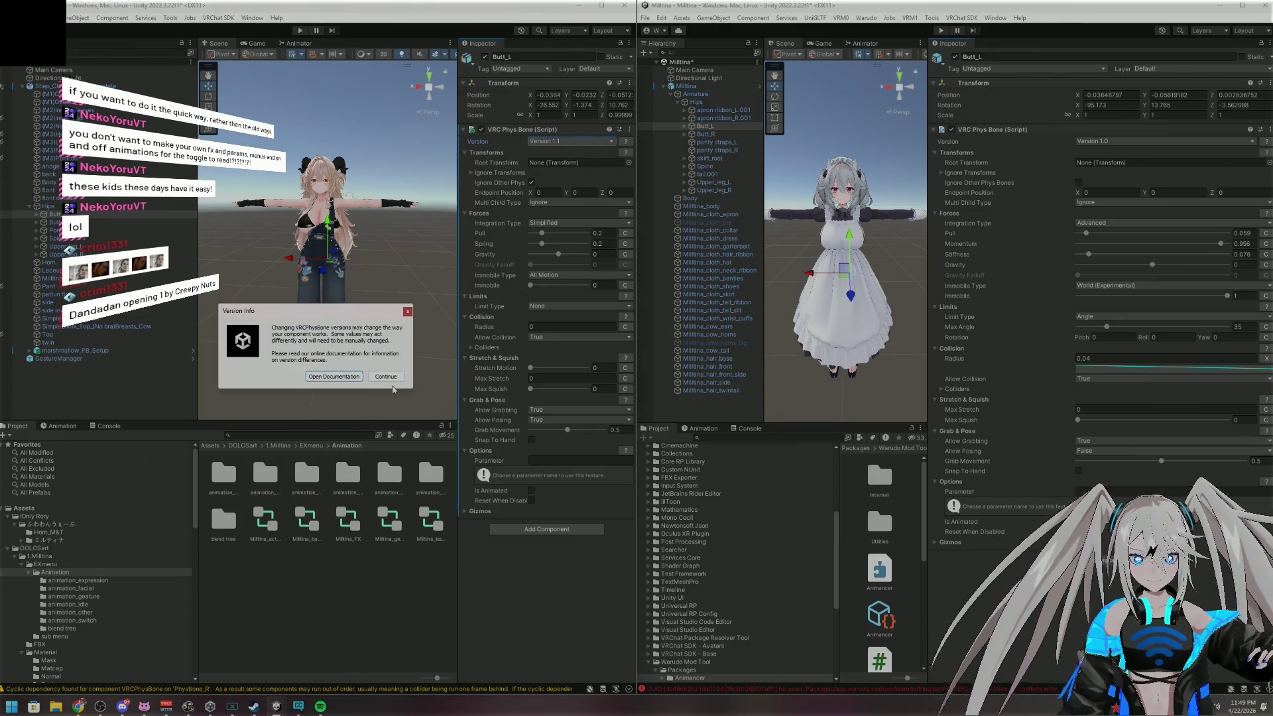
{"action": "left_click", "coordinate": [390, 377]}
Copy the reference Milltina Phys Bone's settings from its component menu
{"action": "right_click", "coordinate": [1046, 130]}
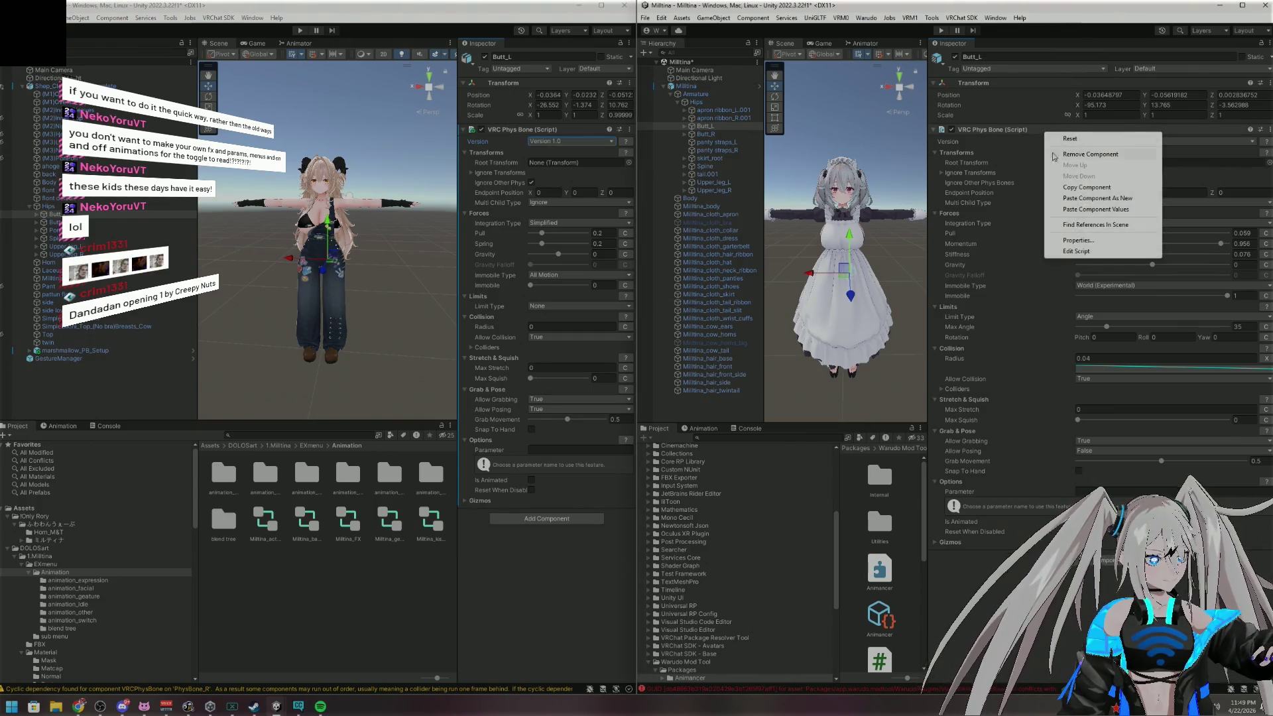
{"action": "left_click", "coordinate": [986, 224]}
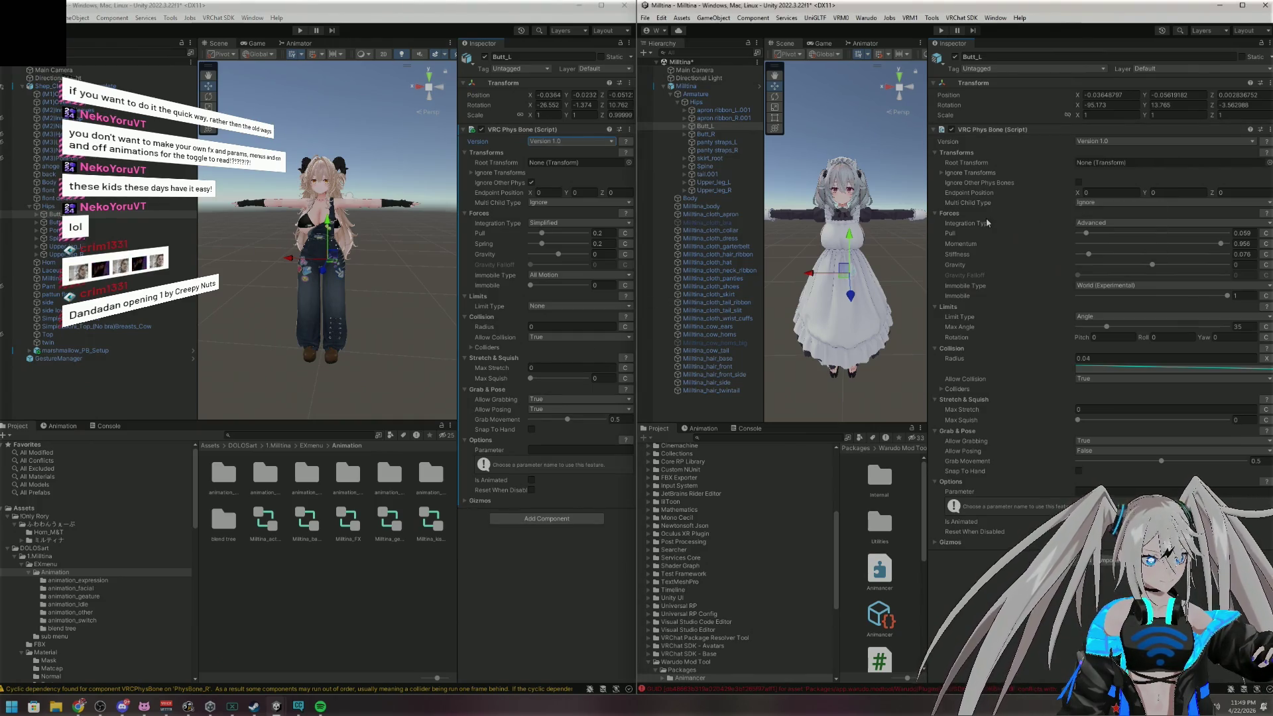
{"action": "right_click", "coordinate": [1057, 130]}
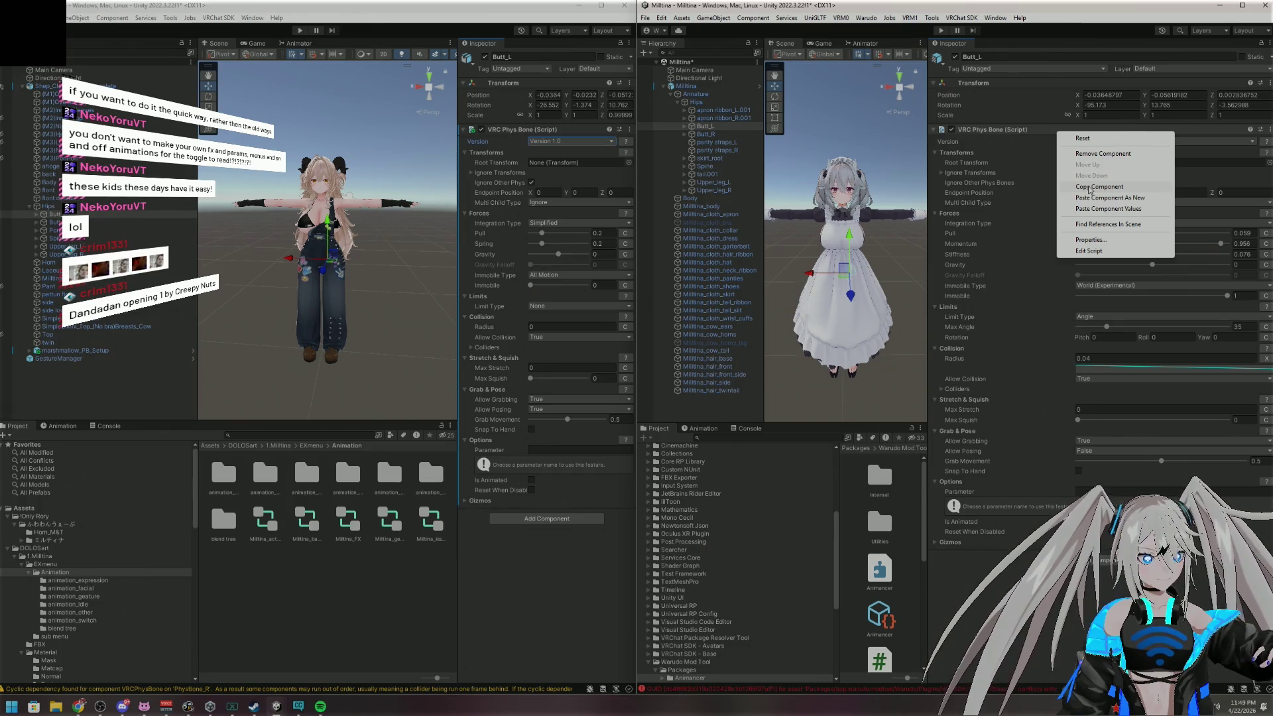
{"action": "left_click", "coordinate": [1089, 188]}
{"action": "right_click", "coordinate": [505, 130]}
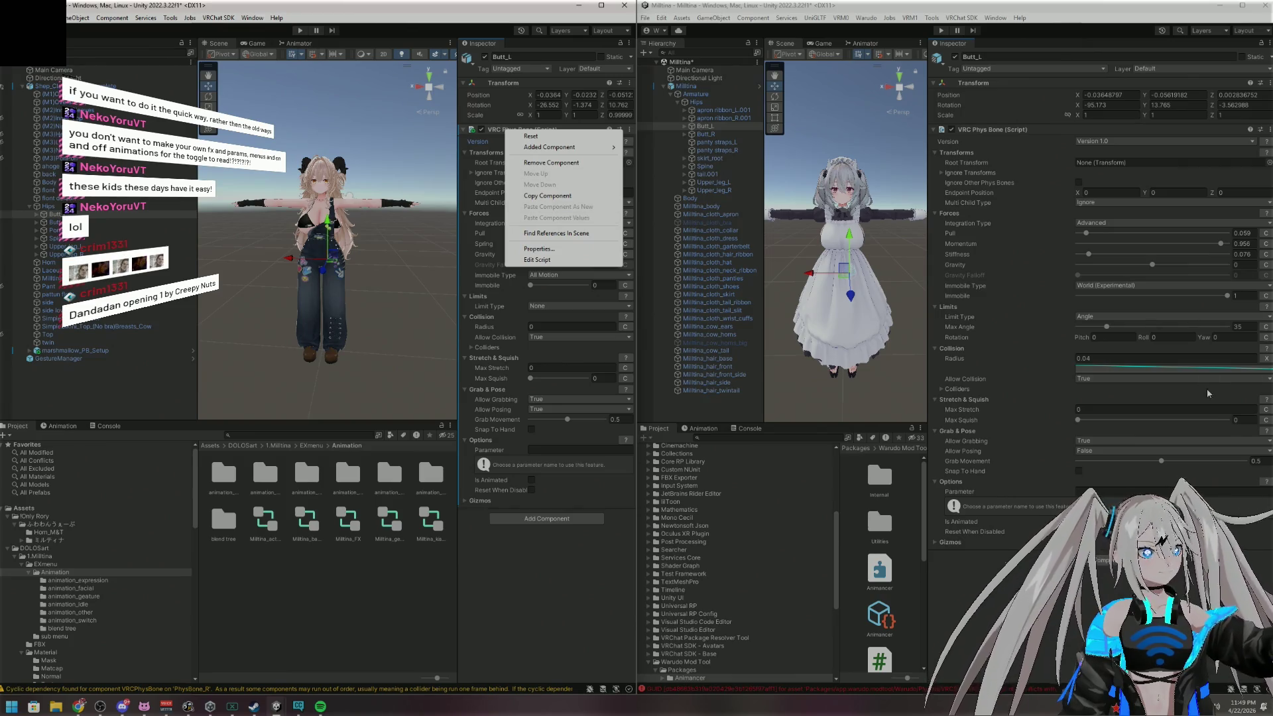
Expand Ignore Transforms on both bones and turn off Ignore Other Phys Bones
{"action": "left_click", "coordinate": [476, 175]}
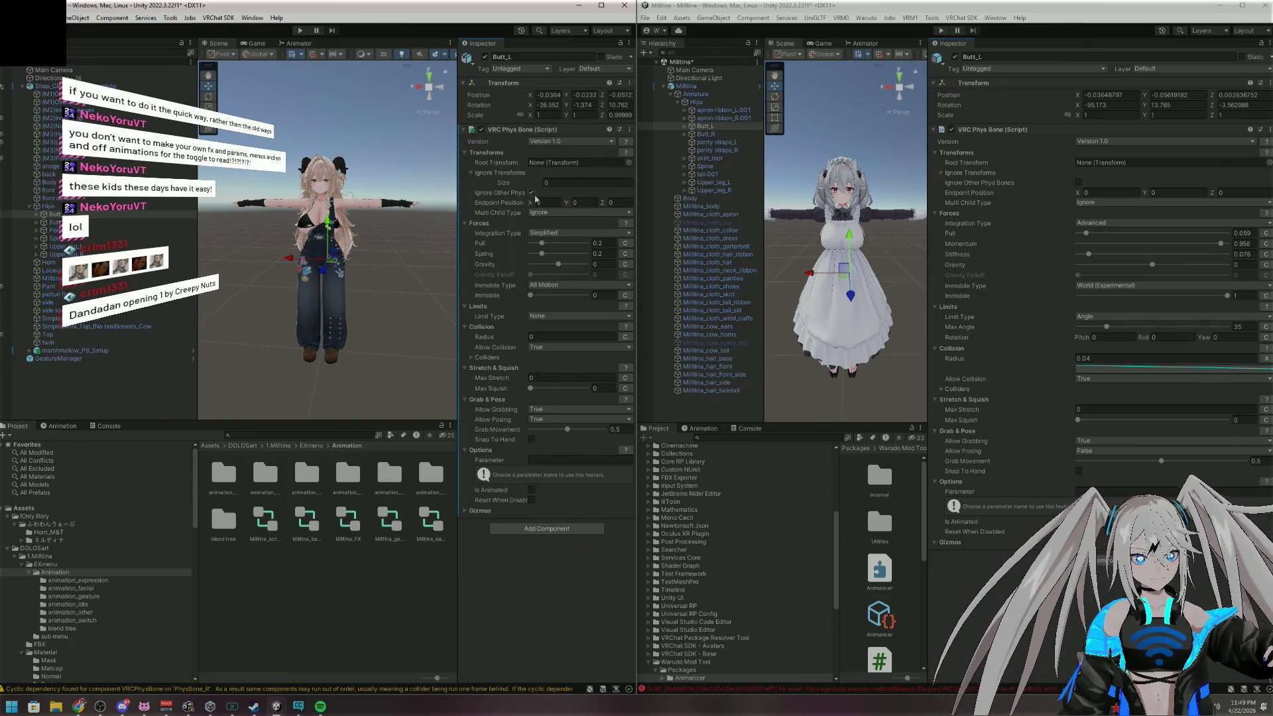
{"action": "left_click", "coordinate": [470, 173]}
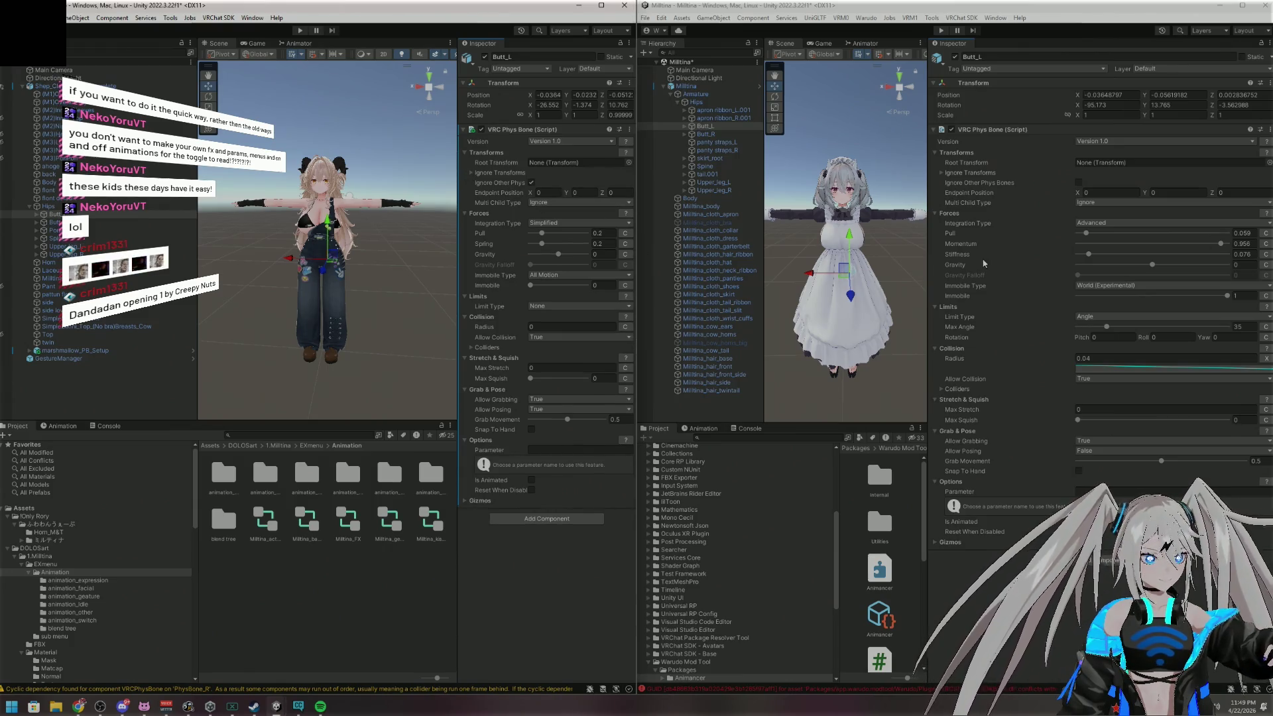
{"action": "left_click", "coordinate": [939, 174]}
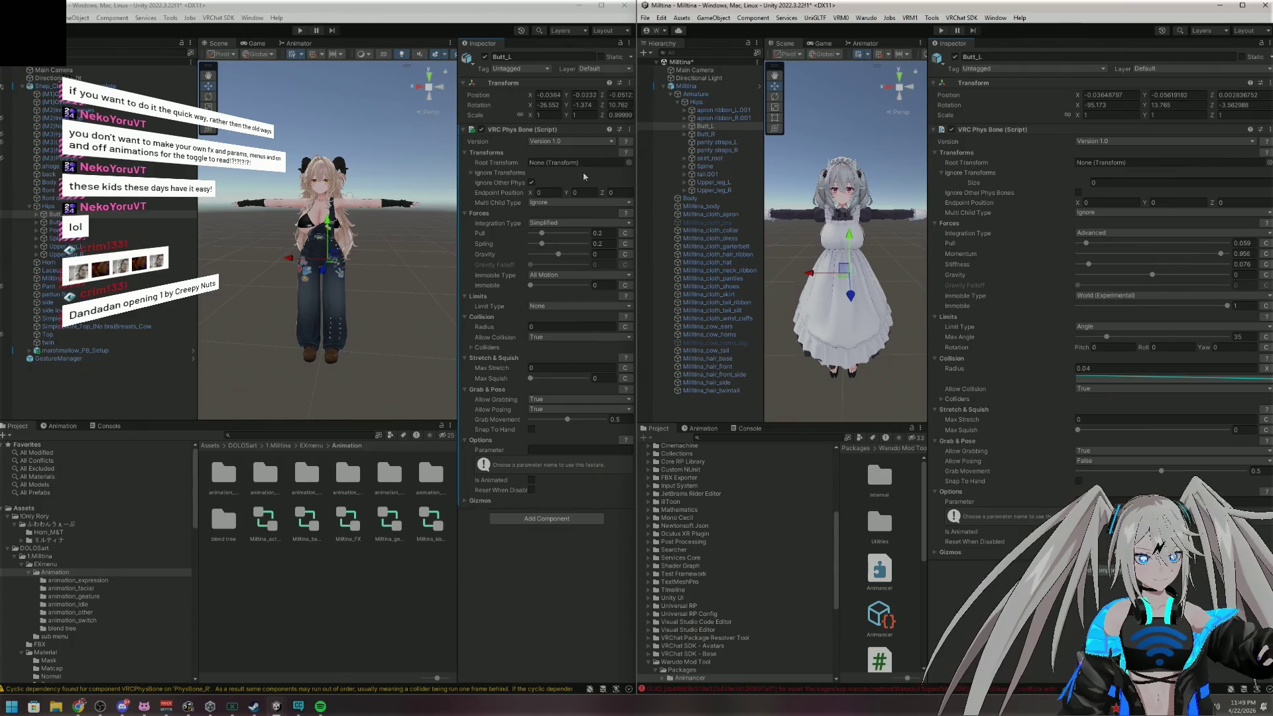
{"action": "left_click", "coordinate": [471, 173]}
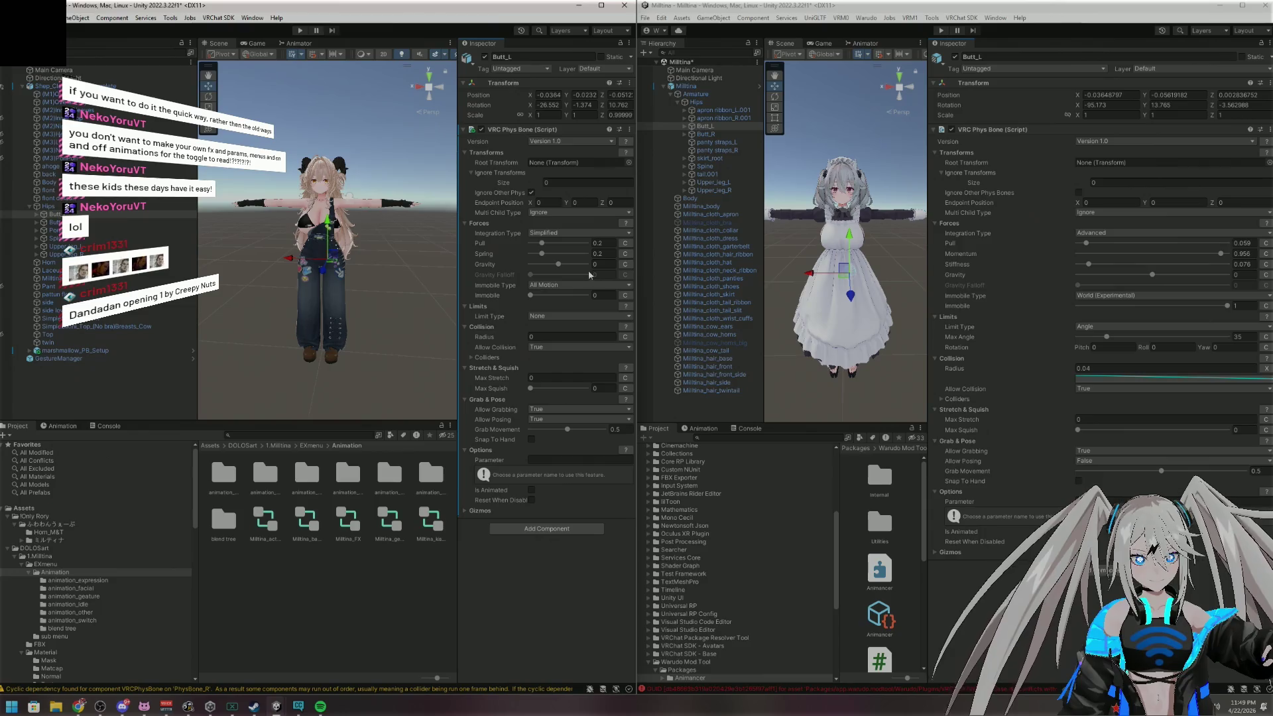
{"action": "left_click", "coordinate": [530, 193]}
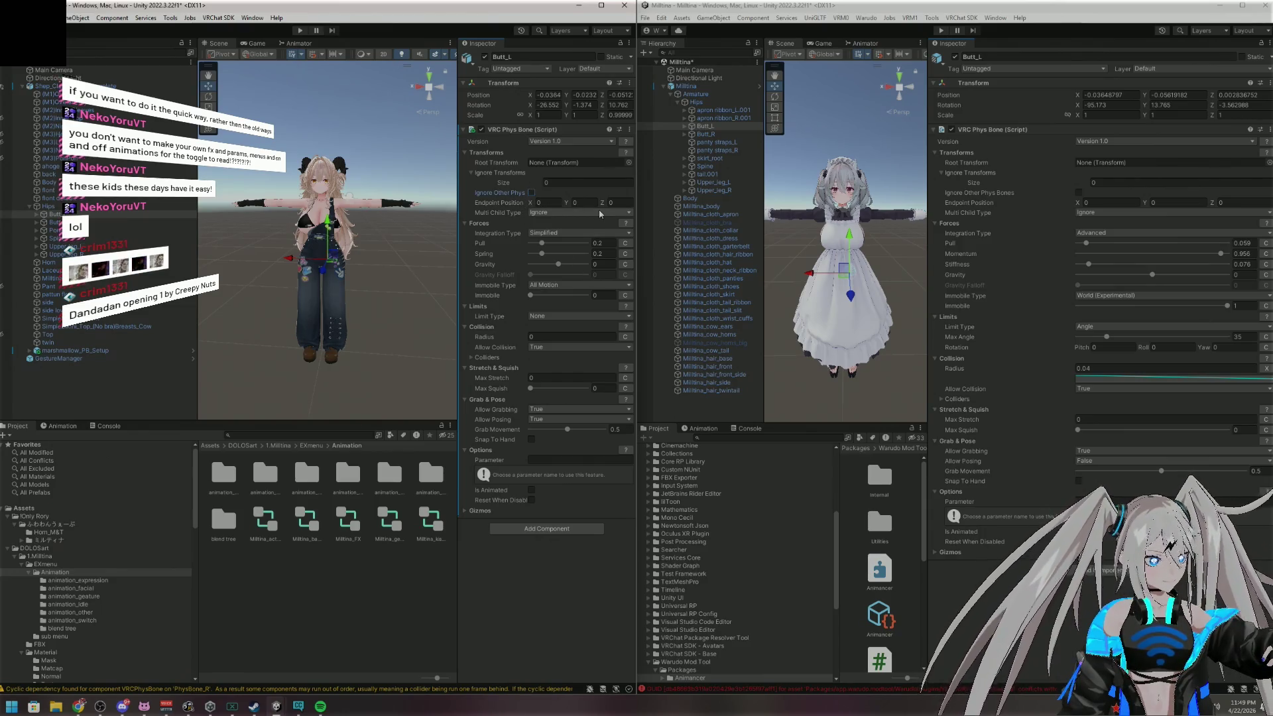
{"action": "left_click", "coordinate": [569, 232]}
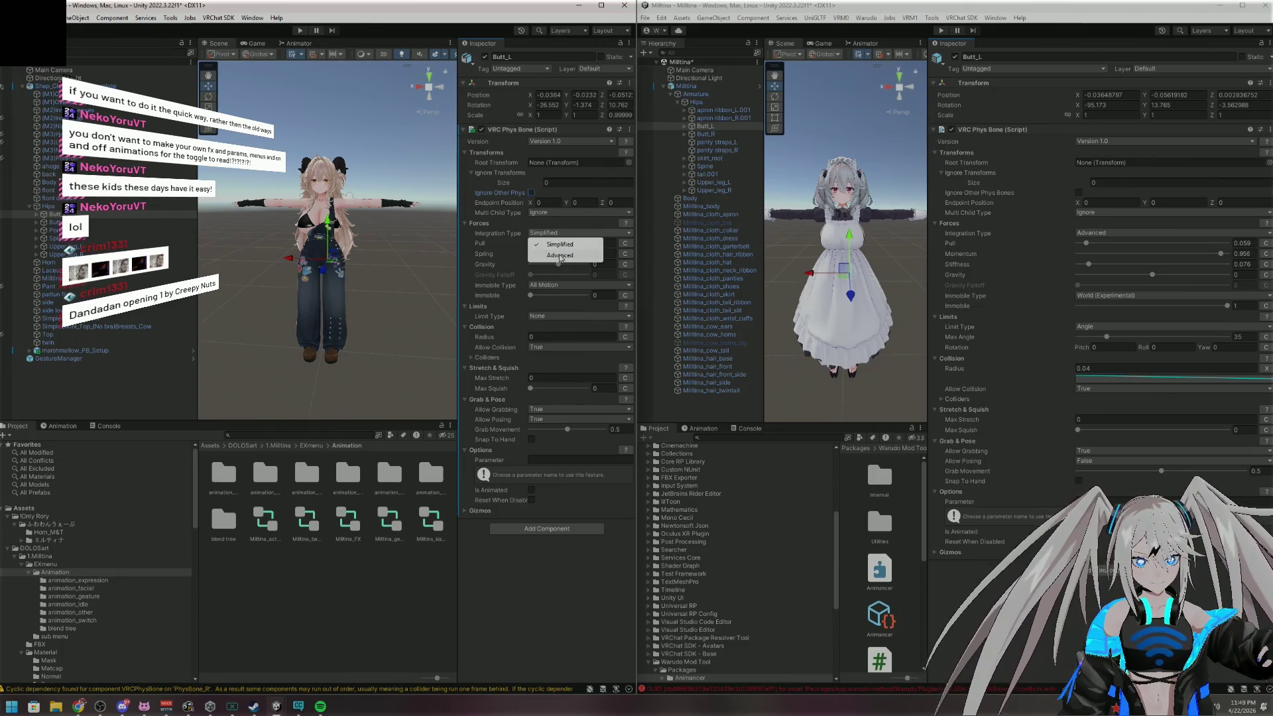
Switch integration to Advanced and set Pull 0.059, Momentum 0.956, Stiffness 0.076
{"action": "left_click", "coordinate": [568, 254]}
{"action": "left_click_drag", "start_coordinate": [458, 202], "coordinate": [231, 203]}
{"action": "left_click", "coordinate": [1243, 243]}
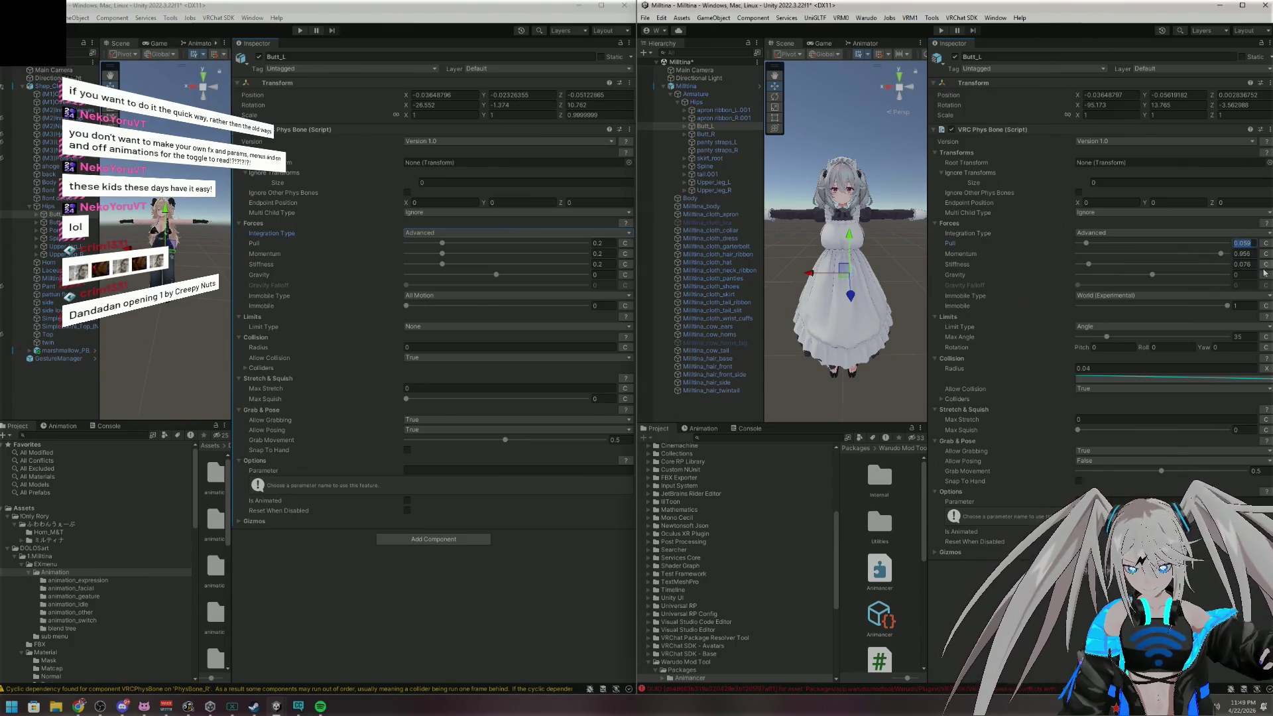
{"action": "left_click", "coordinate": [609, 245]}
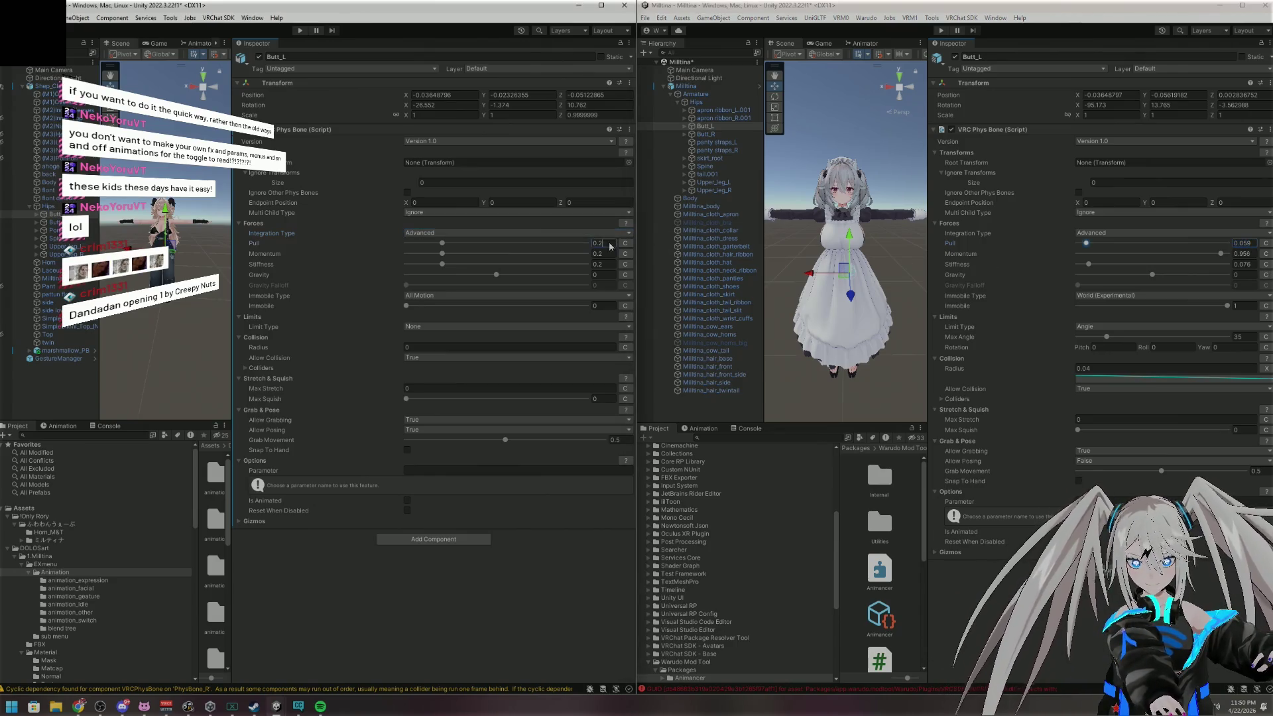
{"action": "key", "text": "ctrl+v"}
{"action": "left_click", "coordinate": [1240, 254]}
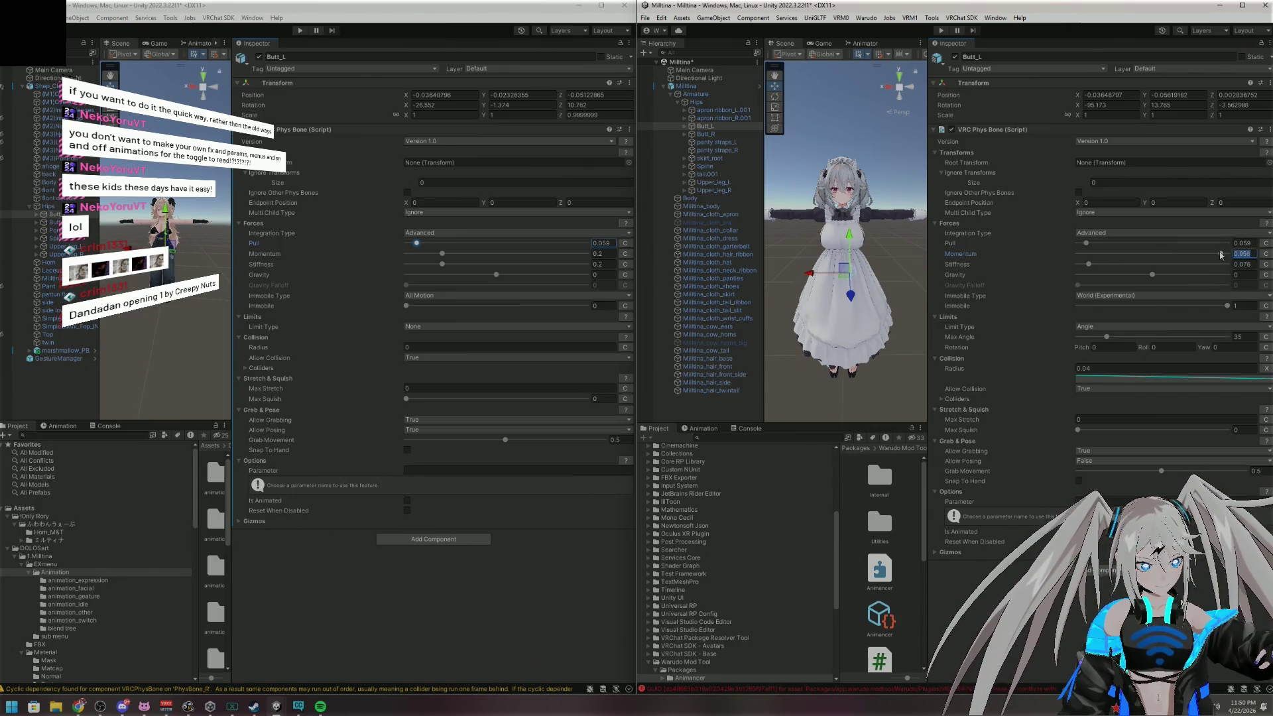
{"action": "left_click", "coordinate": [604, 254]}
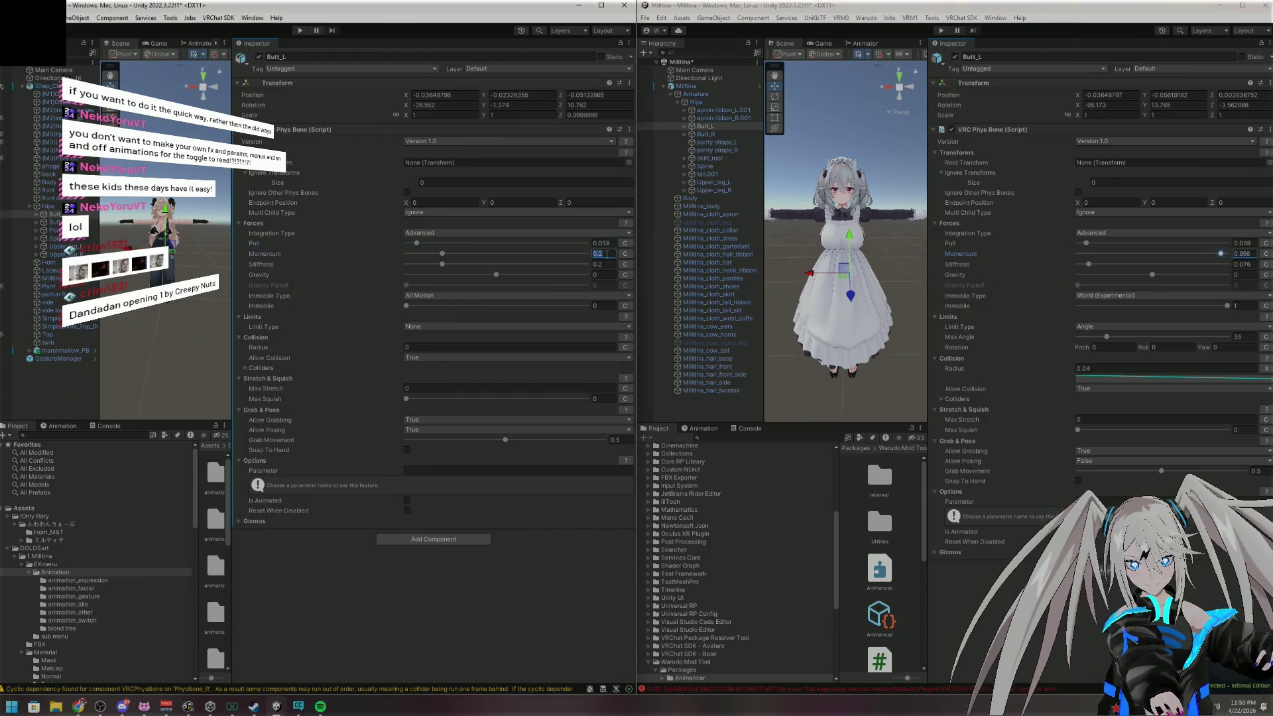
{"action": "key", "text": "ctrl+v"}
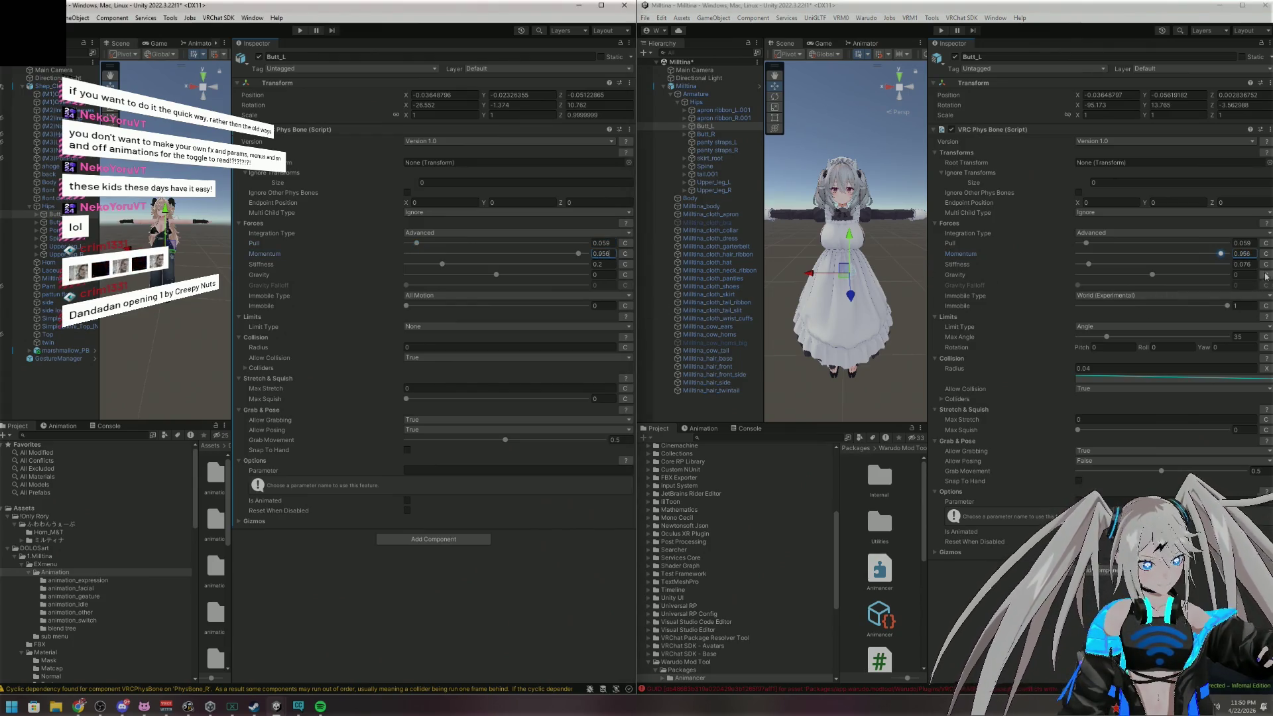
{"action": "left_click", "coordinate": [1234, 264]}
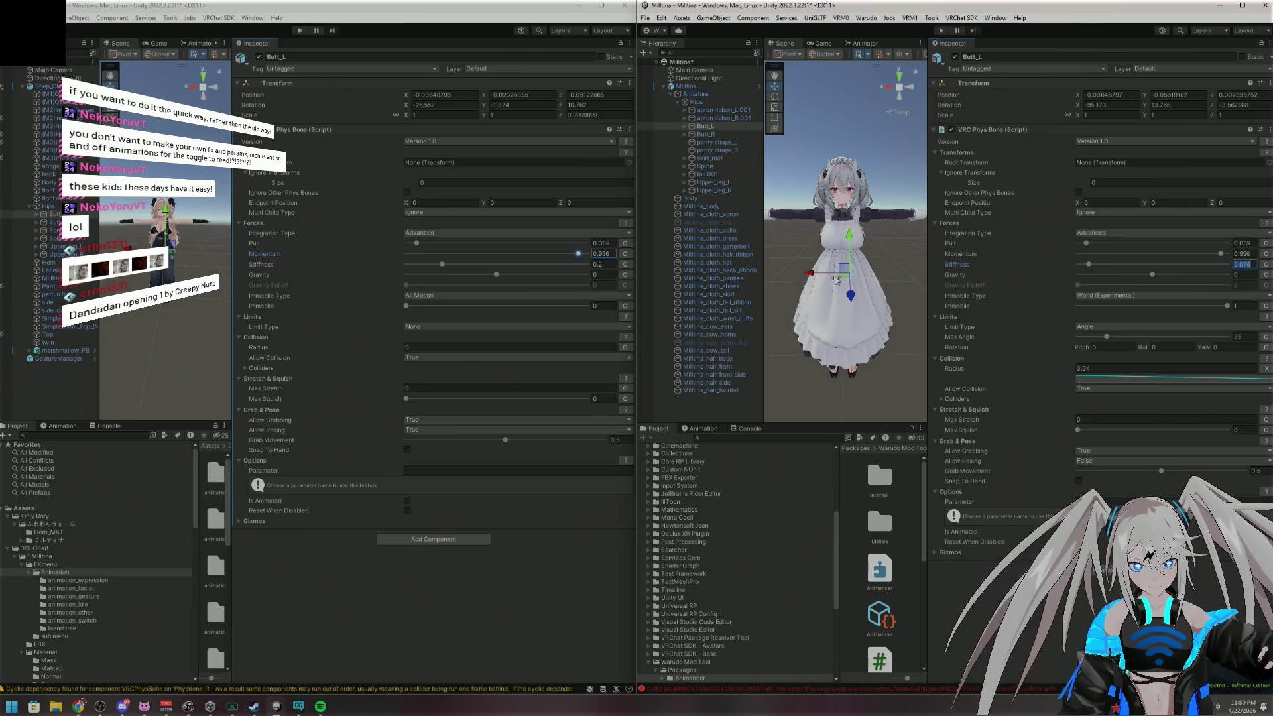
{"action": "left_click", "coordinate": [602, 264]}
{"action": "type", "text": "0.076"}
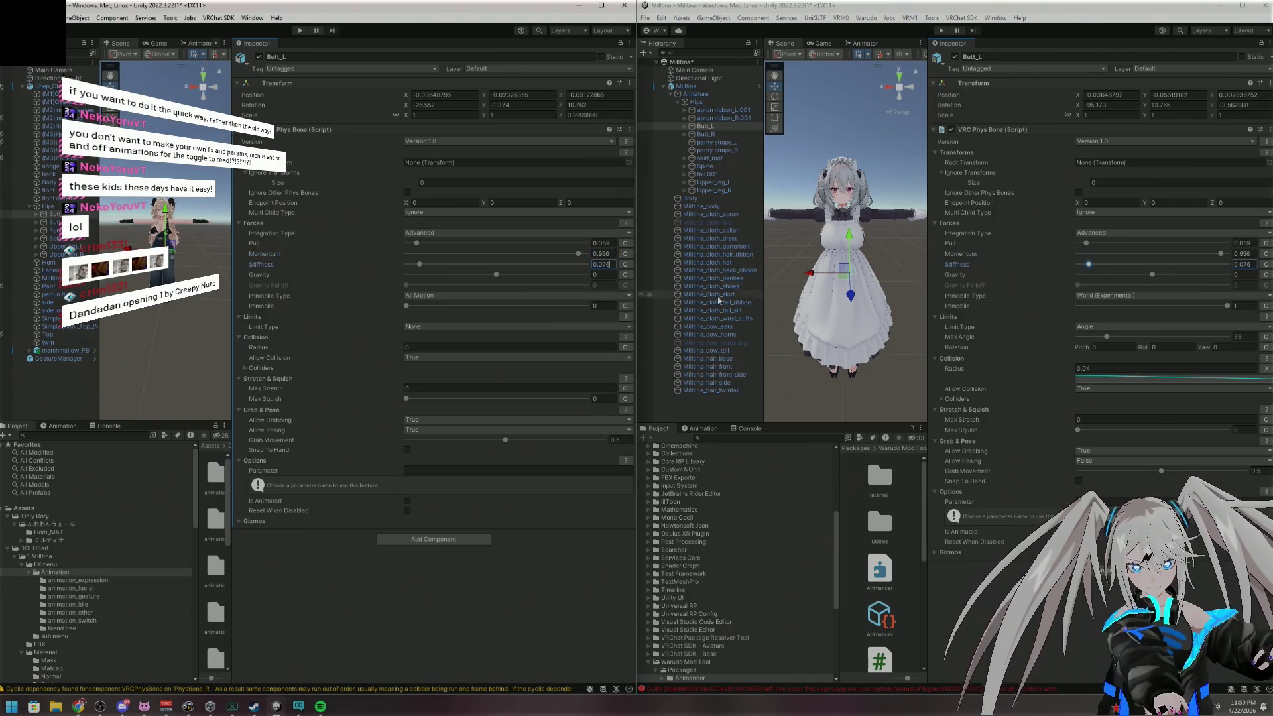
Set Immobile Type to World, Angle limit with 35 max angle, and radius 0.04
{"action": "left_click", "coordinate": [597, 306]}
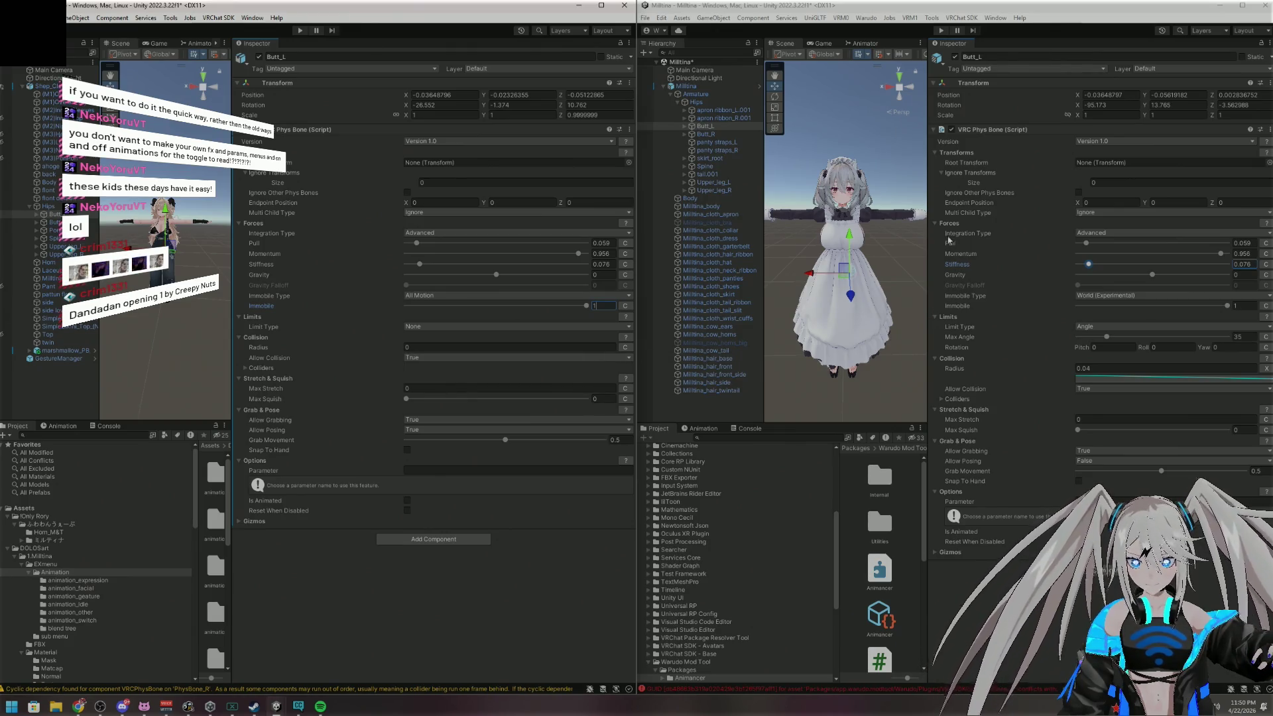
{"action": "left_click", "coordinate": [458, 327]}
{"action": "left_click", "coordinate": [457, 295]}
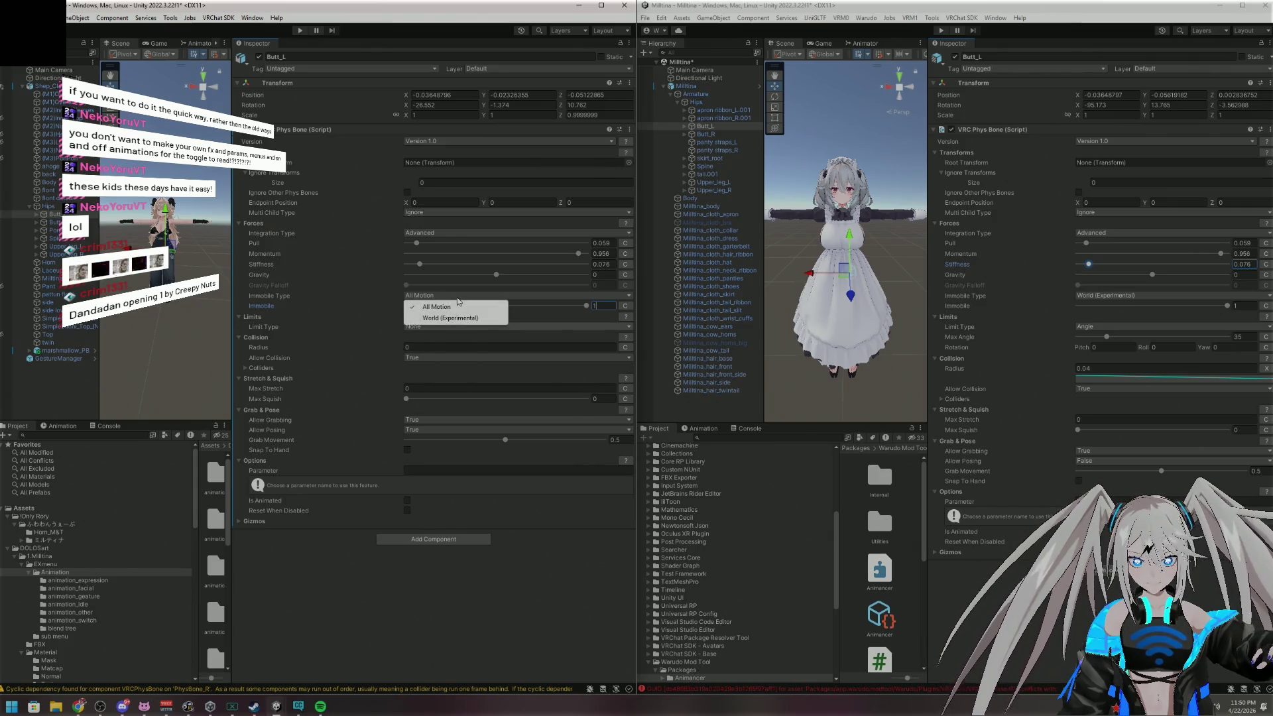
{"action": "left_click", "coordinate": [458, 318]}
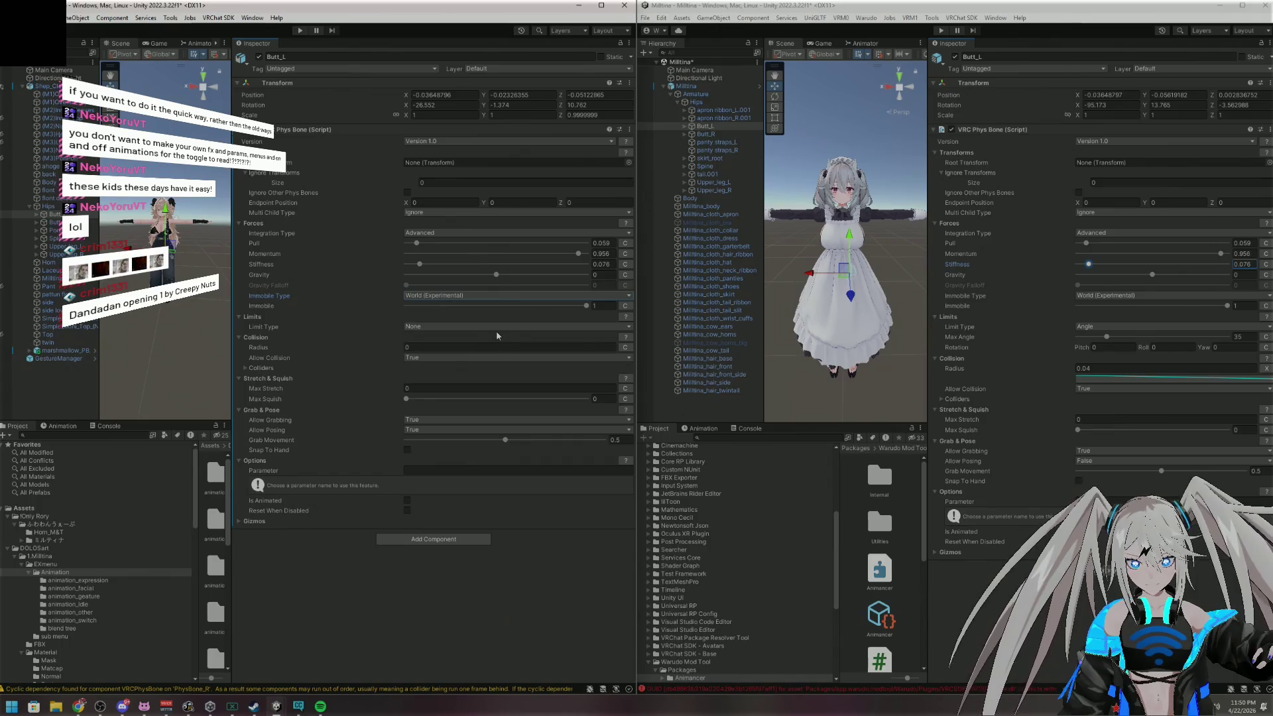
{"action": "left_click", "coordinate": [495, 328]}
{"action": "left_click", "coordinate": [435, 346]}
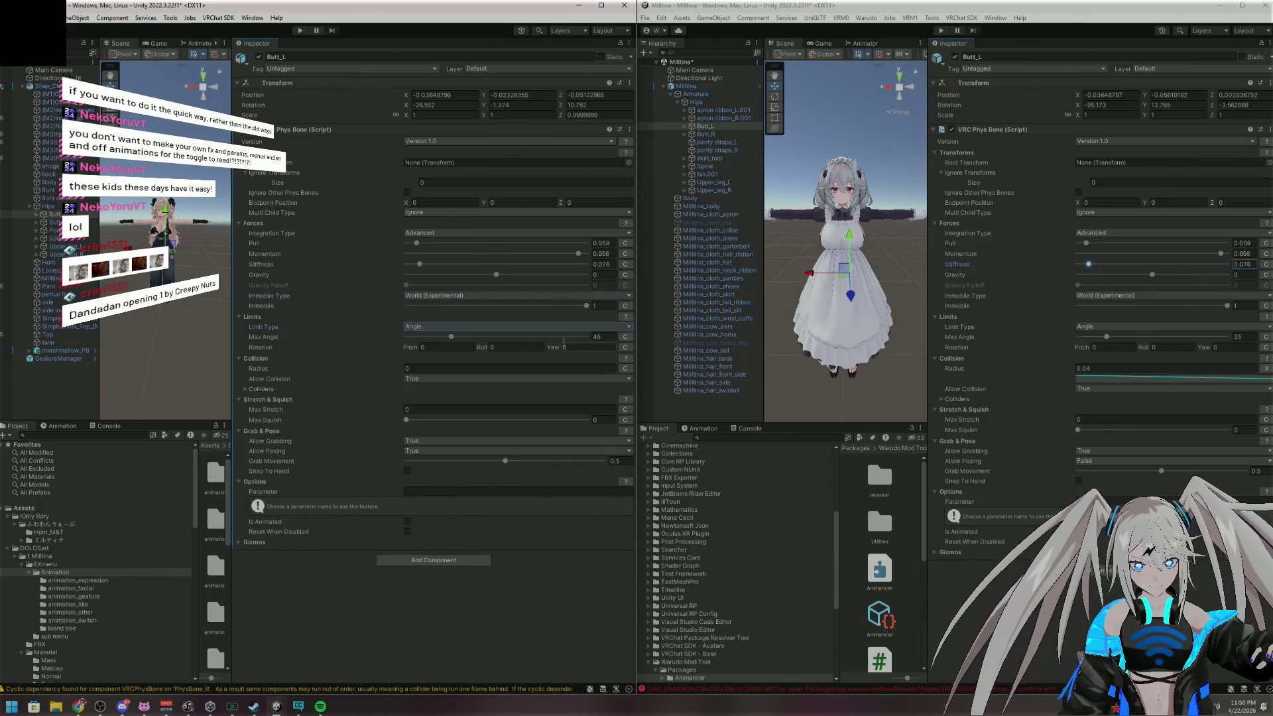
{"action": "left_click", "coordinate": [612, 338]}
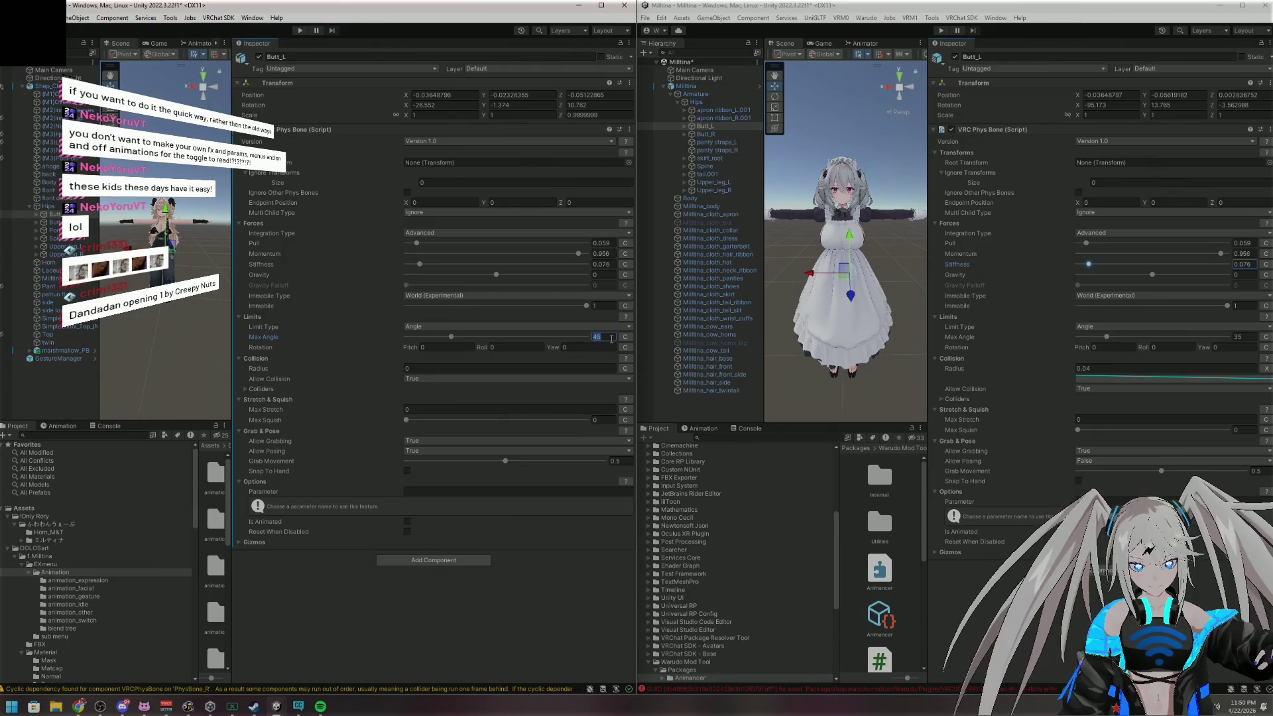
{"action": "type", "text": "35"}
{"action": "key", "text": "Return"}
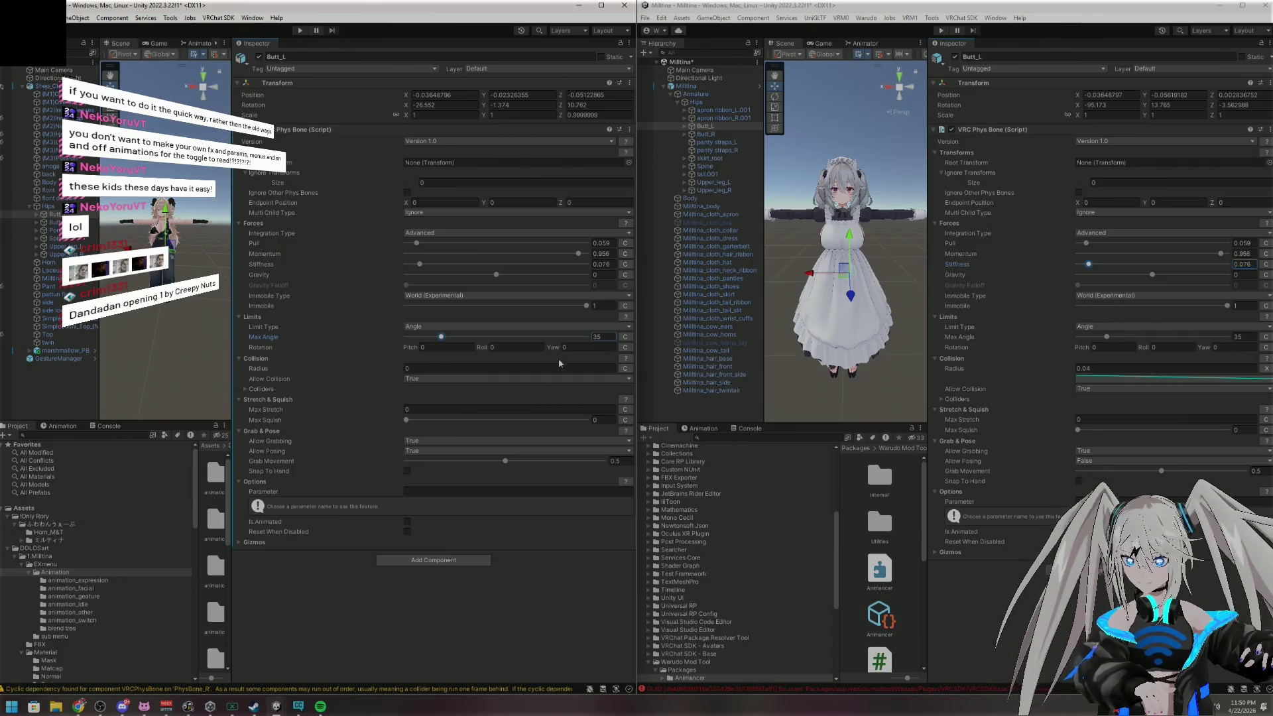
{"action": "left_click", "coordinate": [538, 367]}
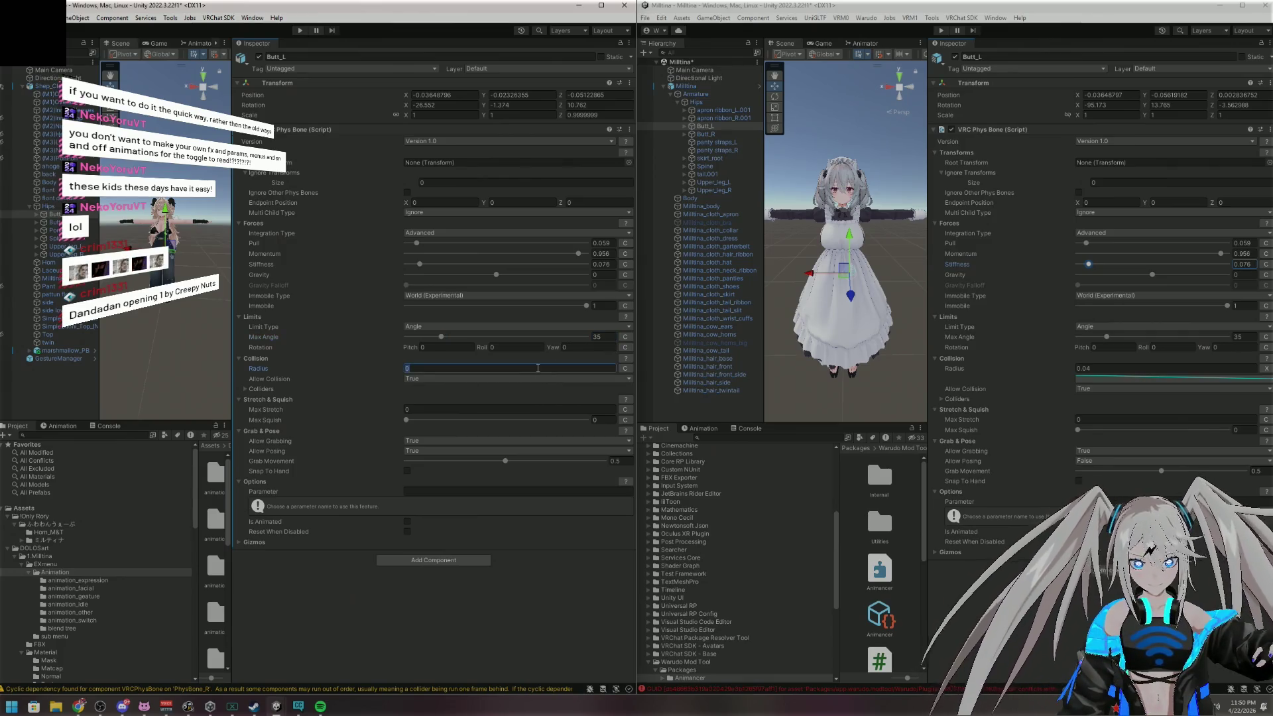
{"action": "type", "text": ".4"}
{"action": "type", "text": "0.04"}
{"action": "key", "text": "Return"}
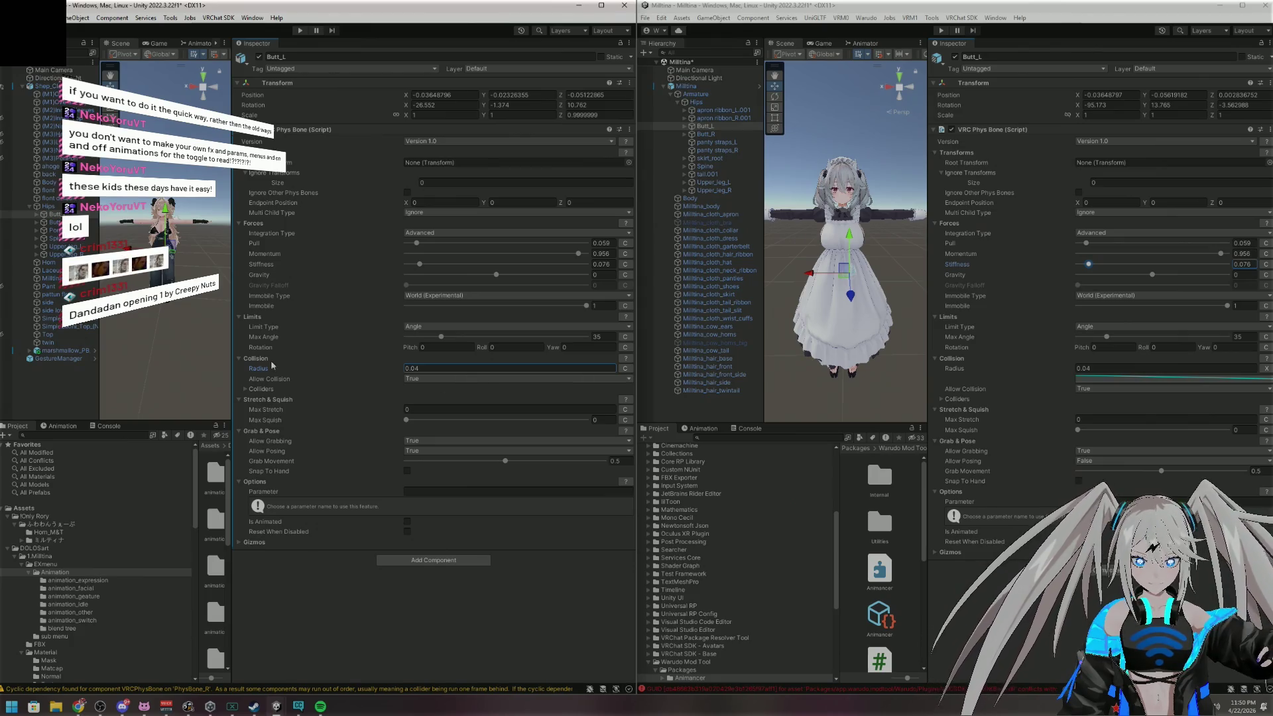
Keep Allow Collision True, compare Colliders, and set Allow Posing to False
{"action": "left_click", "coordinate": [247, 389]}
{"action": "left_click", "coordinate": [248, 389]}
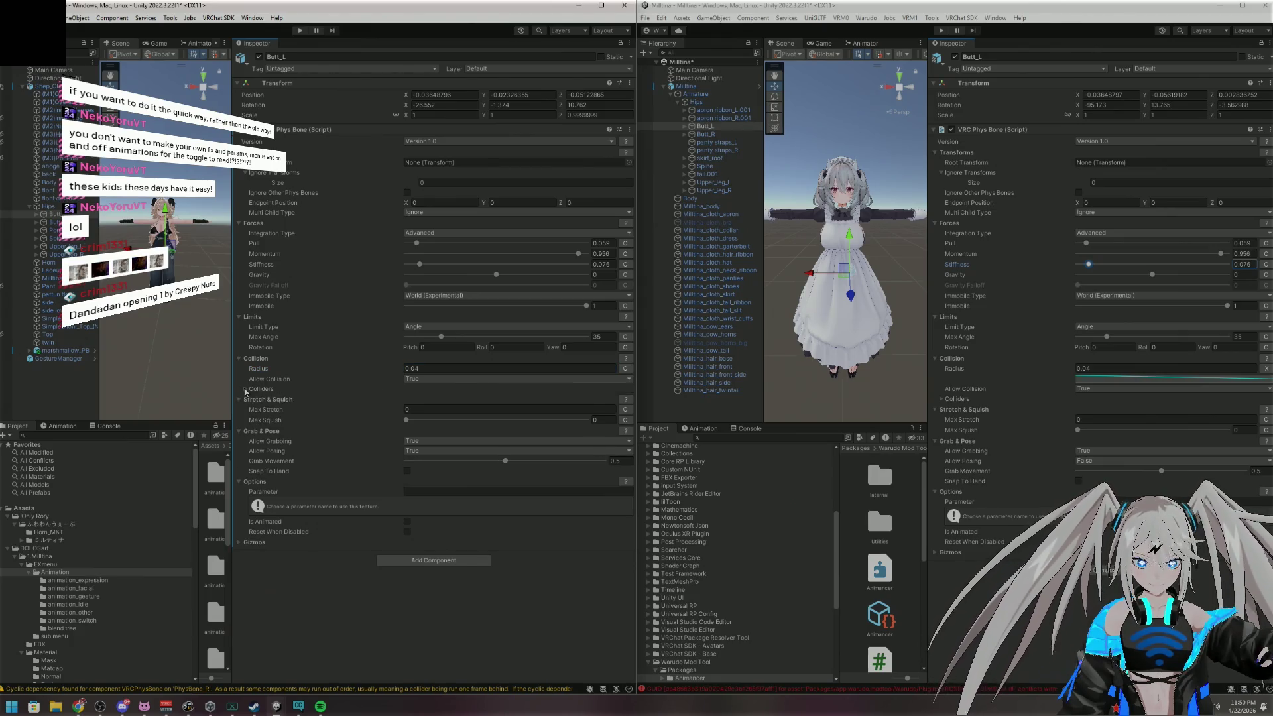
{"action": "left_click", "coordinate": [620, 380]}
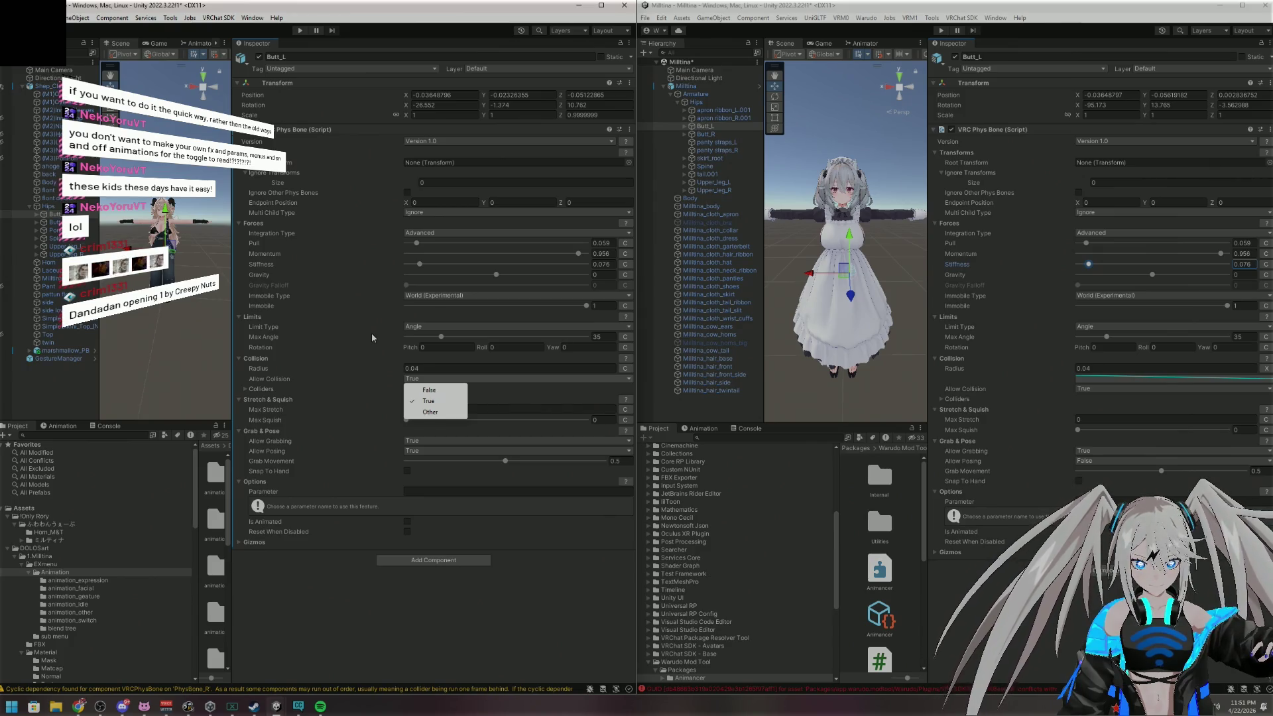
{"action": "left_click", "coordinate": [372, 388]}
{"action": "left_click", "coordinate": [371, 388]}
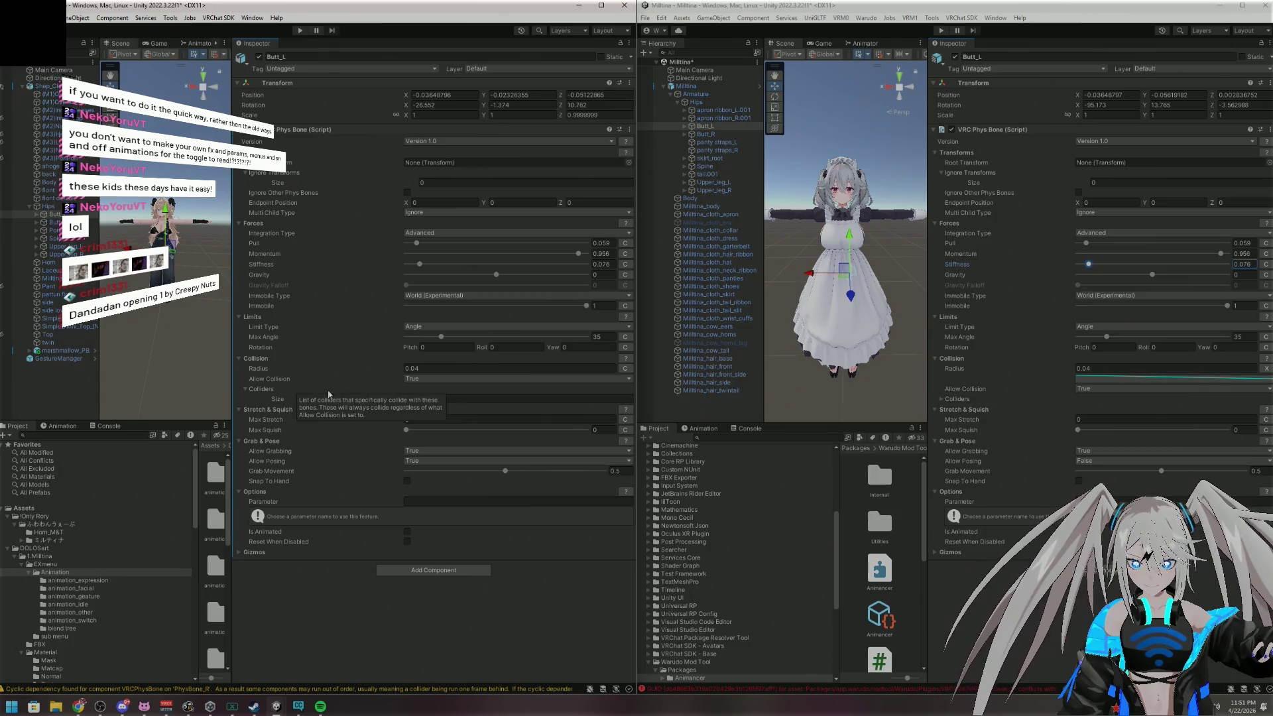
{"action": "left_click", "coordinate": [942, 399]}
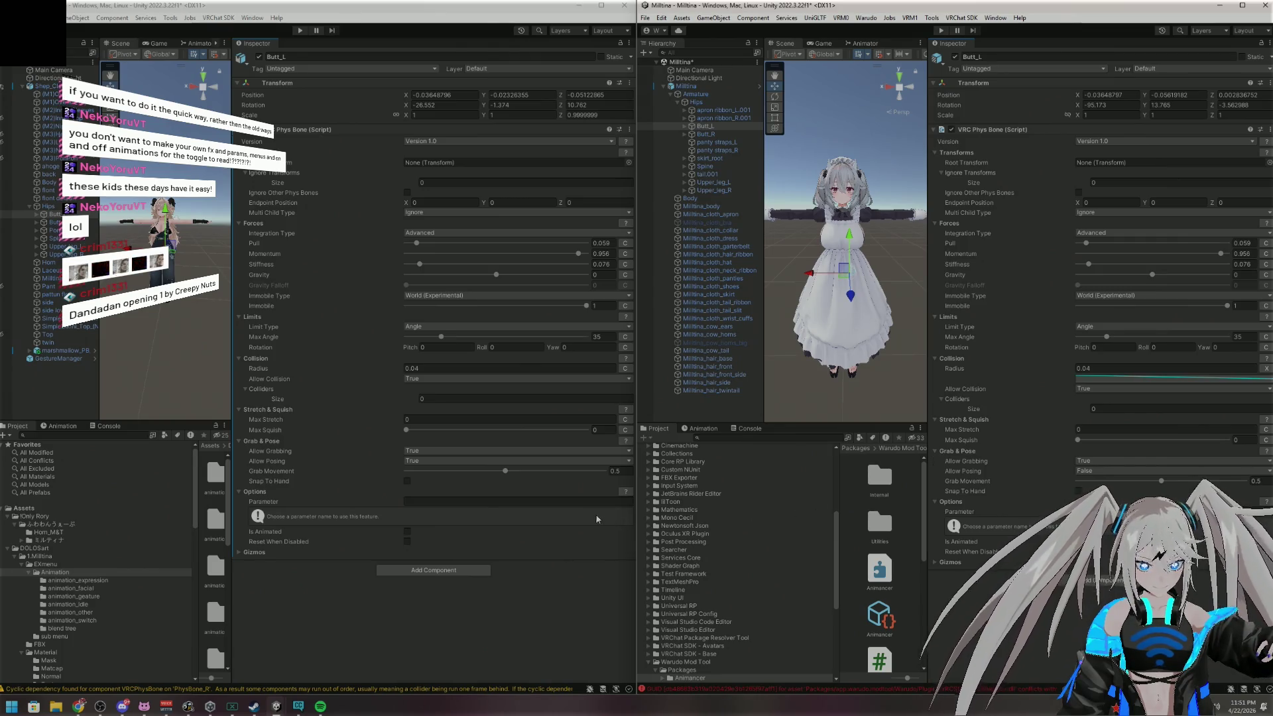
{"action": "left_click", "coordinate": [412, 462]}
{"action": "left_click", "coordinate": [434, 474]}
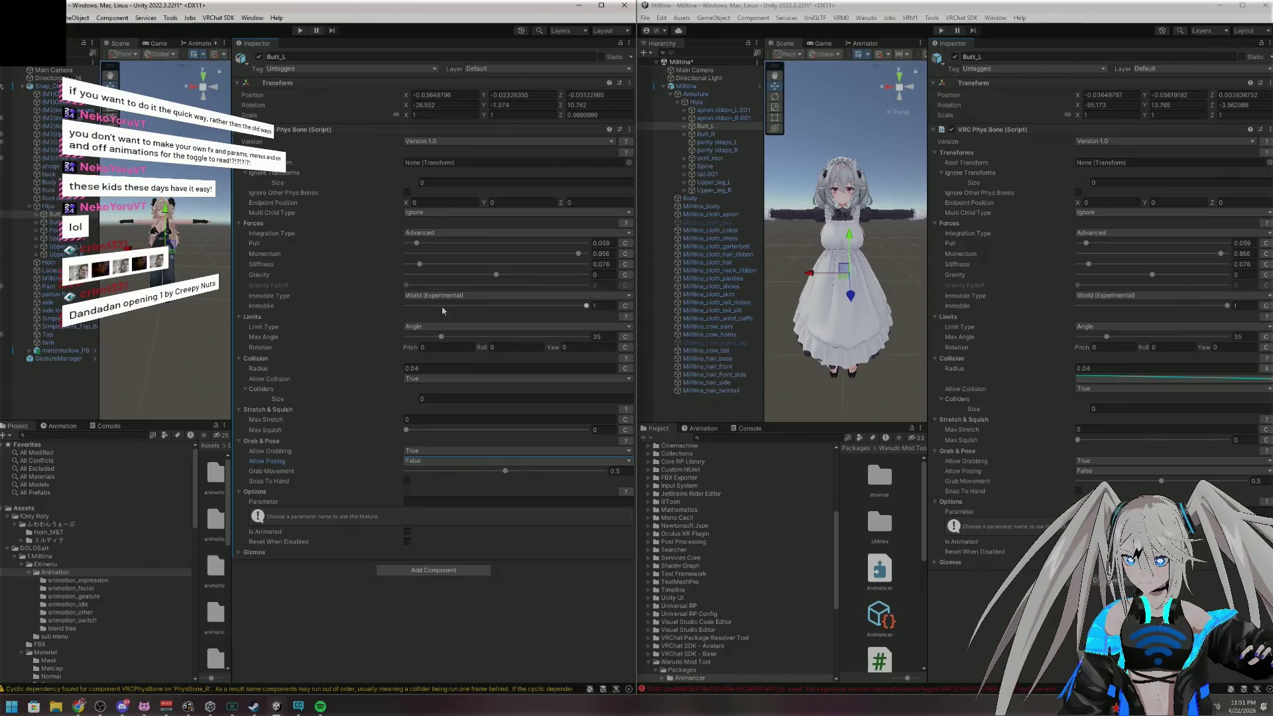
{"action": "left_click", "coordinate": [700, 134]}
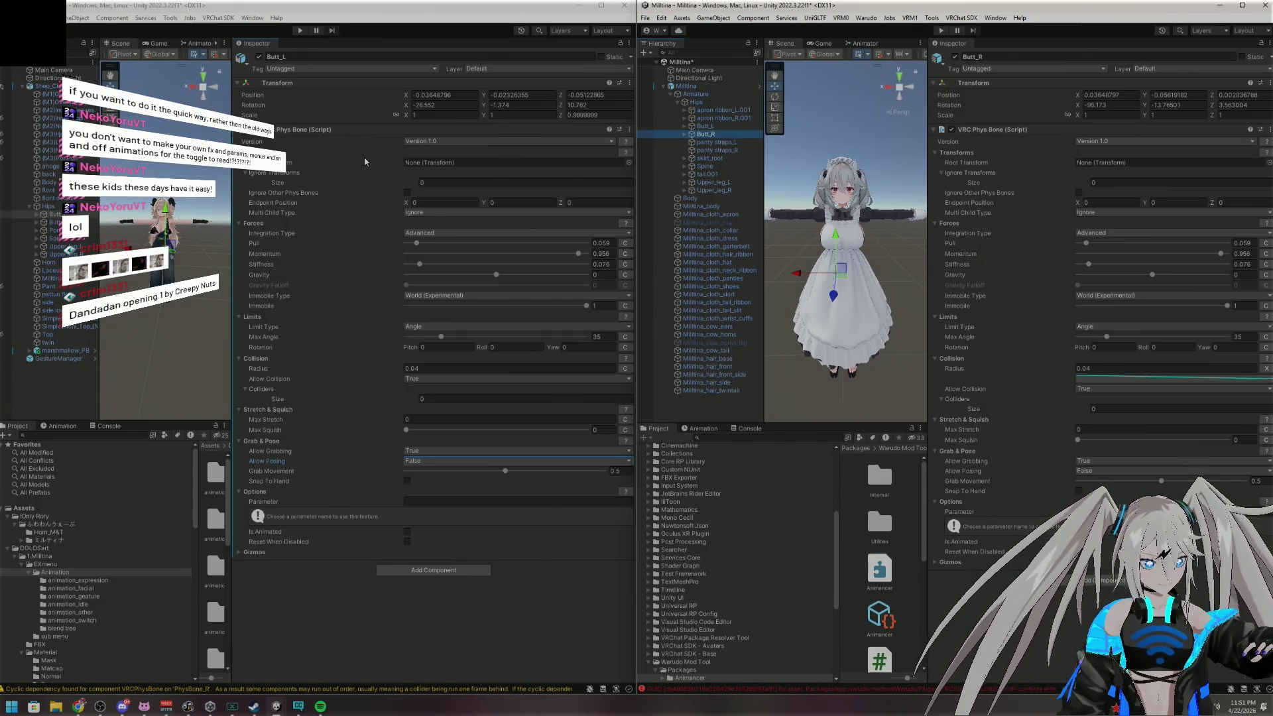
Copy Butt_L's Phys Bone, add a VRC Phys Bone to Butt_R, and paste the values
{"action": "right_click", "coordinate": [374, 135]}
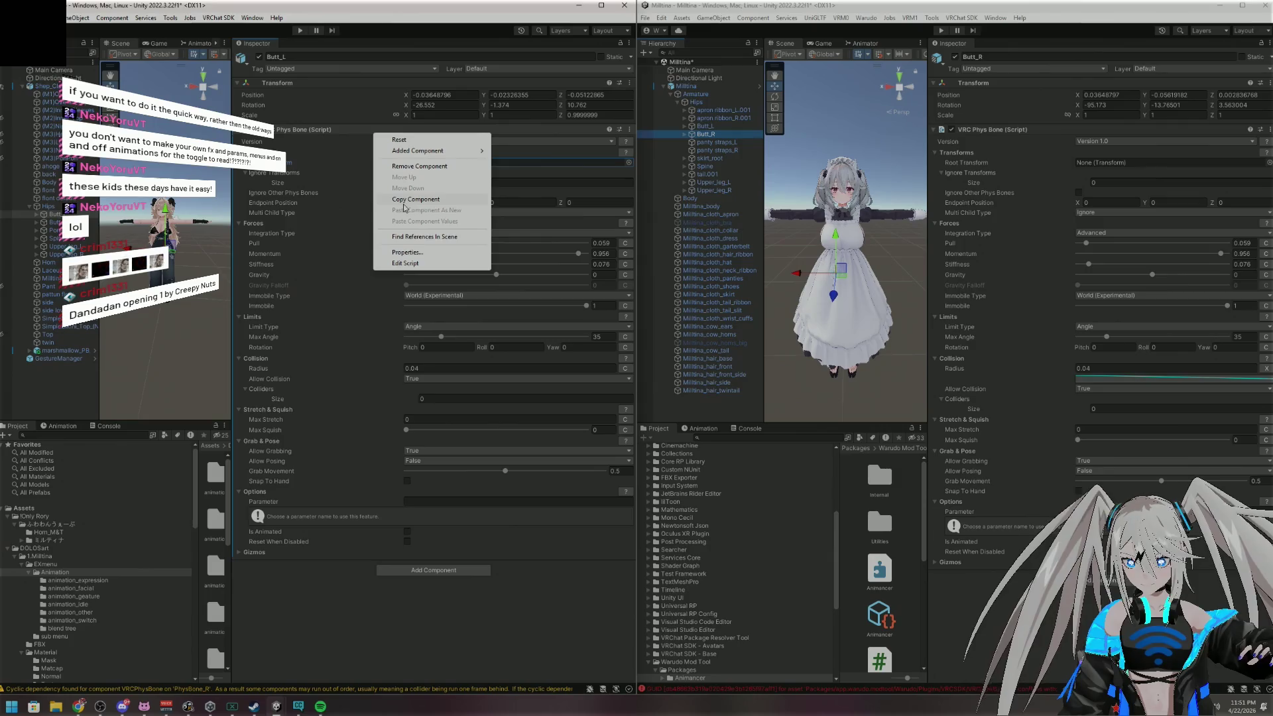
{"action": "left_click", "coordinate": [411, 199]}
{"action": "left_click", "coordinate": [53, 222]}
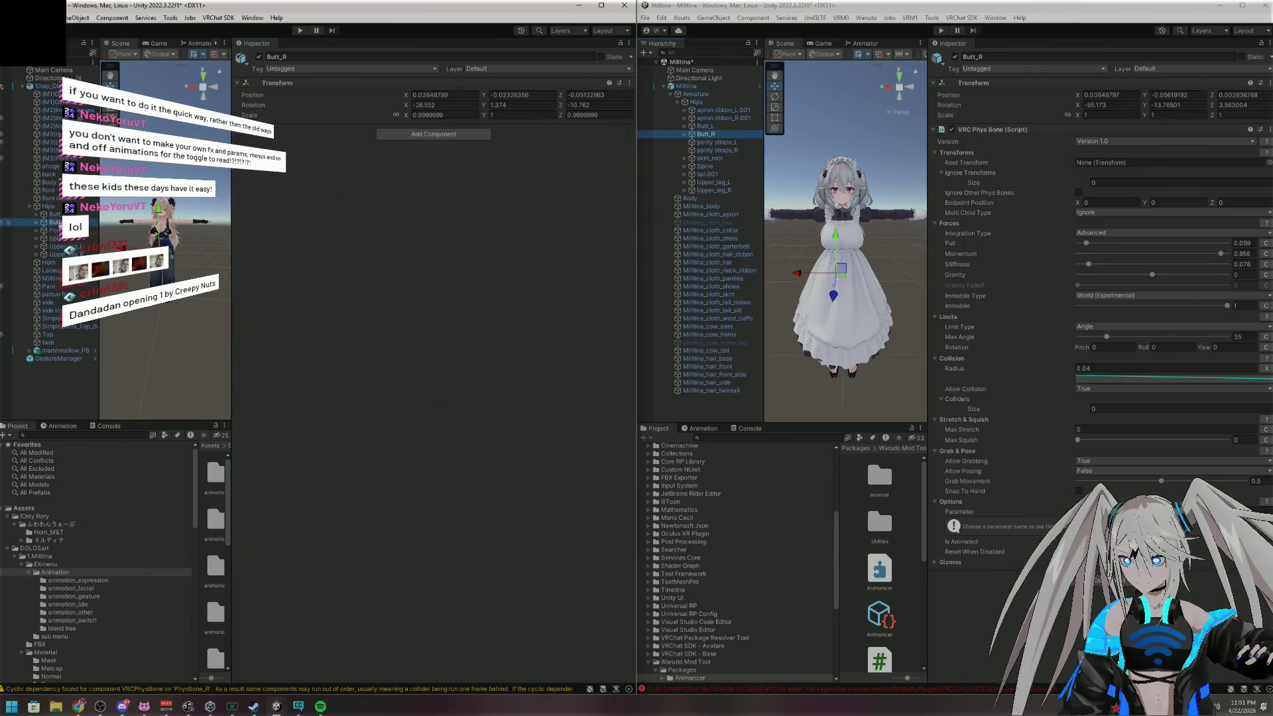
{"action": "left_click", "coordinate": [404, 134]}
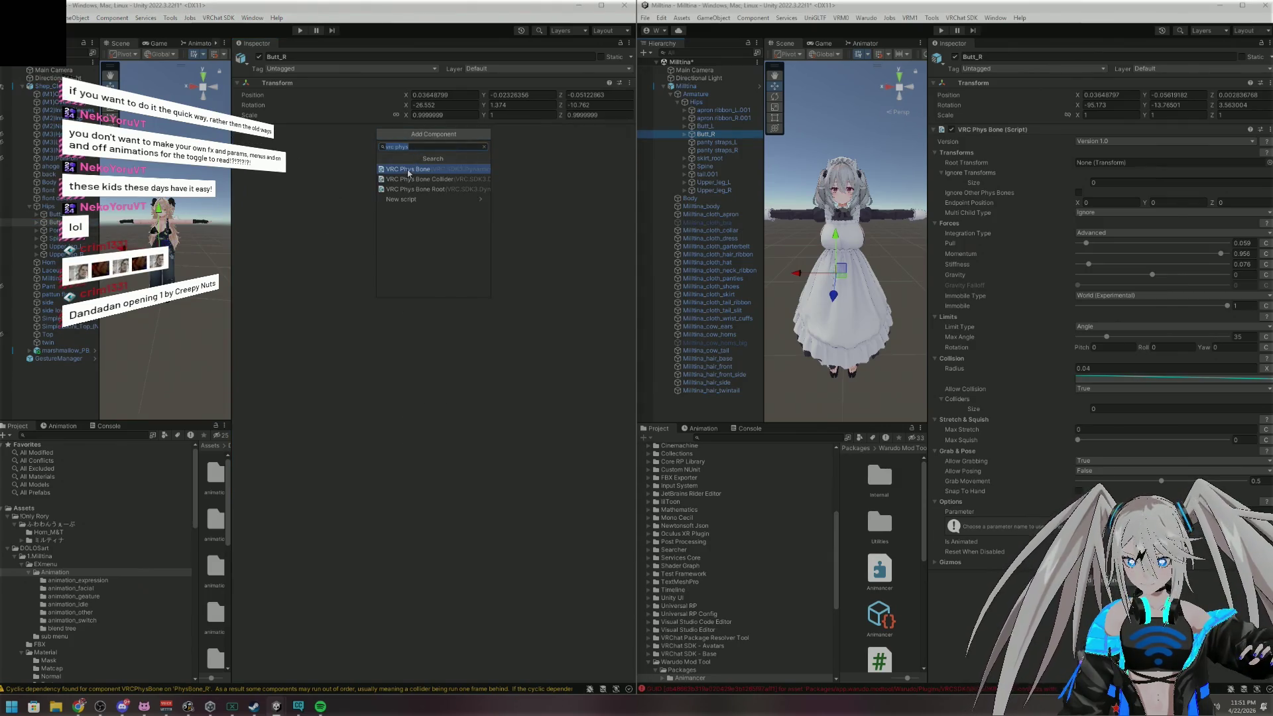
{"action": "left_click", "coordinate": [408, 173]}
{"action": "right_click", "coordinate": [382, 136]}
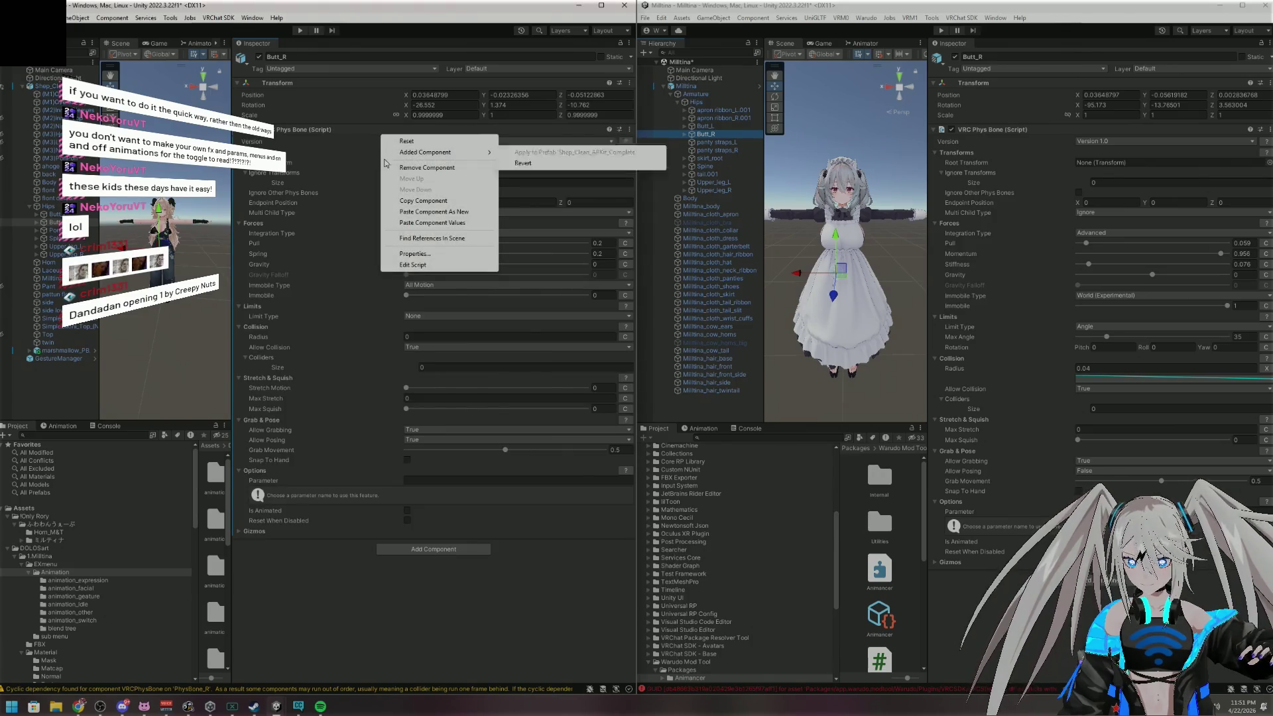
{"action": "left_click", "coordinate": [419, 224]}
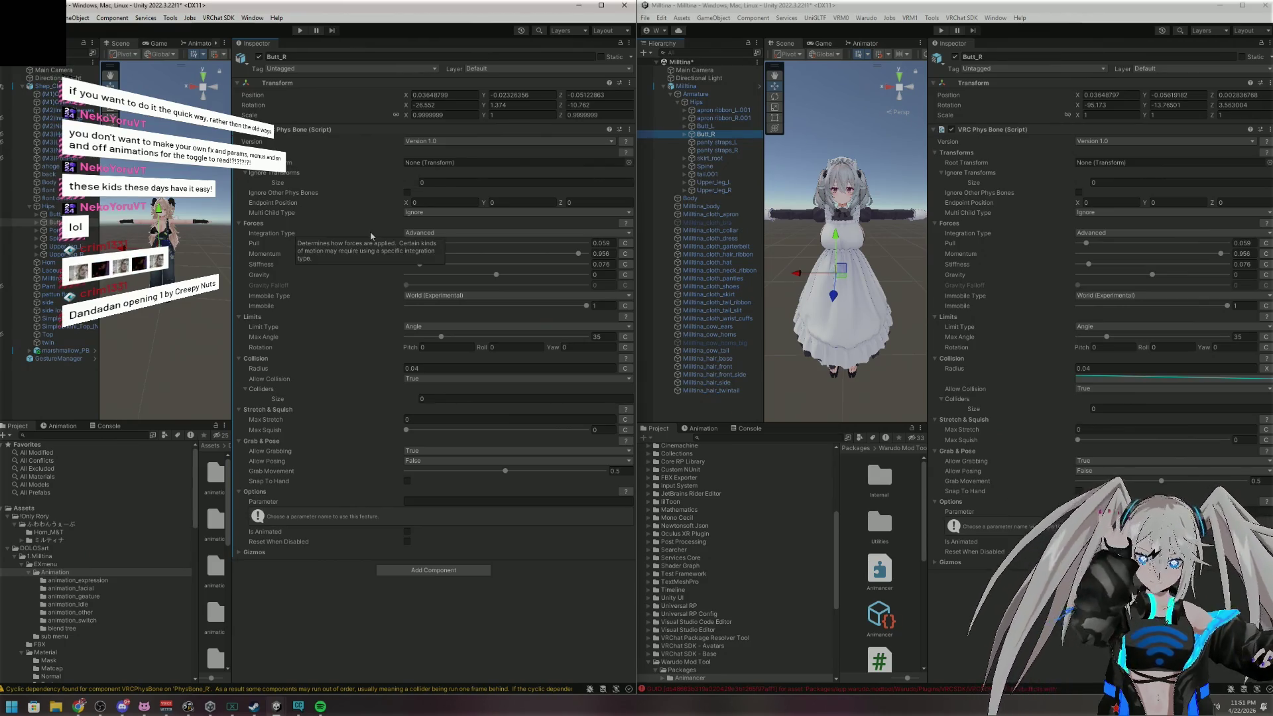
{"action": "left_click", "coordinate": [708, 167]}
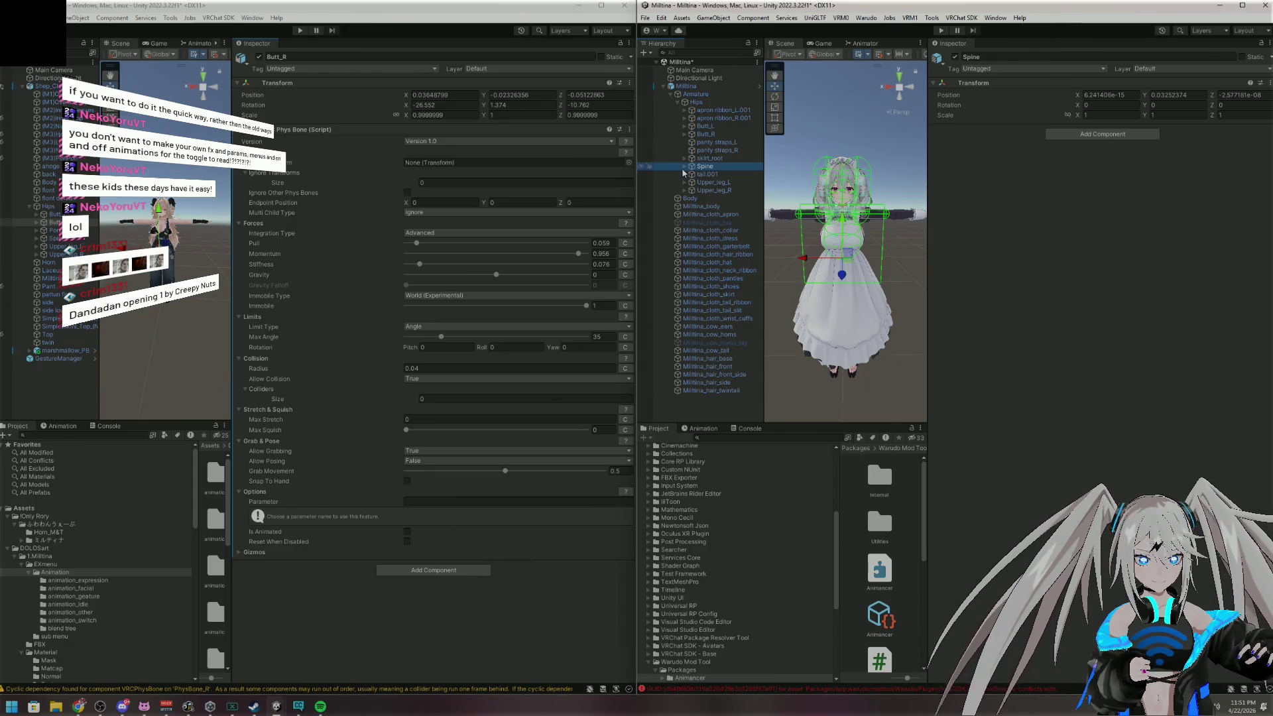
Expand the reference's Spine and leg bones to inspect the Upper_leg, lower_leg and Foot colliders
{"action": "left_click", "coordinate": [684, 166]}
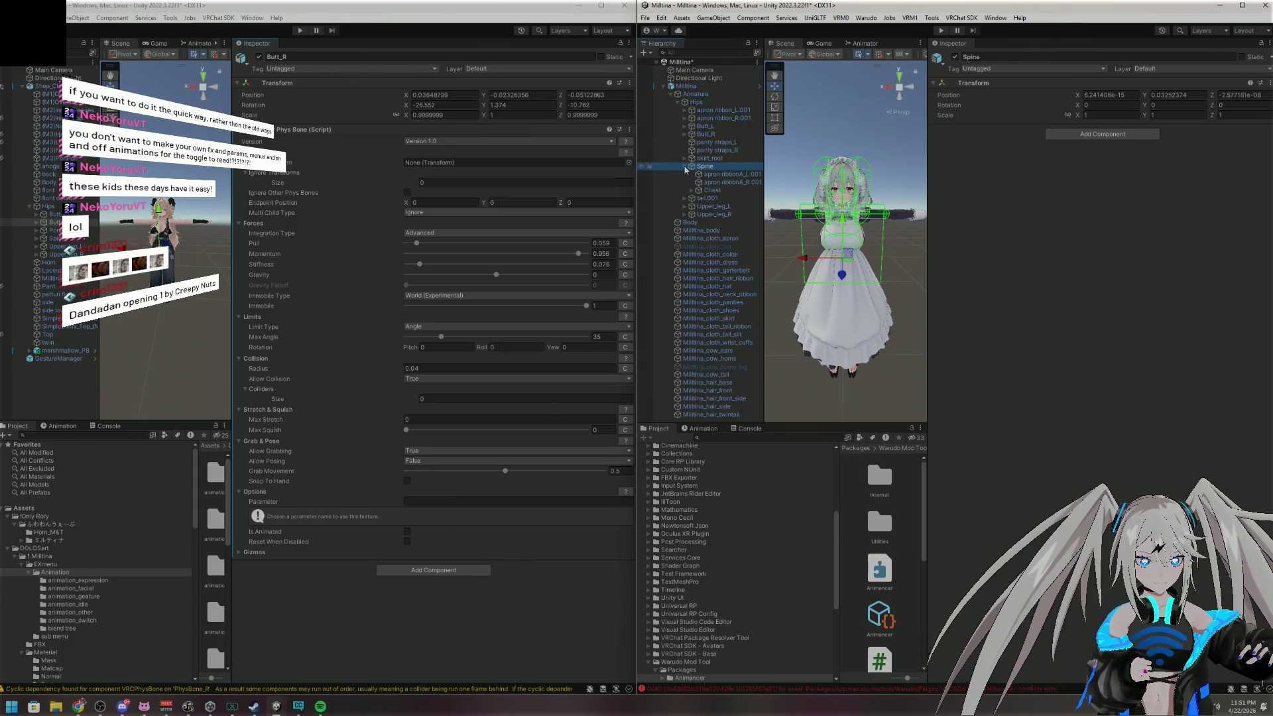
{"action": "left_click", "coordinate": [712, 190]}
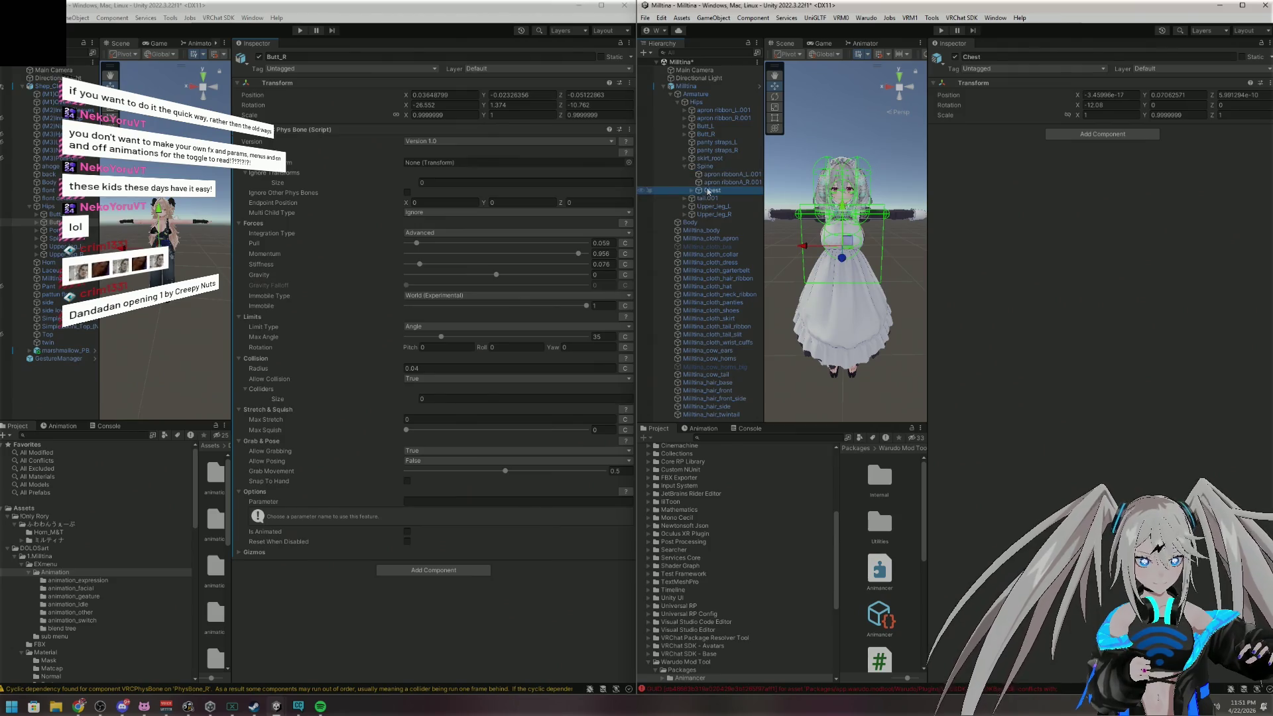
{"action": "left_click", "coordinate": [713, 206]}
{"action": "left_click", "coordinate": [684, 206]}
{"action": "left_click", "coordinate": [684, 222]}
{"action": "left_click", "coordinate": [718, 215]}
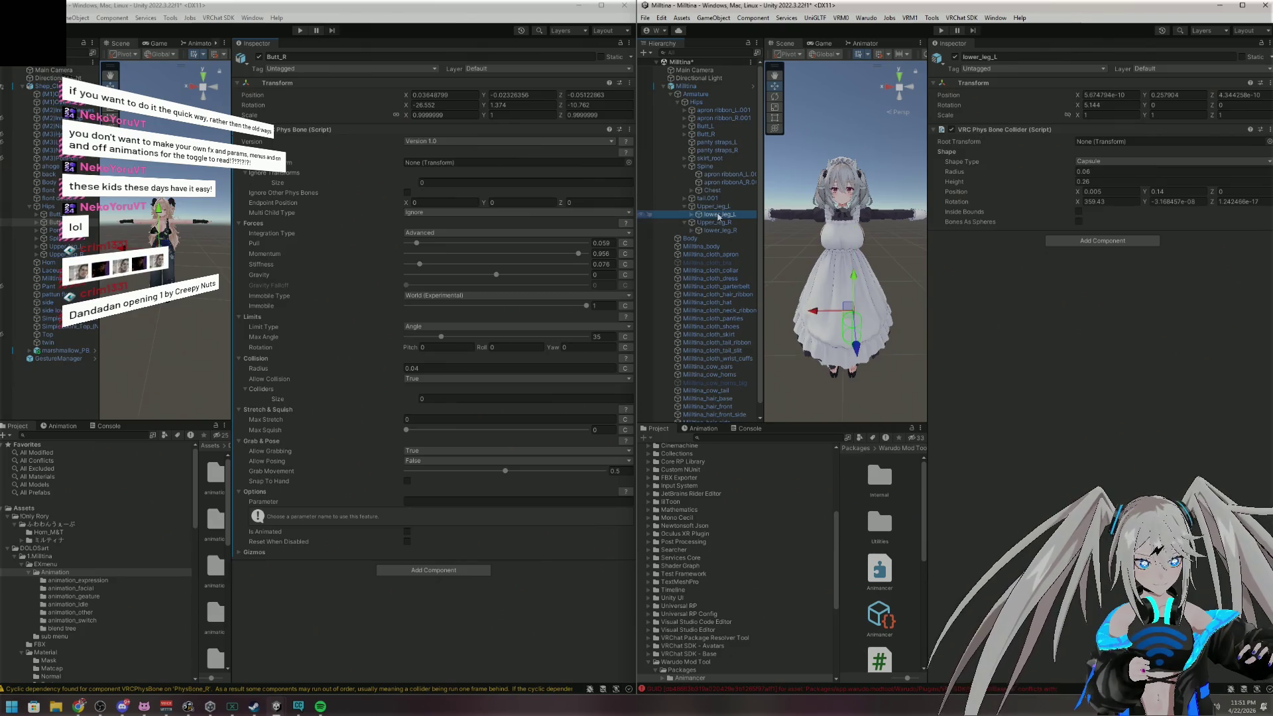
{"action": "left_click", "coordinate": [719, 230]}
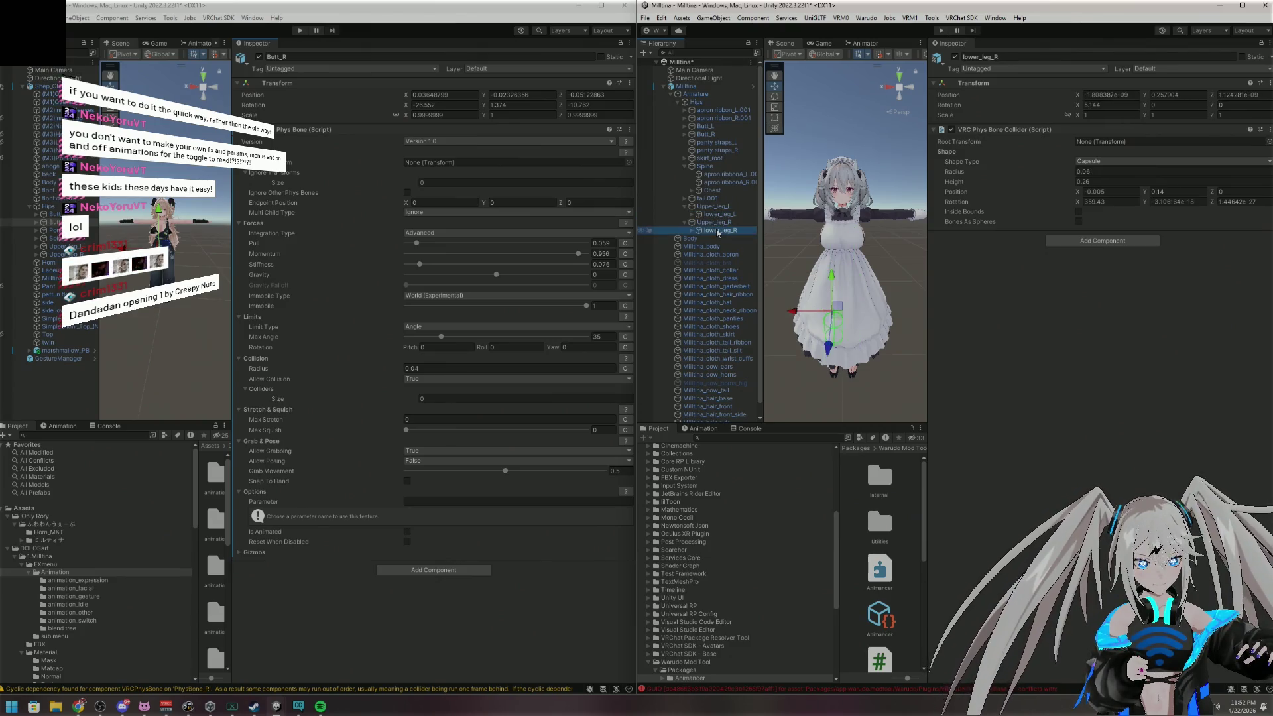
{"action": "left_click", "coordinate": [692, 230]}
{"action": "left_click", "coordinate": [698, 238]}
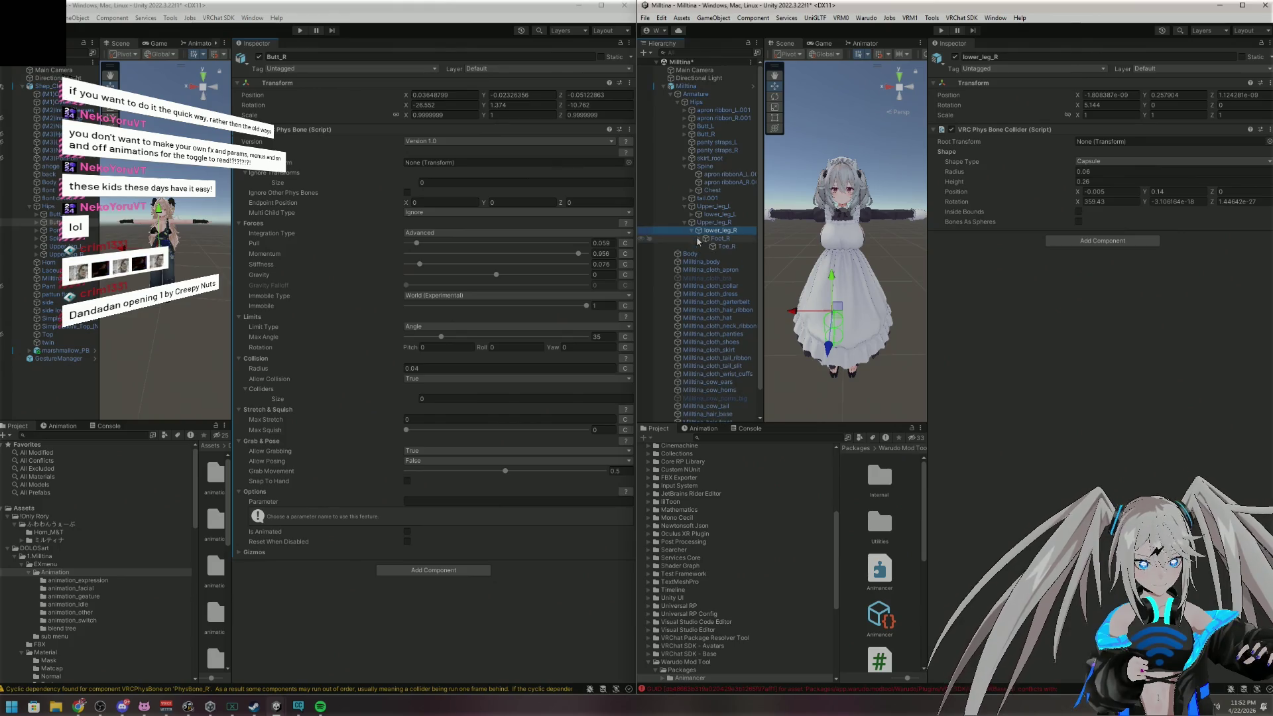
{"action": "left_click", "coordinate": [705, 238]}
{"action": "left_click", "coordinate": [717, 238]}
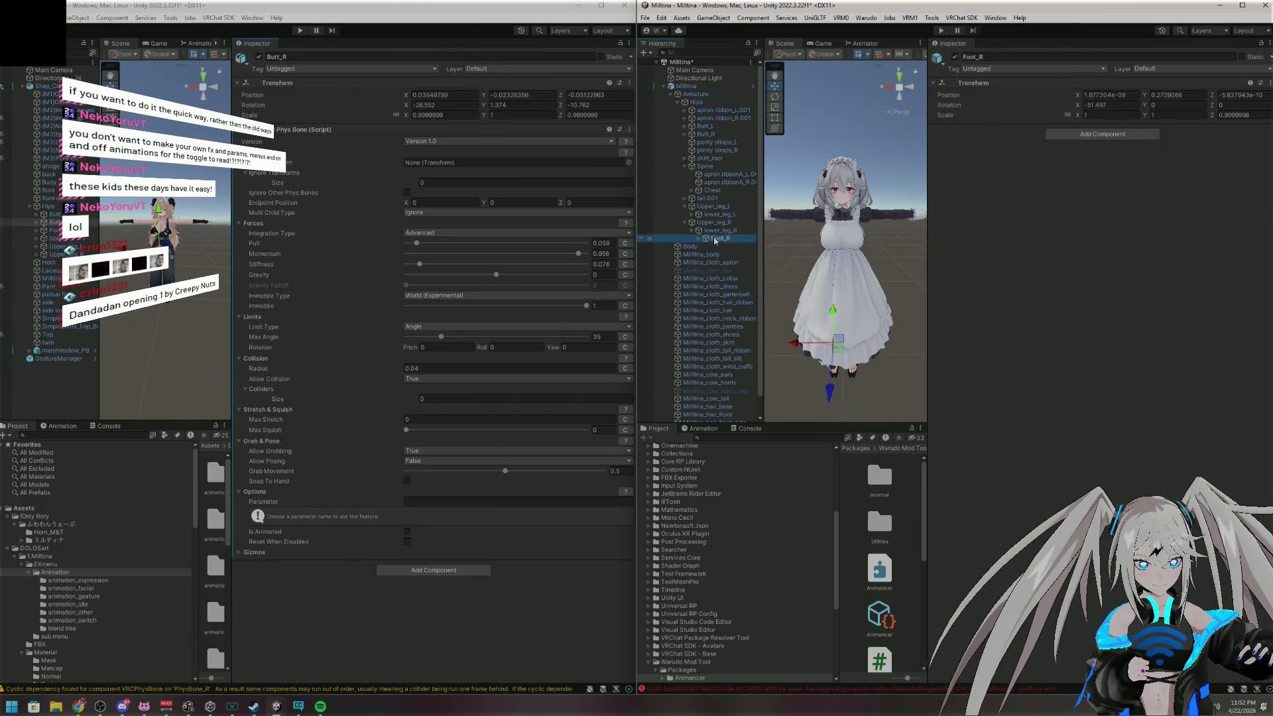
{"action": "left_click", "coordinate": [718, 224]}
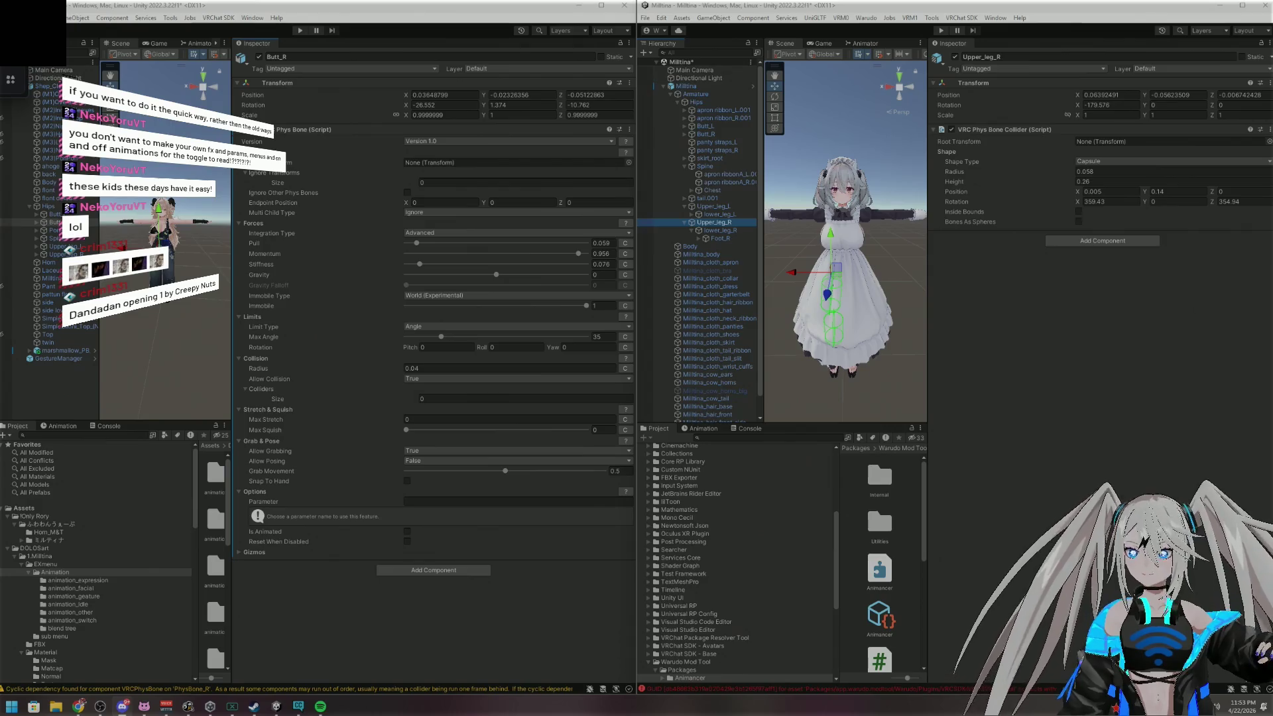
Return to the reference's Upper_leg_L collider settings and check lower_leg_L
{"action": "left_click_drag", "start_coordinate": [192, 250], "coordinate": [205, 254]}
{"action": "scroll", "coordinate": [202, 252], "scroll_direction": "up", "scroll_amount": 5}
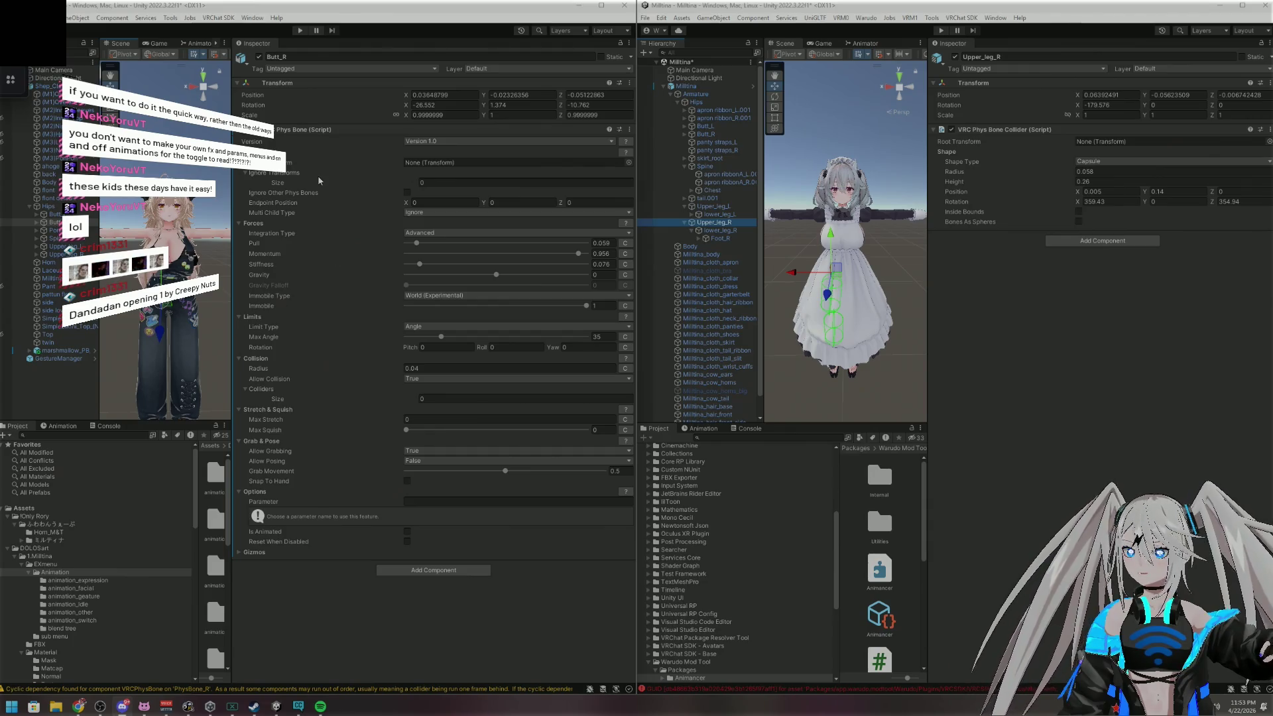
{"action": "left_click", "coordinate": [54, 222]}
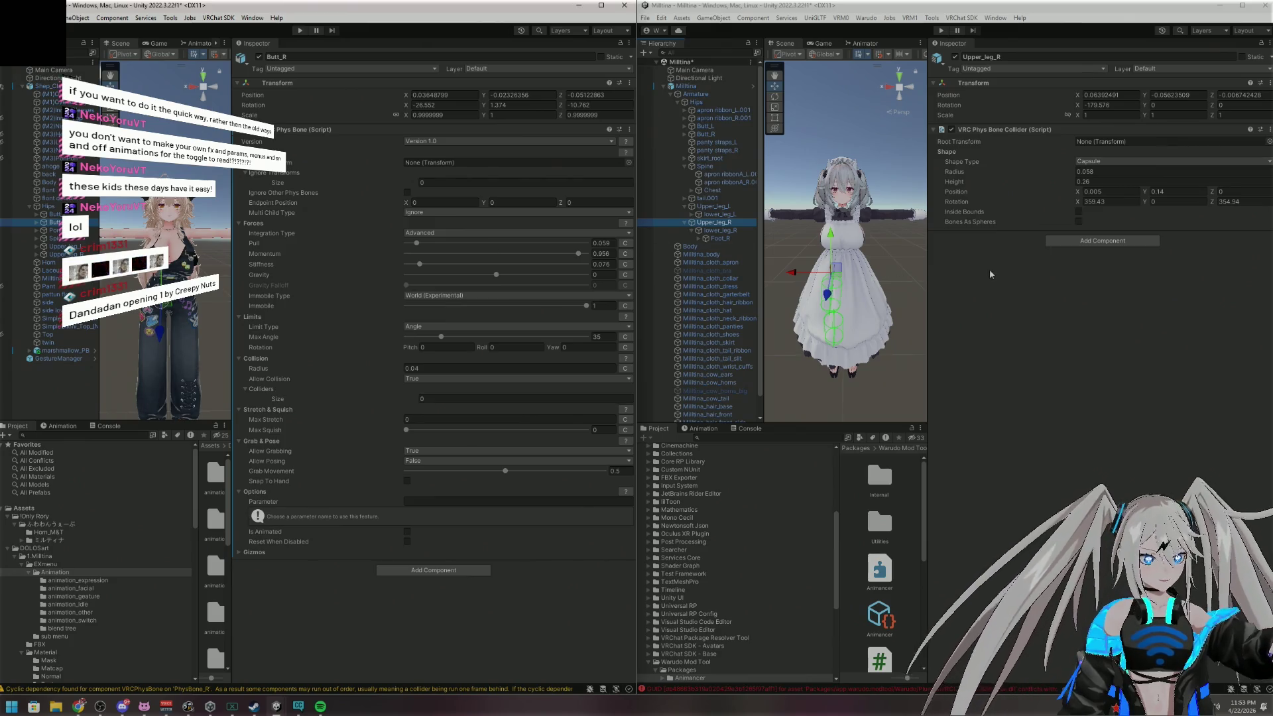
{"action": "left_click", "coordinate": [712, 207]}
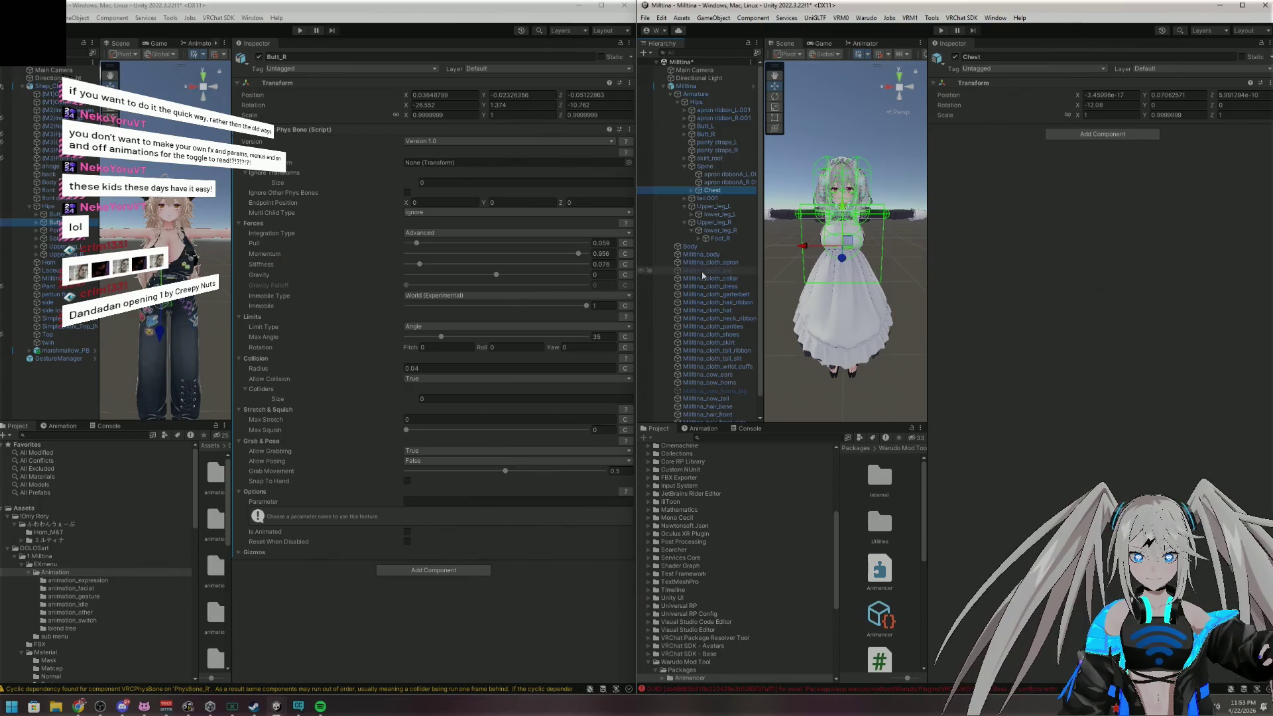
{"action": "left_click", "coordinate": [712, 206]}
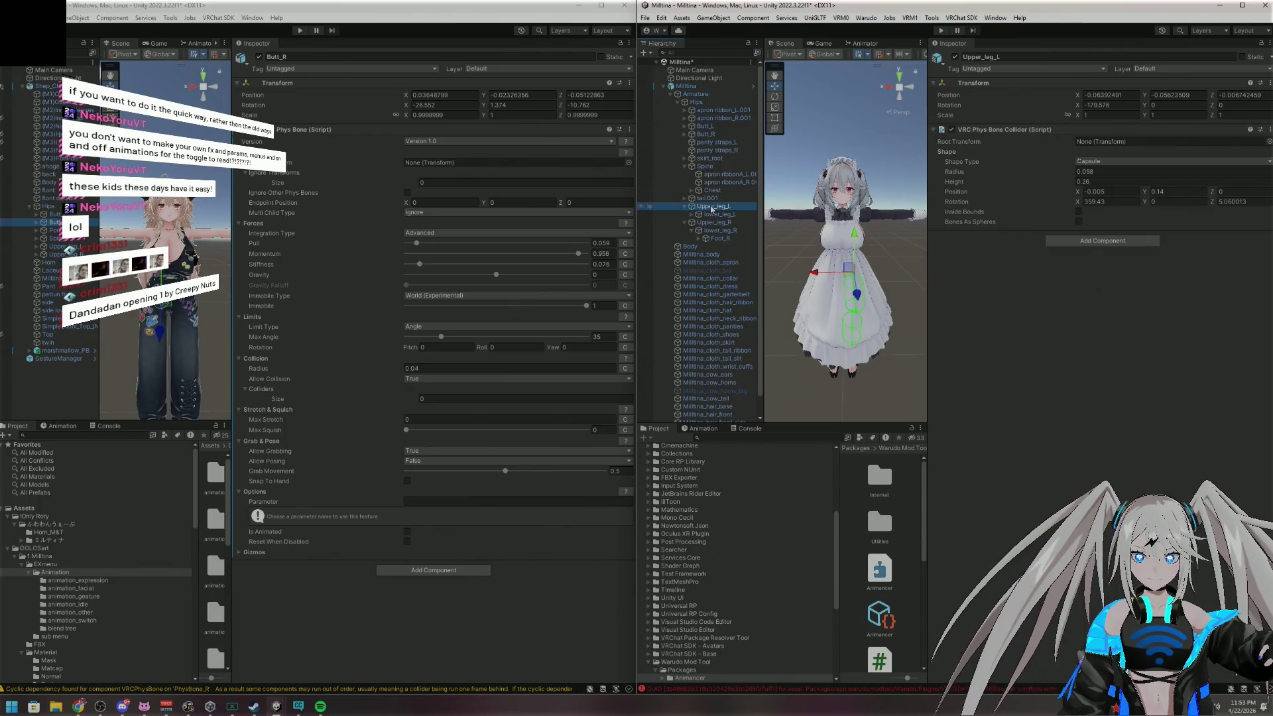
{"action": "left_click", "coordinate": [716, 214]}
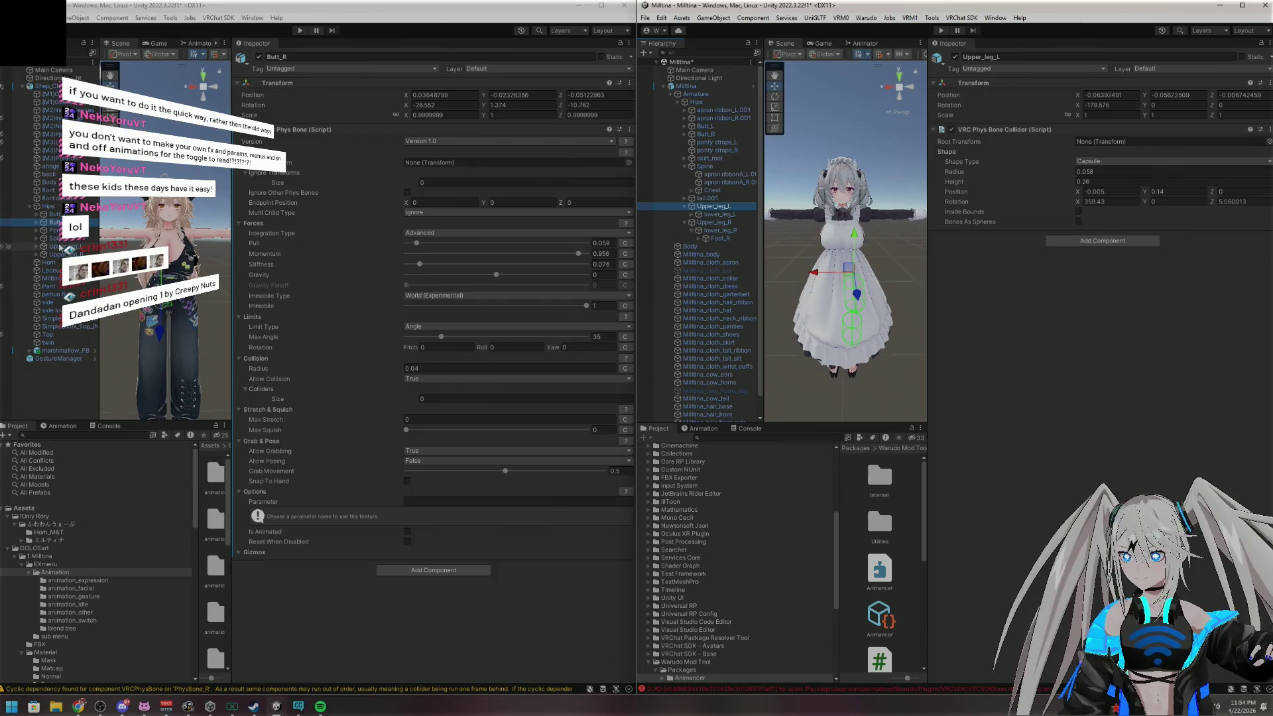
Add a capsule VRC Phys Bone Collider to Shep's Upper_leg_L
{"action": "left_click", "coordinate": [63, 247]}
{"action": "left_click", "coordinate": [37, 247]}
{"action": "left_click", "coordinate": [37, 263]}
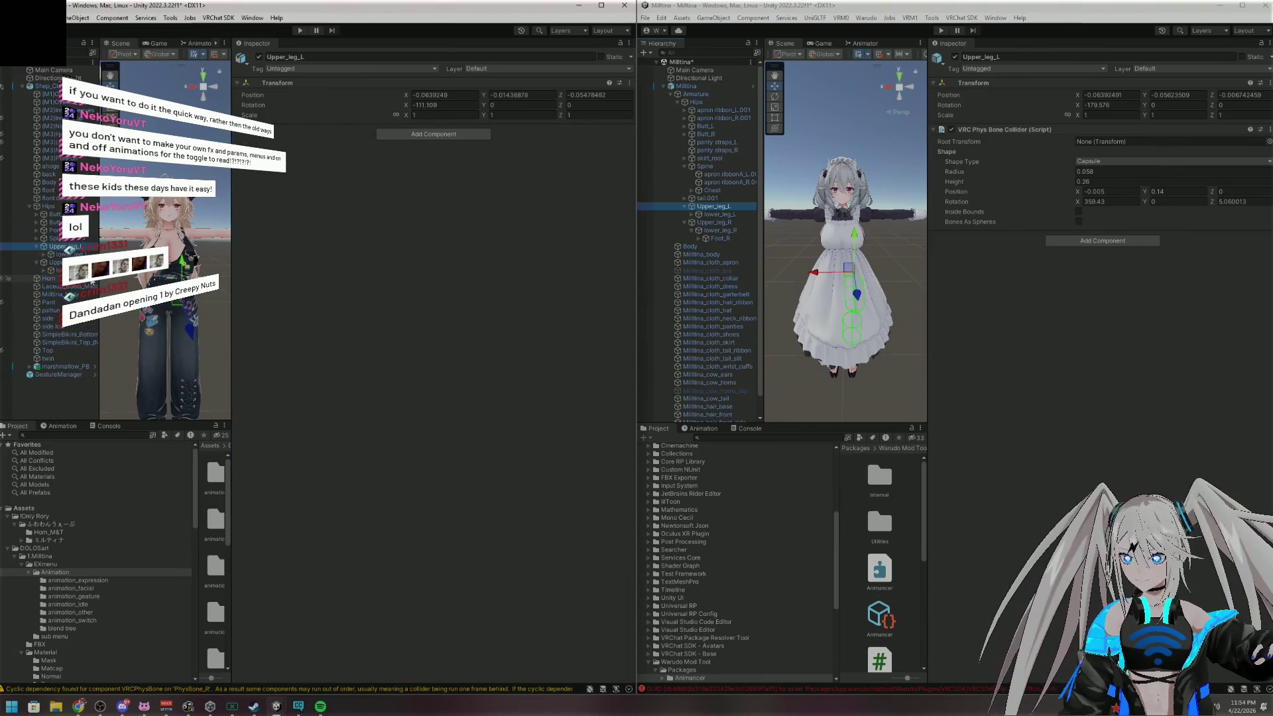
{"action": "left_click", "coordinate": [456, 136]}
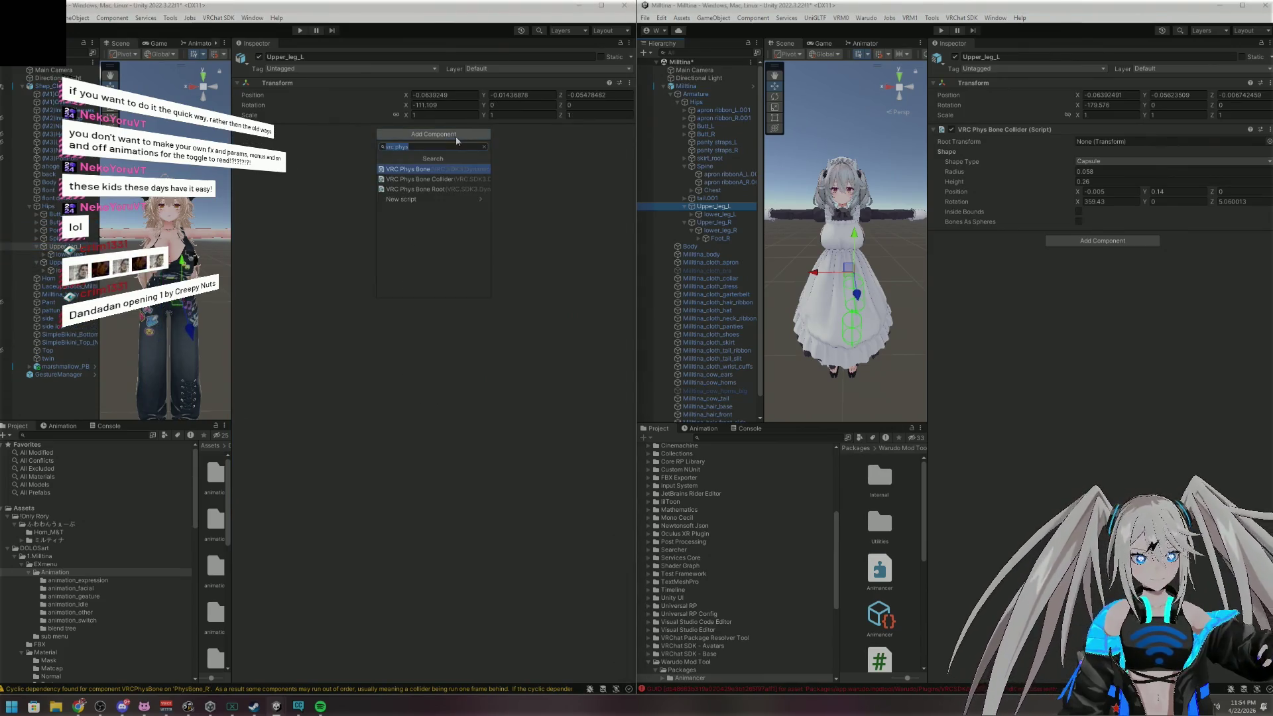
{"action": "left_click", "coordinate": [437, 180]}
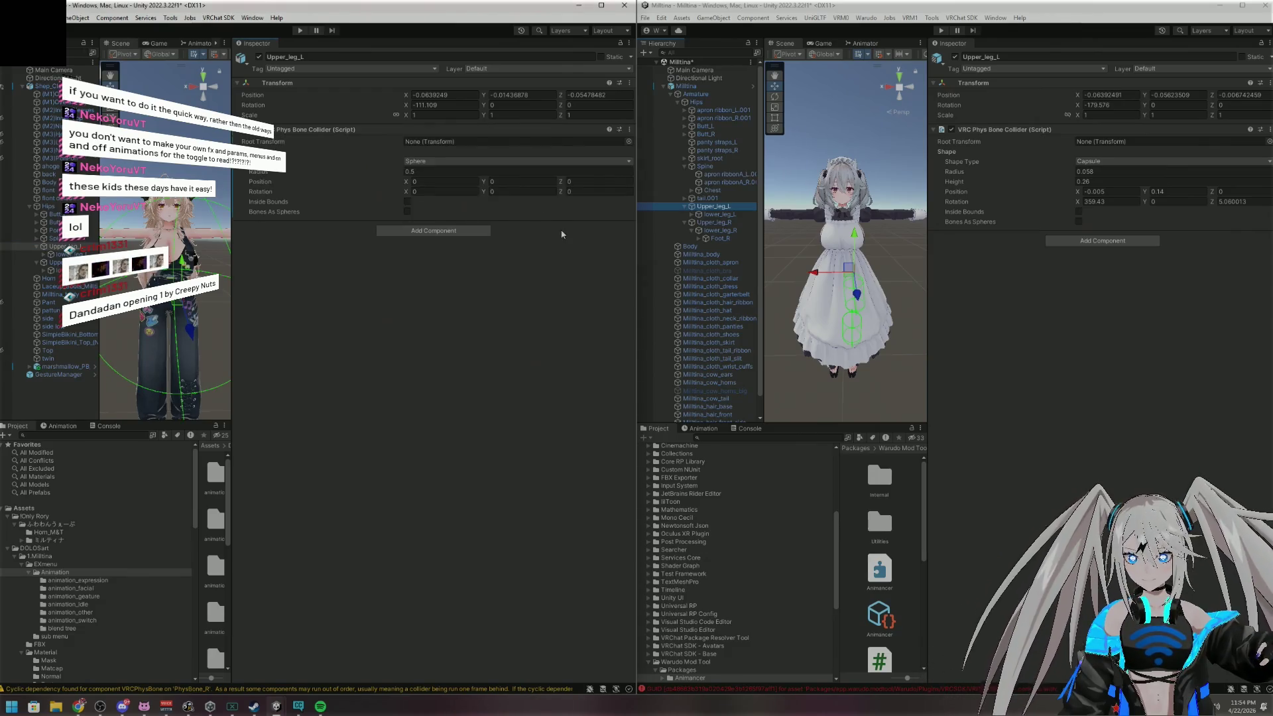
{"action": "left_click", "coordinate": [464, 161]}
{"action": "left_click", "coordinate": [443, 182]}
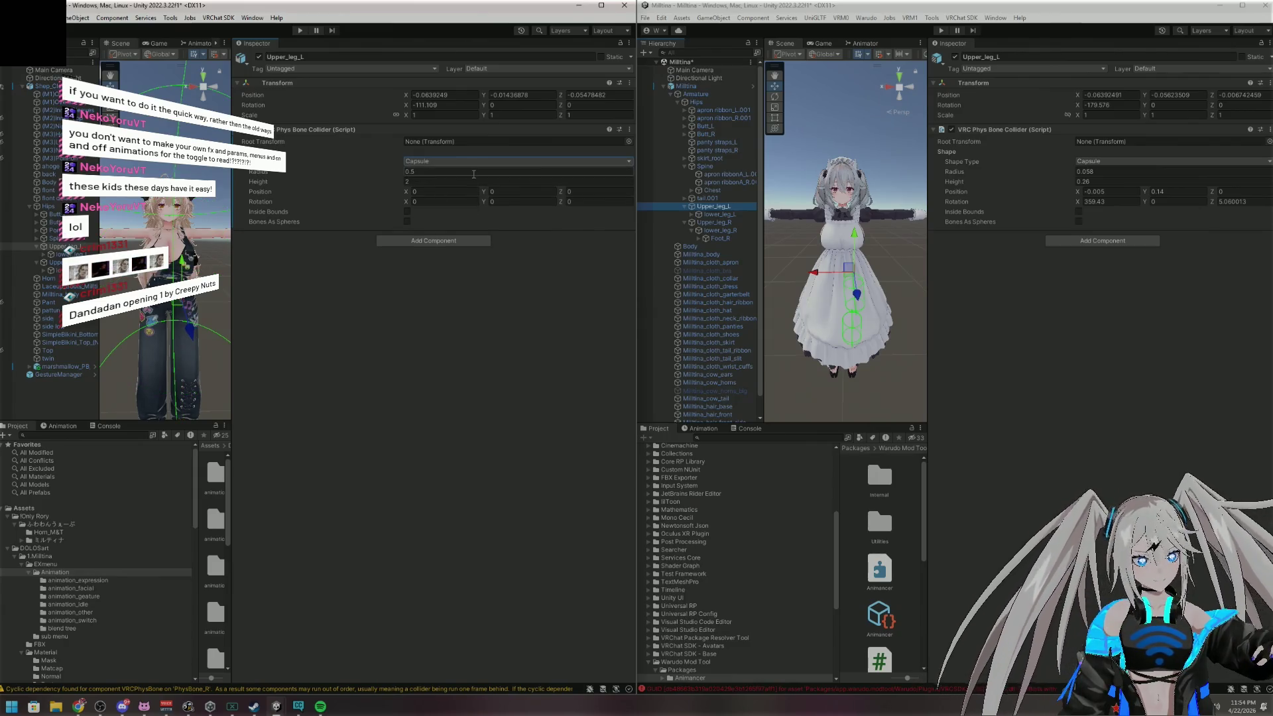
Set the collider's radius to 0.058 and height to 0.26
{"action": "left_click", "coordinate": [1114, 171]}
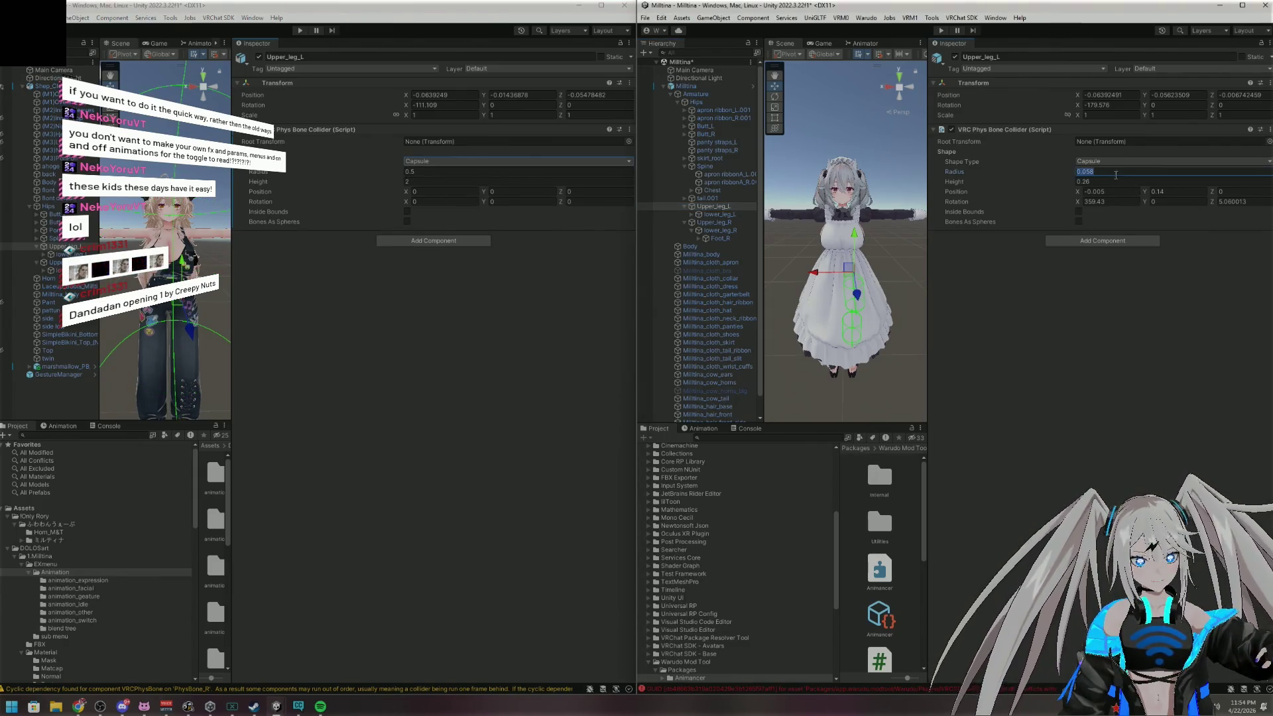
{"action": "left_click", "coordinate": [545, 171]}
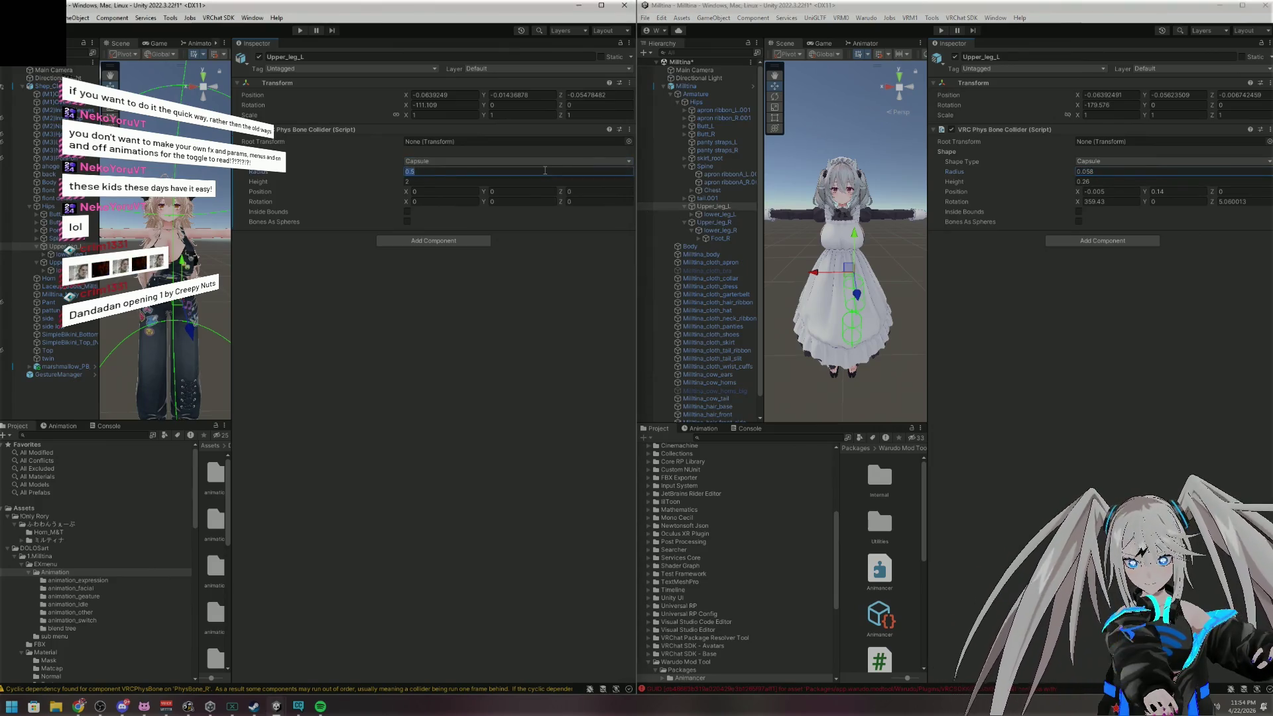
{"action": "type", "text": "0.058"}
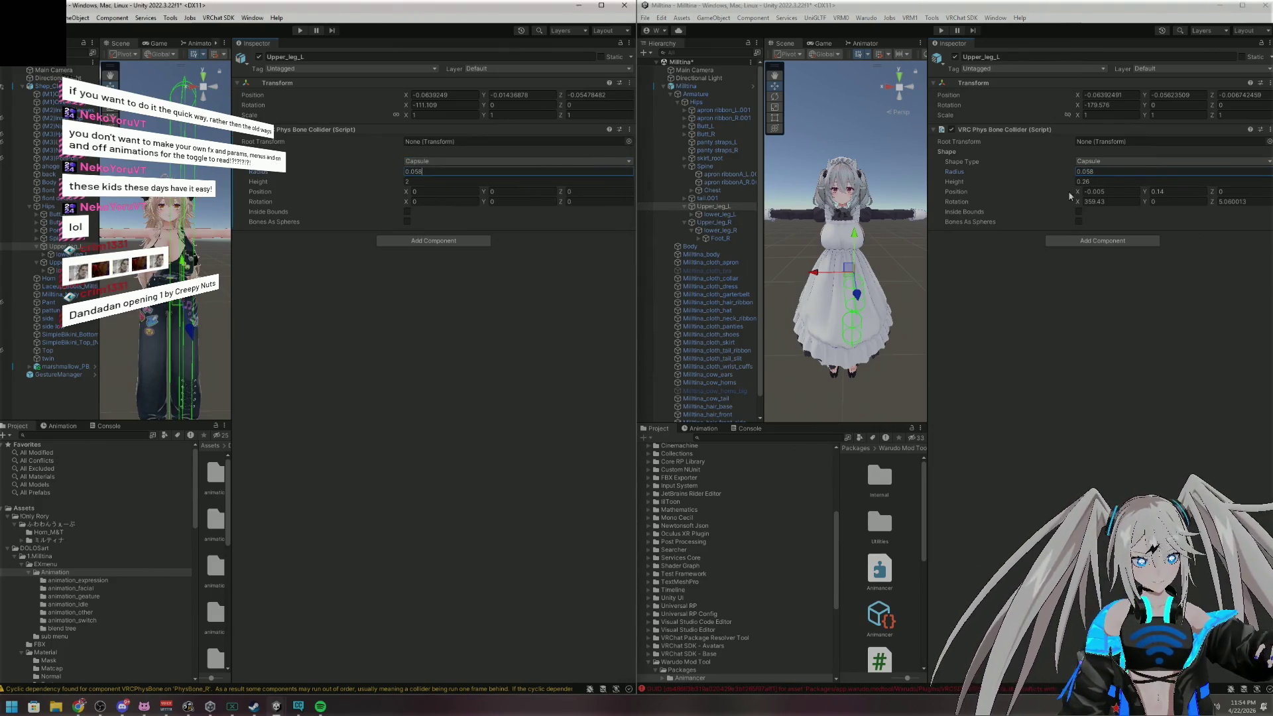
{"action": "left_click", "coordinate": [1101, 182]}
{"action": "left_click", "coordinate": [535, 182]}
{"action": "type", "text": "0.26"}
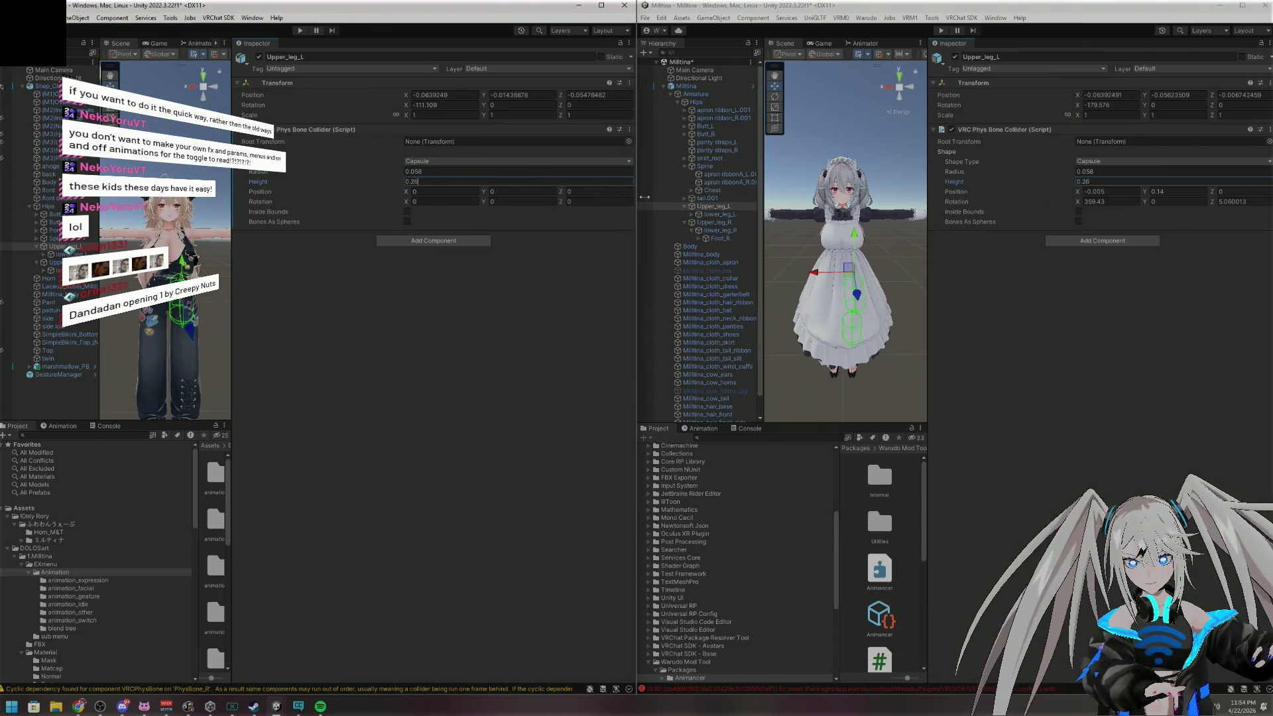
Copy the reference's collider position: X -0.005, Y 0.14
{"action": "left_click", "coordinate": [1109, 192]}
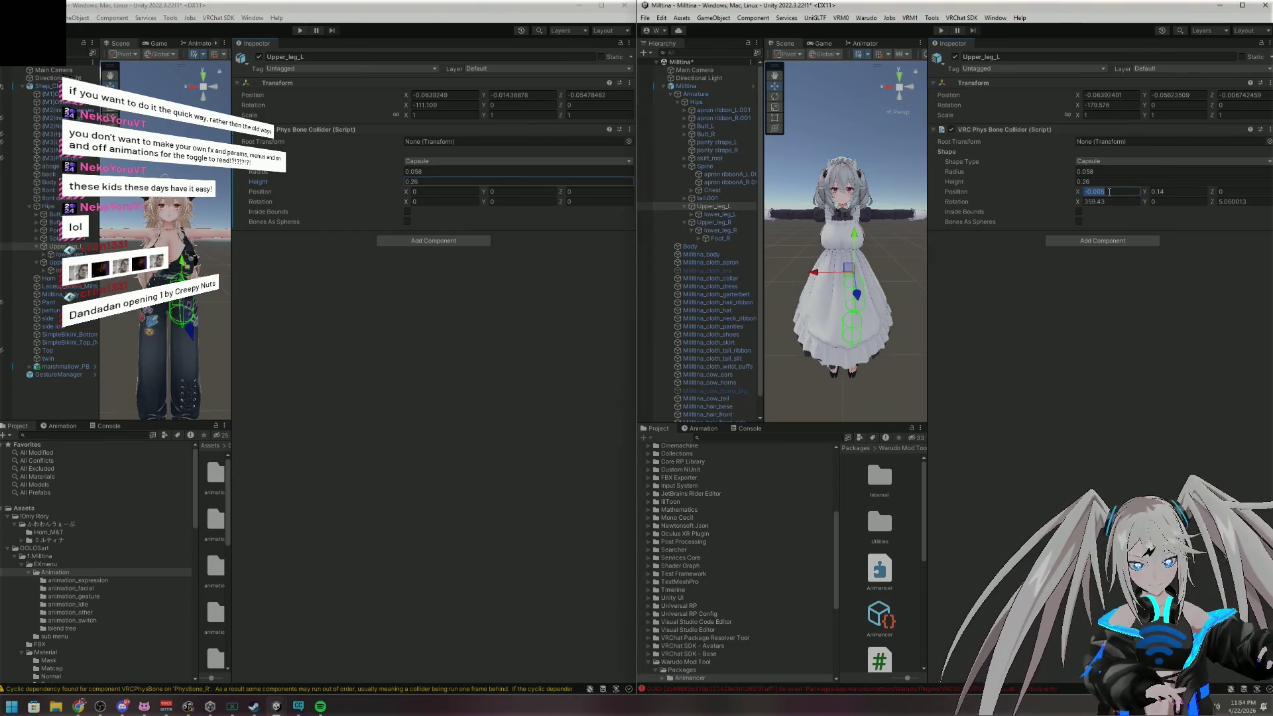
{"action": "left_click", "coordinate": [440, 192]}
{"action": "key", "text": "ctrl+v"}
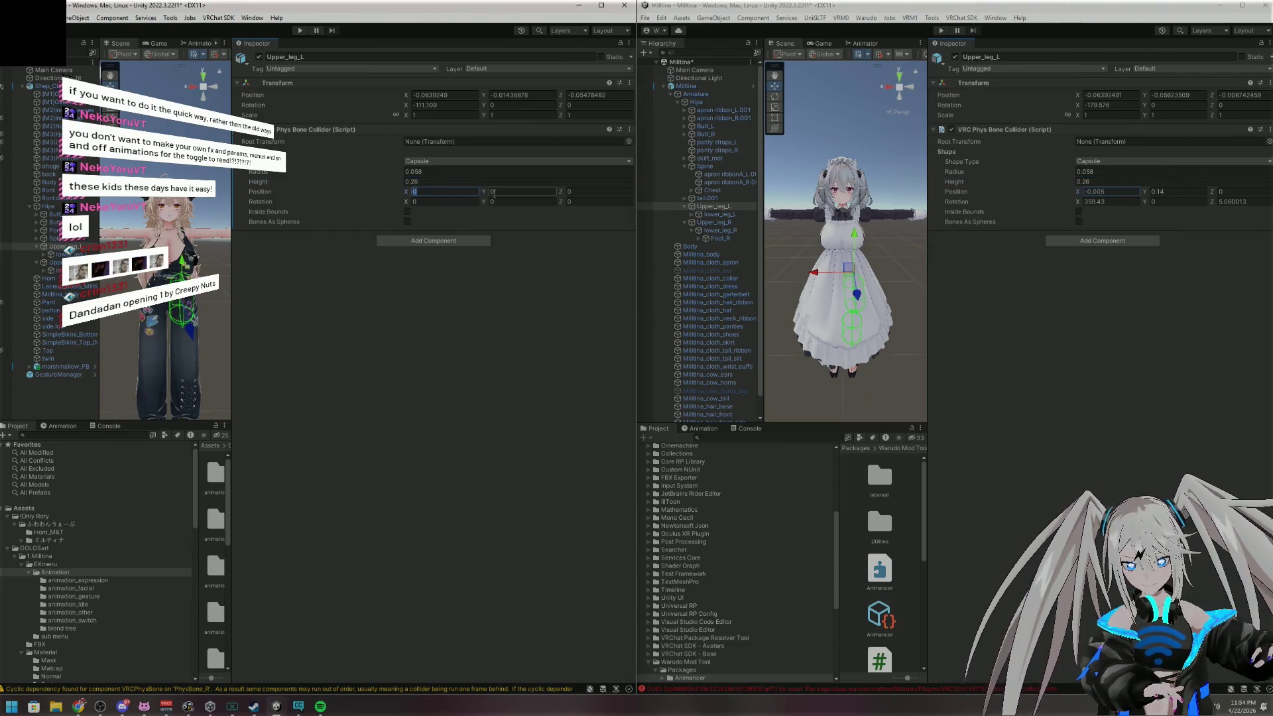
{"action": "left_click", "coordinate": [1177, 192]}
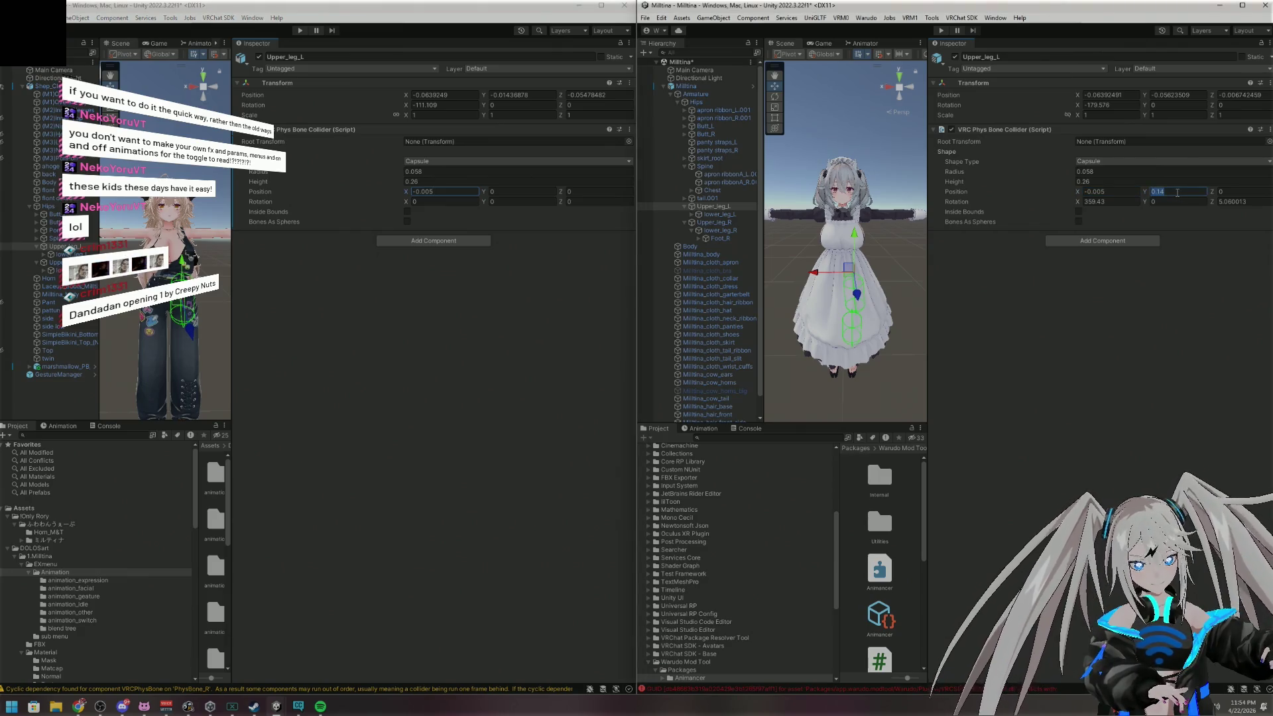
{"action": "key", "text": "ctrl+c"}
{"action": "left_click", "coordinate": [521, 191]}
{"action": "key", "text": "ctrl+v"}
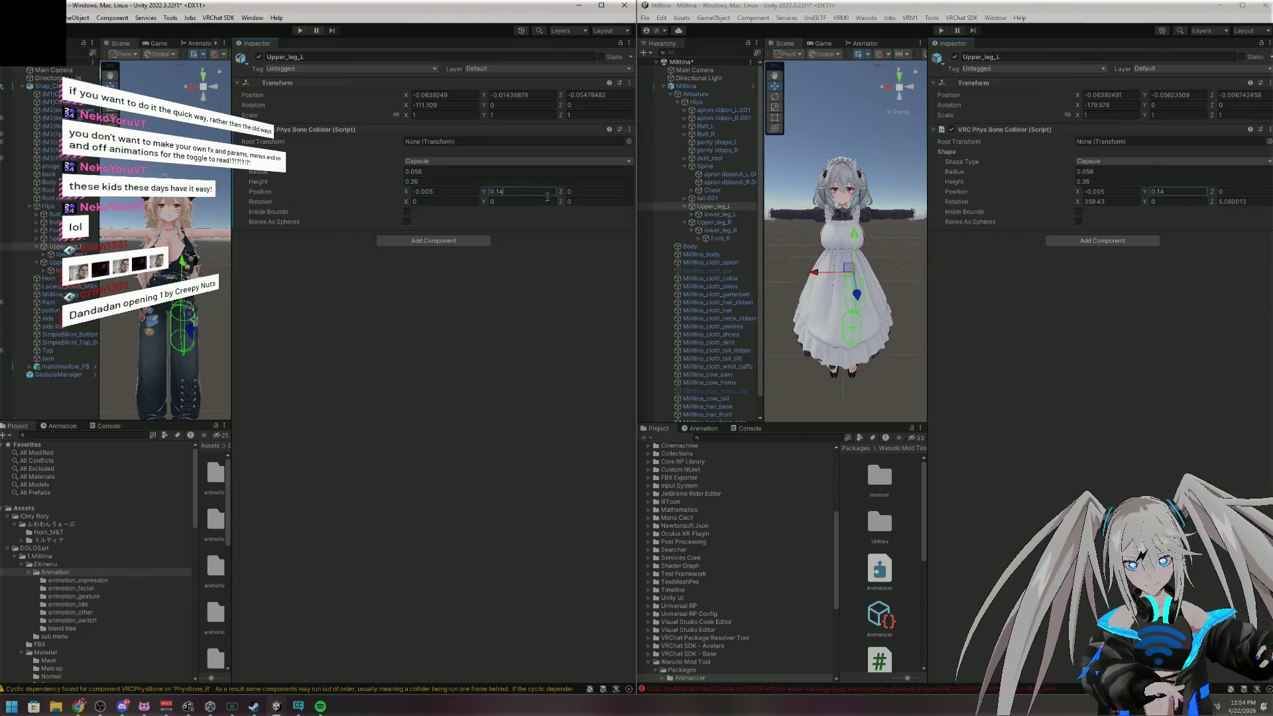
Set the collider's rotation to X 359.43 and Z 5.060013
{"action": "left_click", "coordinate": [1112, 202]}
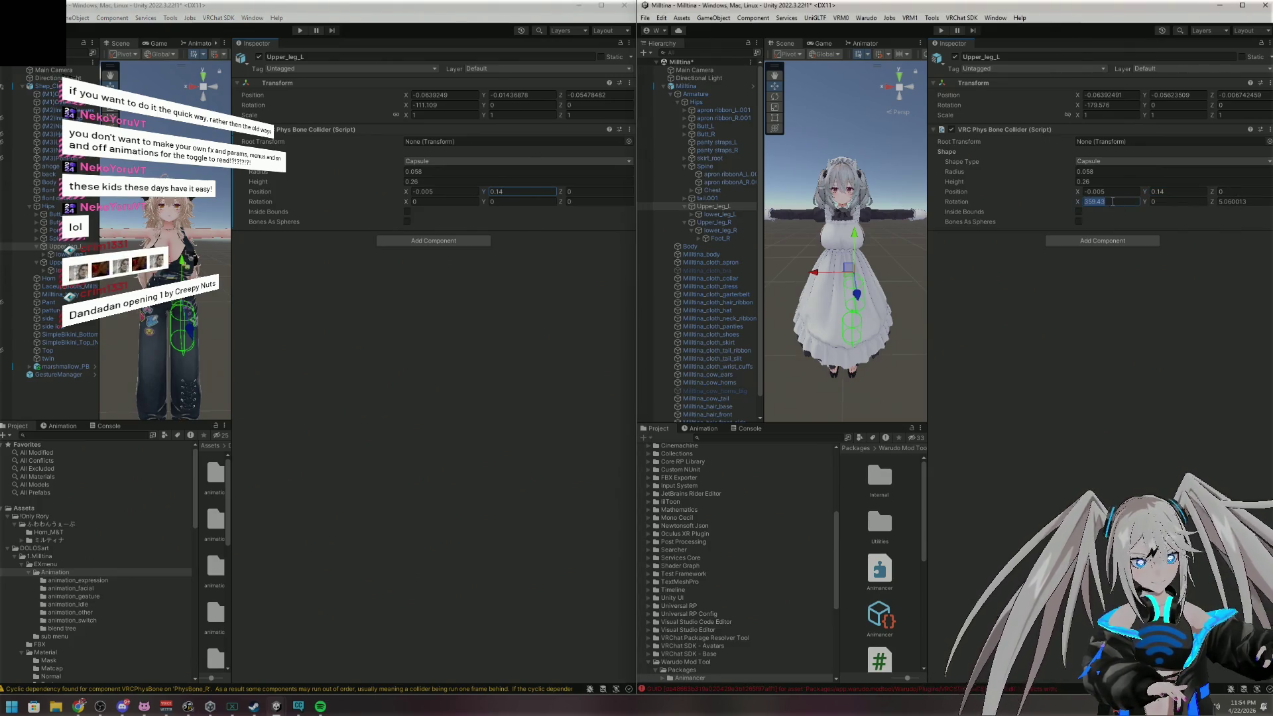
{"action": "left_click", "coordinate": [458, 201]}
{"action": "key", "text": "ctrl+v"}
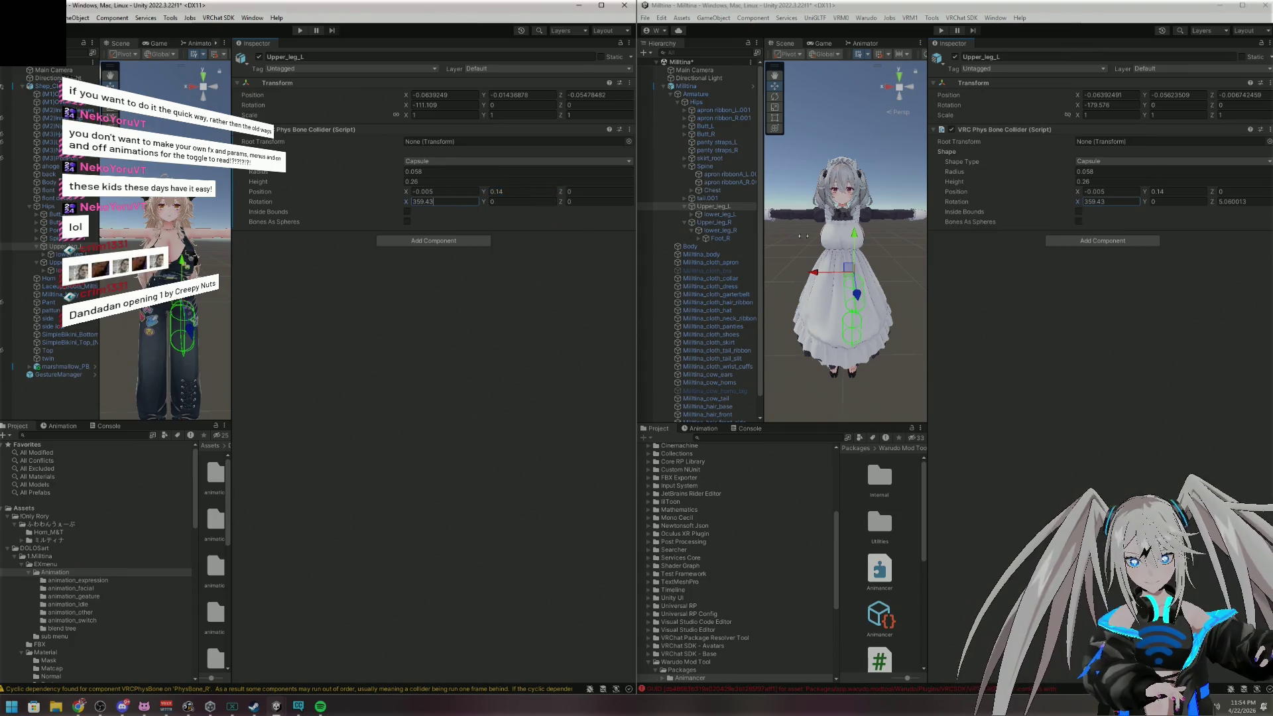
{"action": "left_click", "coordinate": [1233, 201]}
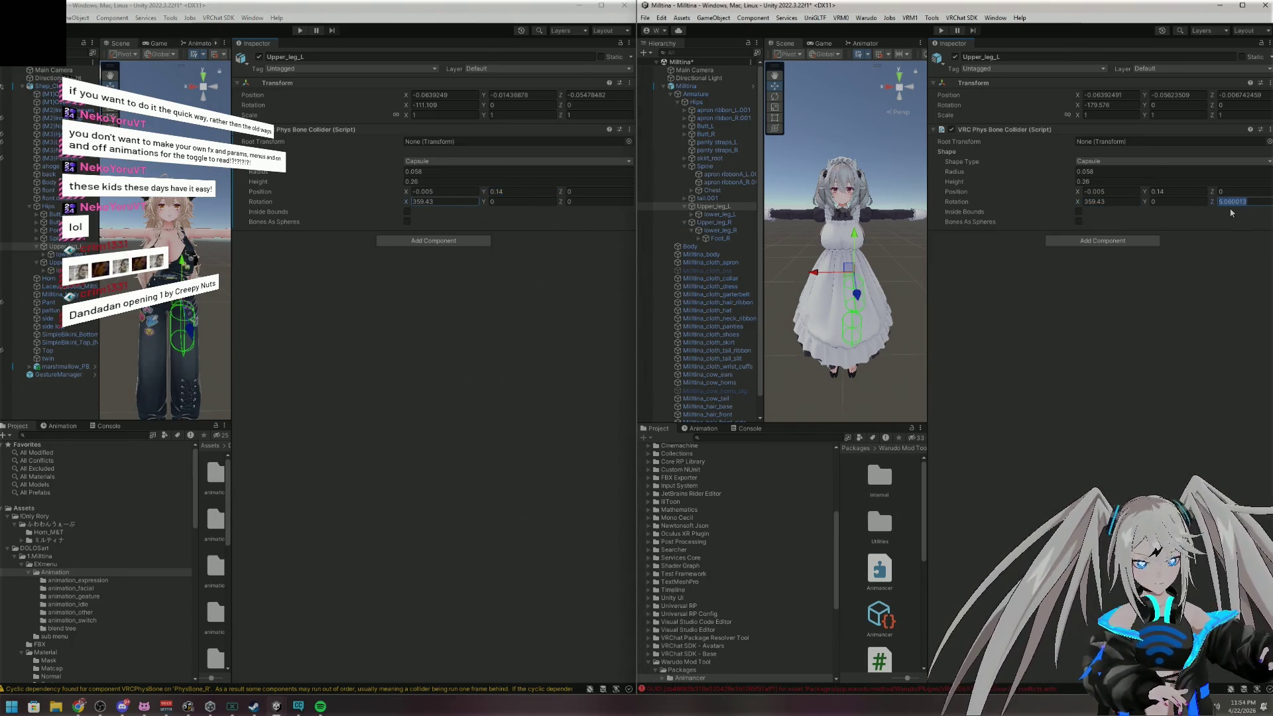
{"action": "left_click", "coordinate": [610, 201]}
{"action": "key", "text": "ctrl+v"}
{"action": "left_click", "coordinate": [549, 352]}
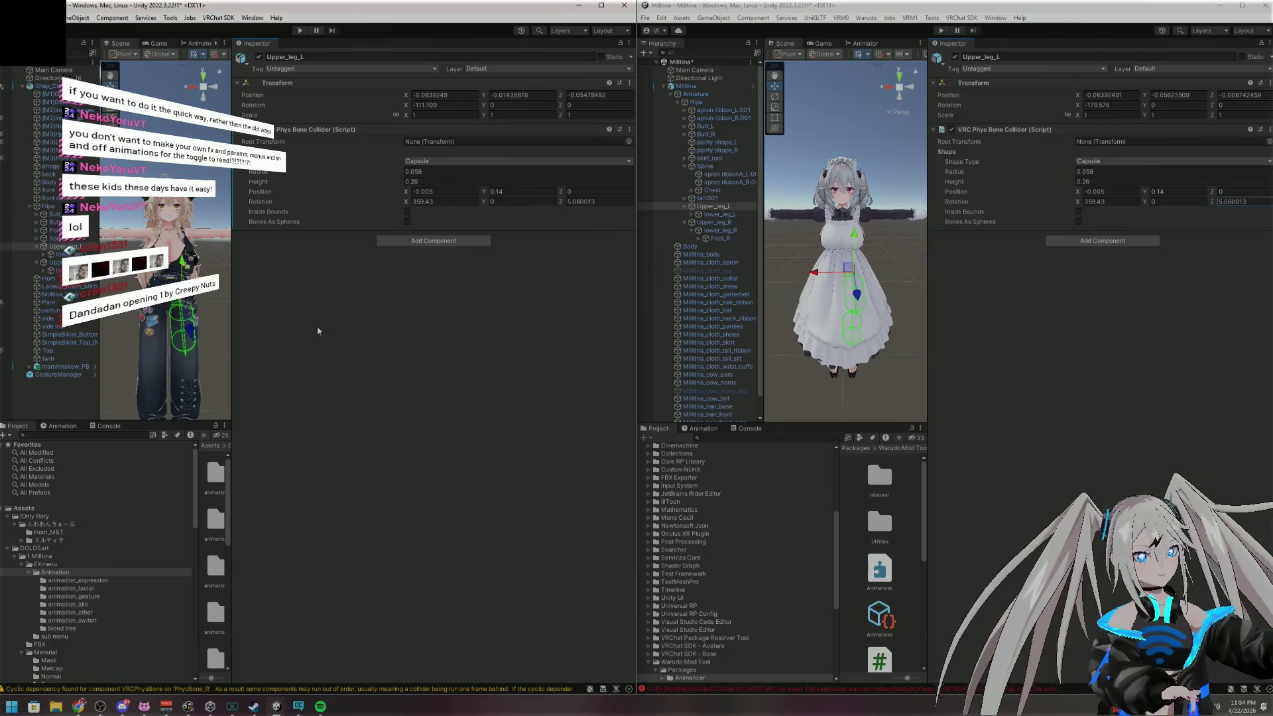
{"action": "key", "text": "Down"}
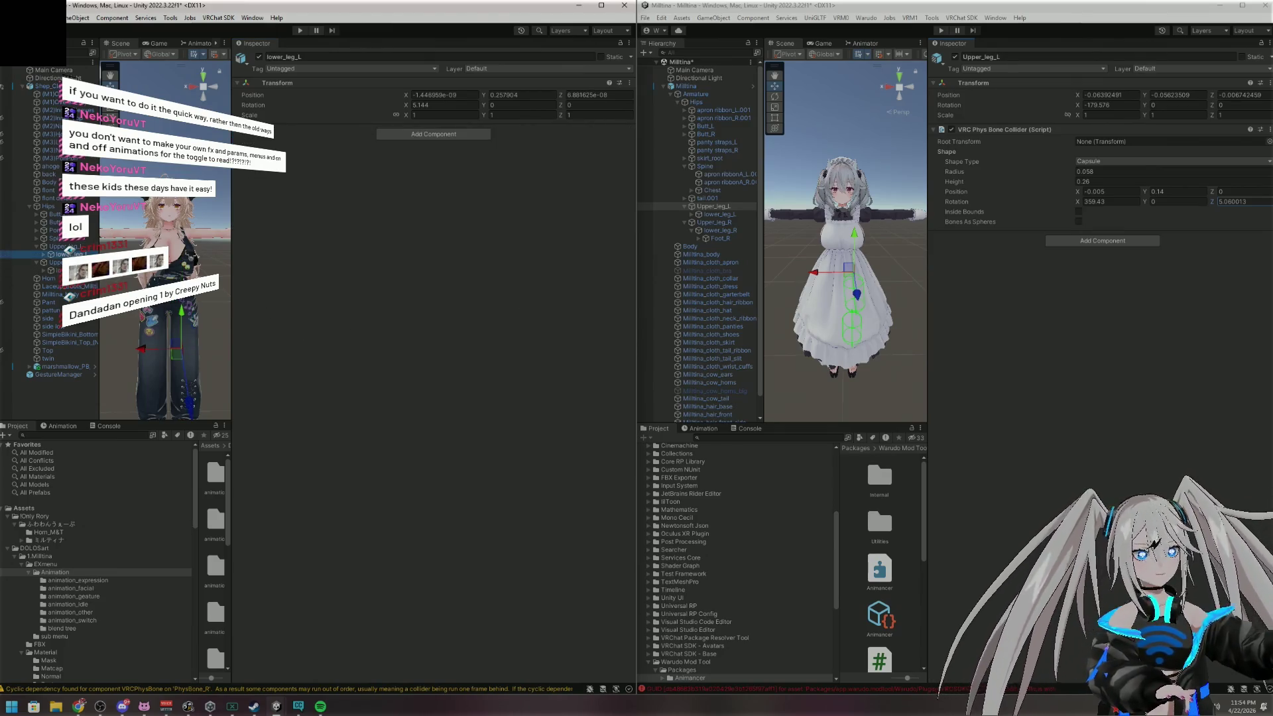
Add a capsule VRC Phys Bone Collider to lower_leg_L with the reference's radius 0.06 and height 0.28
{"action": "left_click", "coordinate": [721, 215]}
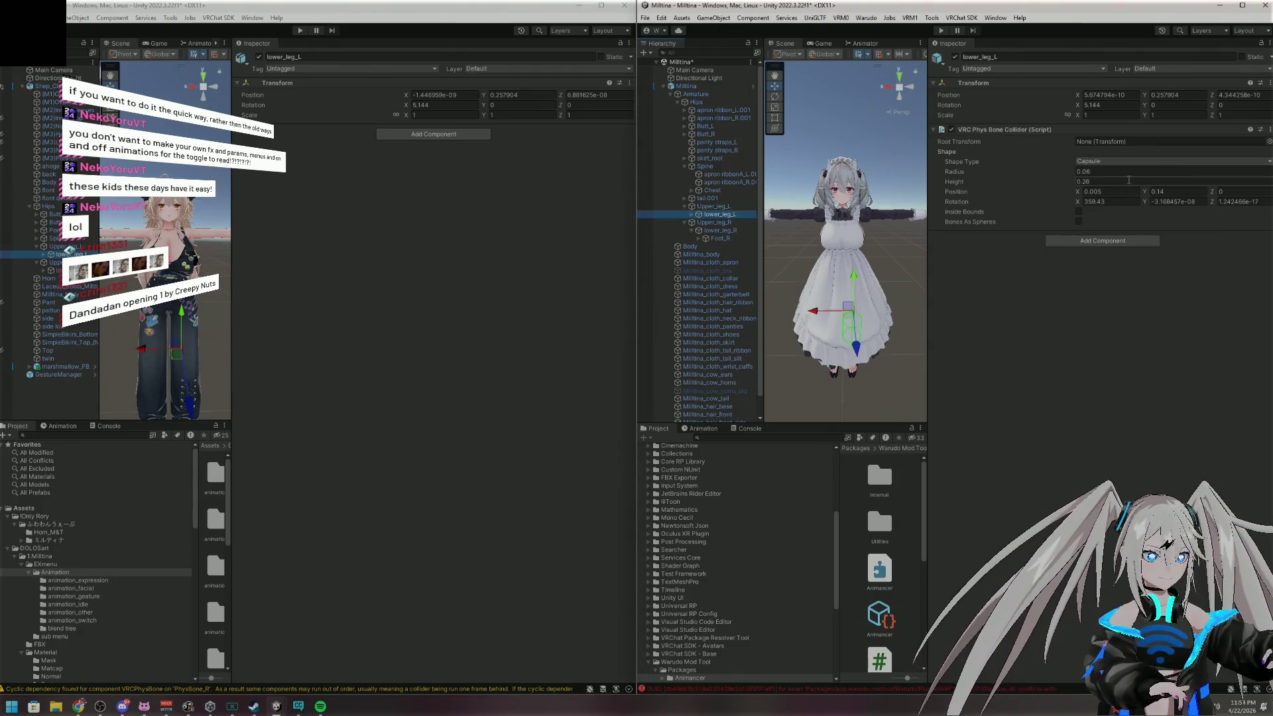
{"action": "left_click", "coordinate": [434, 134]}
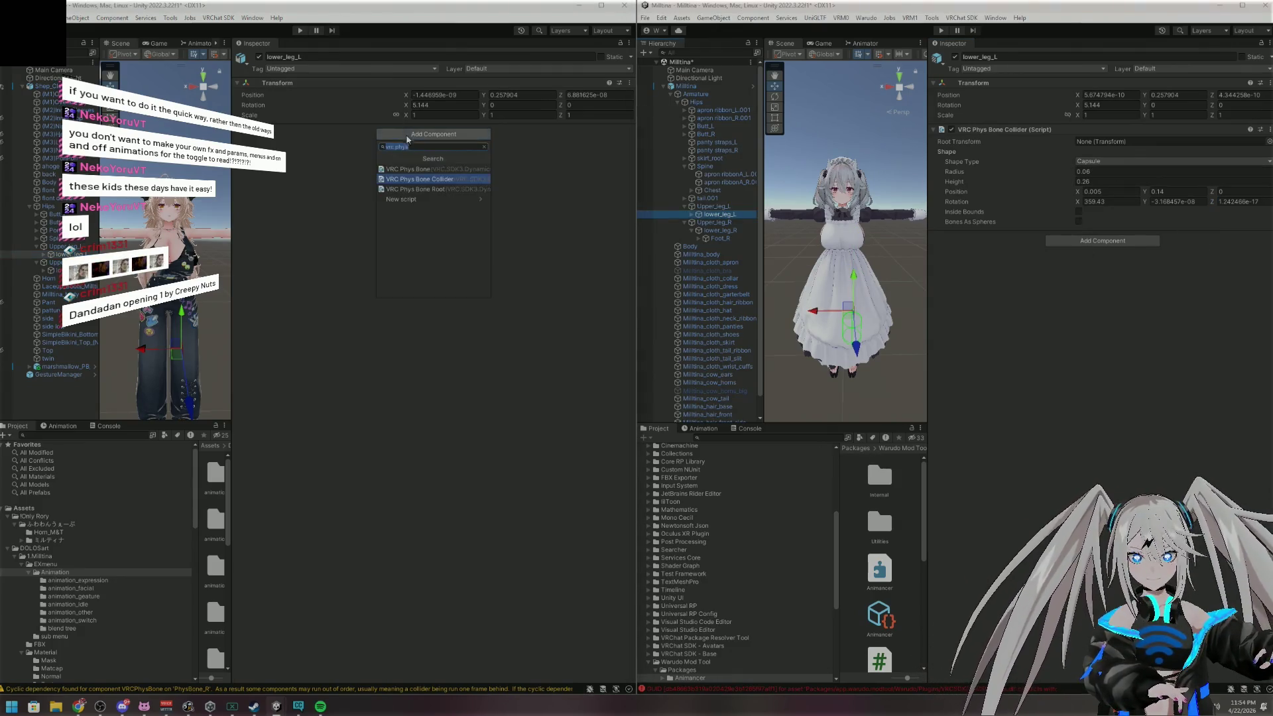
{"action": "left_click", "coordinate": [434, 171]}
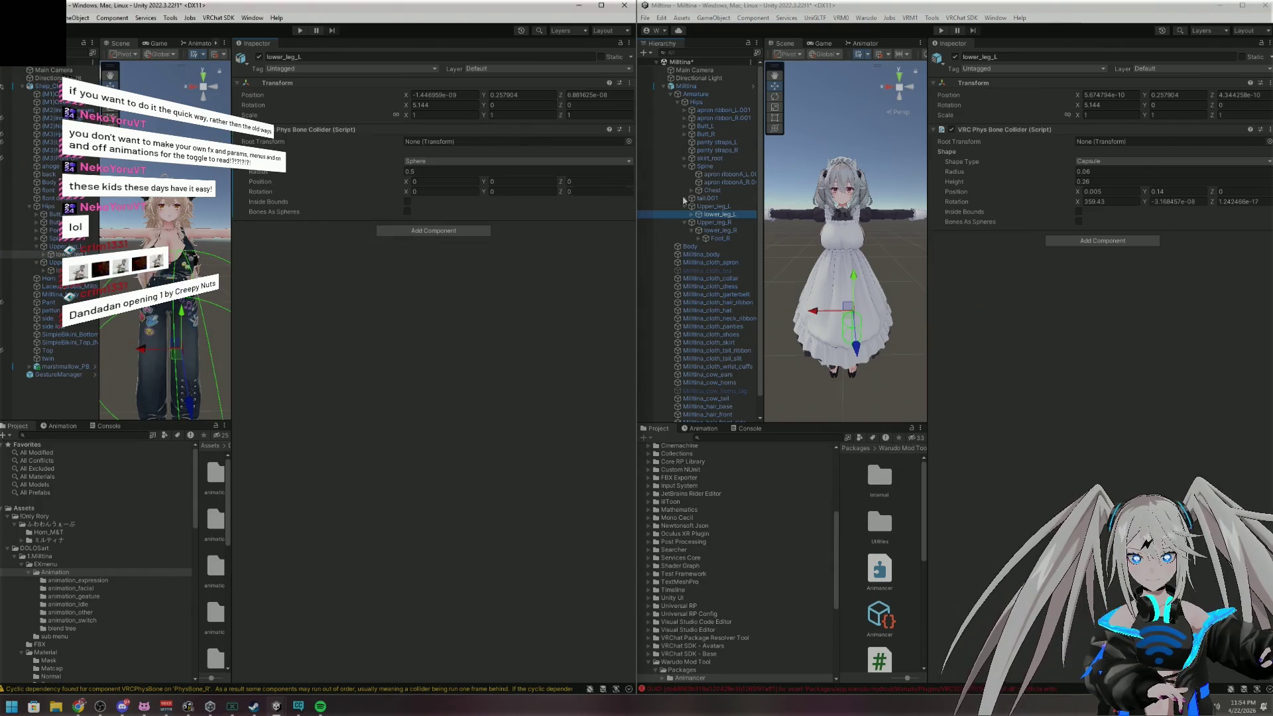
{"action": "left_click", "coordinate": [434, 161]}
{"action": "left_click", "coordinate": [443, 185]}
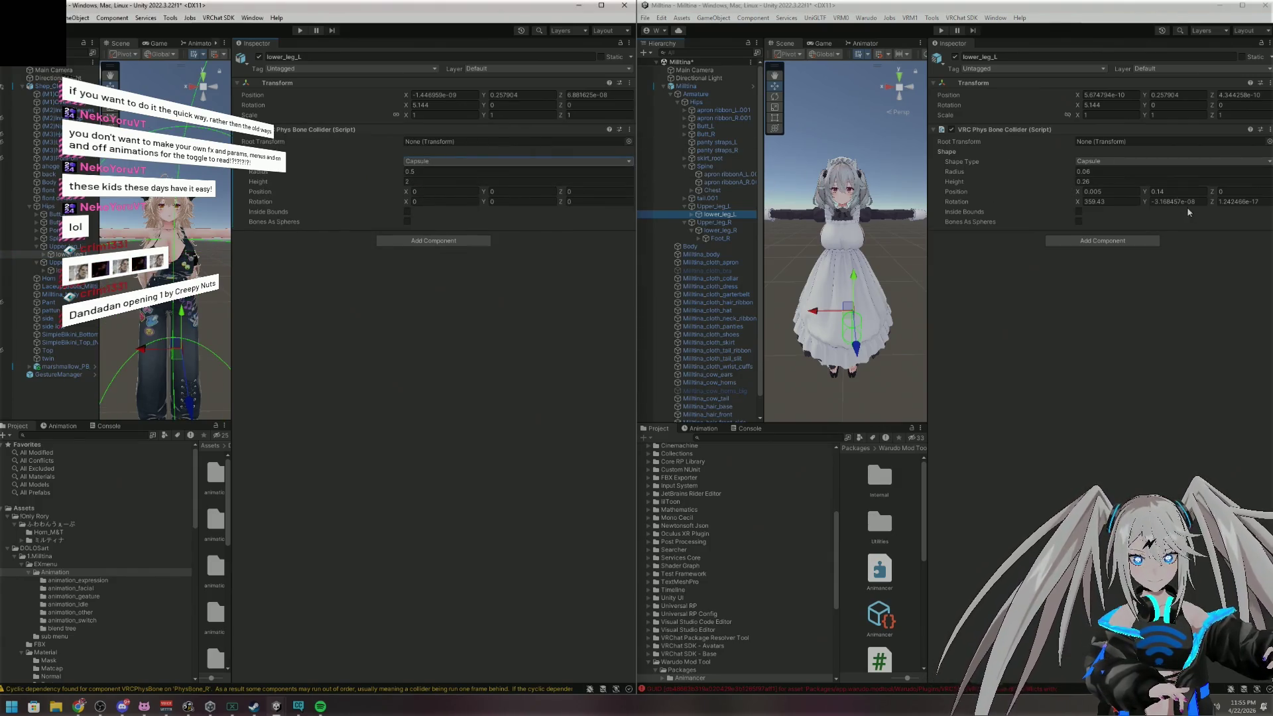
{"action": "left_click", "coordinate": [1134, 172]}
{"action": "left_click", "coordinate": [429, 171]}
{"action": "key", "text": "ctrl+v"}
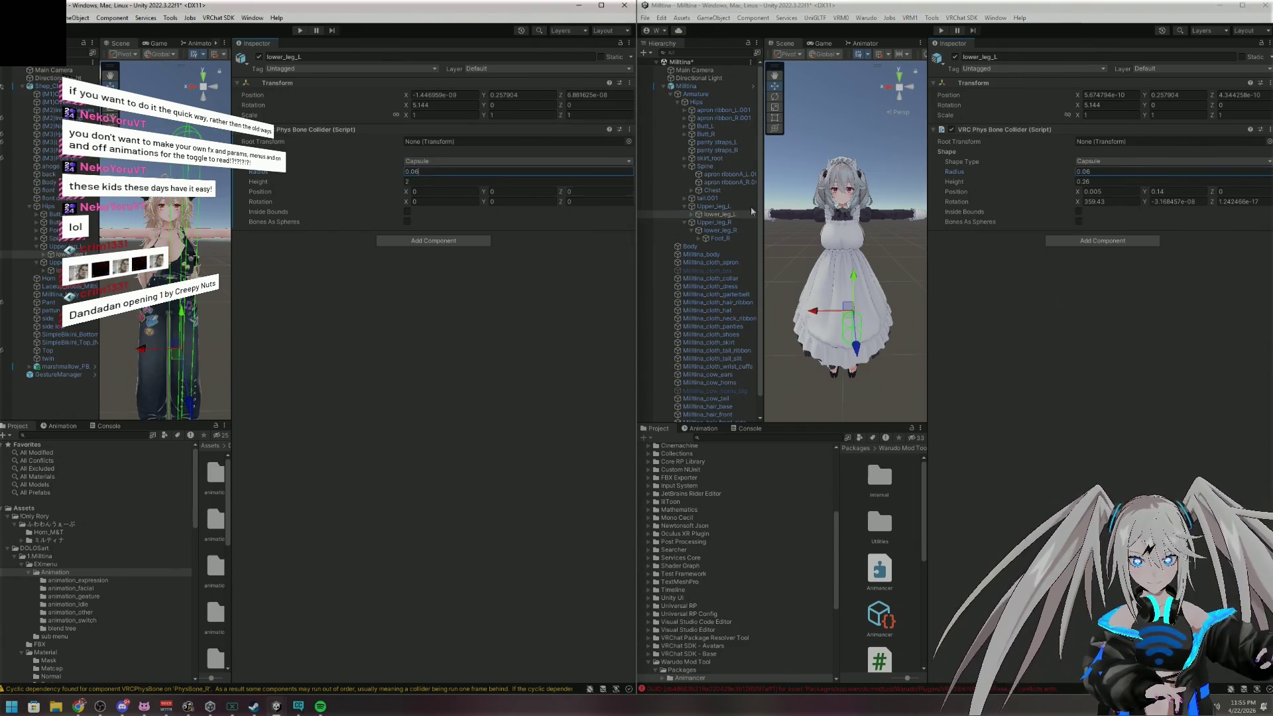
{"action": "left_click", "coordinate": [1117, 182]}
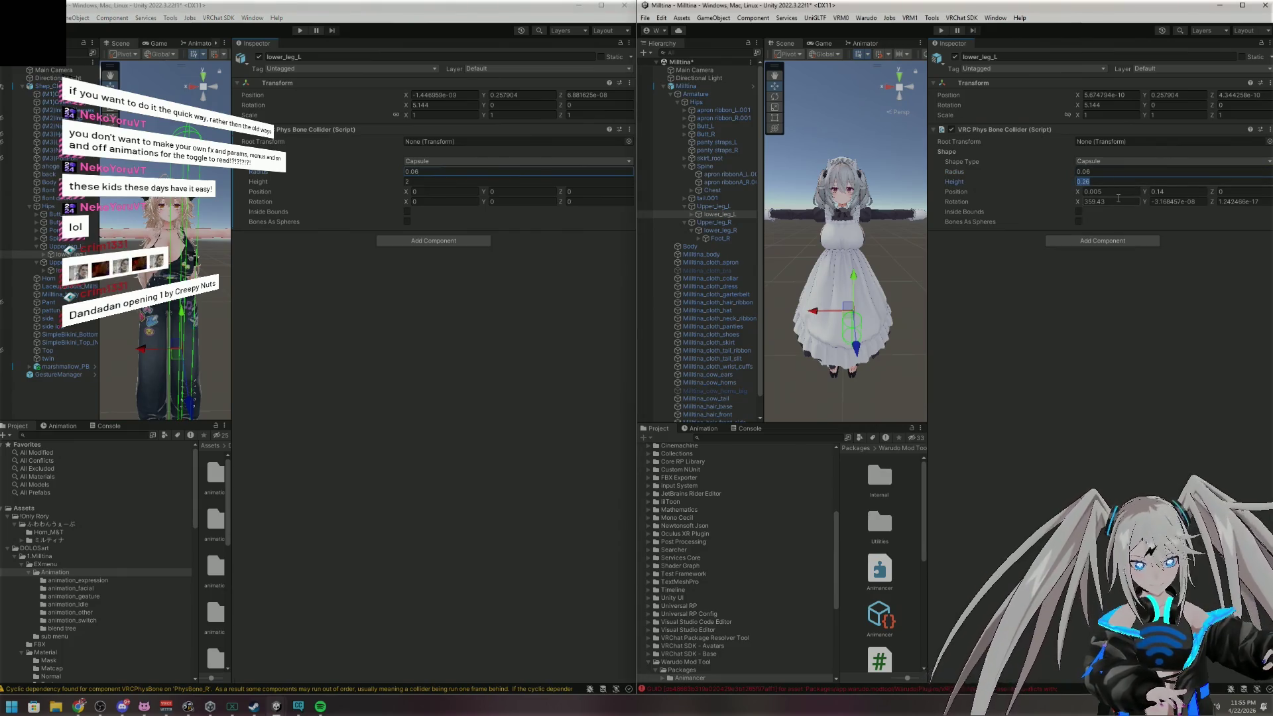
{"action": "left_click", "coordinate": [475, 181]}
{"action": "key", "text": "ctrl+v"}
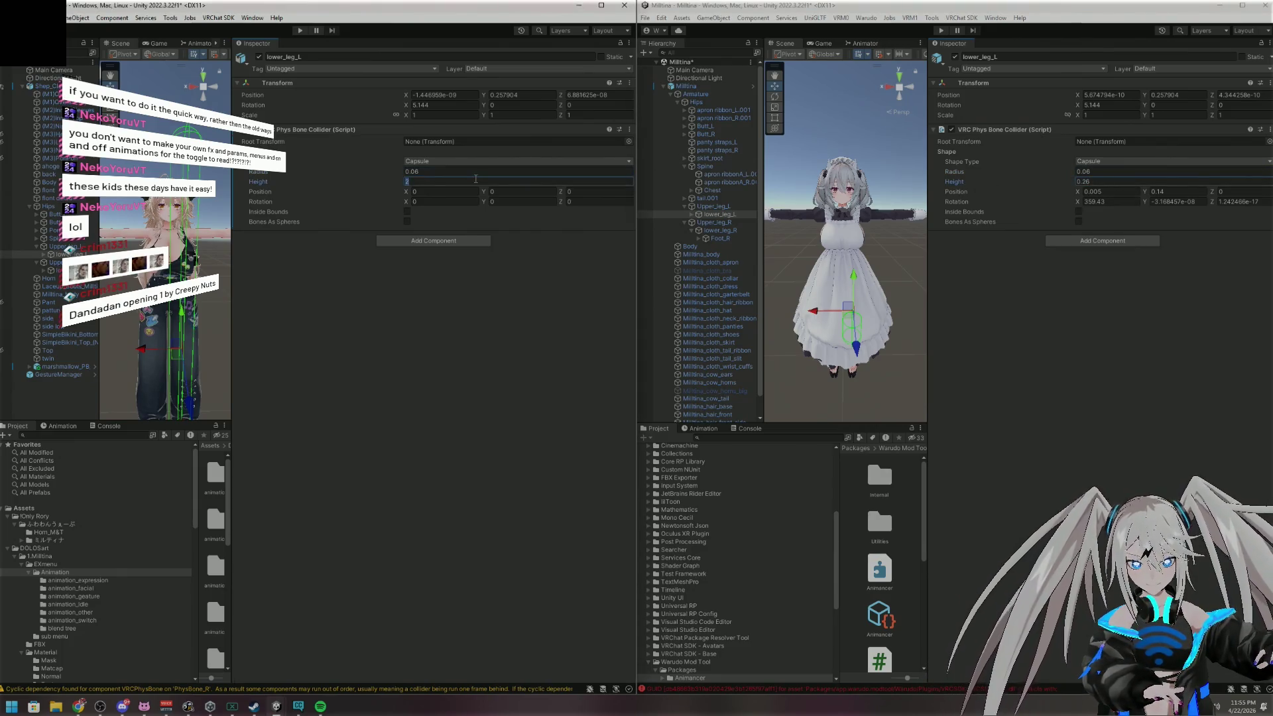
Copy the reference position X 0.005 and Y 0.14 into the lower_leg_L collider
{"action": "left_click", "coordinate": [1120, 191]}
{"action": "key", "text": "ctrl+c"}
{"action": "left_click", "coordinate": [464, 191]}
{"action": "key", "text": "ctrl+v"}
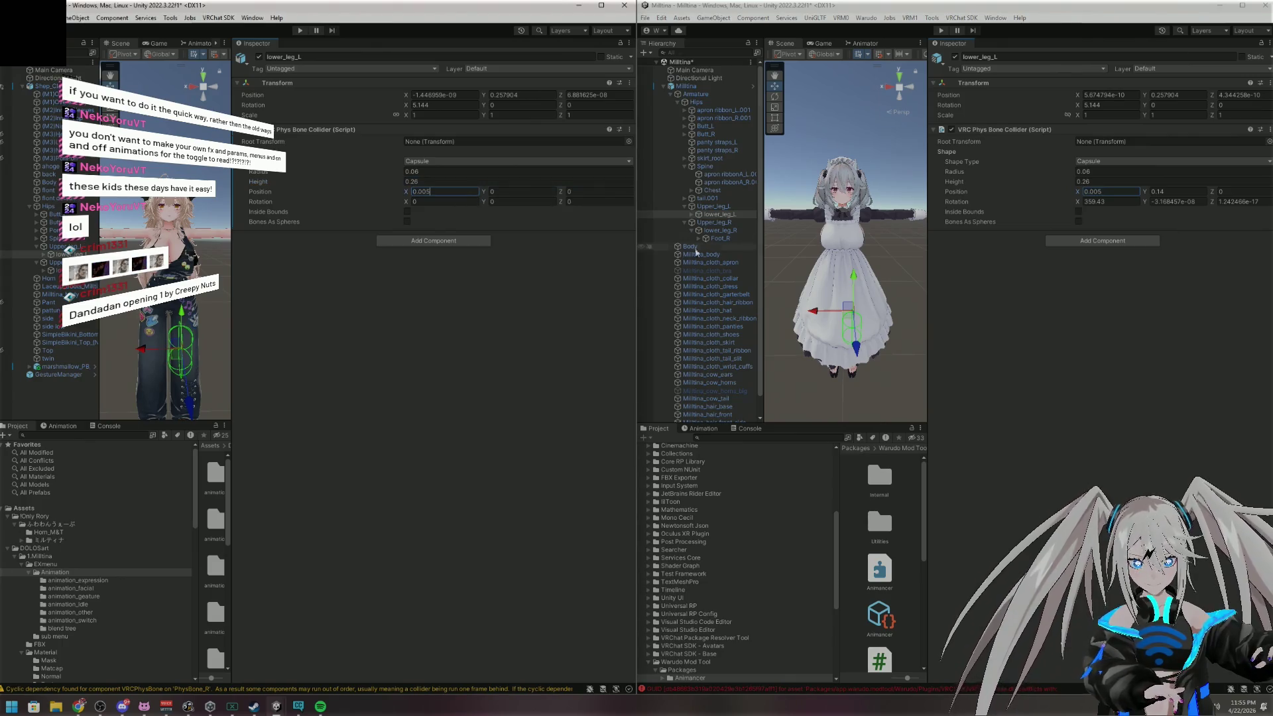
{"action": "left_click", "coordinate": [1166, 191]}
{"action": "key", "text": "ctrl+c"}
{"action": "left_click", "coordinate": [521, 191]}
{"action": "key", "text": "ctrl+v"}
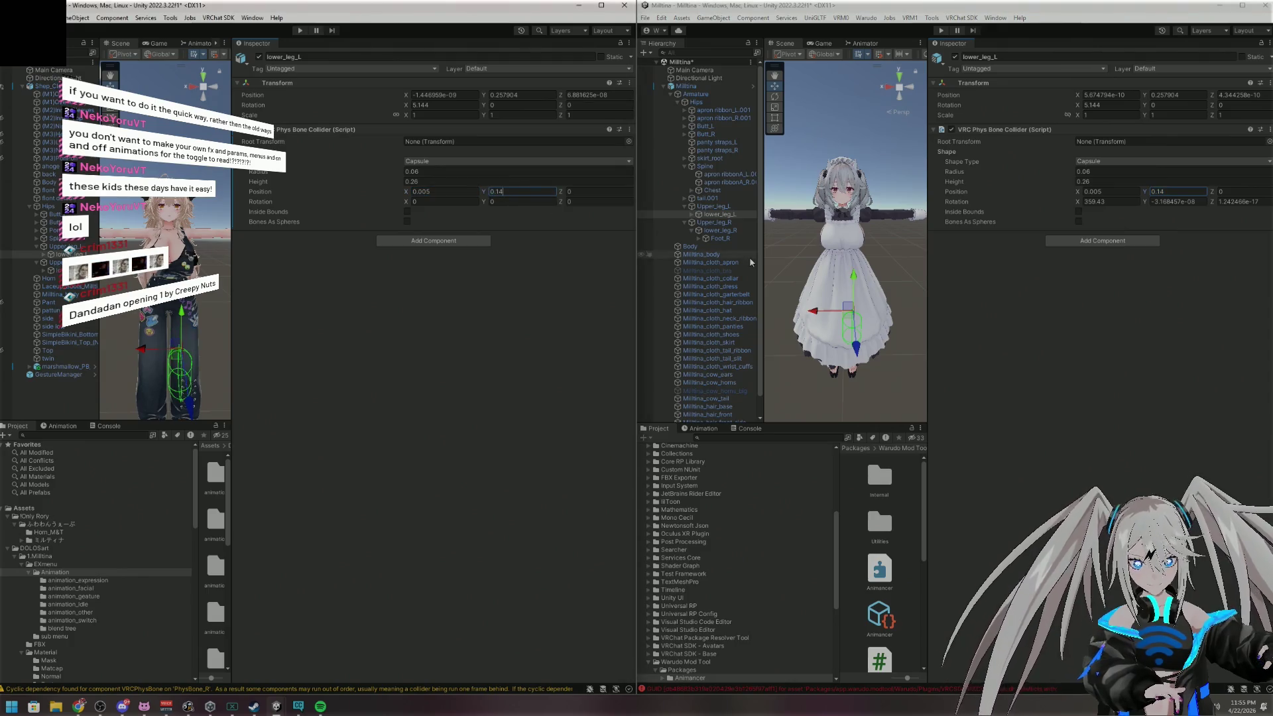
Copy rotation X 359.43 and the reference Y rotation, then select Upper_leg_R
{"action": "left_click", "coordinate": [1113, 201]}
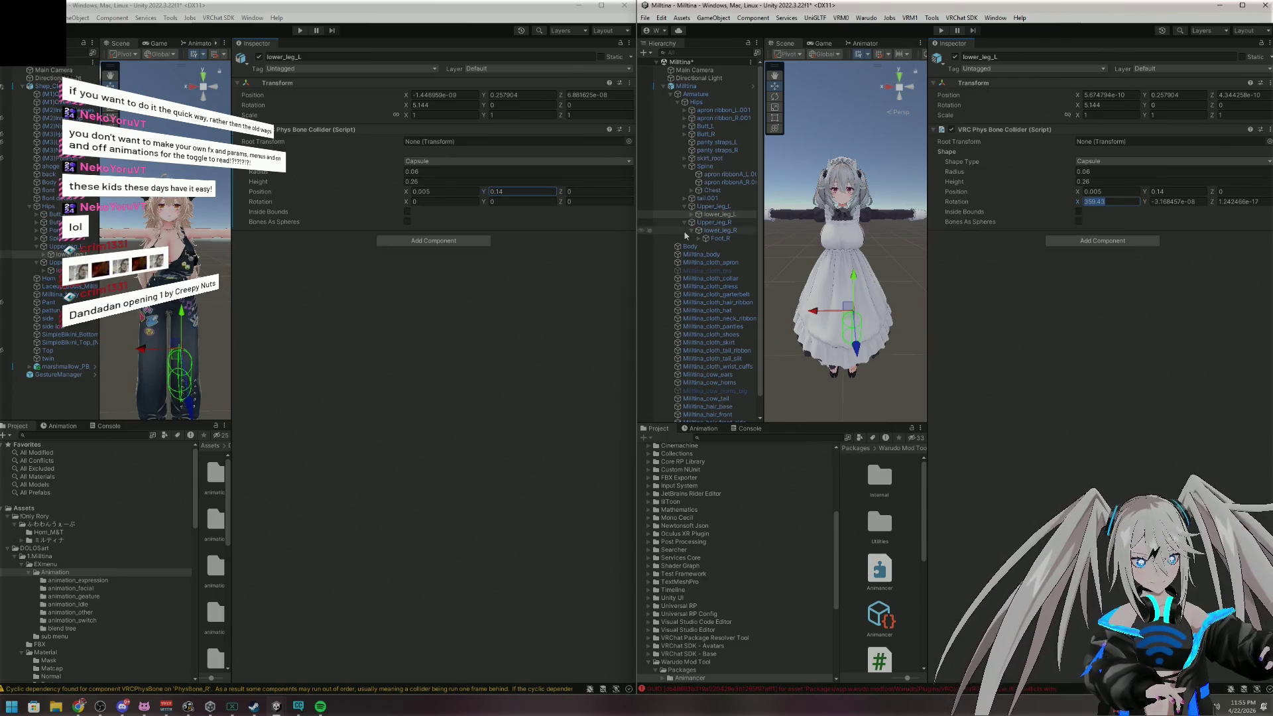
{"action": "left_click", "coordinate": [443, 201]}
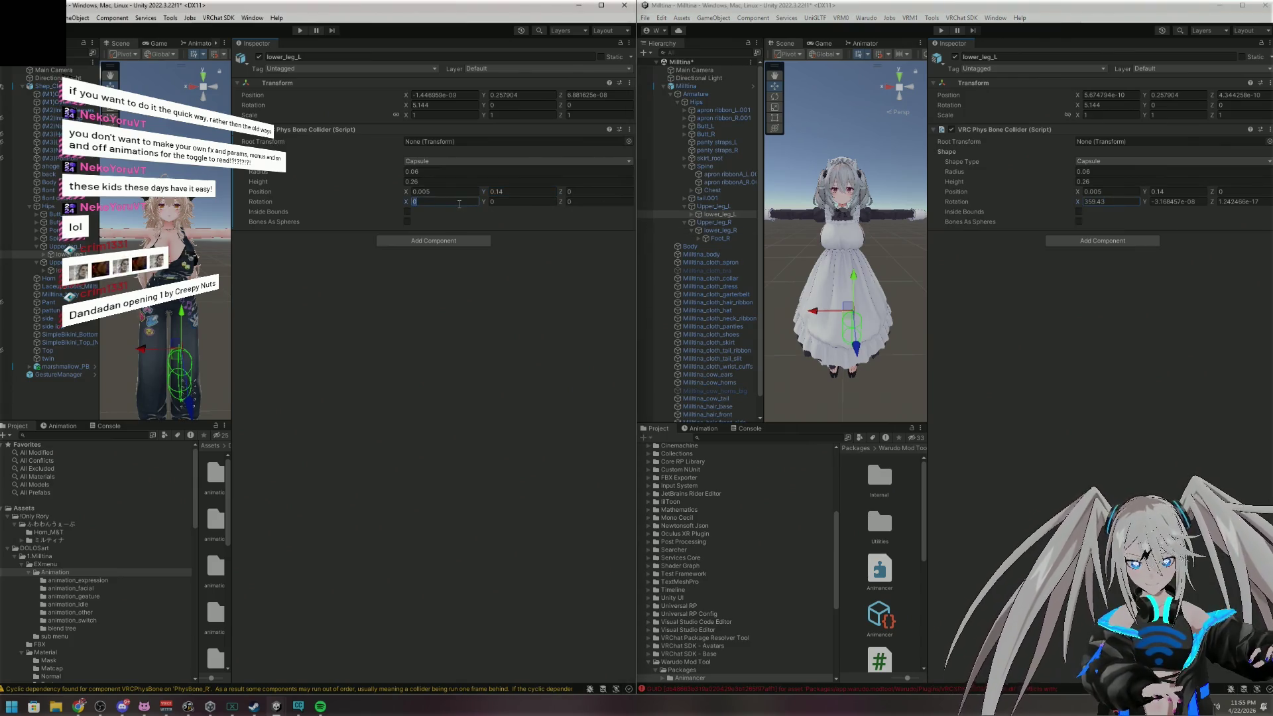
{"action": "key", "text": "ctrl+v"}
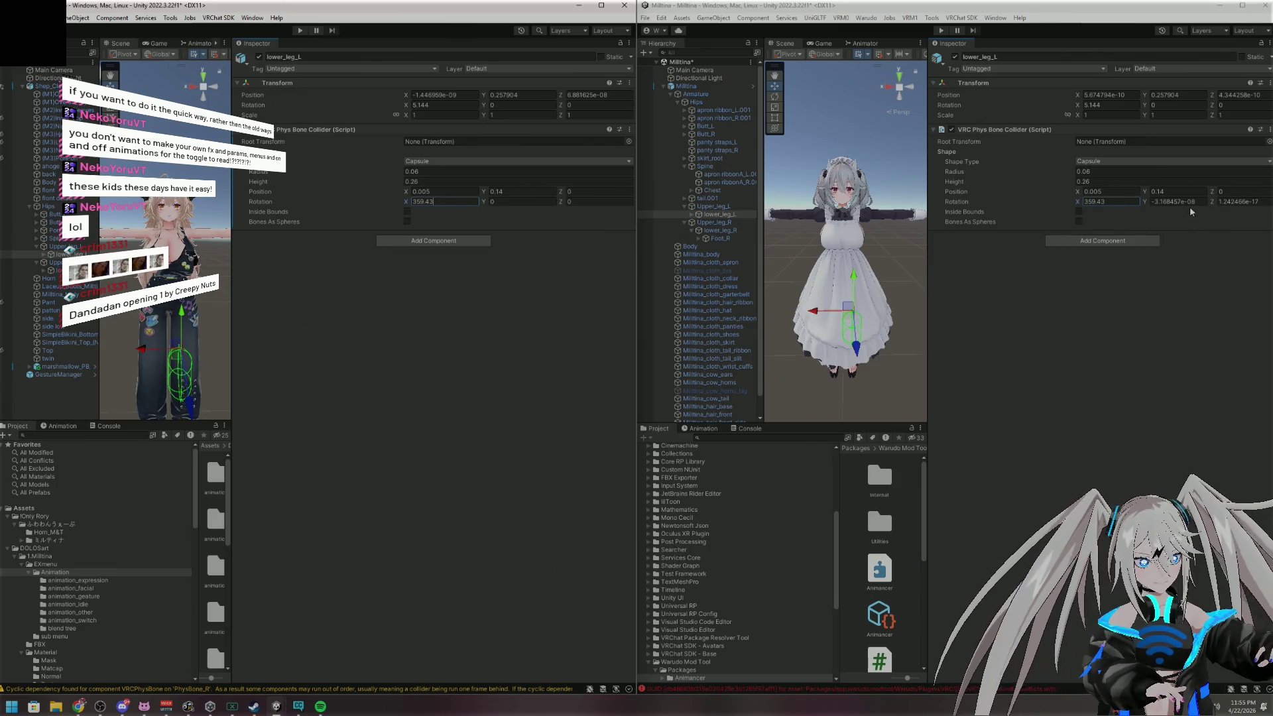
{"action": "left_click", "coordinate": [1174, 201]}
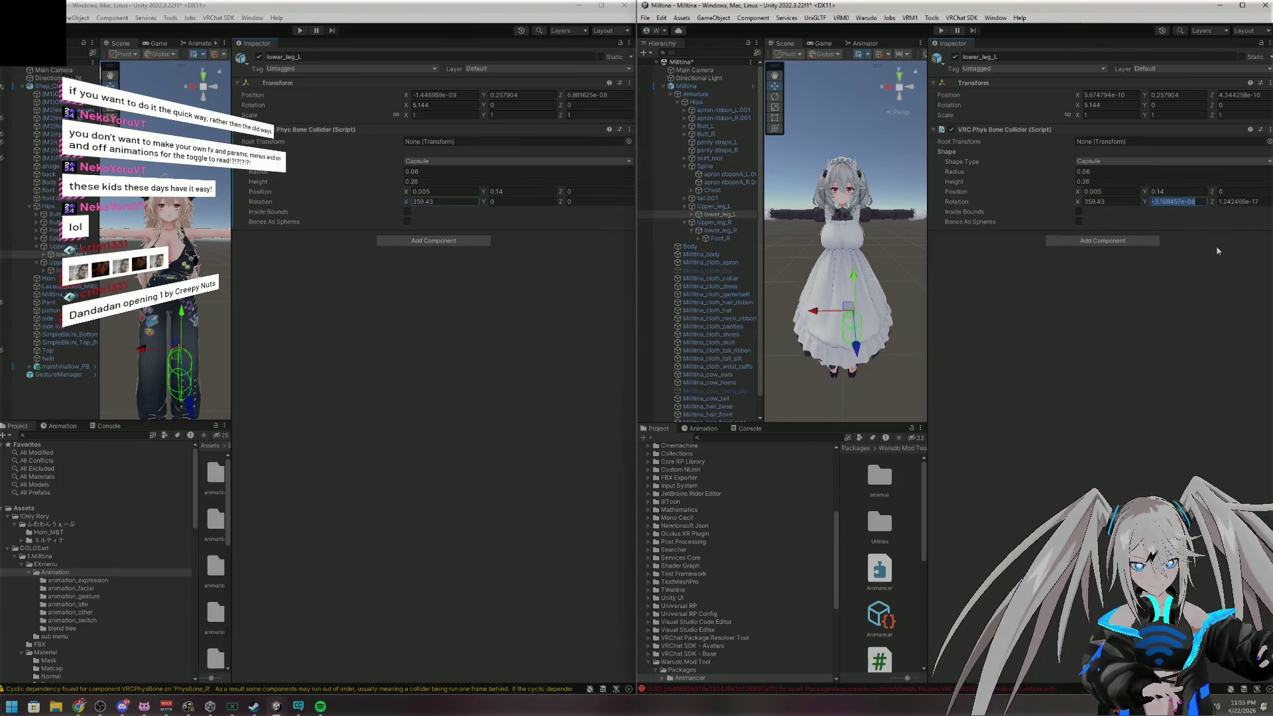
{"action": "left_click", "coordinate": [521, 201]}
{"action": "key", "text": "ctrl+v"}
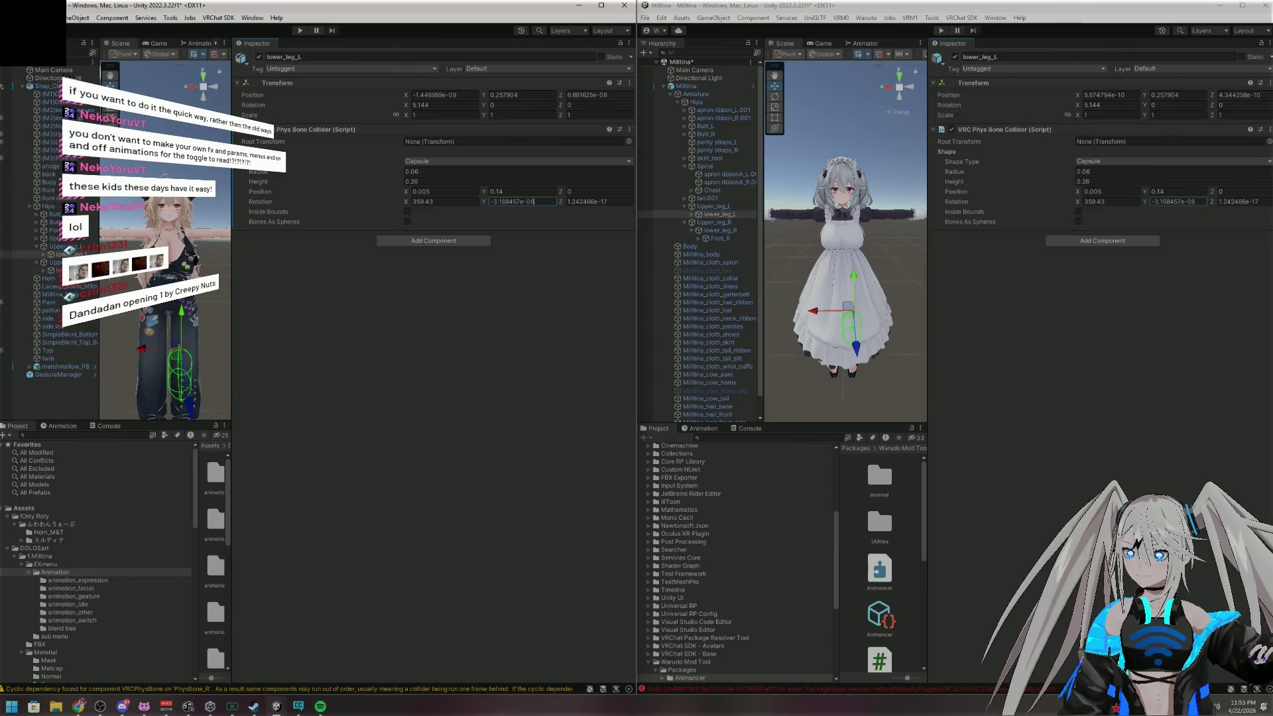
{"action": "left_click", "coordinate": [57, 262]}
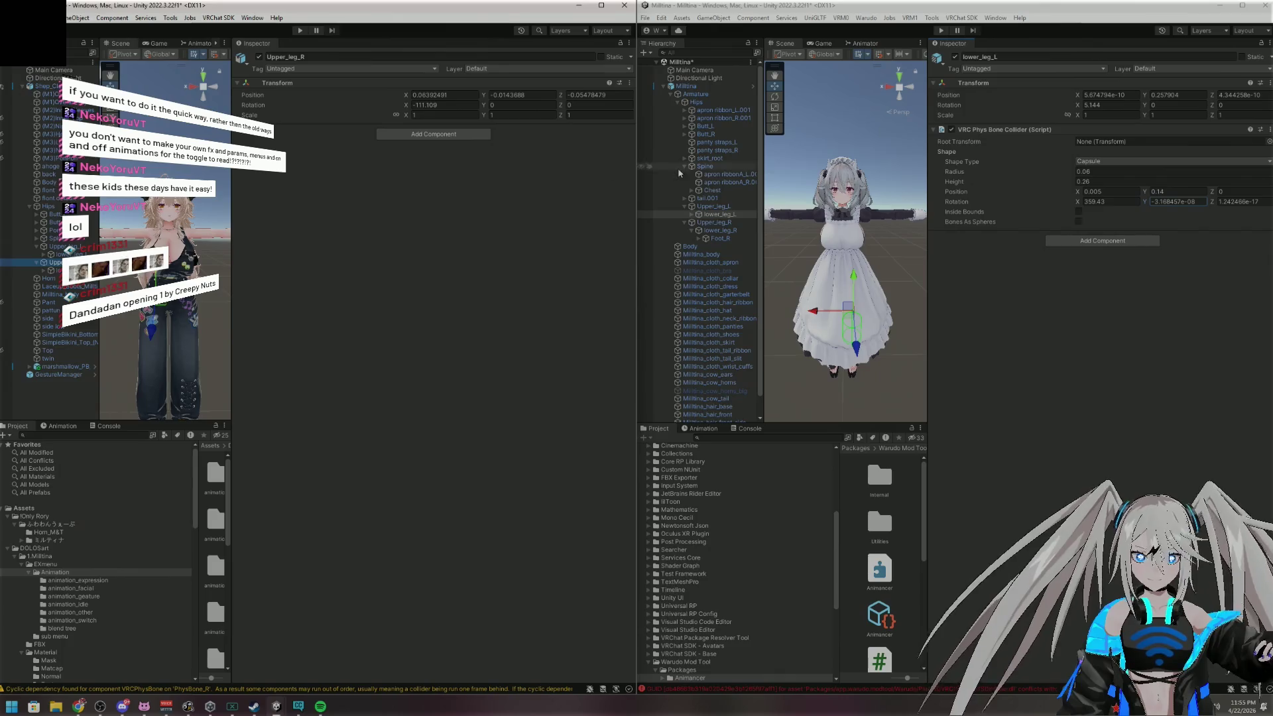
Check the reference Upper_leg_R collider and add a capsule VRC Phys Bone Collider to Upper_leg_R
{"action": "left_click", "coordinate": [708, 224]}
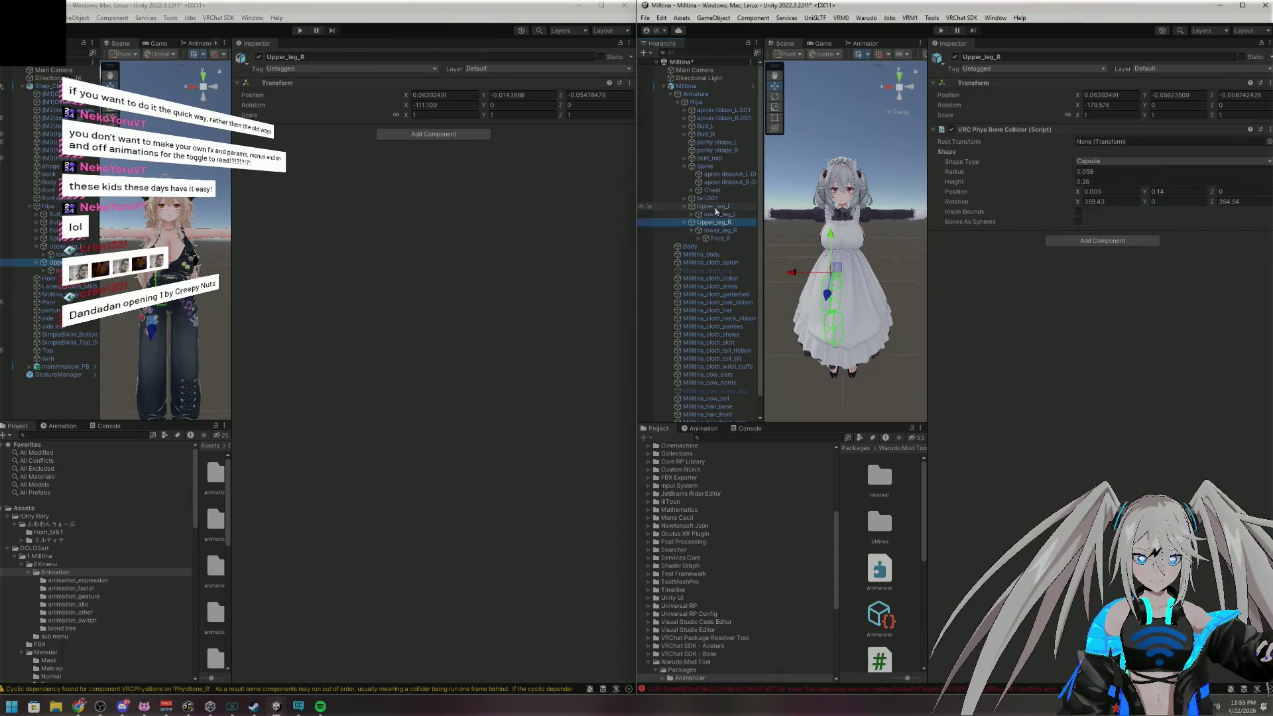
{"action": "left_click", "coordinate": [715, 207]}
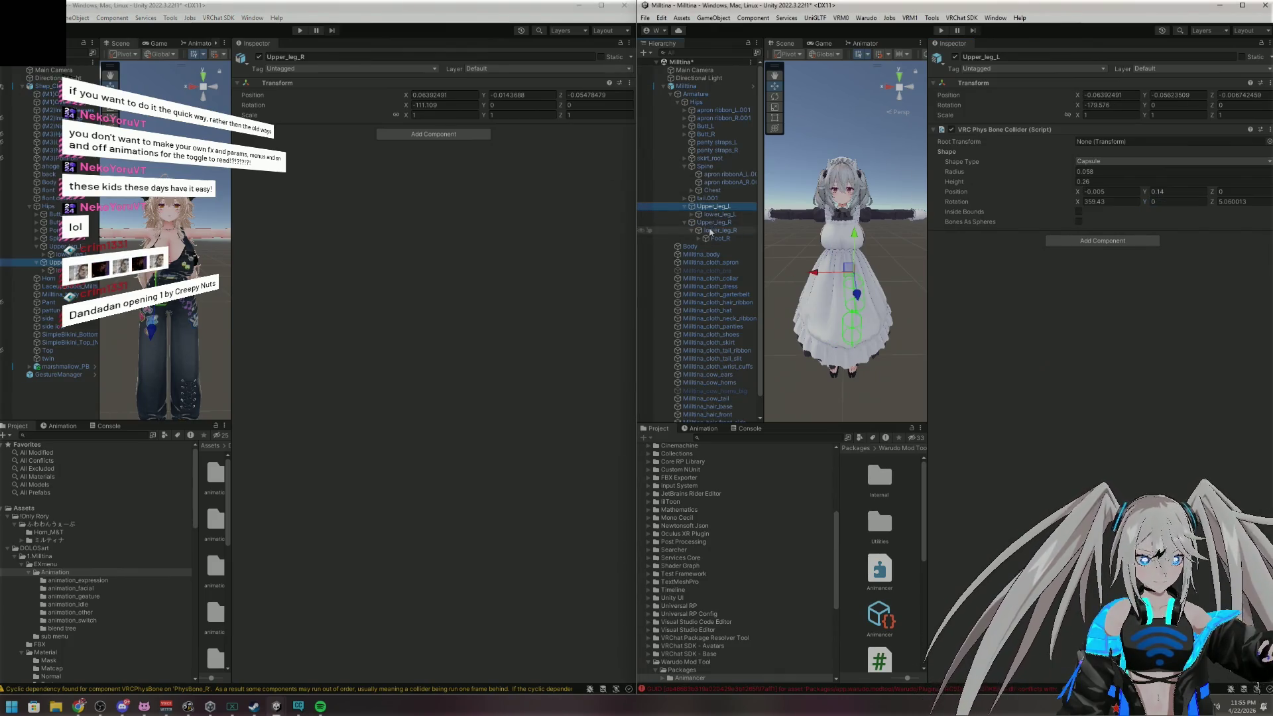
{"action": "left_click", "coordinate": [712, 224]}
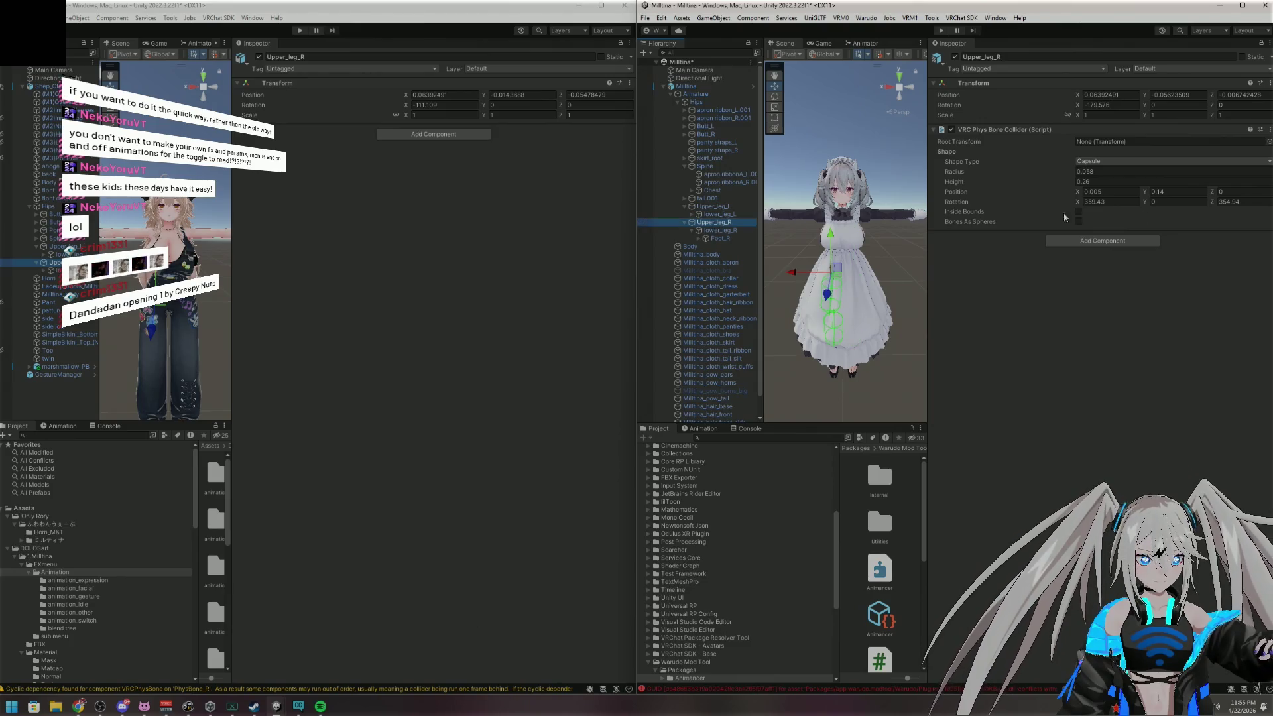
{"action": "left_click", "coordinate": [1114, 171]}
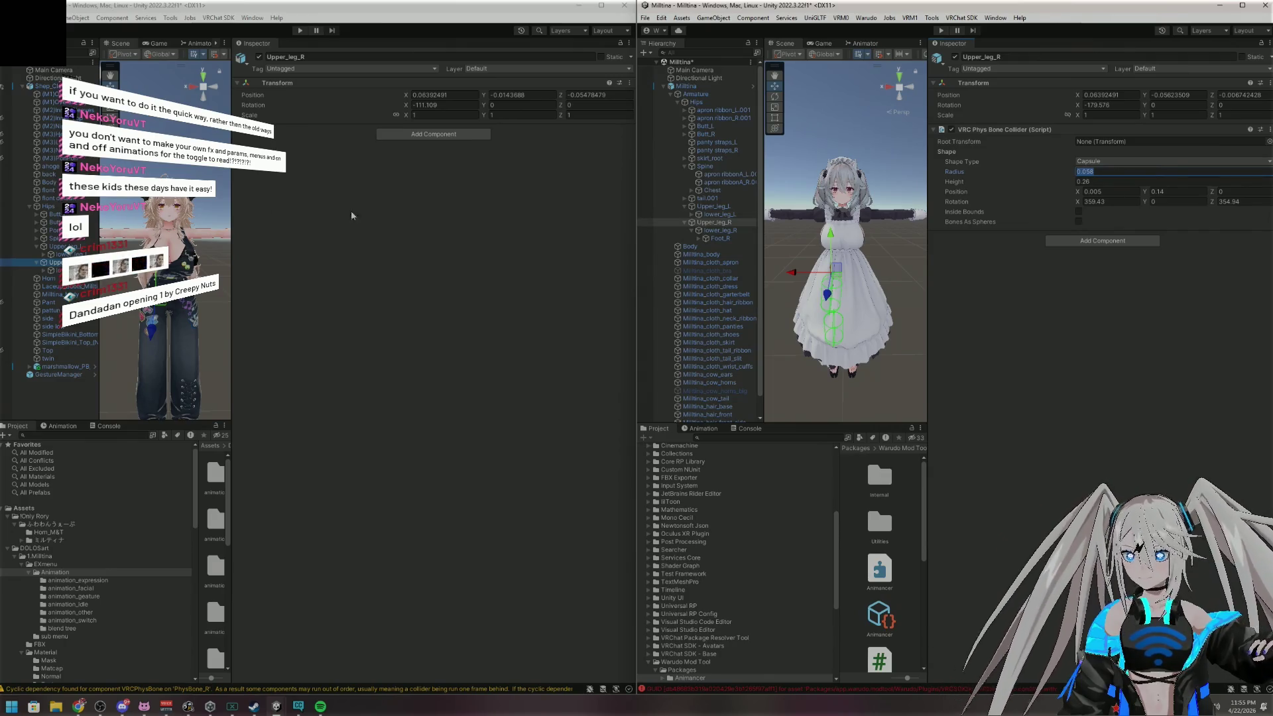
{"action": "left_click", "coordinate": [433, 134]}
{"action": "left_click", "coordinate": [438, 199]}
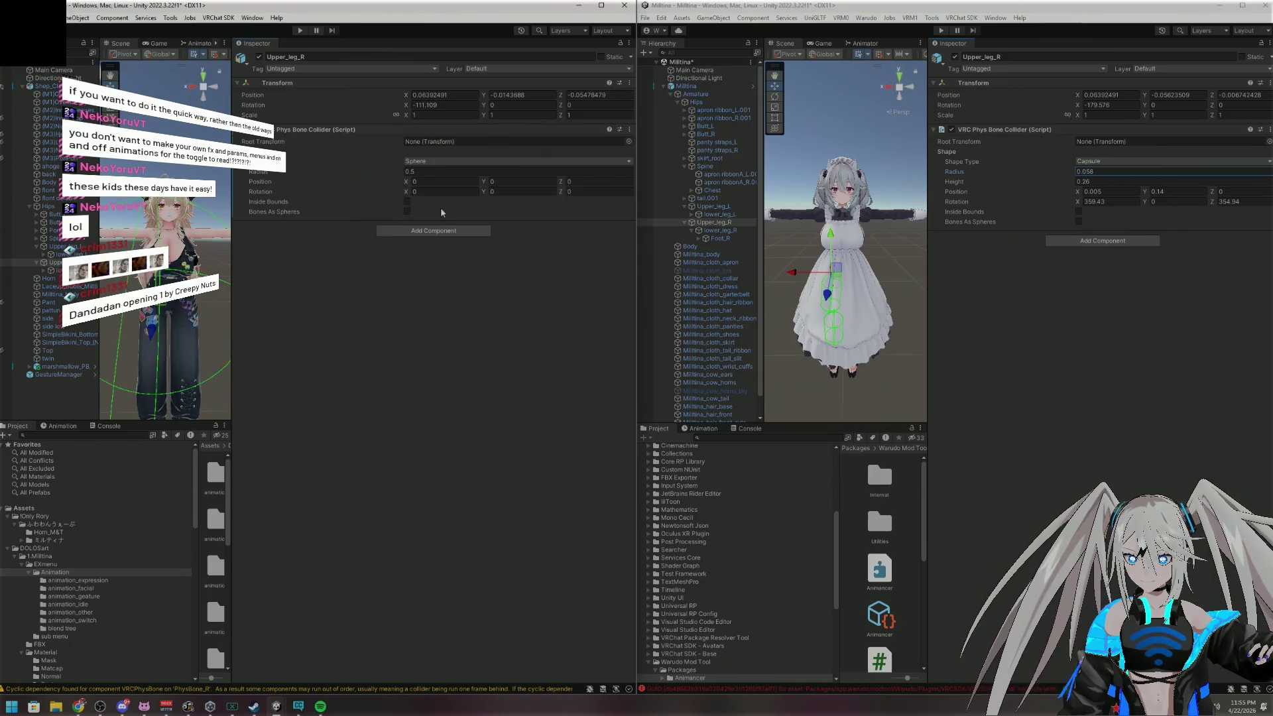
{"action": "left_click", "coordinate": [434, 161]}
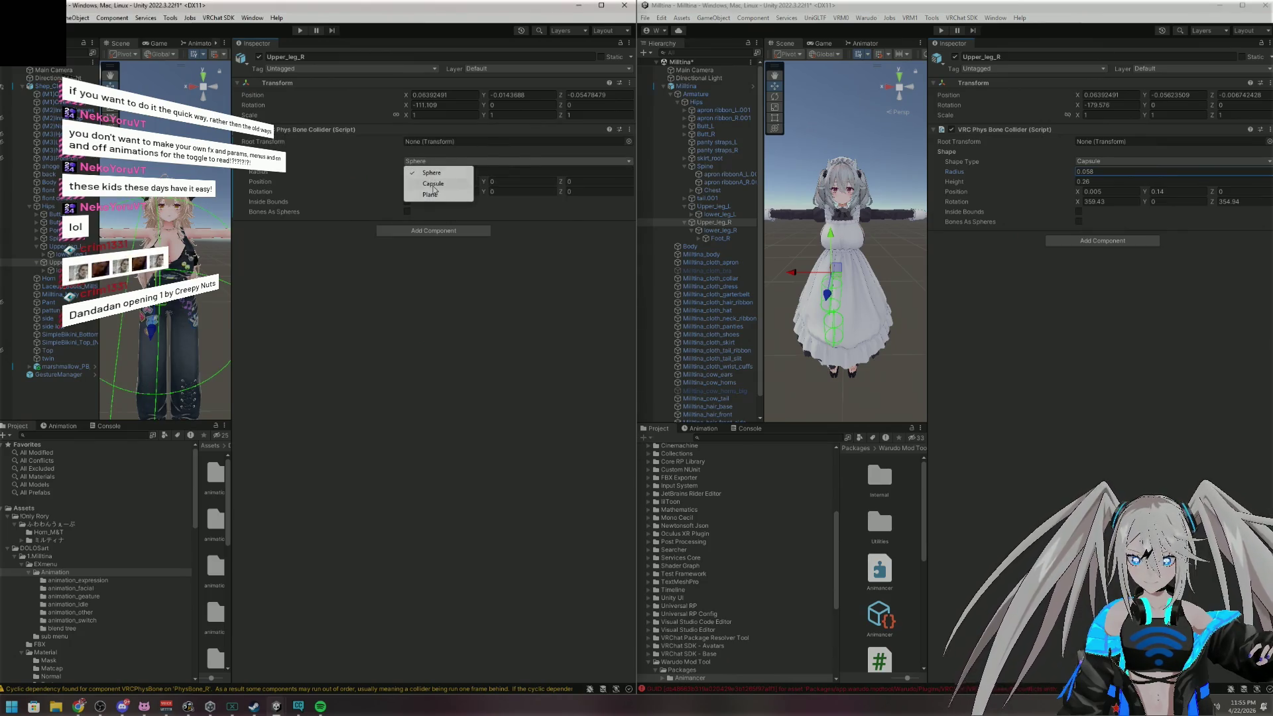
{"action": "left_click", "coordinate": [432, 182]}
Set the Upper_leg_R collider radius to 0.058 and height to 0.26
{"action": "left_click", "coordinate": [435, 173]}
{"action": "type", "text": "0.058"}
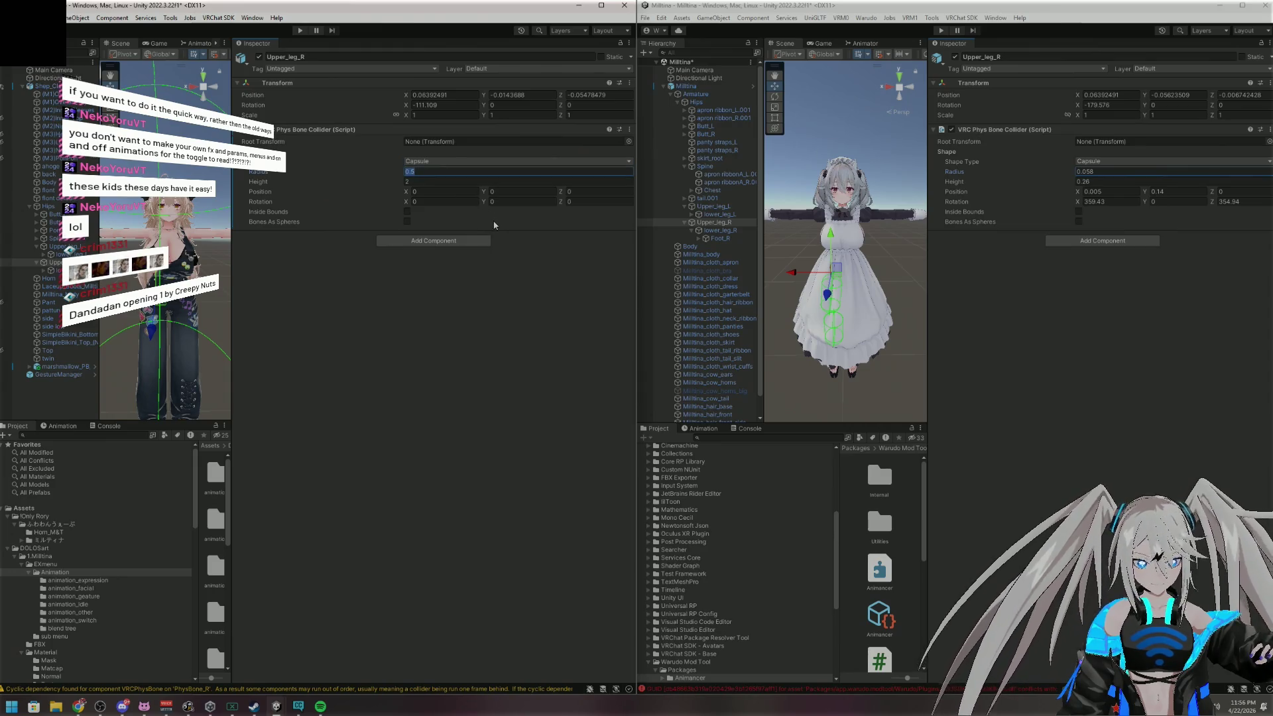
{"action": "key", "text": "Tab"}
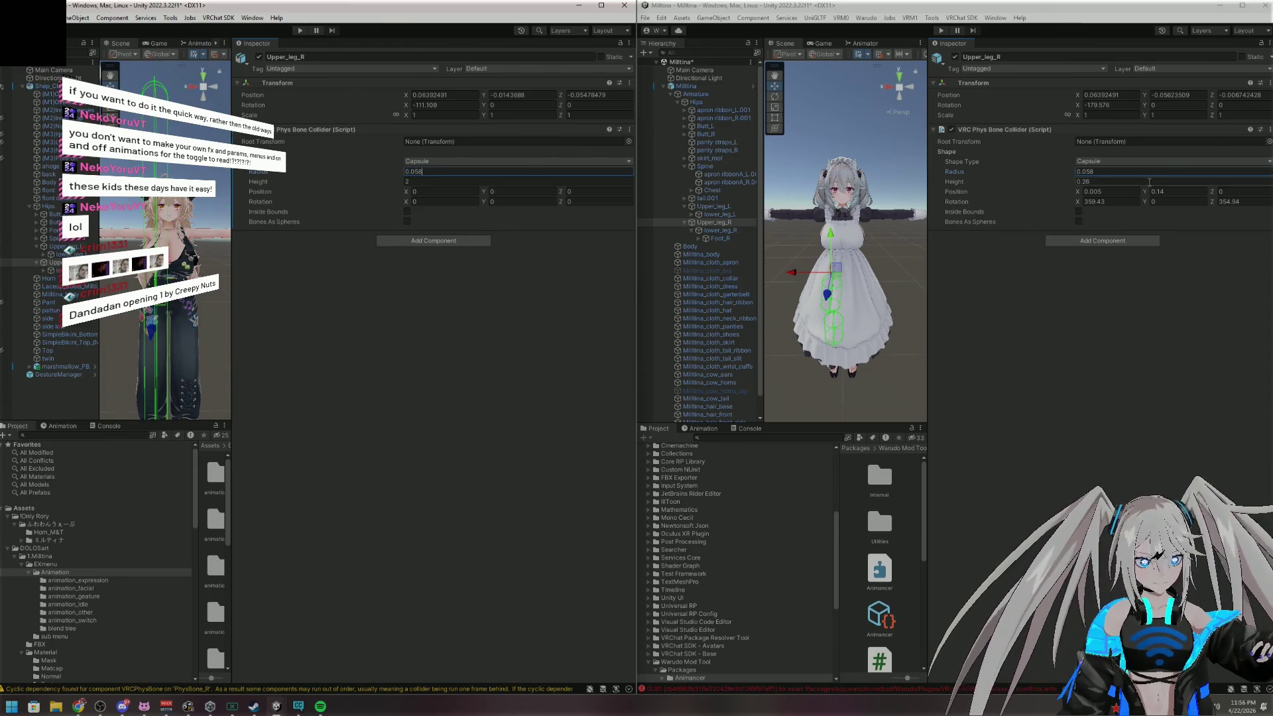
{"action": "left_click", "coordinate": [481, 182]}
{"action": "type", "text": "0.26"}
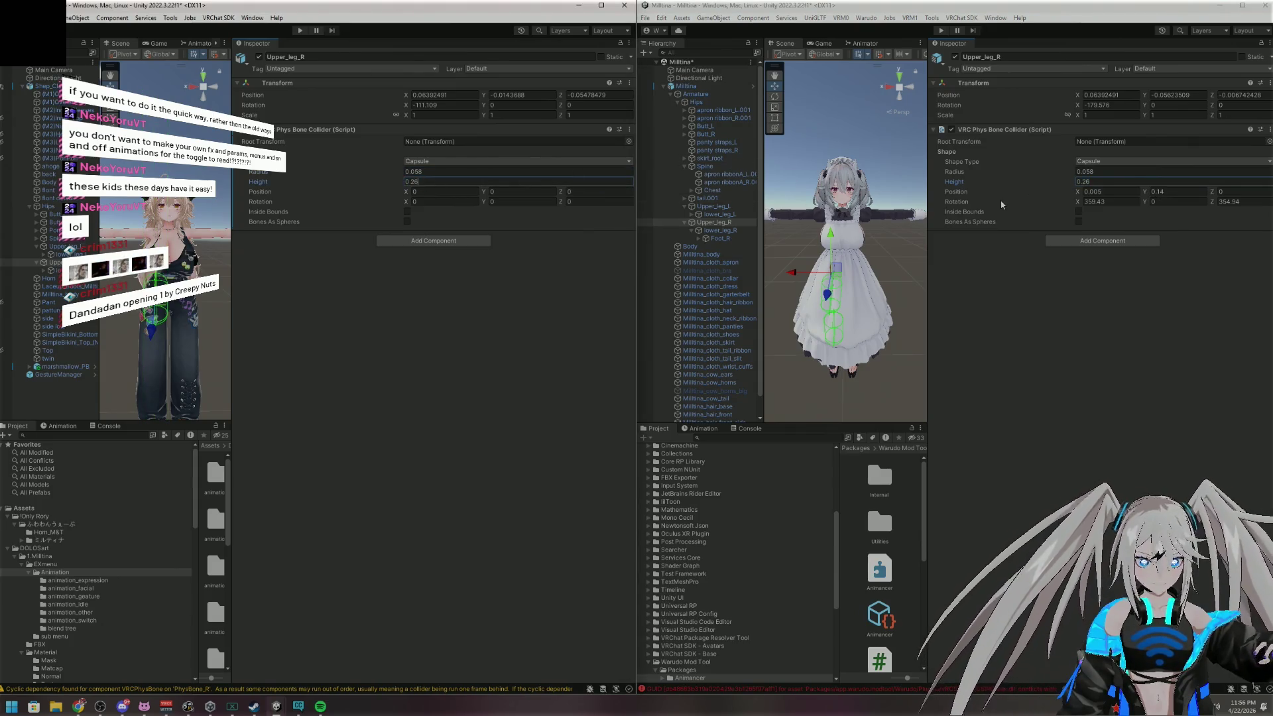
Copy the reference position X 0.005 and Y 0.14 into the Upper_leg_R collider
{"action": "left_click", "coordinate": [1117, 193]}
{"action": "left_click", "coordinate": [444, 191]}
{"action": "type", "text": "0.005"}
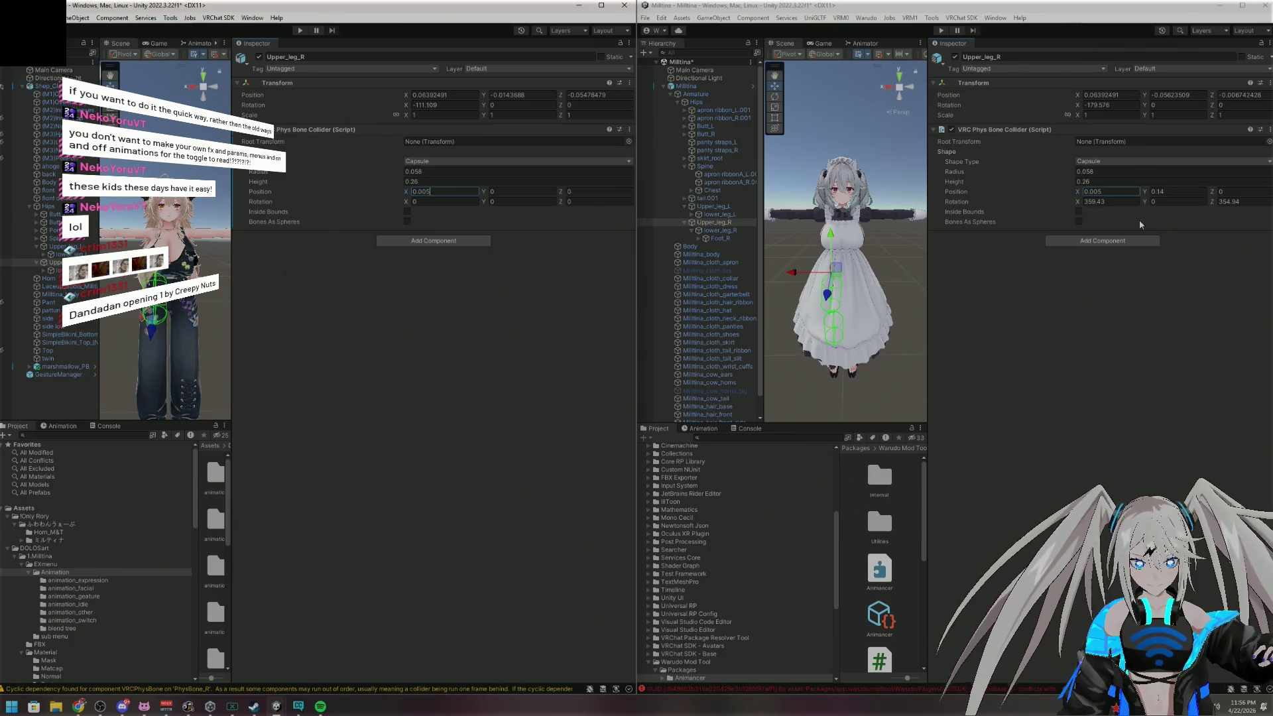
{"action": "left_click", "coordinate": [1175, 193]}
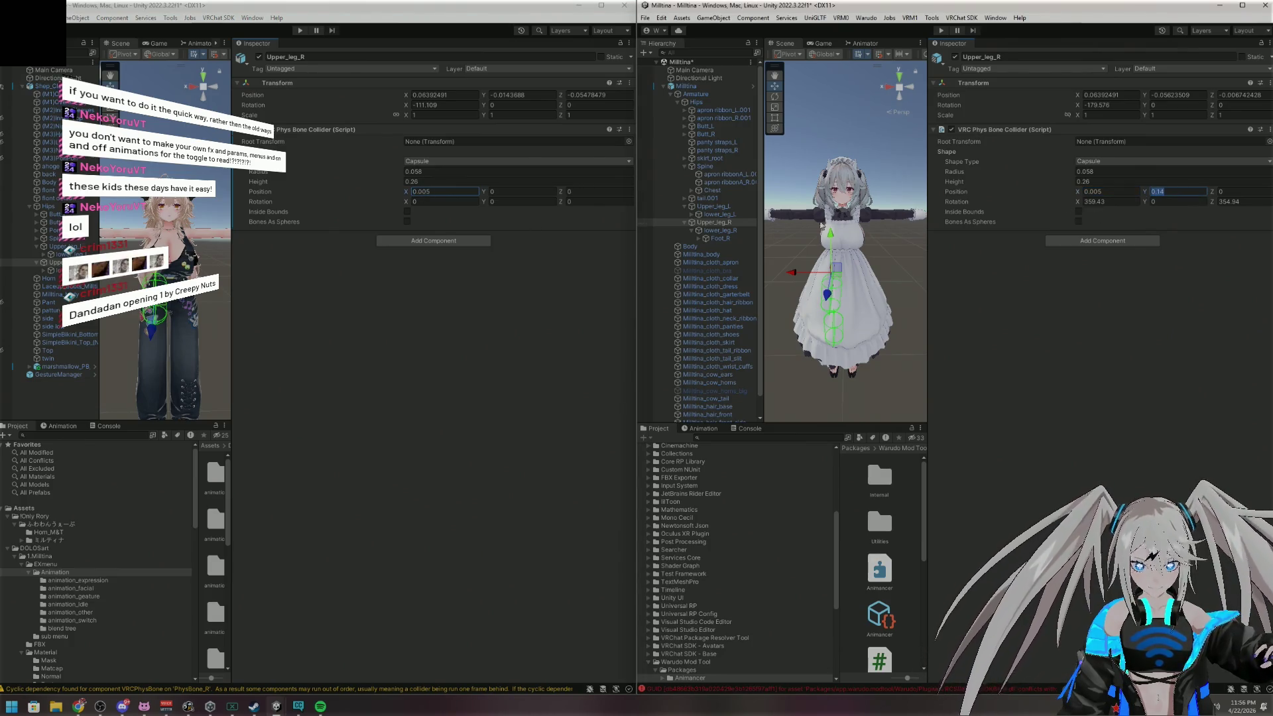
{"action": "left_click", "coordinate": [520, 191]}
{"action": "type", "text": "0.14"}
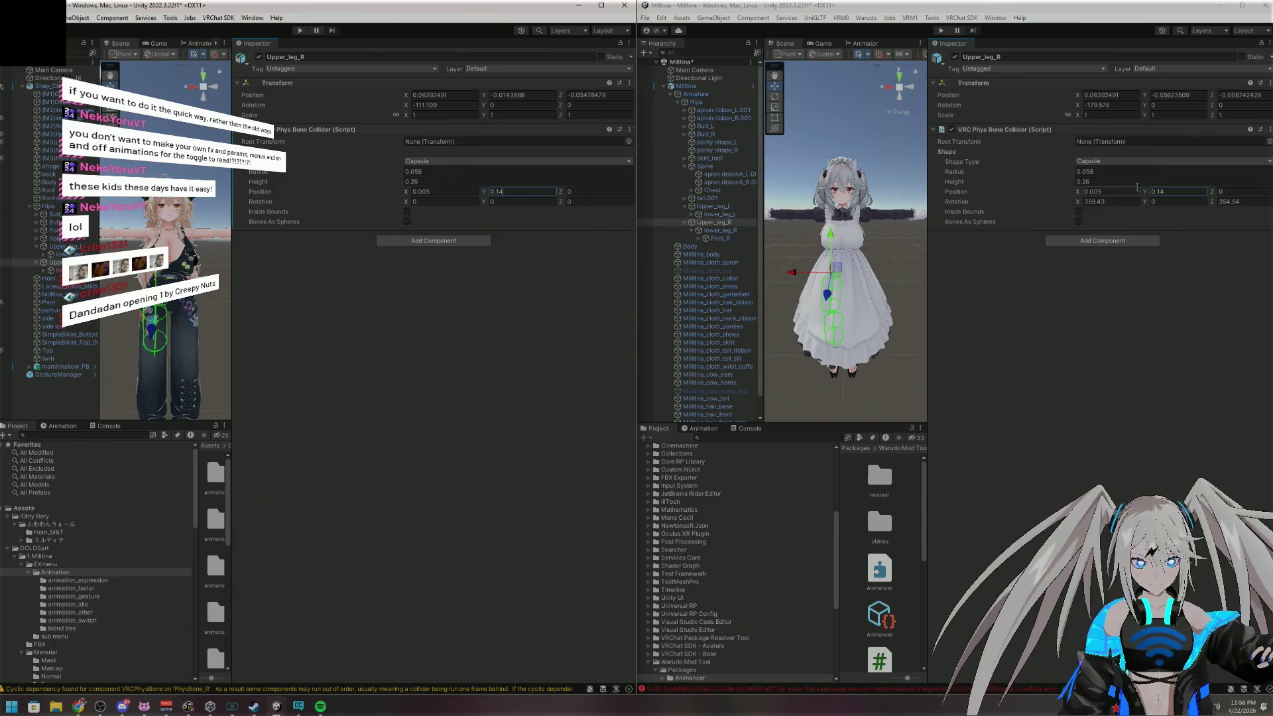
{"action": "key", "text": "Tab"}
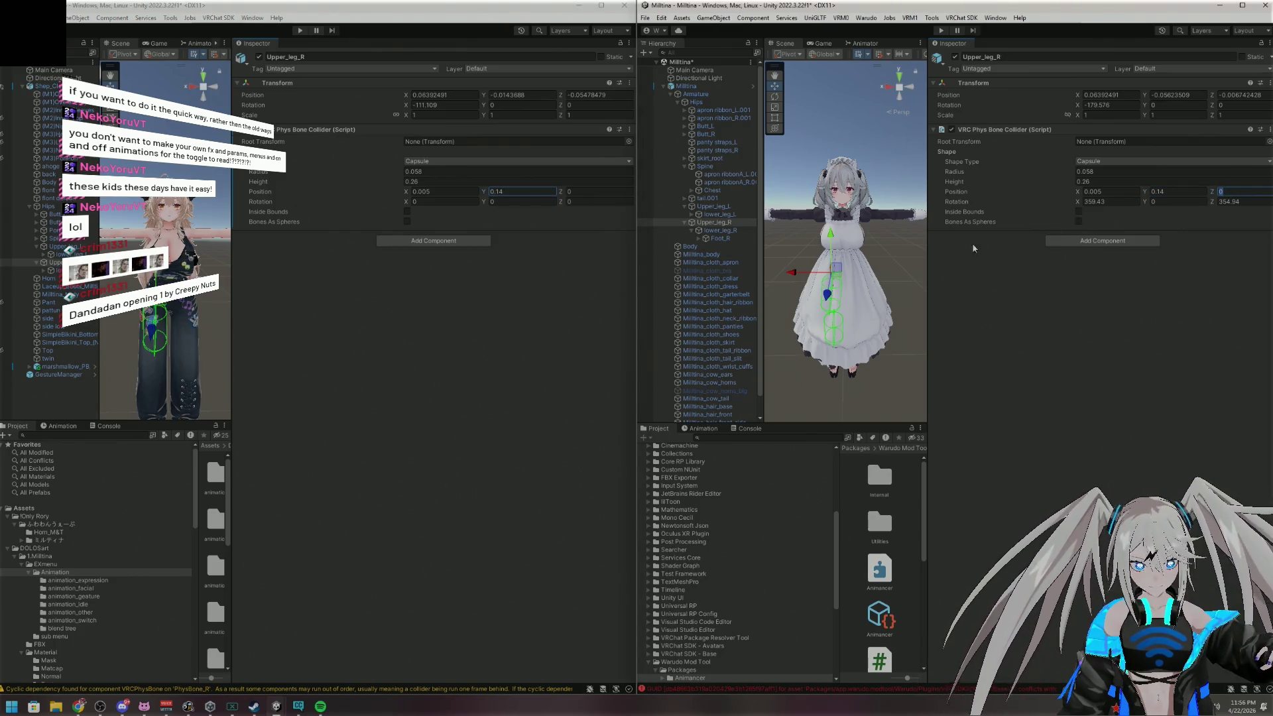
Set the collider rotation to X 359.43 and Z 354.94, then frame the leg
{"action": "left_click", "coordinate": [1116, 202]}
{"action": "left_click", "coordinate": [431, 201]}
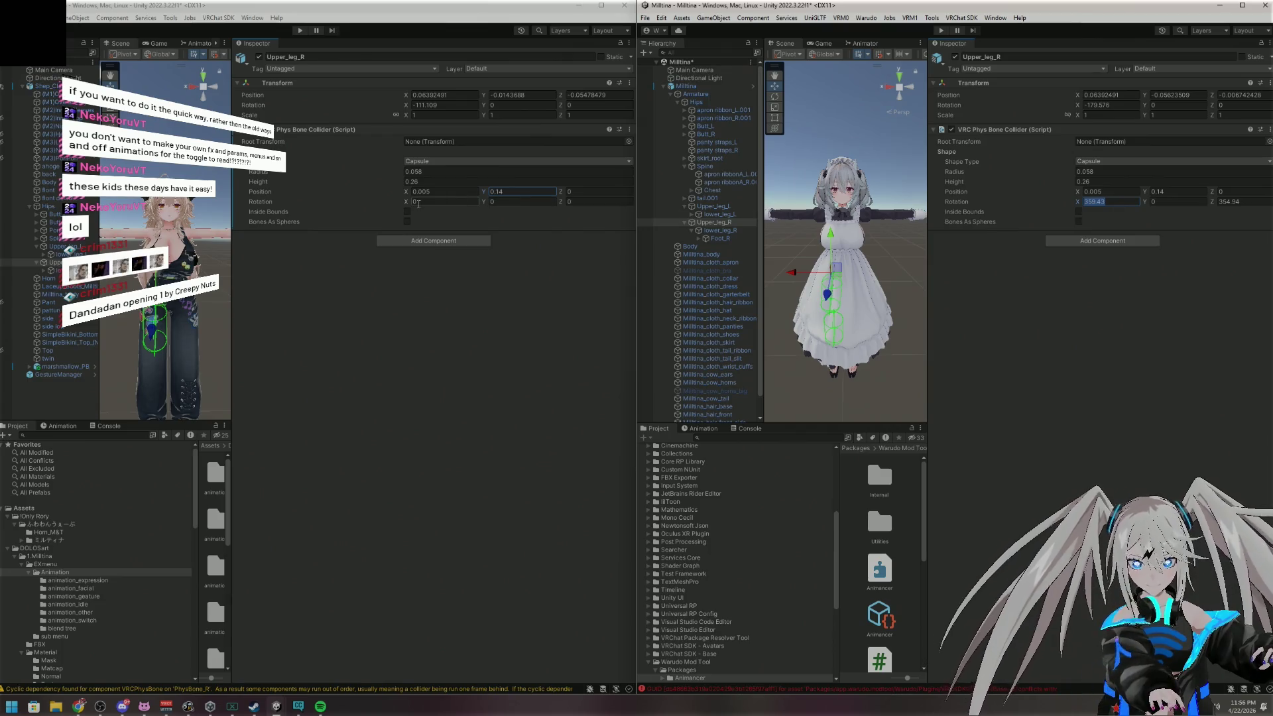
{"action": "left_click", "coordinate": [1233, 201]}
{"action": "left_click", "coordinate": [584, 204]}
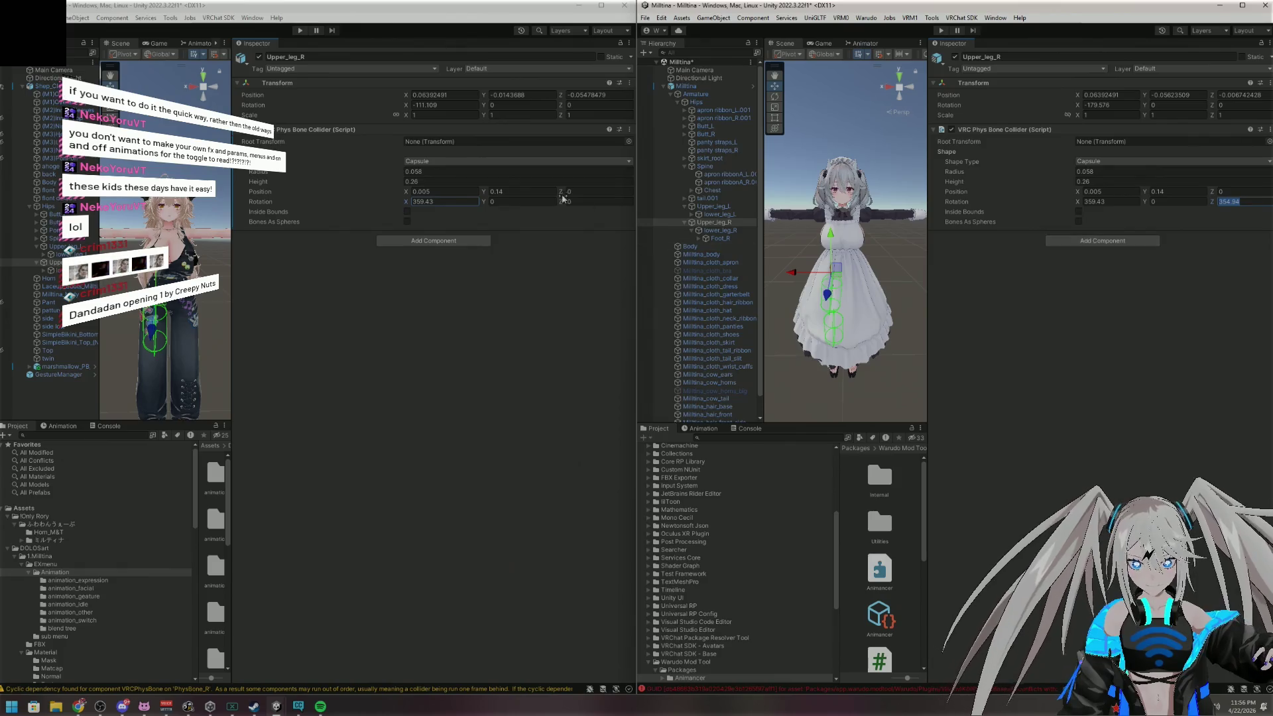
{"action": "key", "text": "ctrl+v"}
{"action": "key", "text": "Return"}
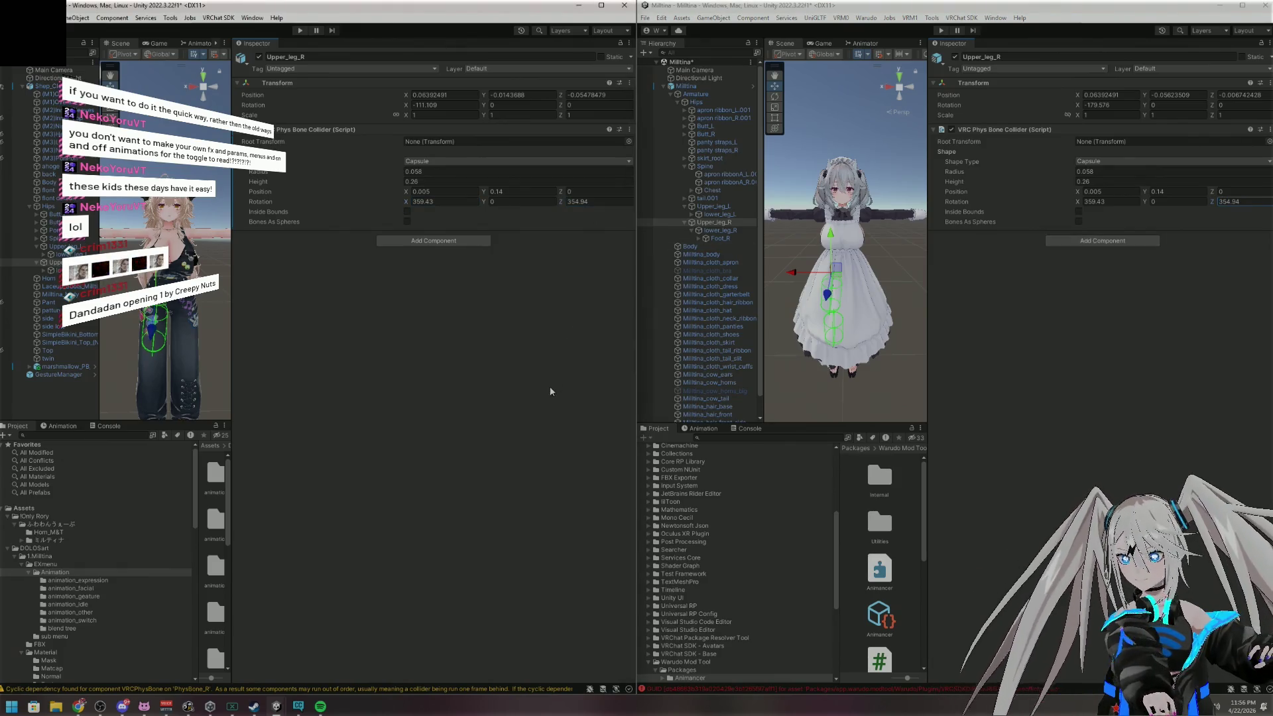
{"action": "key", "text": "f"}
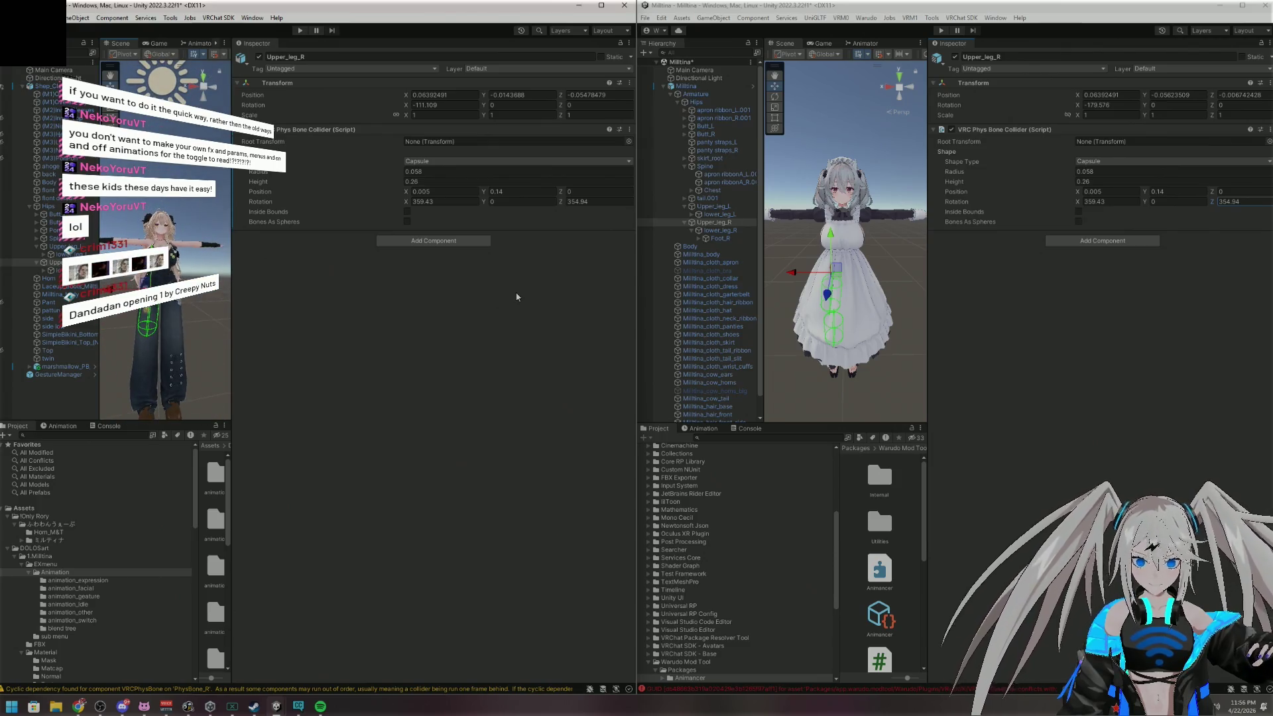
{"action": "key", "text": "Down"}
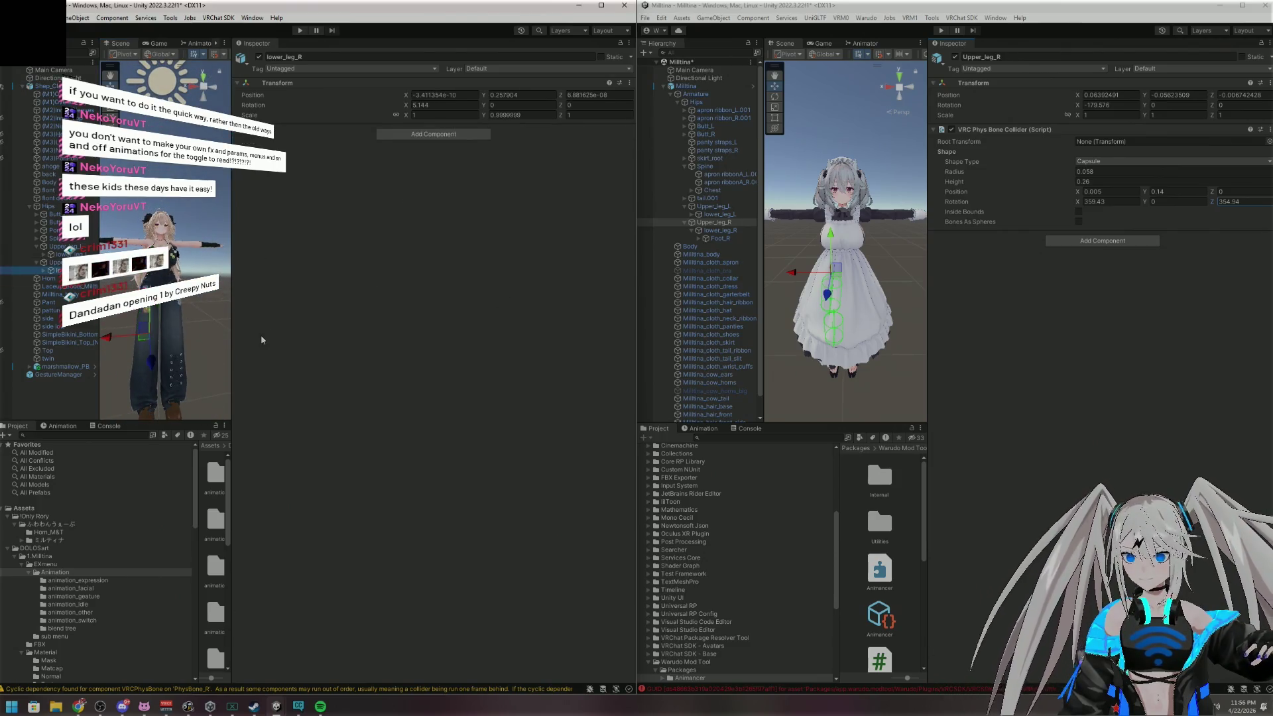
Add a Phys Bone collider to lower_leg_R with the reference's radius 0.06 and height 0.28
{"action": "left_click", "coordinate": [721, 231]}
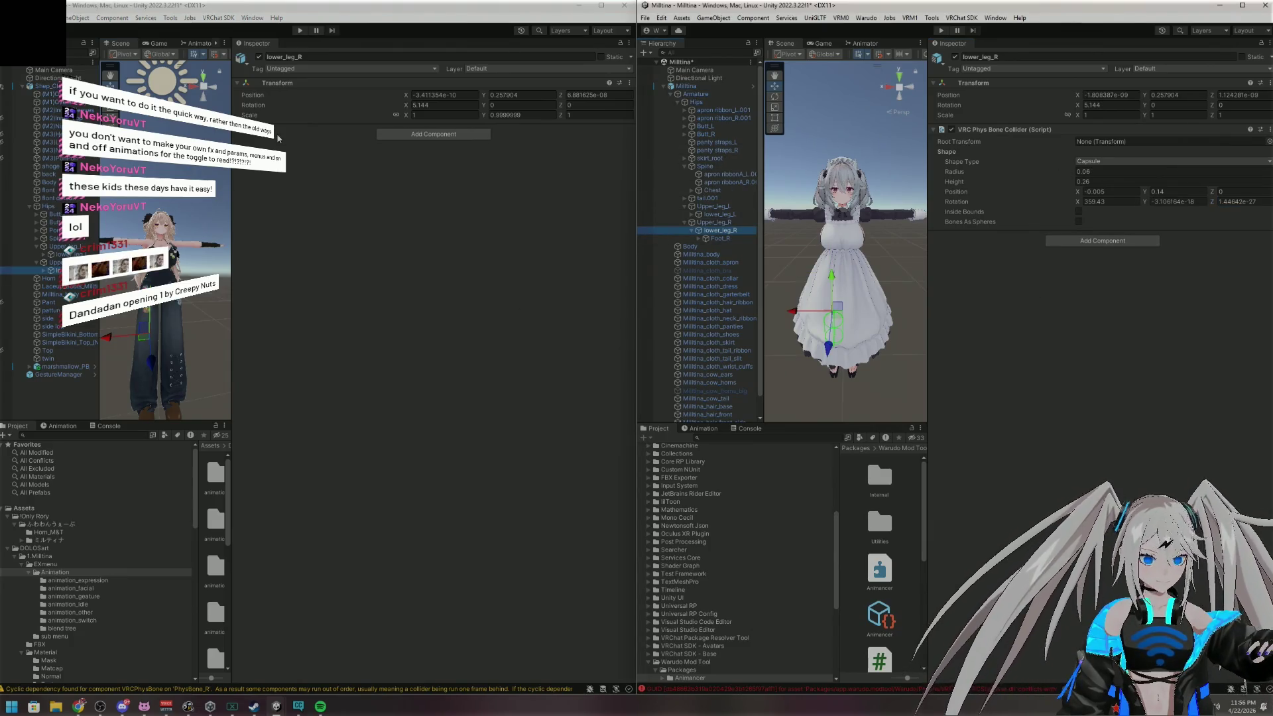
{"action": "left_click", "coordinate": [434, 134]}
{"action": "left_click", "coordinate": [413, 180]}
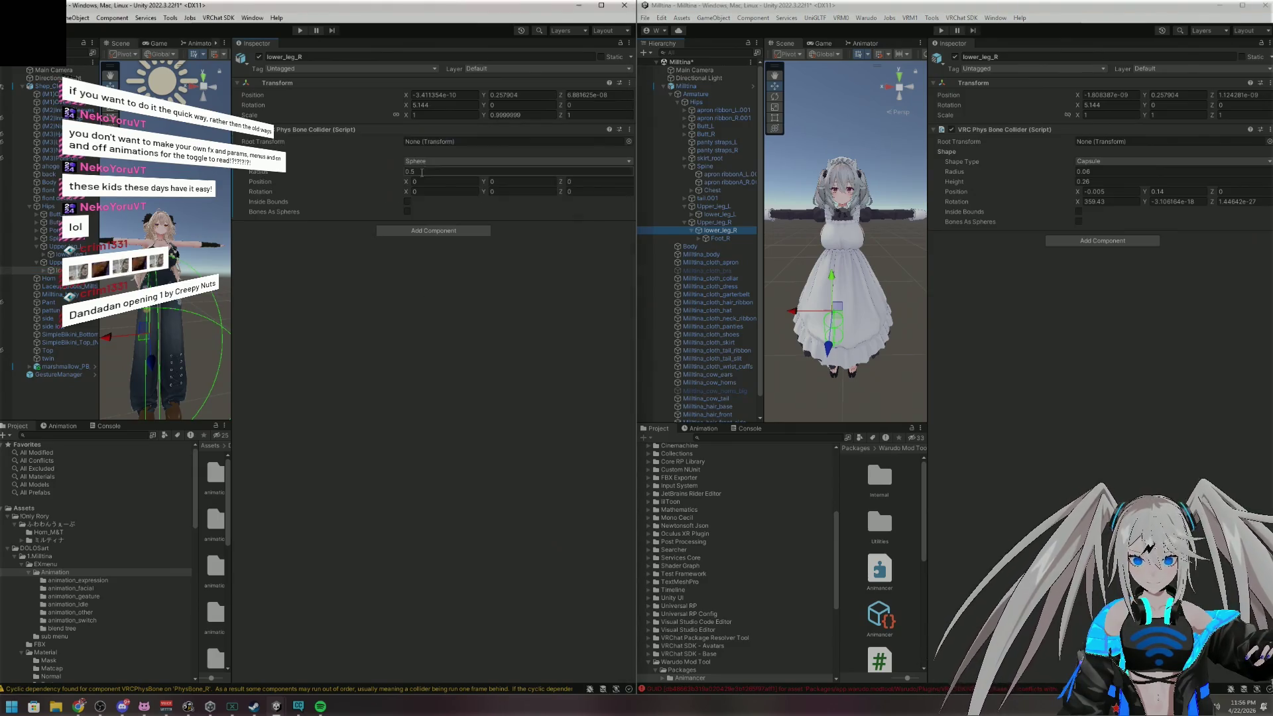
{"action": "left_click", "coordinate": [1124, 173]}
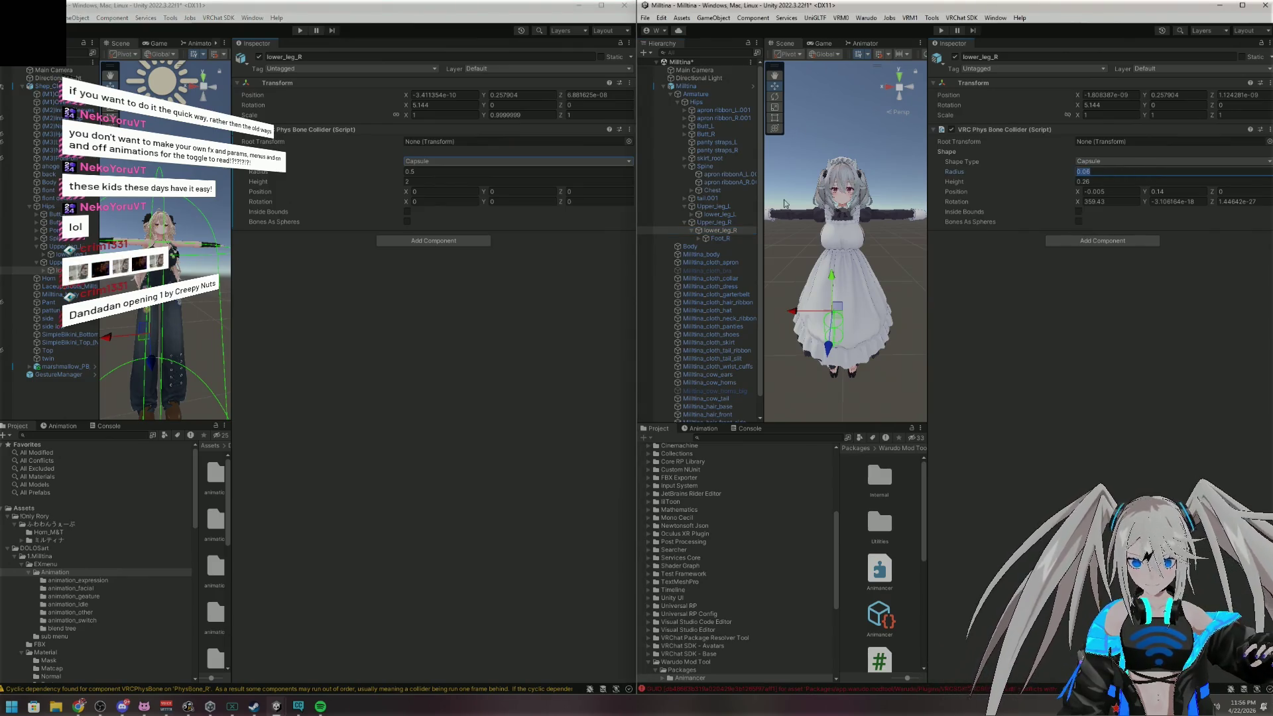
{"action": "left_click", "coordinate": [428, 171]}
{"action": "type", "text": "0.06"}
{"action": "left_click", "coordinate": [1127, 181]}
{"action": "key", "text": "ctrl+c"}
{"action": "key", "text": "alt+Tab"}
{"action": "key", "text": "Tab"}
{"action": "key", "text": "ctrl+v"}
Copy the reference position X -0.005 and Y 0.14 into the lower_leg_R collider
{"action": "left_click", "coordinate": [1114, 192]}
{"action": "key", "text": "ctrl+c"}
{"action": "left_click", "coordinate": [458, 191]}
{"action": "key", "text": "ctrl+v"}
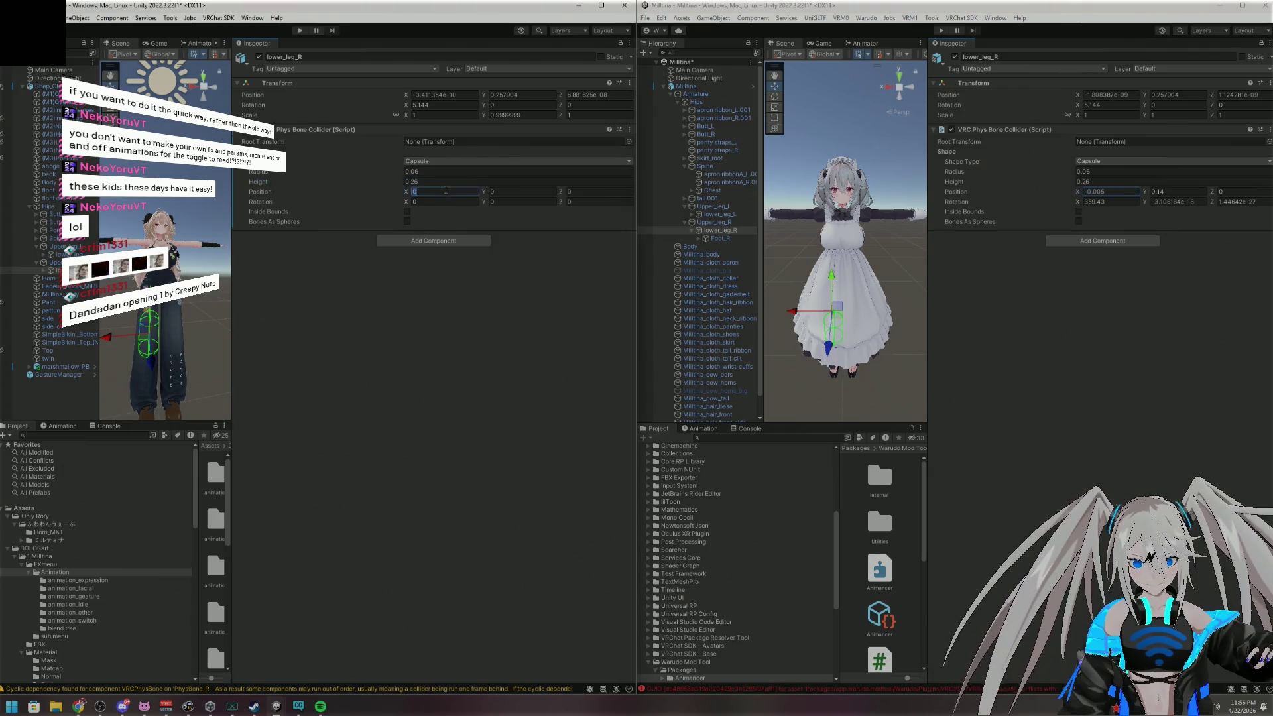
{"action": "left_click", "coordinate": [1178, 191]}
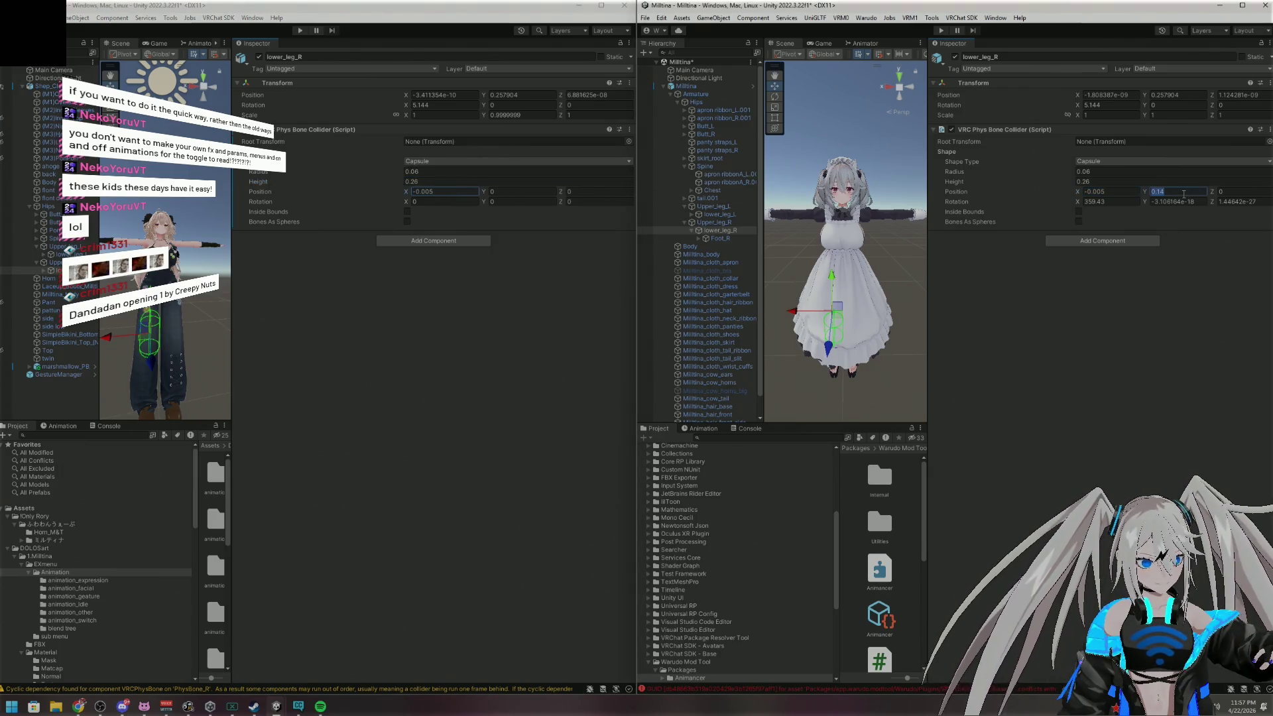
{"action": "key", "text": "ctrl+c"}
{"action": "left_click", "coordinate": [522, 192]}
{"action": "key", "text": "ctrl+v"}
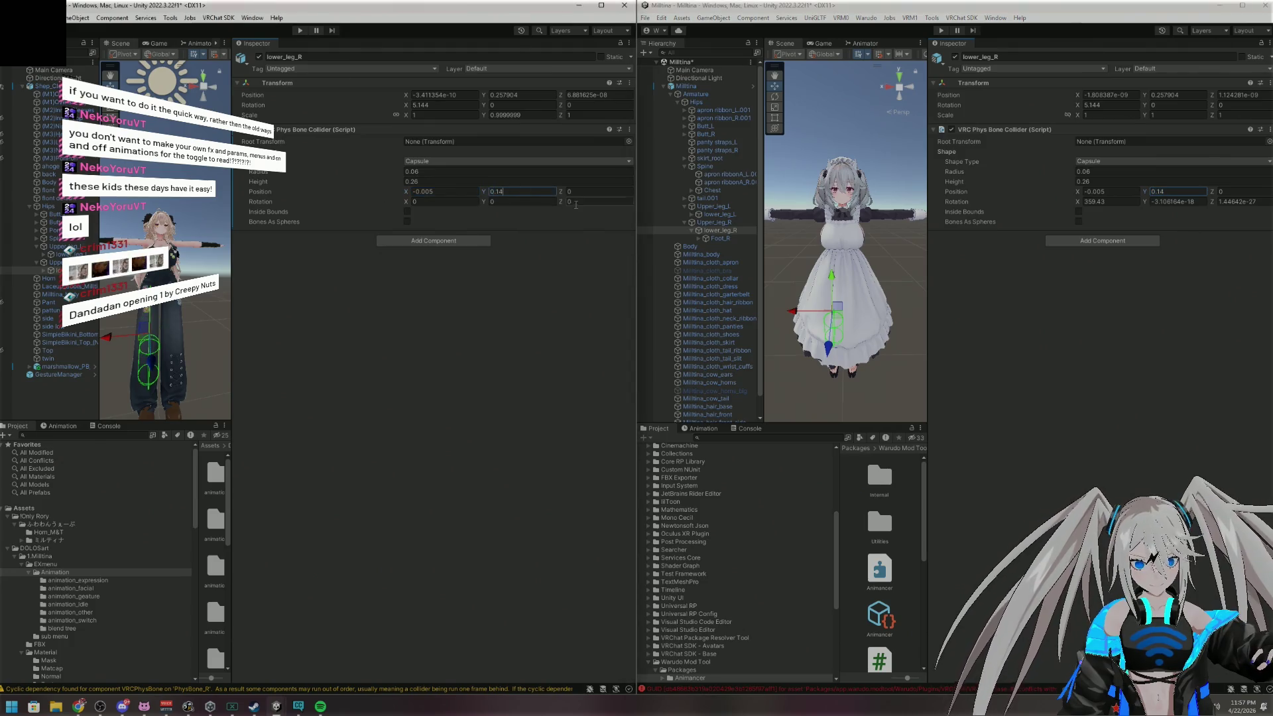
Copy rotation X 359.43 and the reference Y rotation into the lower_leg_R collider
{"action": "left_click", "coordinate": [1112, 201]}
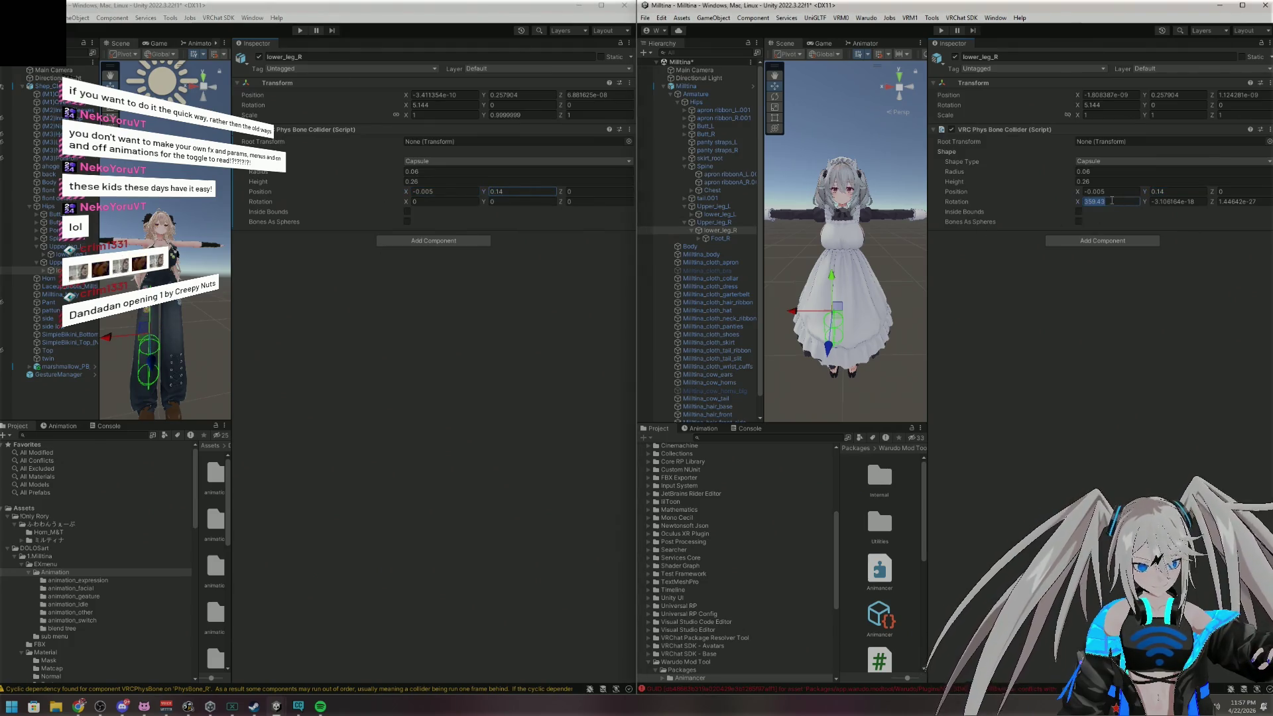
{"action": "key", "text": "ctrl+c"}
{"action": "left_click", "coordinate": [457, 202]}
{"action": "key", "text": "ctrl+v"}
{"action": "left_click", "coordinate": [1180, 198]}
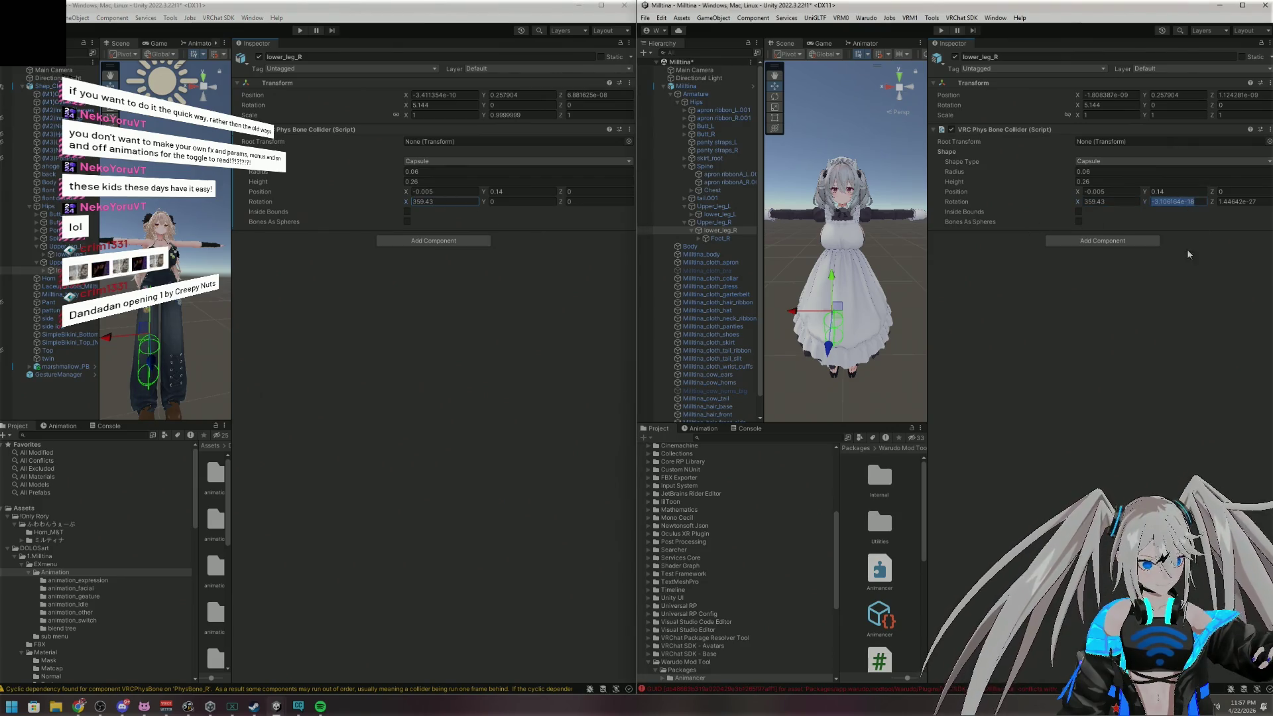
{"action": "left_click", "coordinate": [521, 202]}
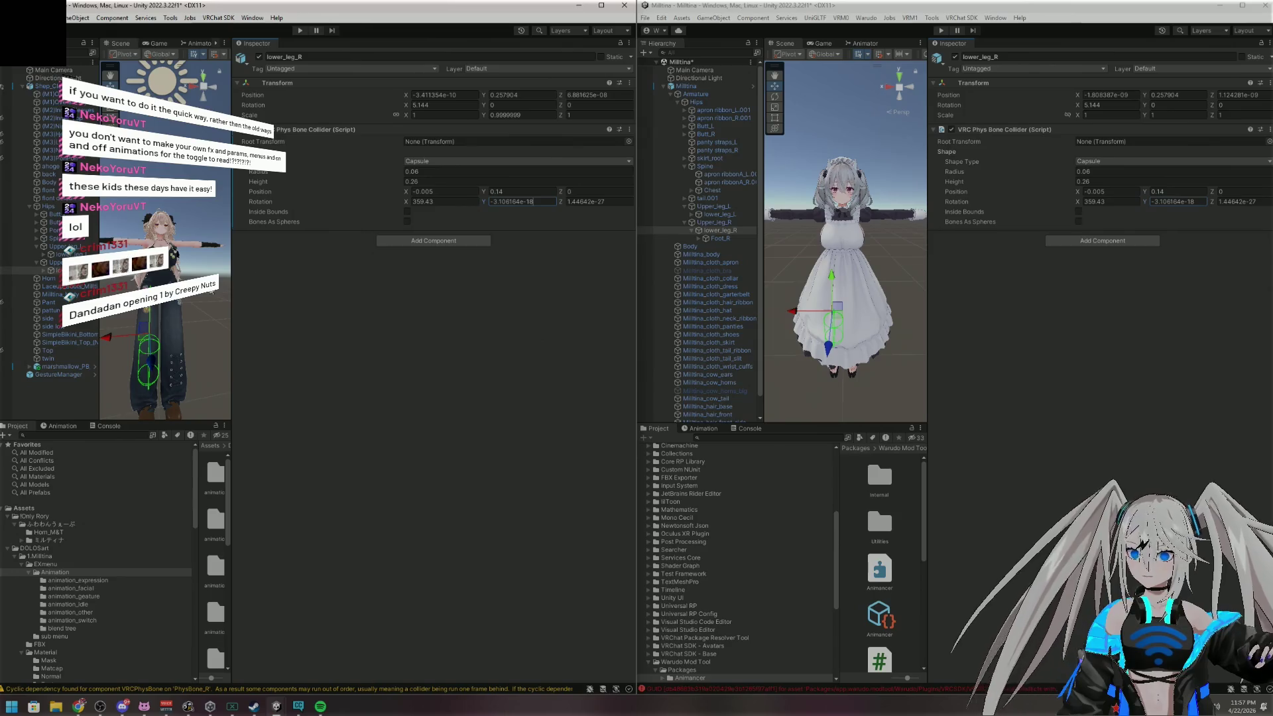
Collapse the avatar's leg branches, expand Spine and select the Chest bone
{"action": "left_click", "coordinate": [34, 267]}
{"action": "left_click", "coordinate": [36, 263]}
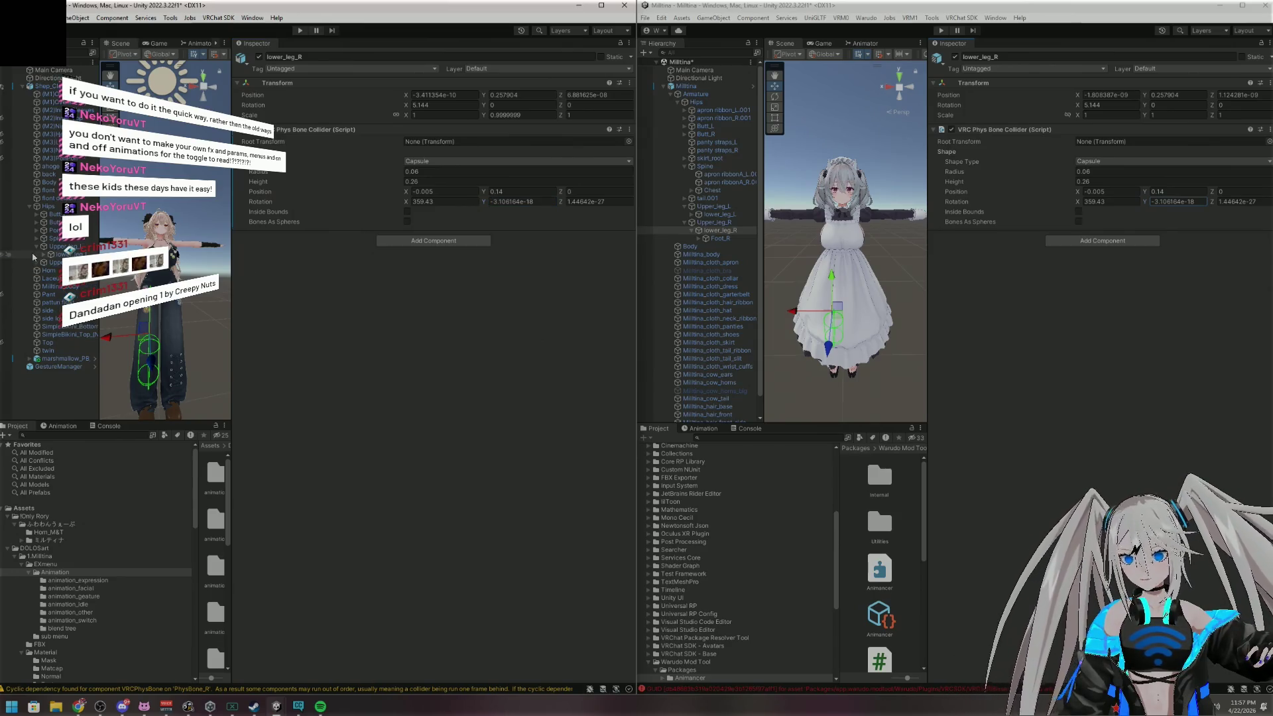
{"action": "left_click", "coordinate": [36, 246]}
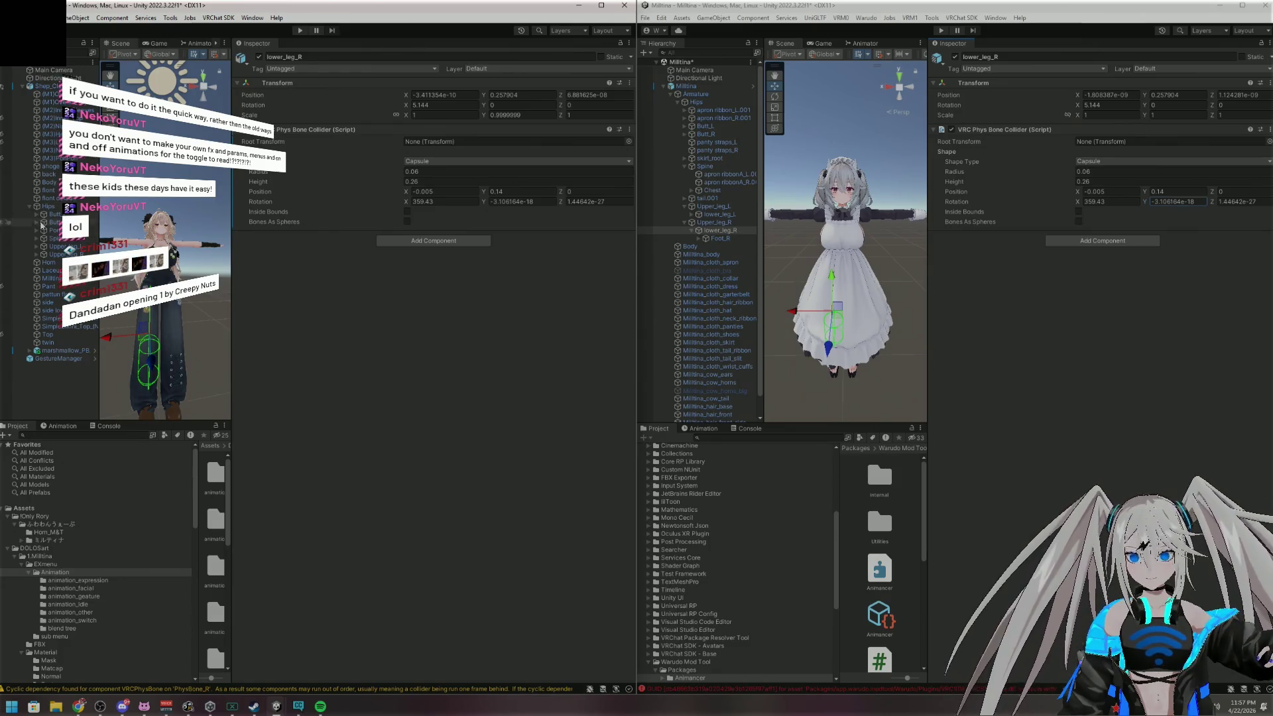
{"action": "left_click", "coordinate": [36, 239]}
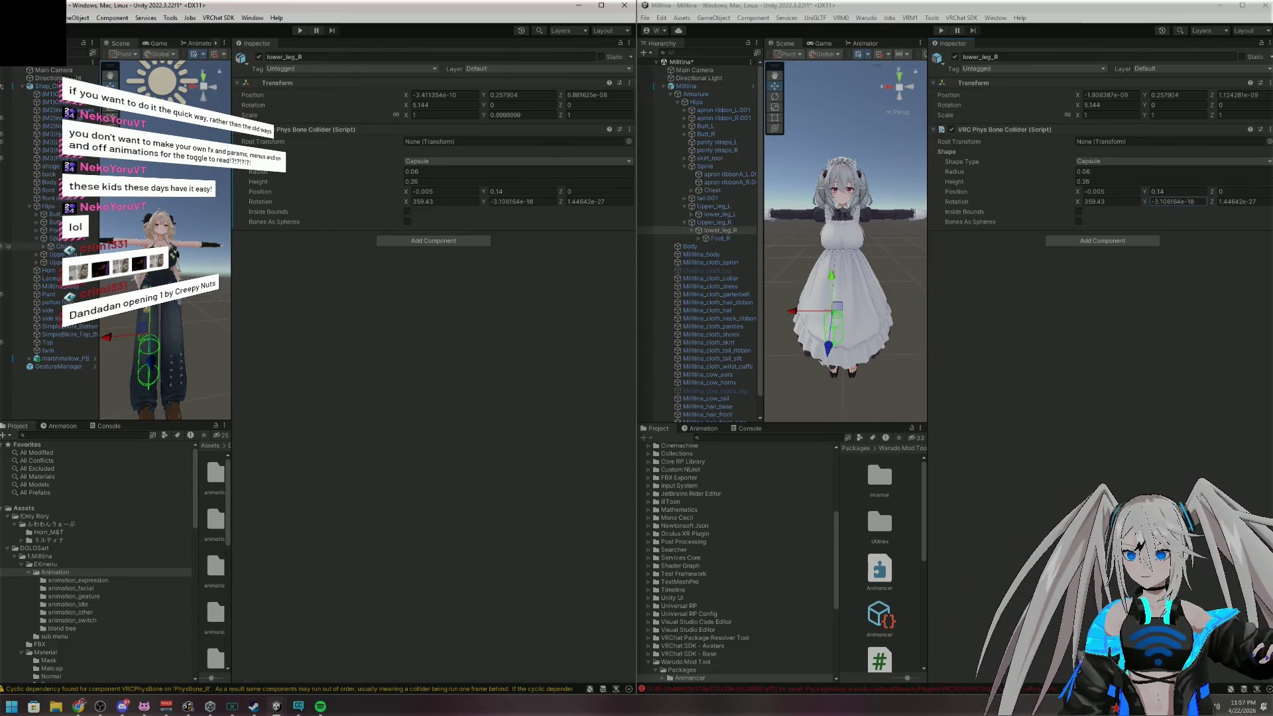
{"action": "left_click", "coordinate": [59, 246]}
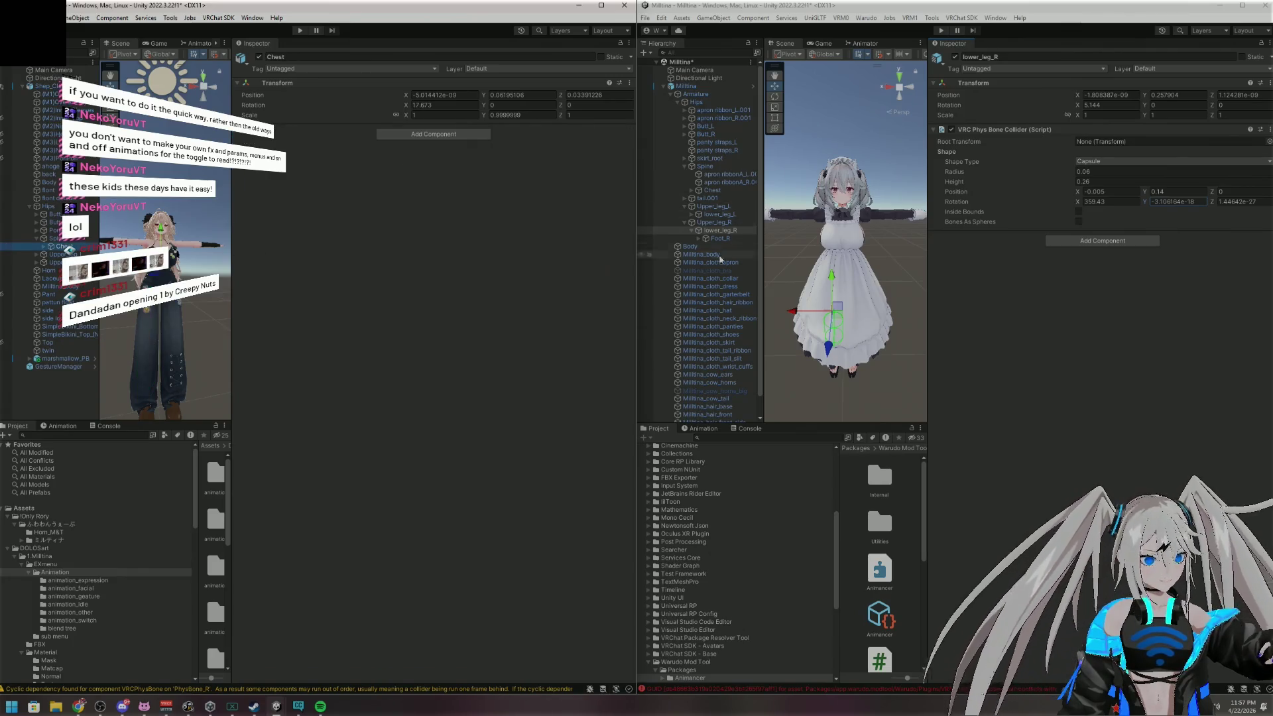
In the reference hierarchy, expand Chest to its Neck and collapse the upper-leg branches
{"action": "left_click", "coordinate": [708, 168]}
{"action": "left_click", "coordinate": [692, 191]}
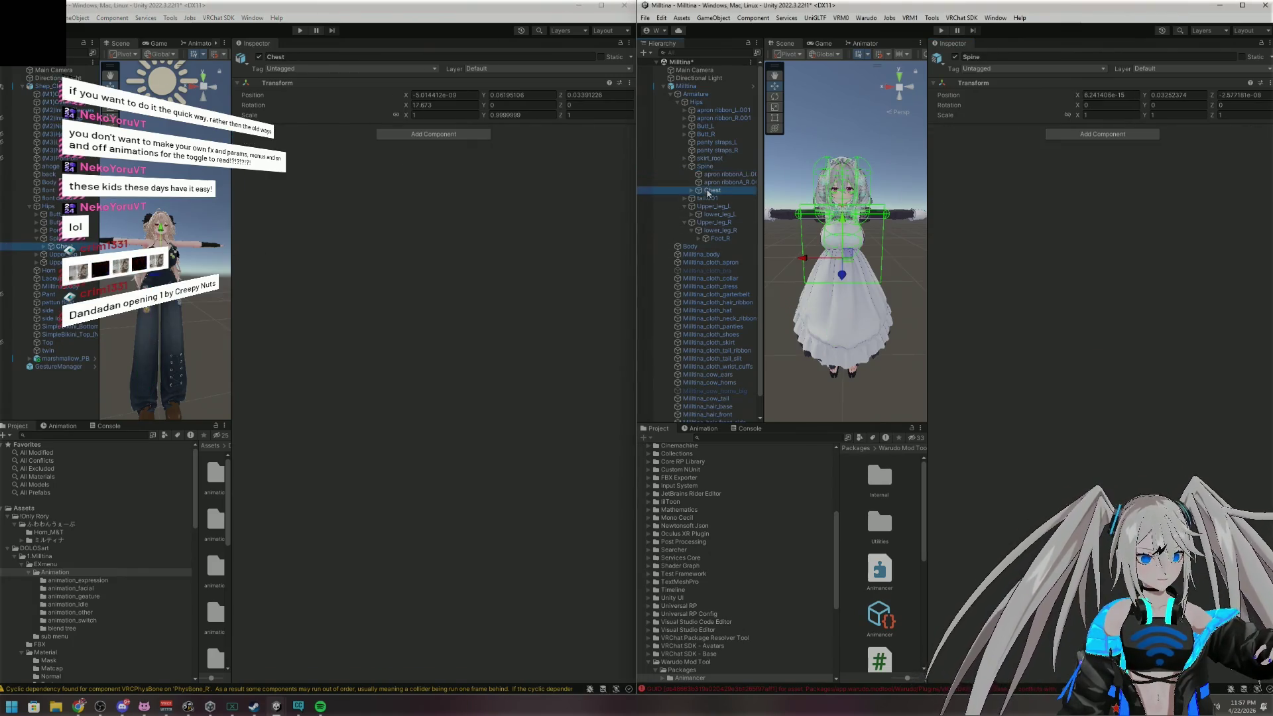
{"action": "left_click", "coordinate": [692, 191]}
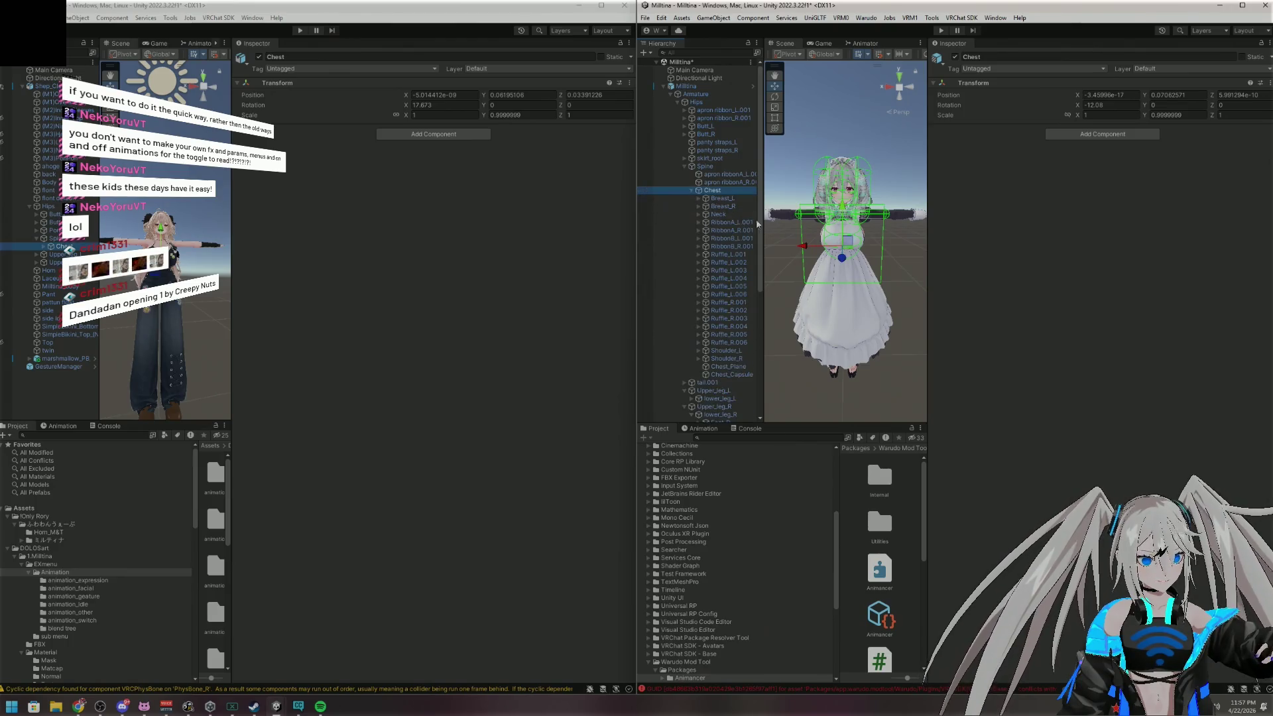
{"action": "left_click", "coordinate": [722, 215]}
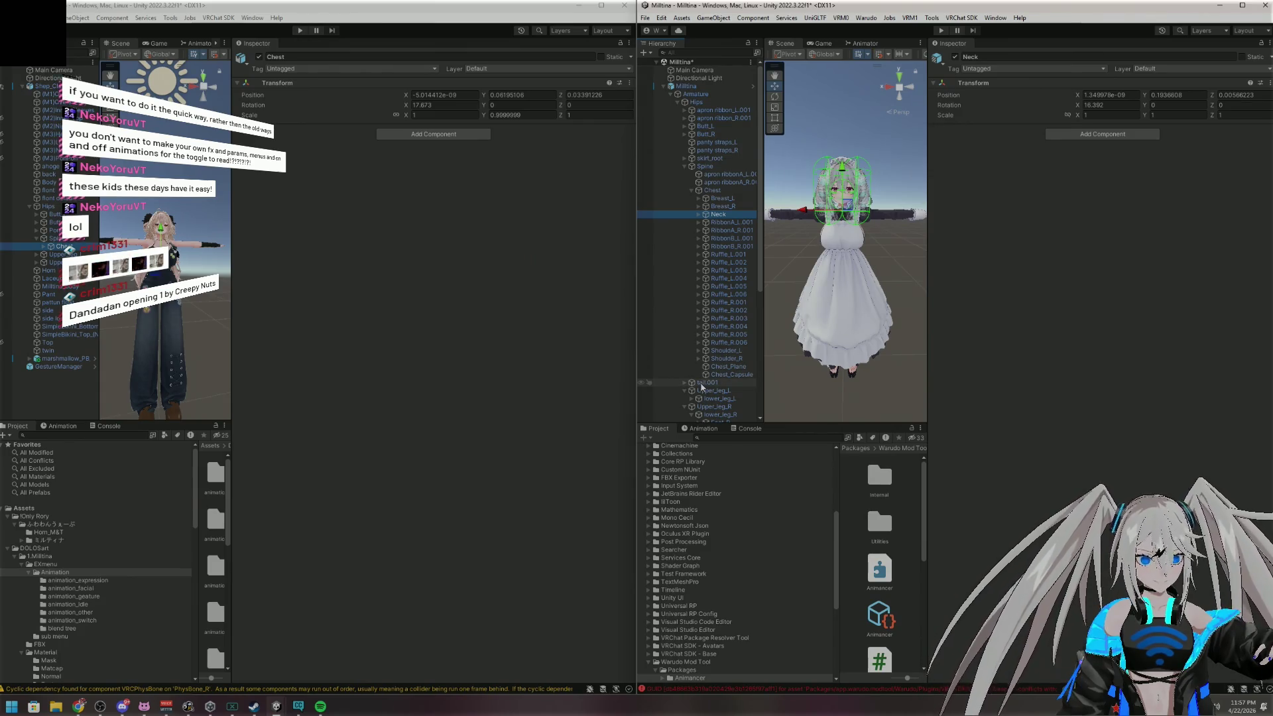
{"action": "scroll", "coordinate": [712, 369], "scroll_direction": "down", "scroll_amount": 3}
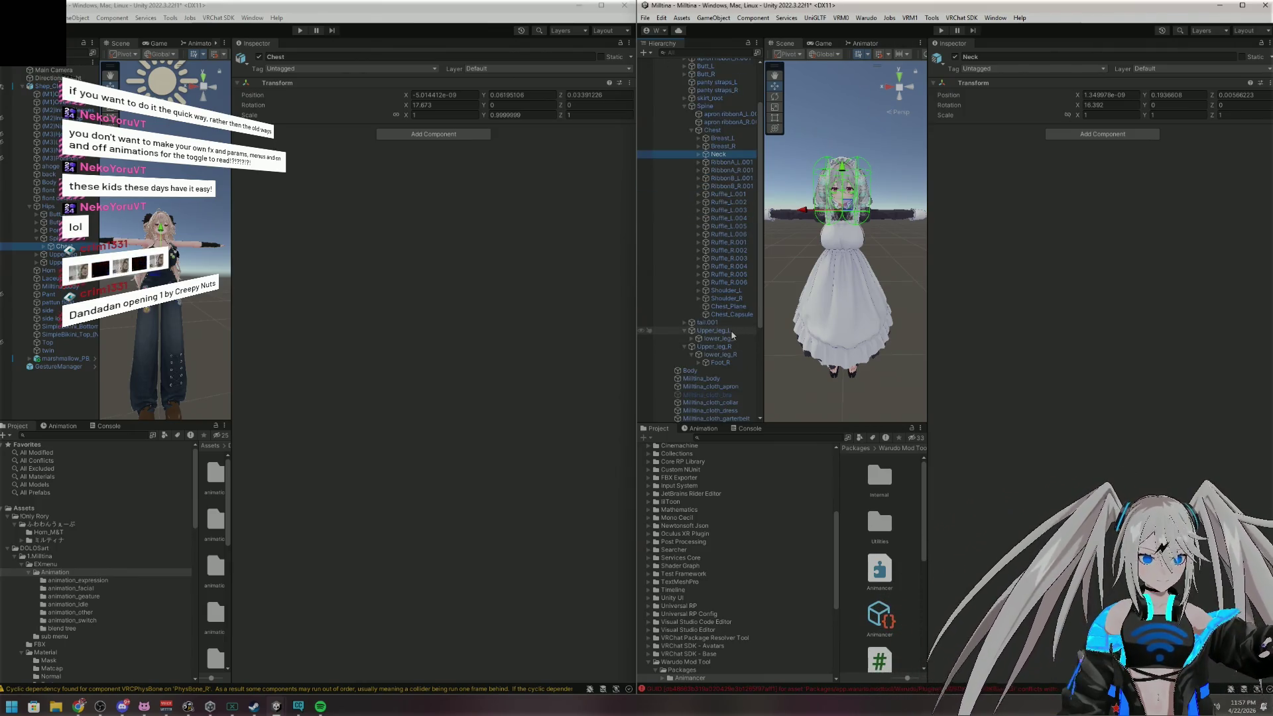
{"action": "left_click", "coordinate": [684, 346]}
{"action": "left_click", "coordinate": [682, 343]}
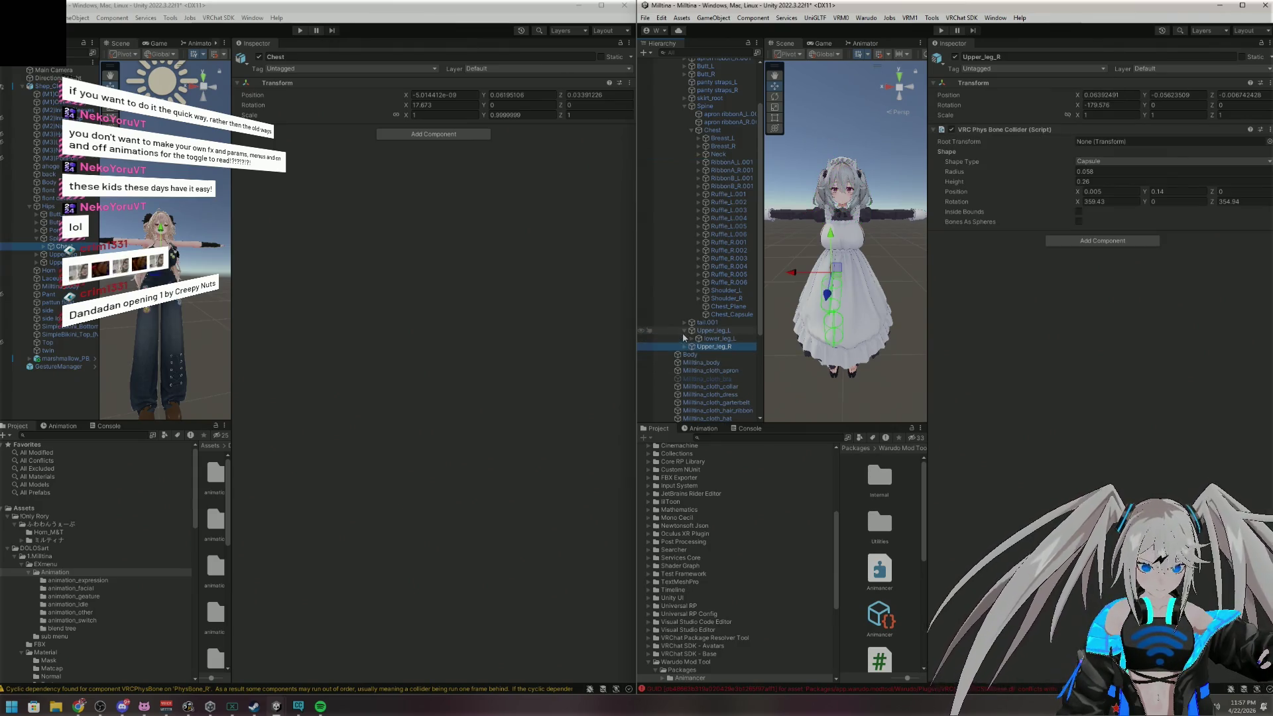
{"action": "left_click", "coordinate": [684, 331]}
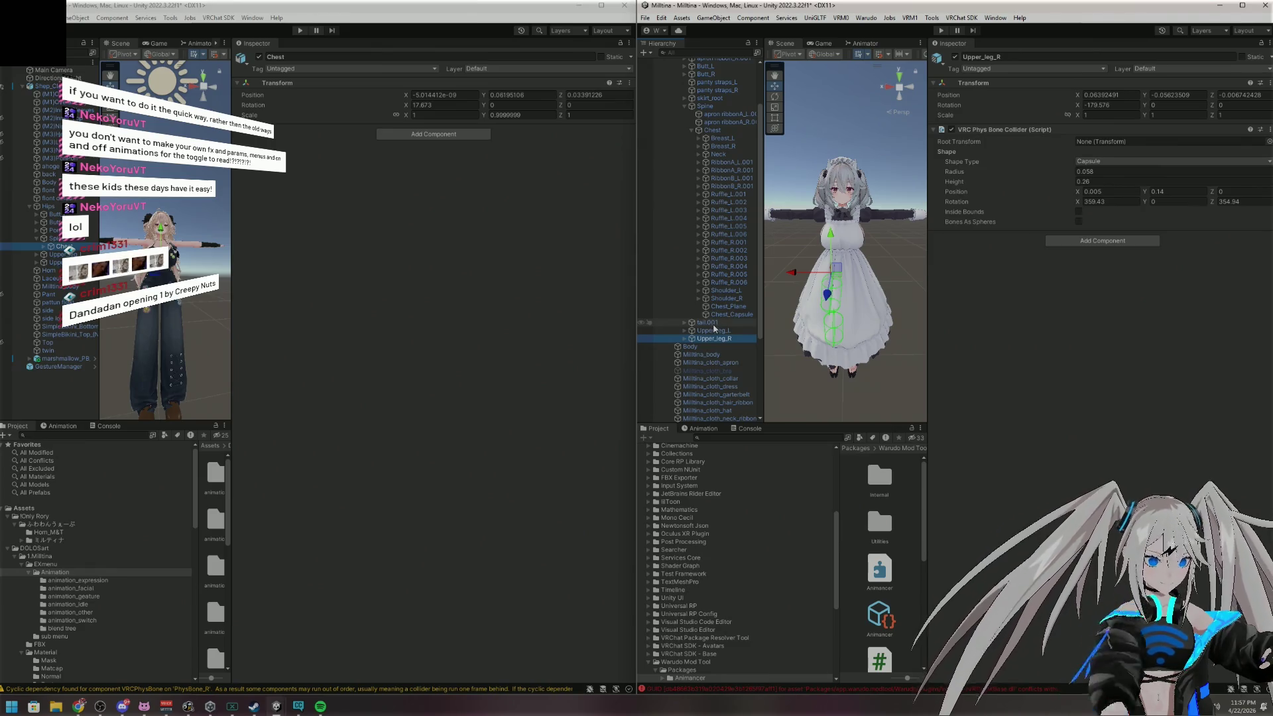
Show the reference Head collider (radius 0.06, height 0.15) and select the avatar's Head bone
{"action": "left_click", "coordinate": [699, 154]}
{"action": "left_click", "coordinate": [716, 155]}
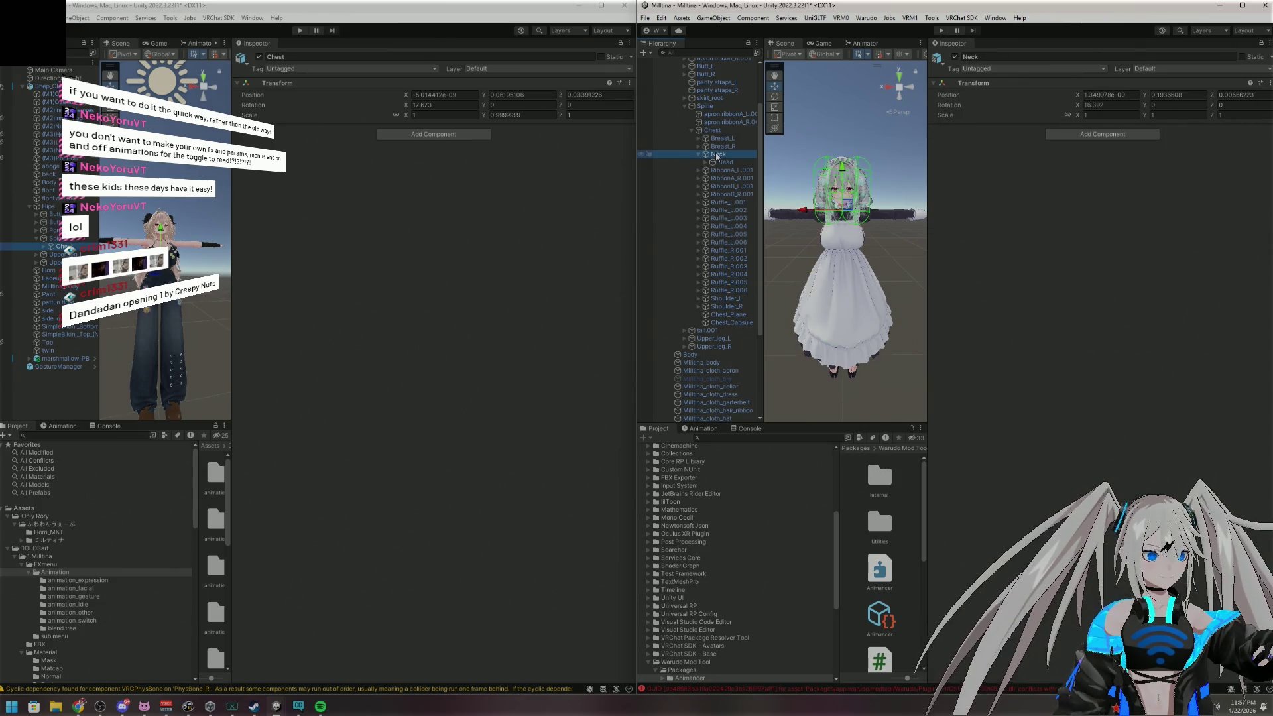
{"action": "left_click", "coordinate": [729, 163]}
{"action": "left_click", "coordinate": [705, 163]}
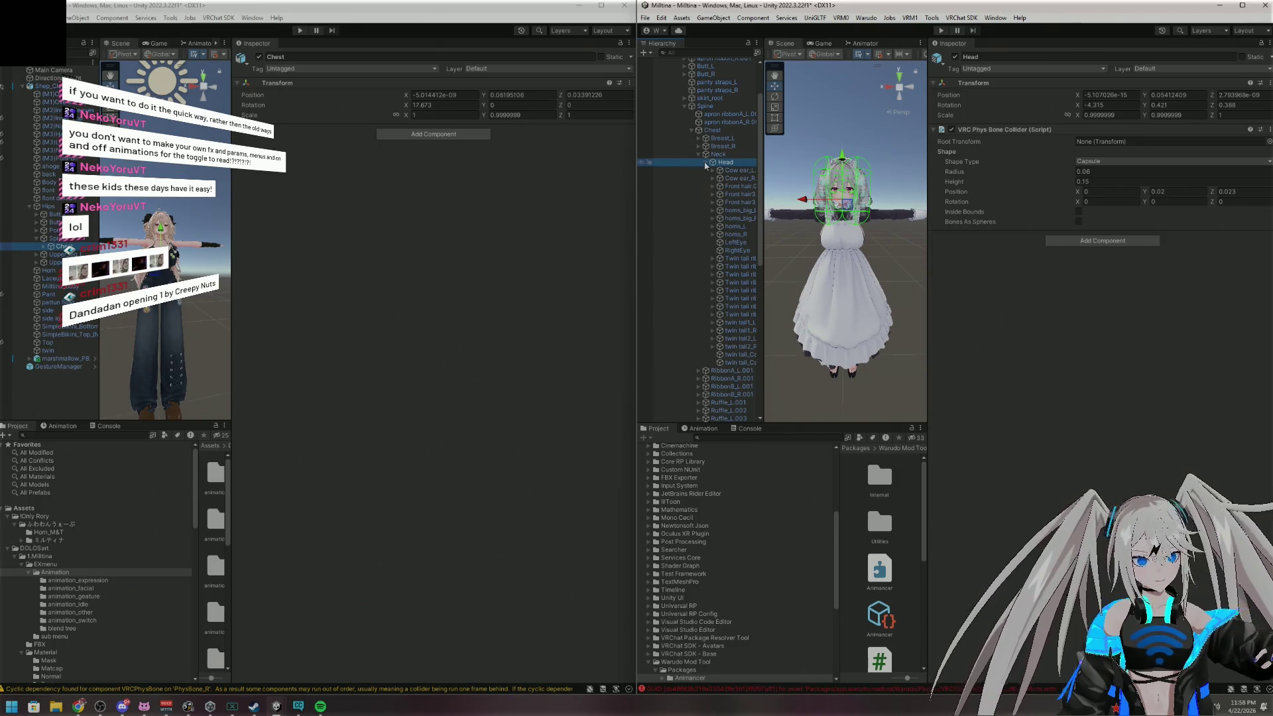
{"action": "left_click", "coordinate": [705, 163]}
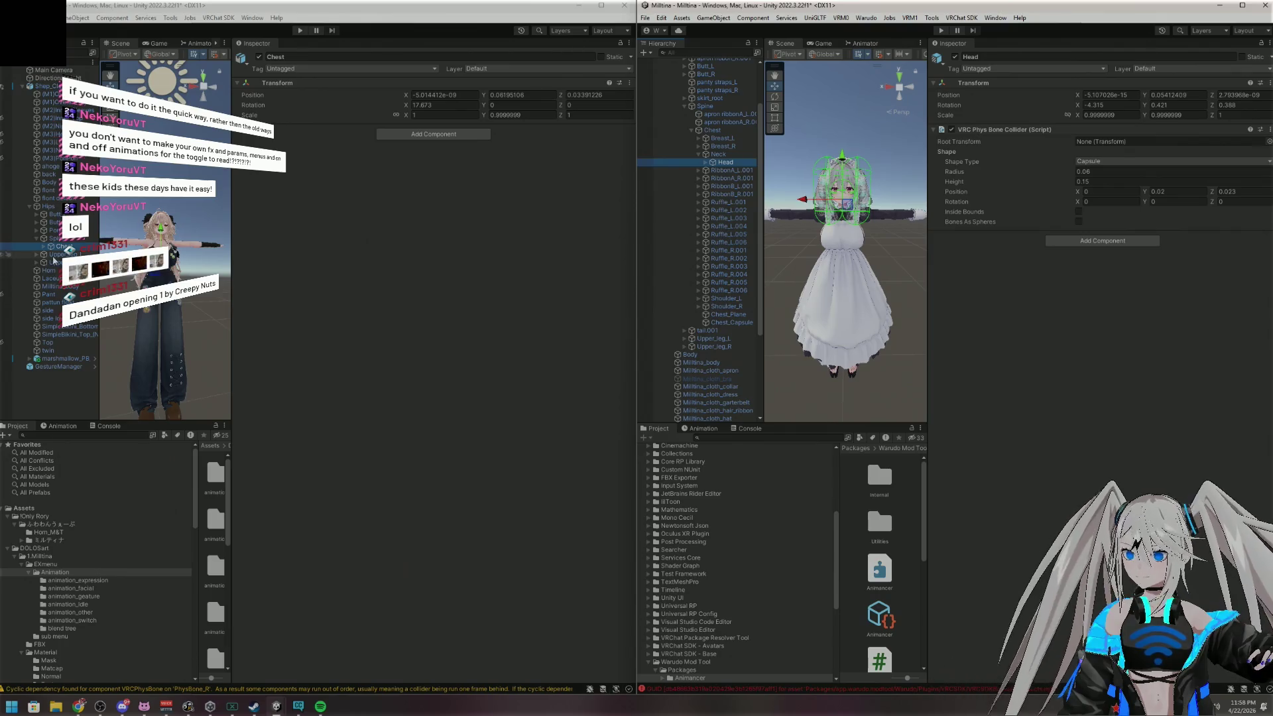
{"action": "left_click", "coordinate": [43, 248]}
{"action": "left_click", "coordinate": [51, 288]}
{"action": "left_click", "coordinate": [73, 294]}
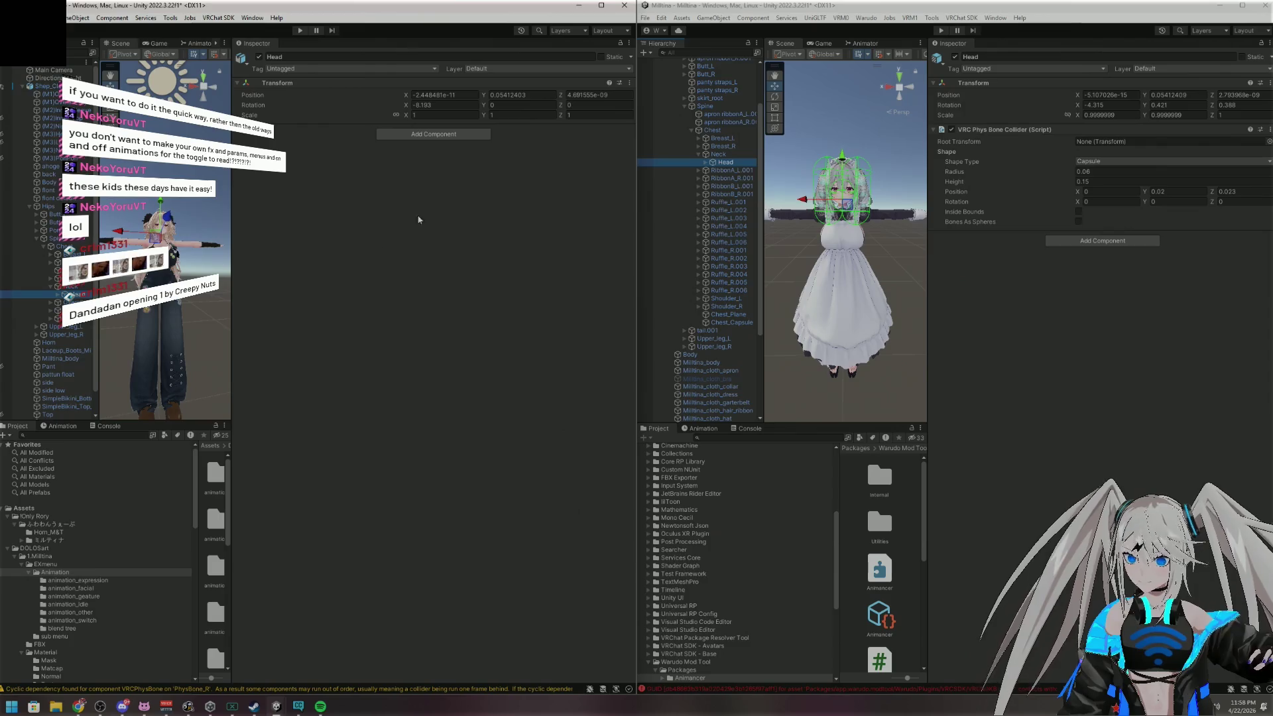
Add a capsule VRC Phys Bone Collider to Head with radius 0.06 and height 0.15
{"action": "left_click", "coordinate": [433, 133]}
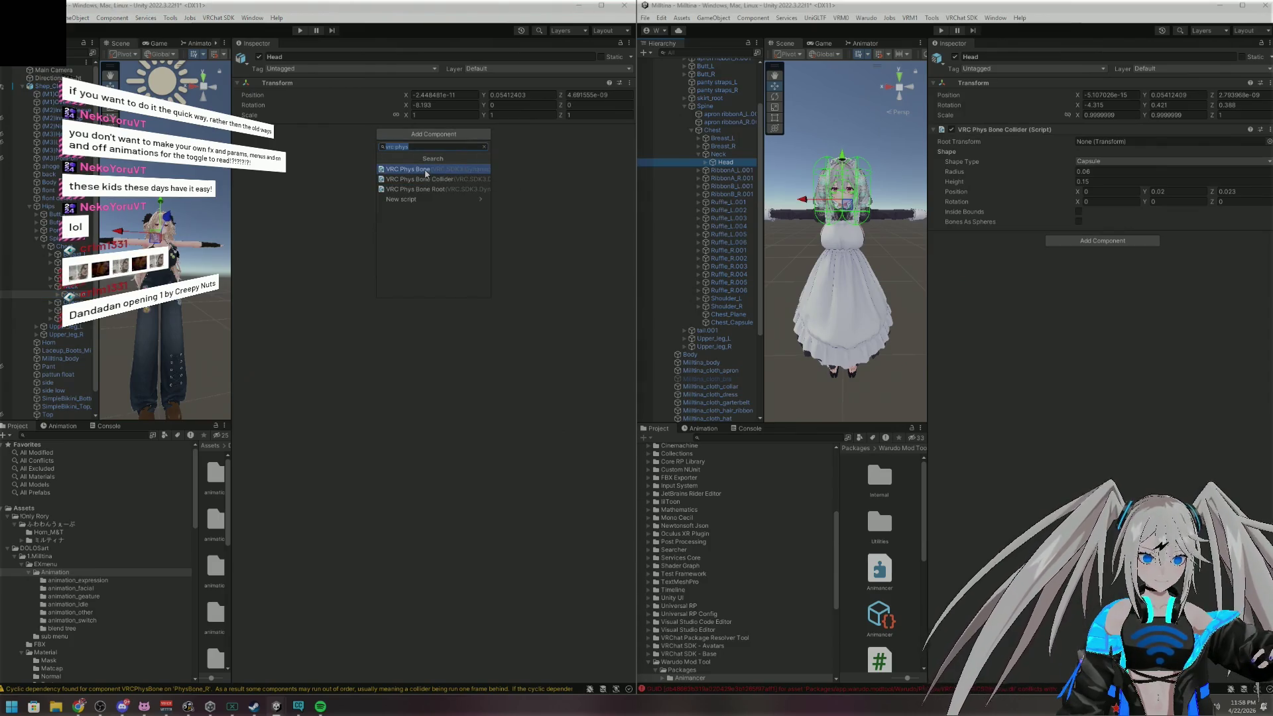
{"action": "left_click", "coordinate": [433, 179]}
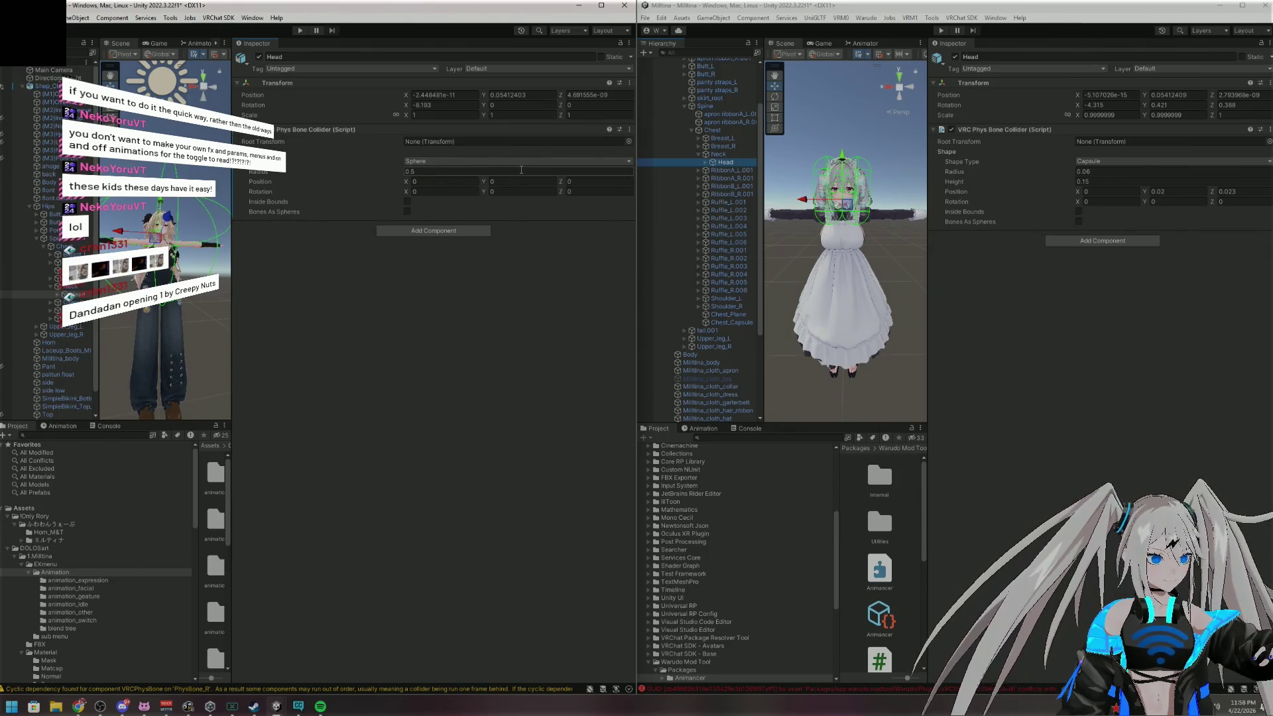
{"action": "left_click", "coordinate": [468, 162]}
{"action": "left_click", "coordinate": [435, 184]}
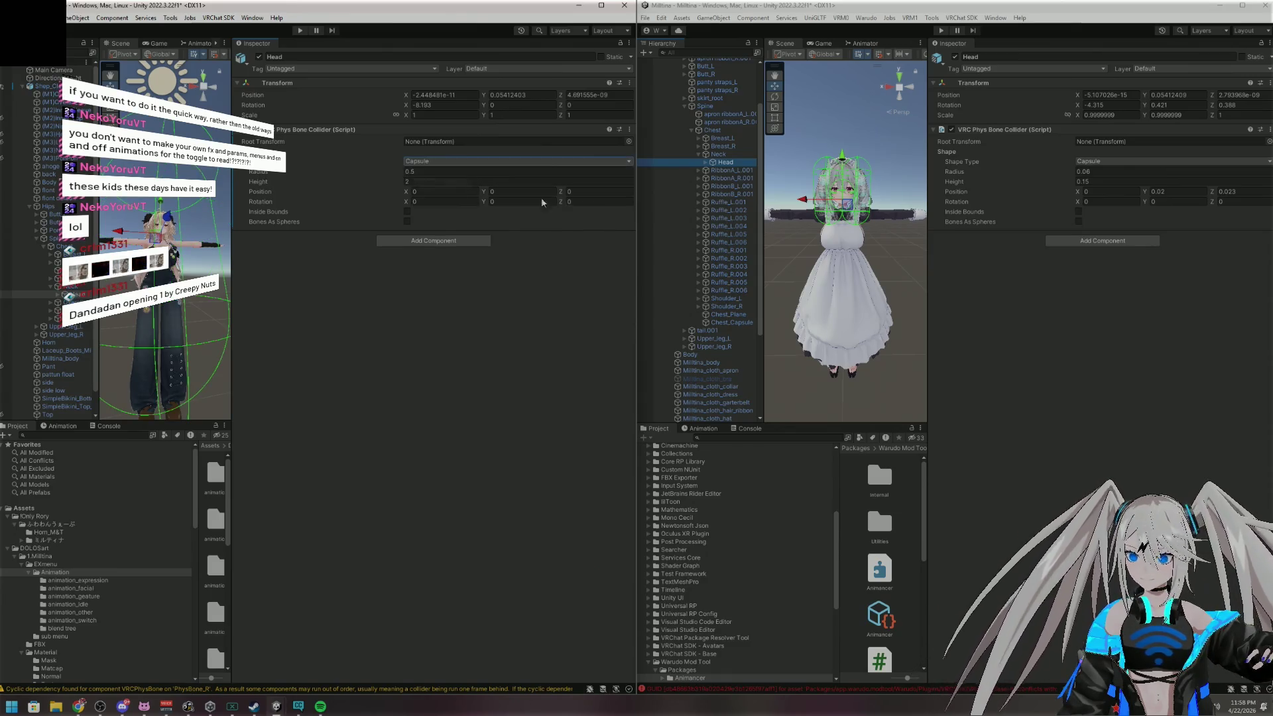
{"action": "left_click", "coordinate": [1127, 175]}
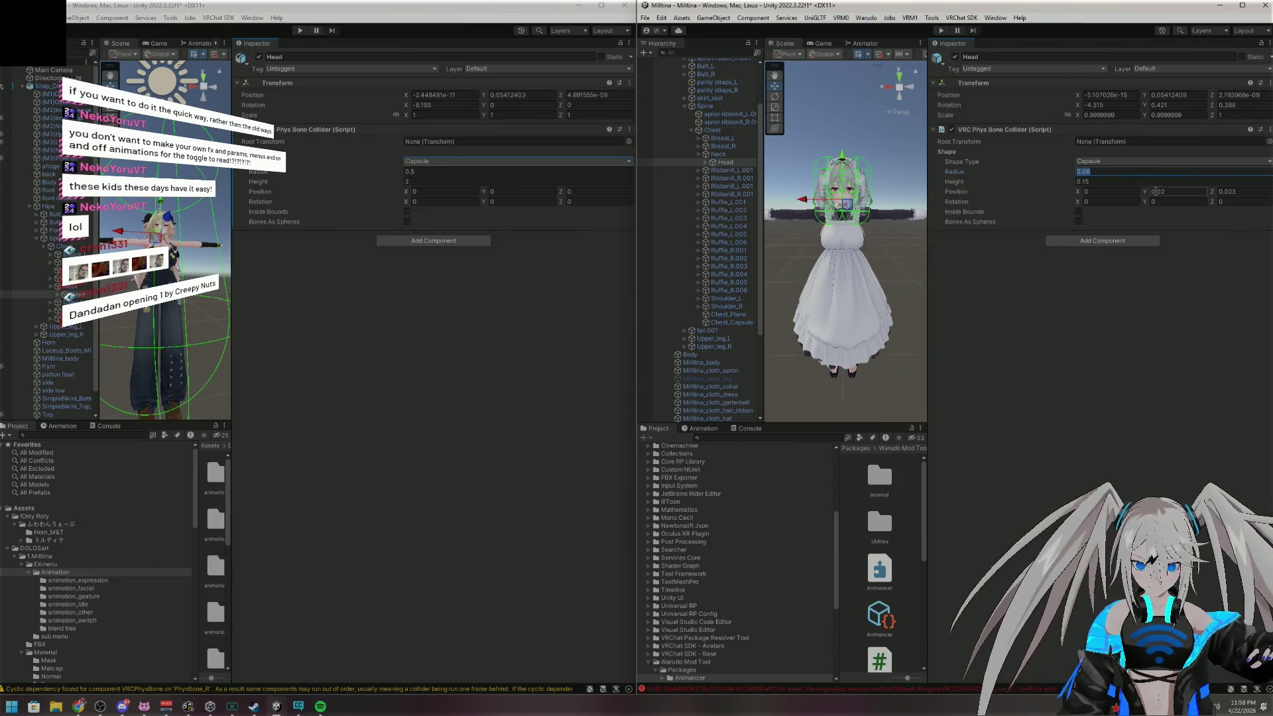
{"action": "left_click", "coordinate": [450, 171]}
{"action": "type", "text": "0.06"}
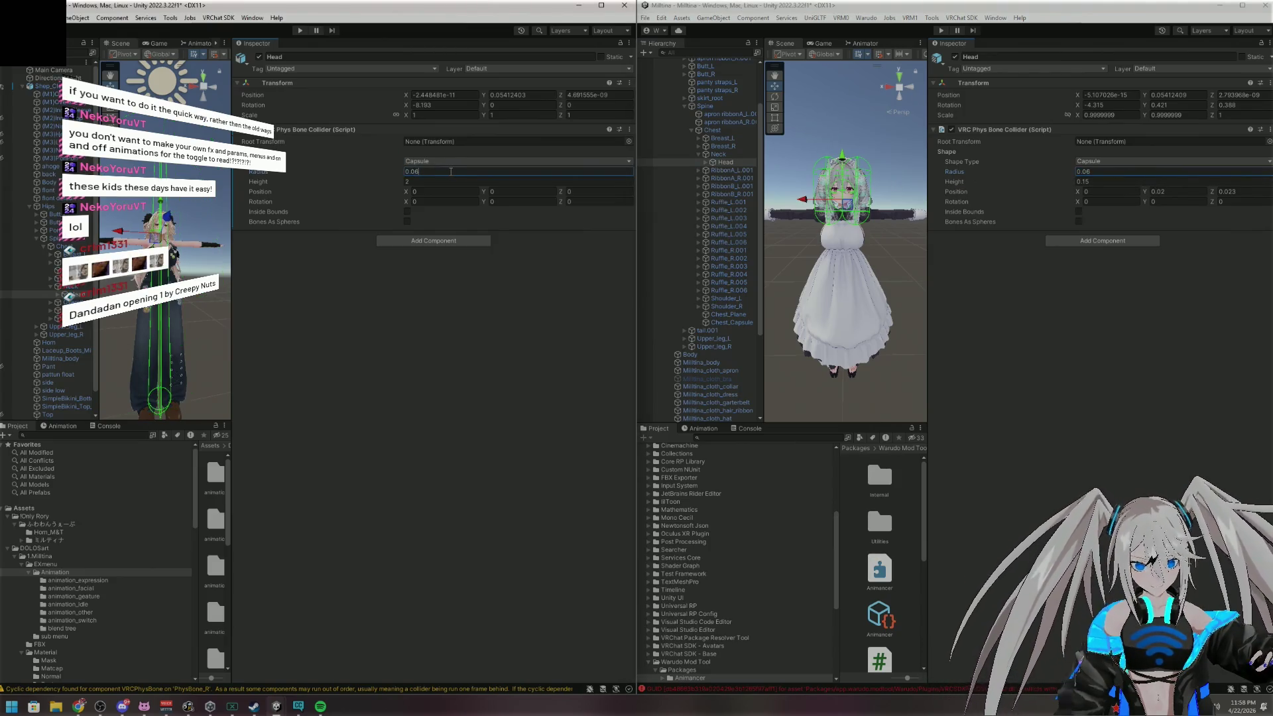
{"action": "left_click", "coordinate": [1117, 181]}
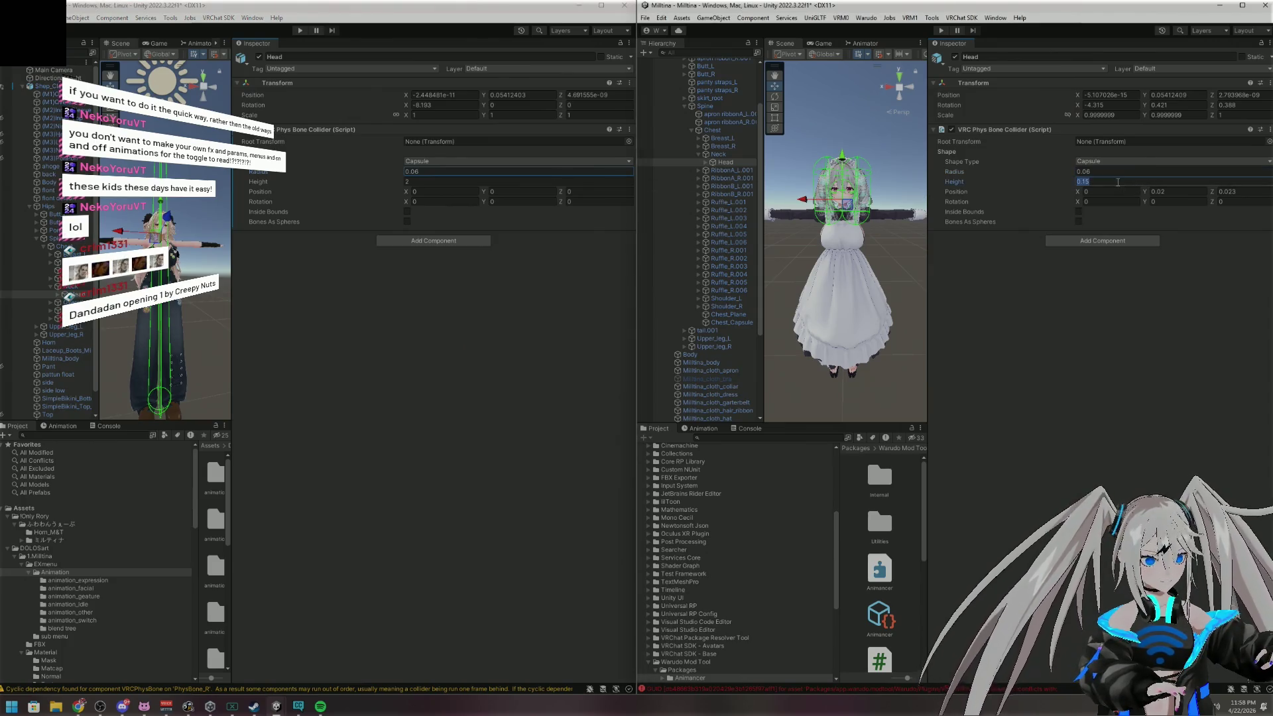
{"action": "left_click", "coordinate": [492, 181]}
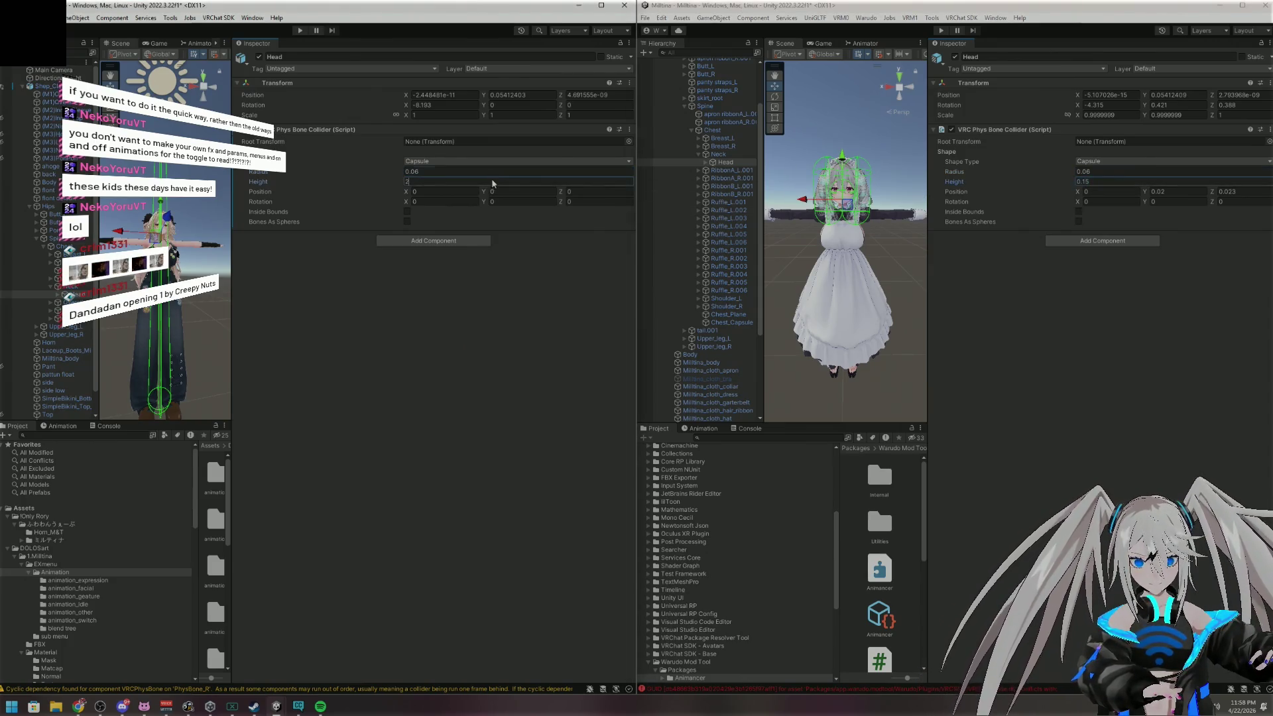
{"action": "type", "text": "0.15"}
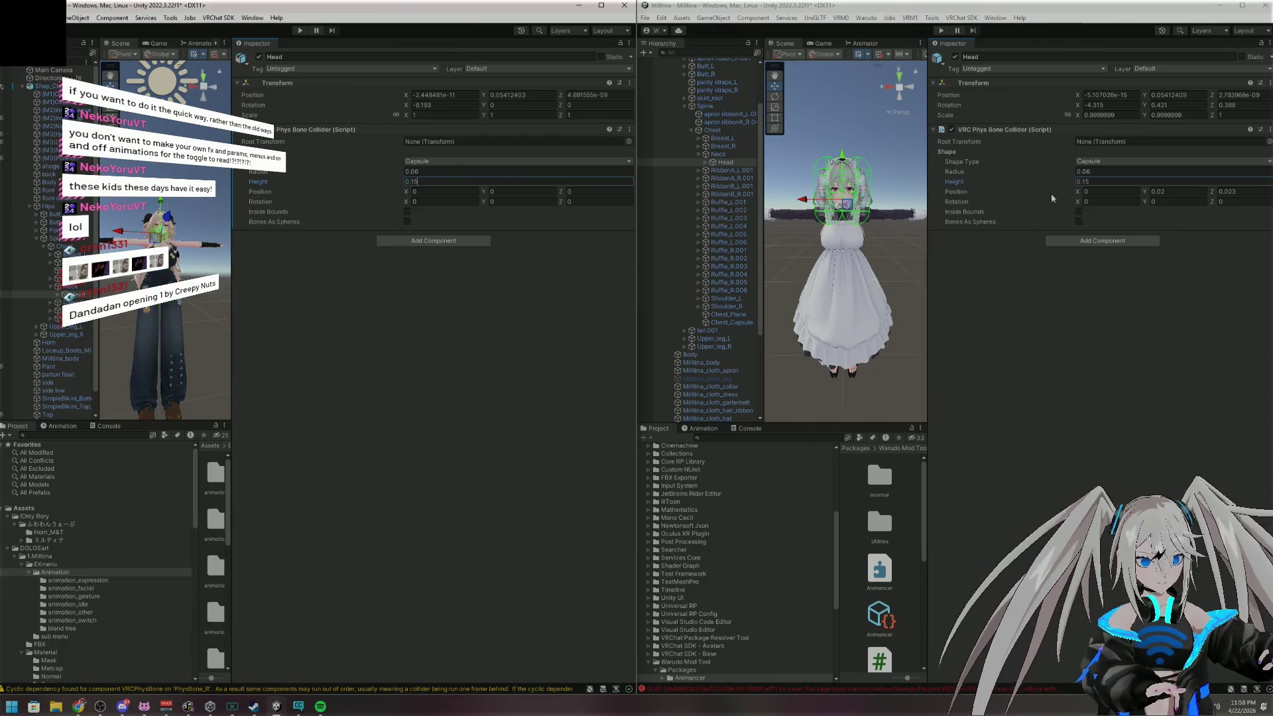
Copy the reference position Y 0.02 and Z 0.023 into the Head collider
{"action": "left_click", "coordinate": [1186, 191]}
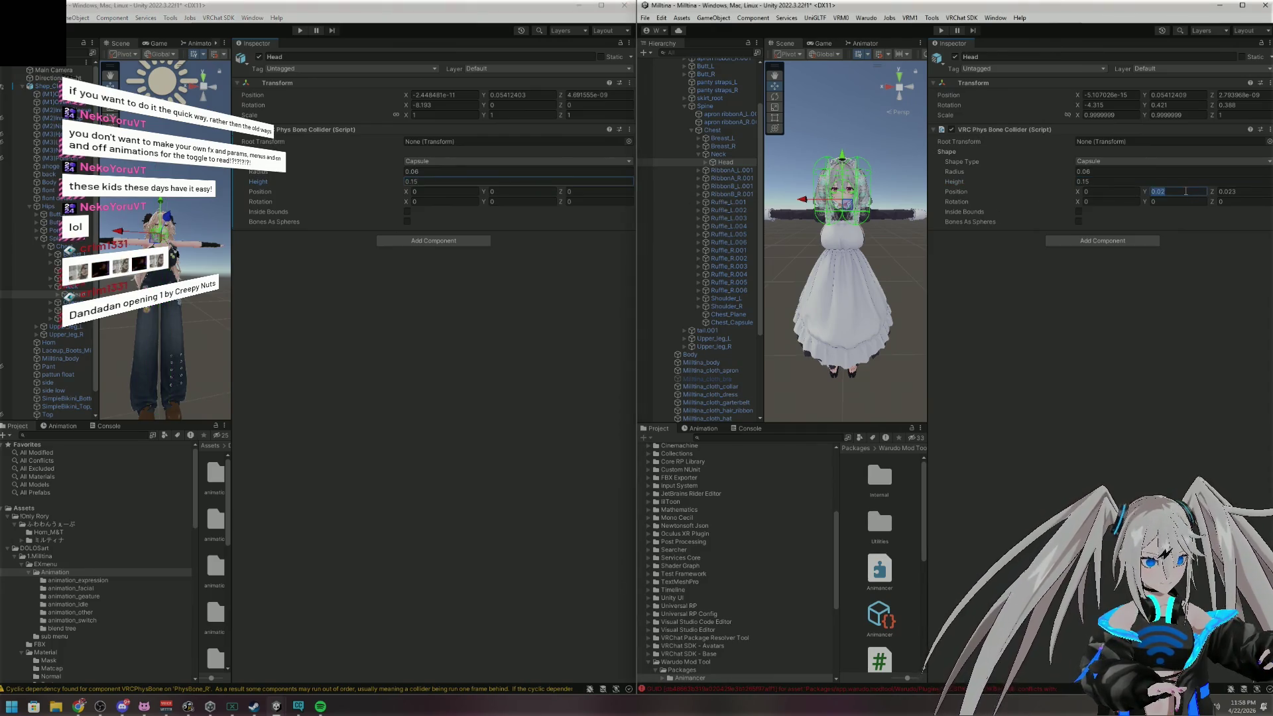
{"action": "key", "text": "ctrl+c"}
{"action": "left_click", "coordinate": [524, 191]}
{"action": "key", "text": "ctrl+v"}
{"action": "left_click", "coordinate": [1227, 191]}
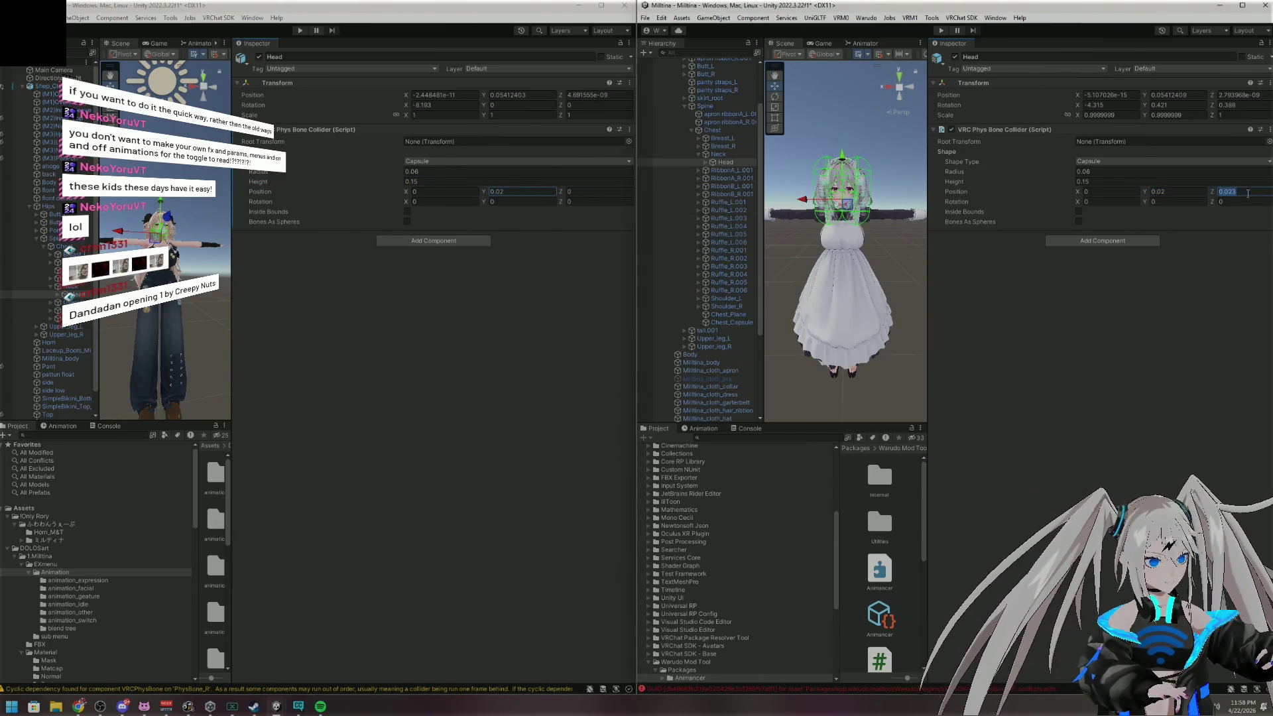
{"action": "key", "text": "ctrl+c"}
{"action": "left_click", "coordinate": [597, 191]}
{"action": "key", "text": "ctrl+v"}
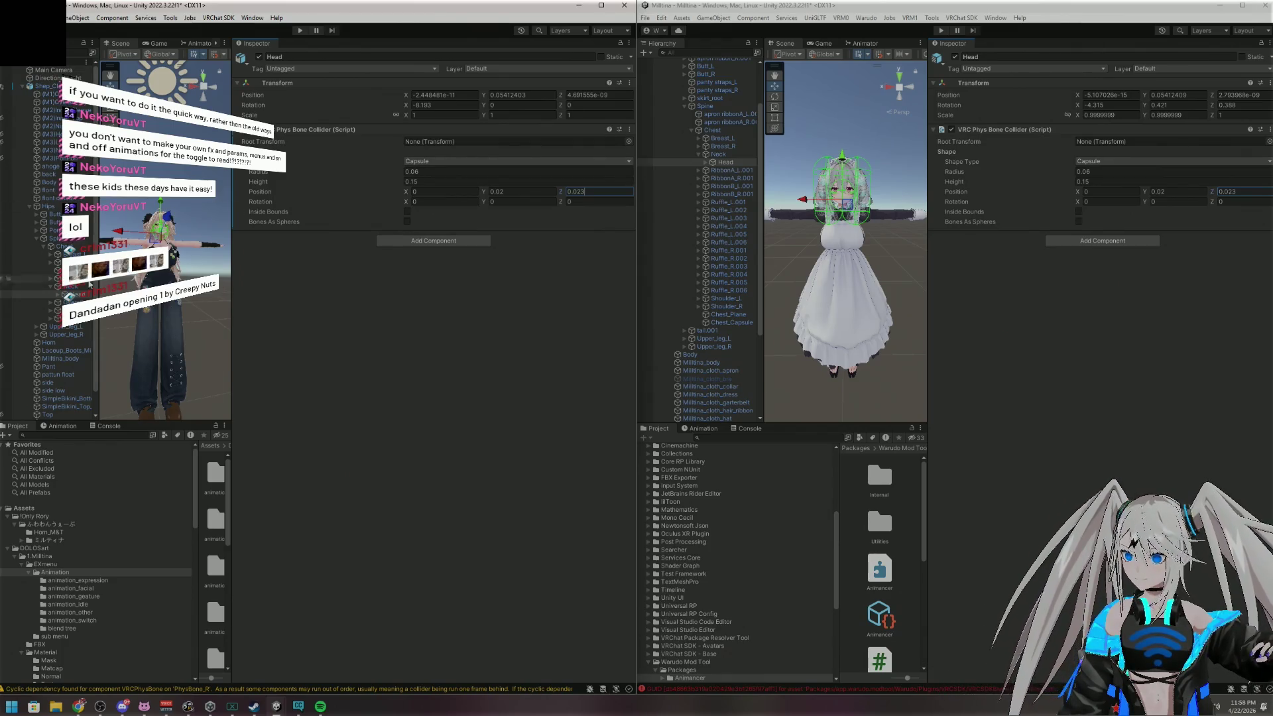
{"action": "left_click", "coordinate": [58, 295]}
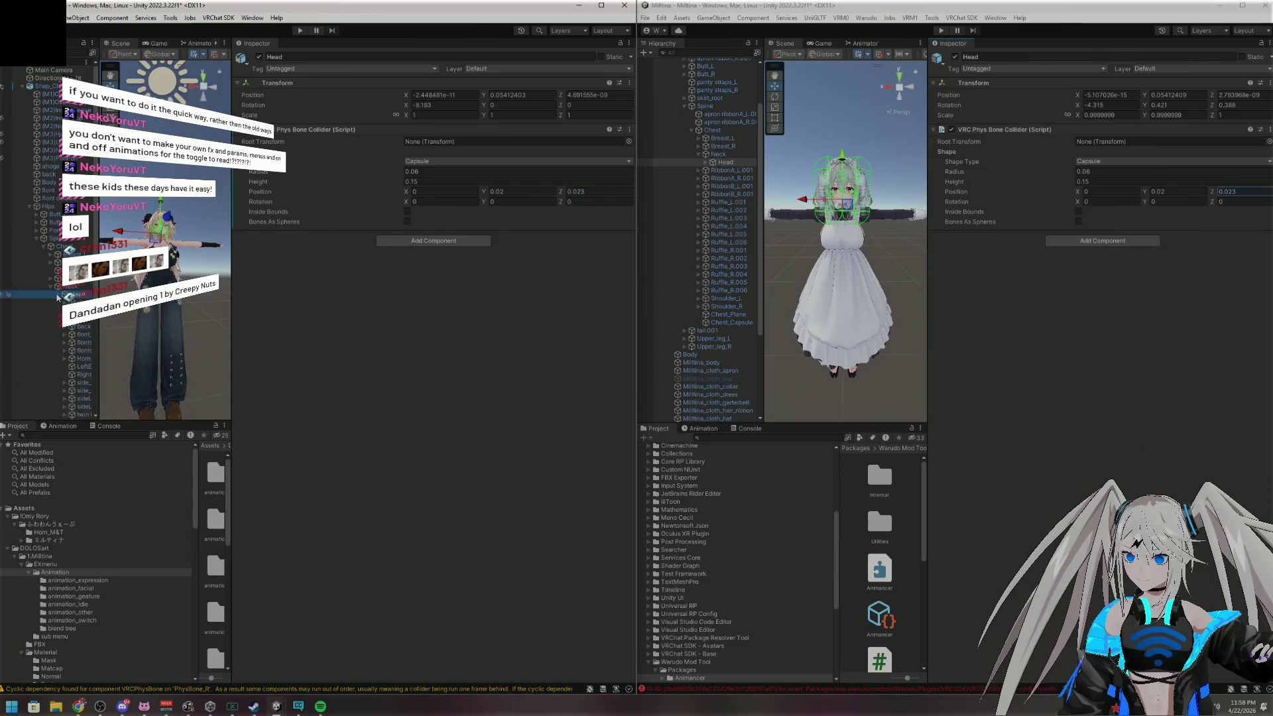
Inspect the reference's Twin tail ribbon phys bones under its Head bone
{"action": "left_click", "coordinate": [57, 296]}
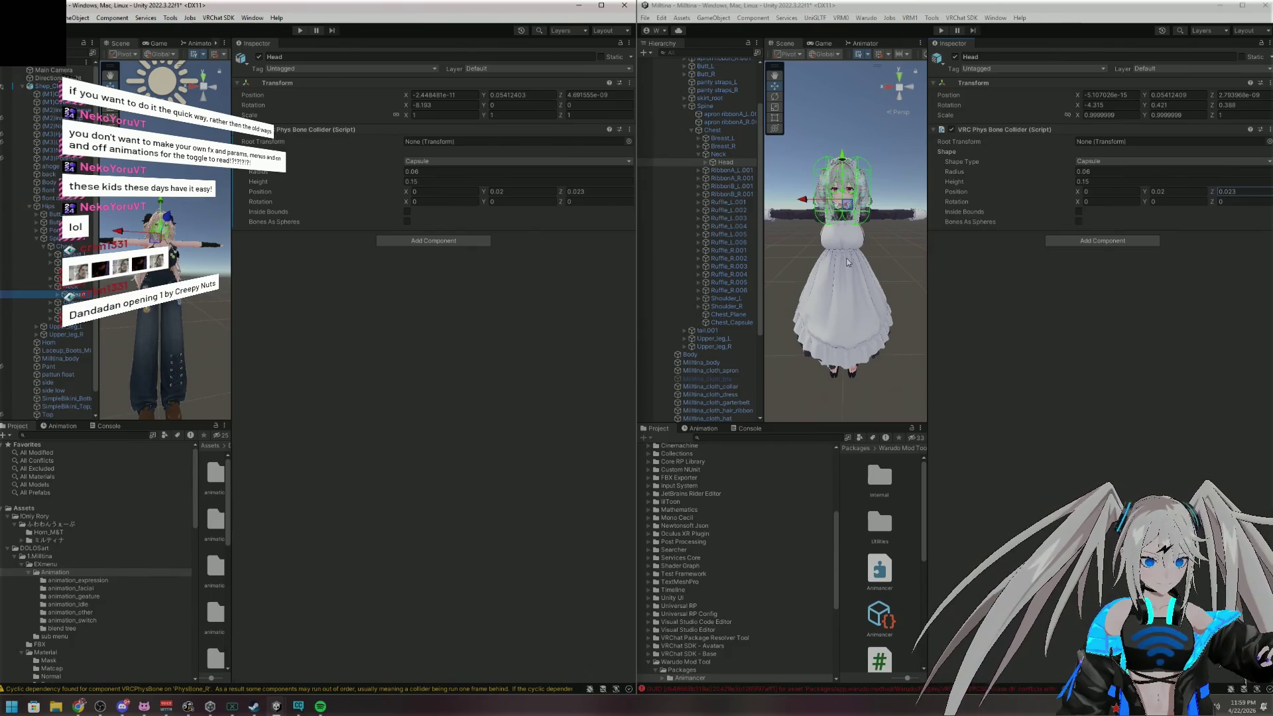
{"action": "left_click", "coordinate": [706, 163]}
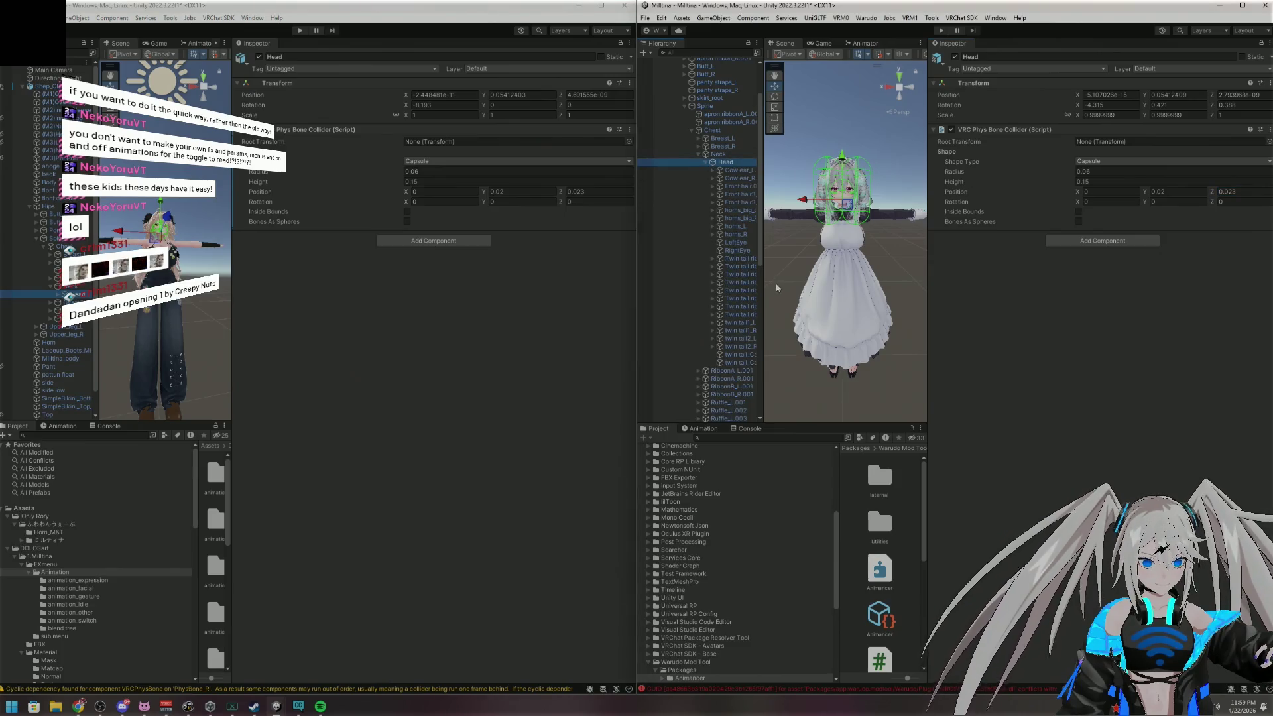
{"action": "left_click", "coordinate": [742, 290]}
{"action": "left_click", "coordinate": [736, 315]}
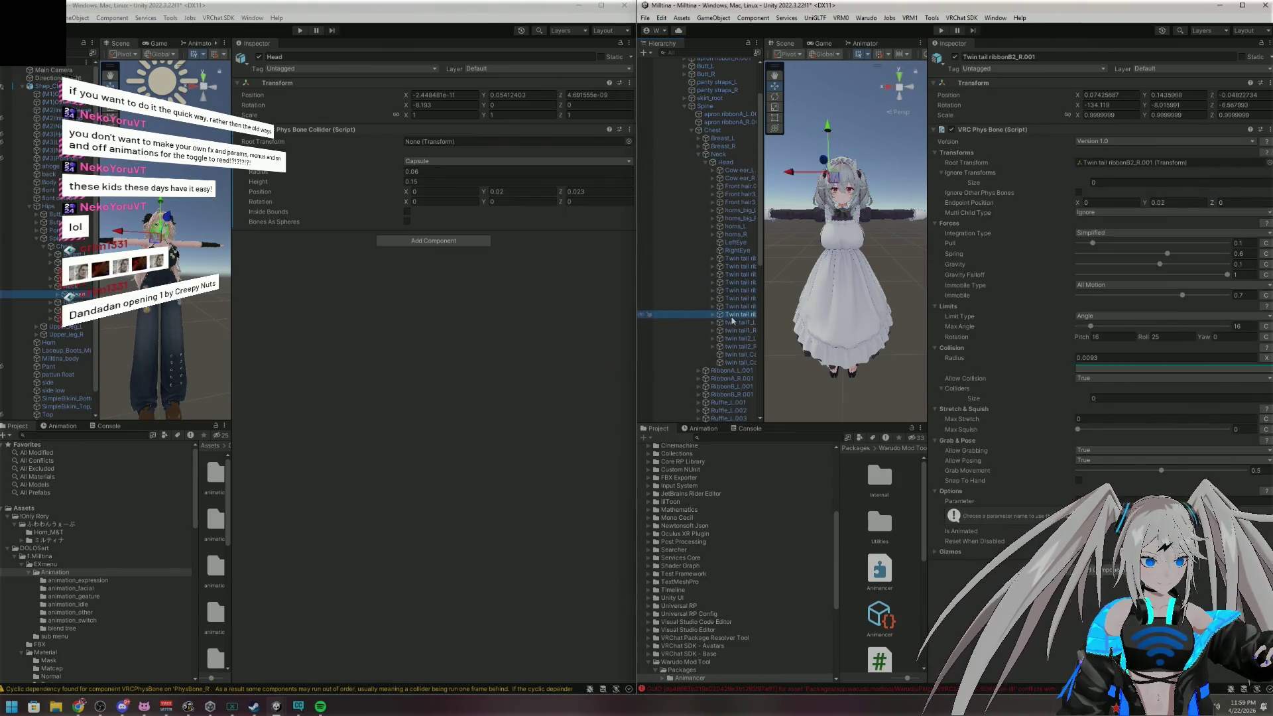
{"action": "left_click", "coordinate": [745, 274]}
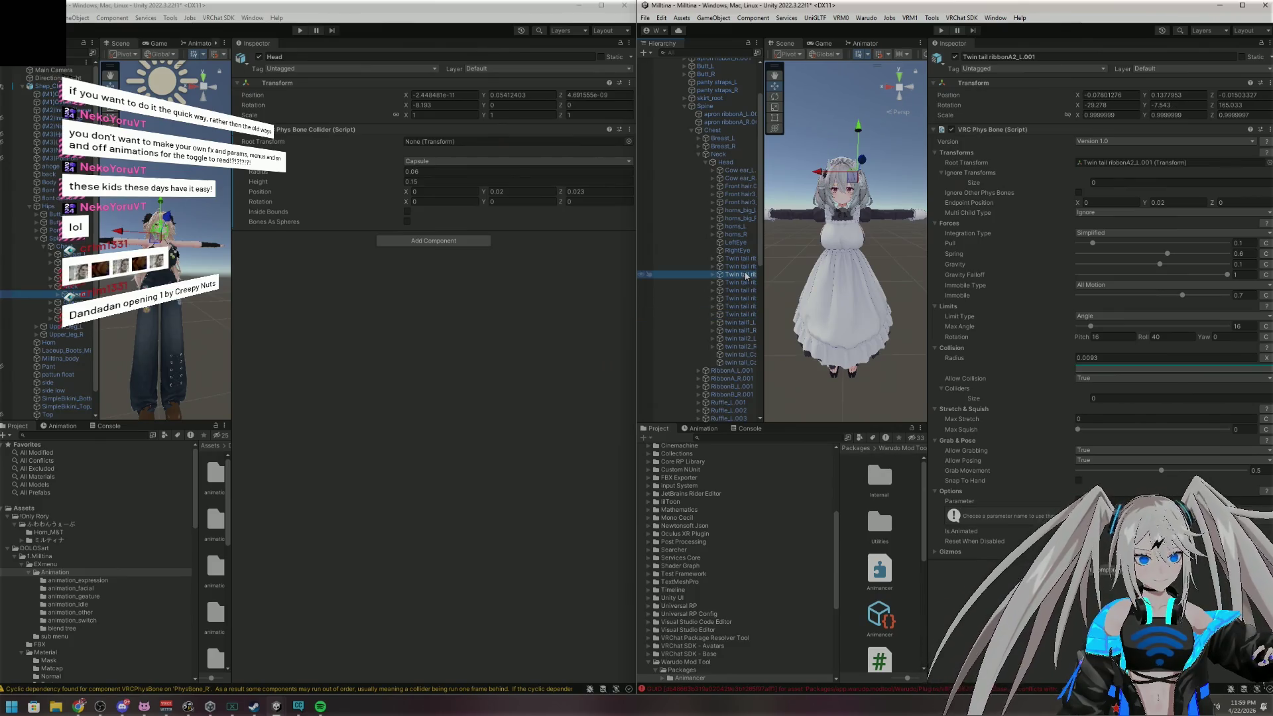
{"action": "left_click", "coordinate": [740, 259]}
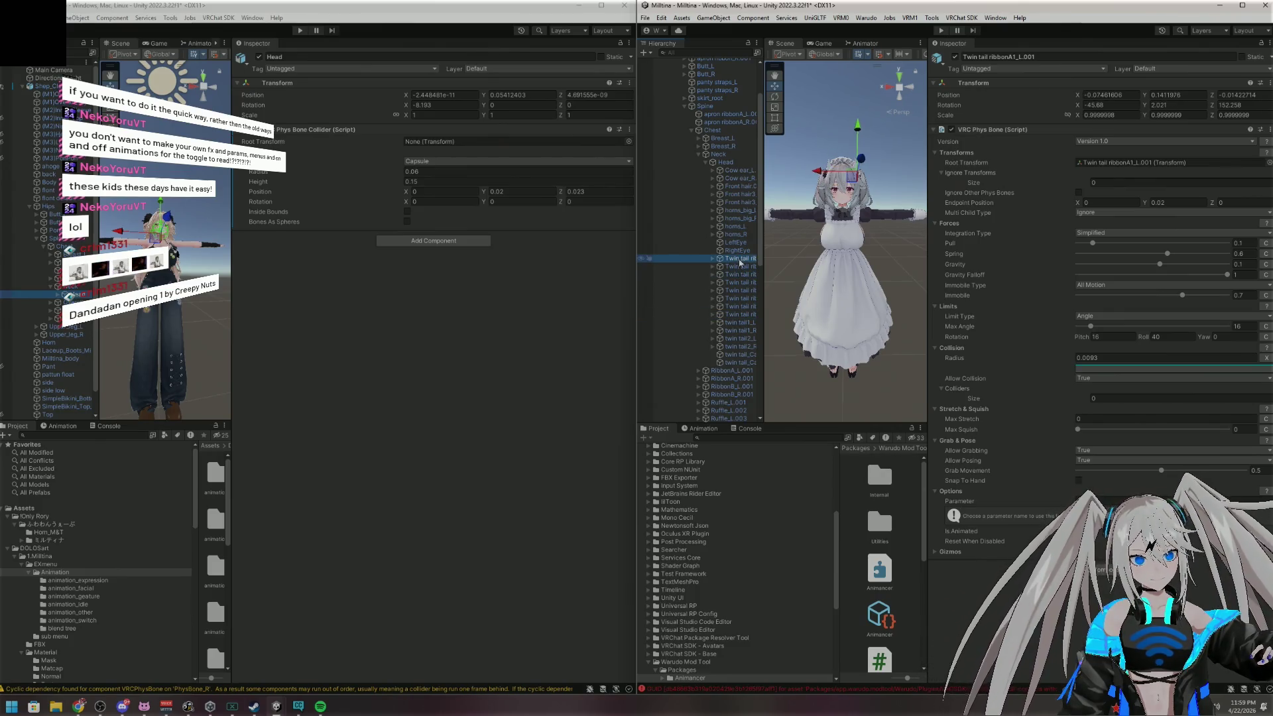
{"action": "left_click", "coordinate": [703, 163]}
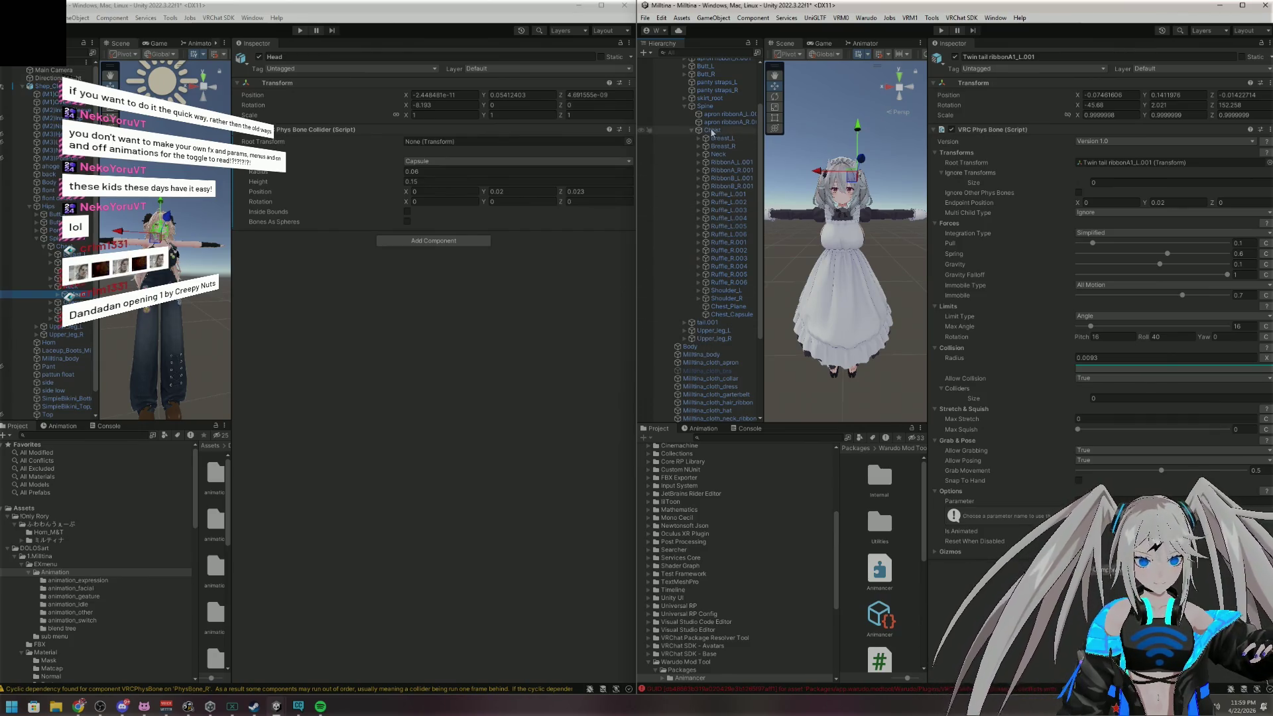
Expand the reference Shoulder_L and view Upper_arm_L's collider: radius 0.025, height 0.21
{"action": "left_click", "coordinate": [698, 290]}
{"action": "left_click", "coordinate": [705, 299]}
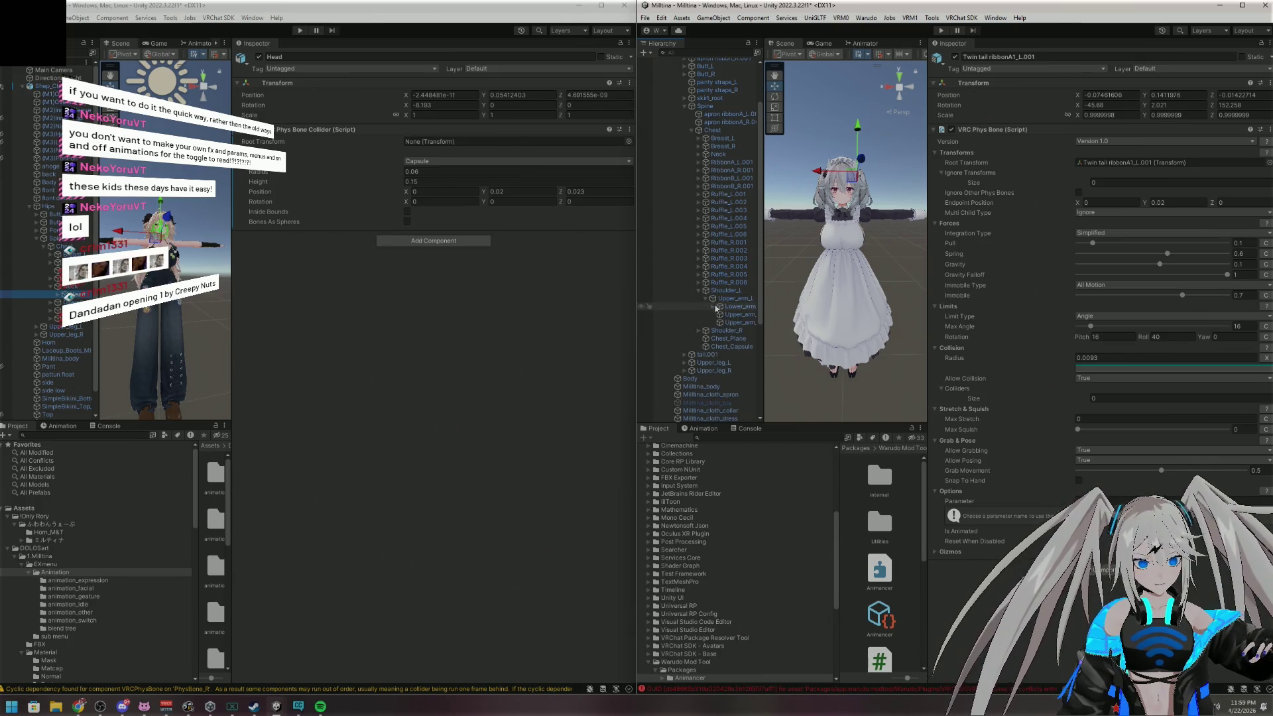
{"action": "left_click", "coordinate": [739, 292]}
{"action": "left_click", "coordinate": [734, 298]}
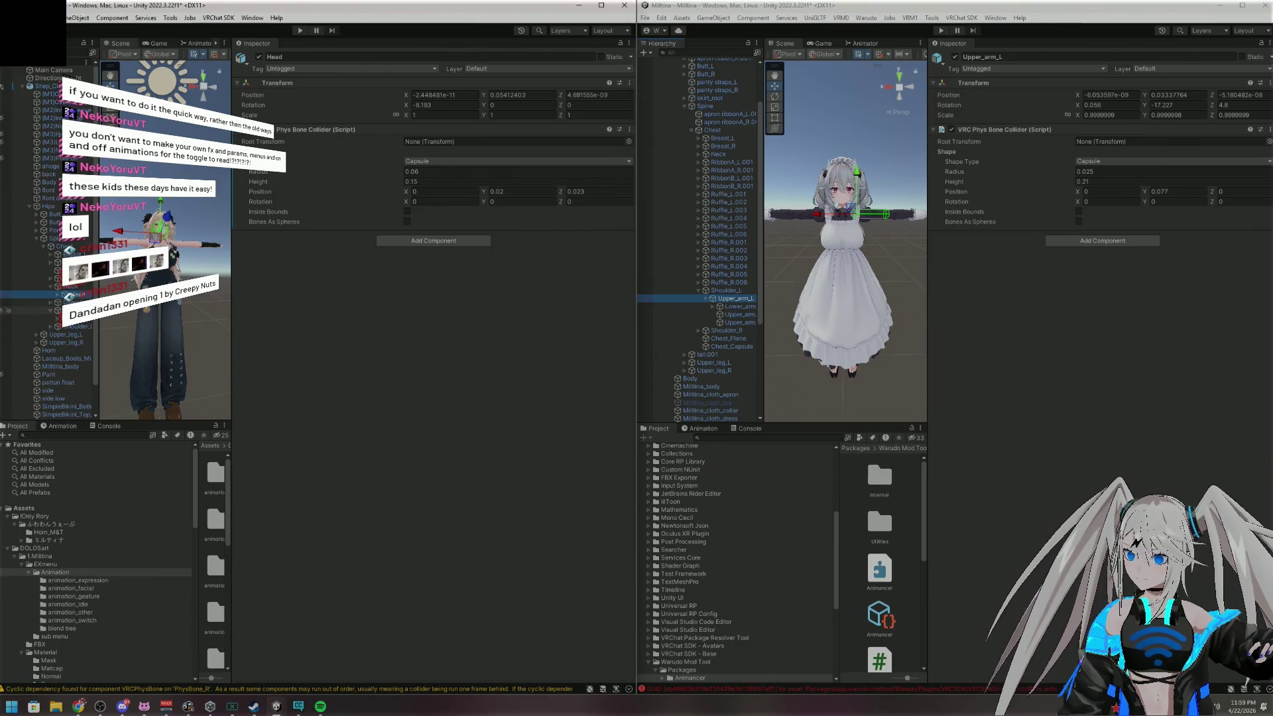
Add a capsule-shaped VRC Phys Bone Collider to the avatar's Upper_arm_L
{"action": "left_click", "coordinate": [53, 317]}
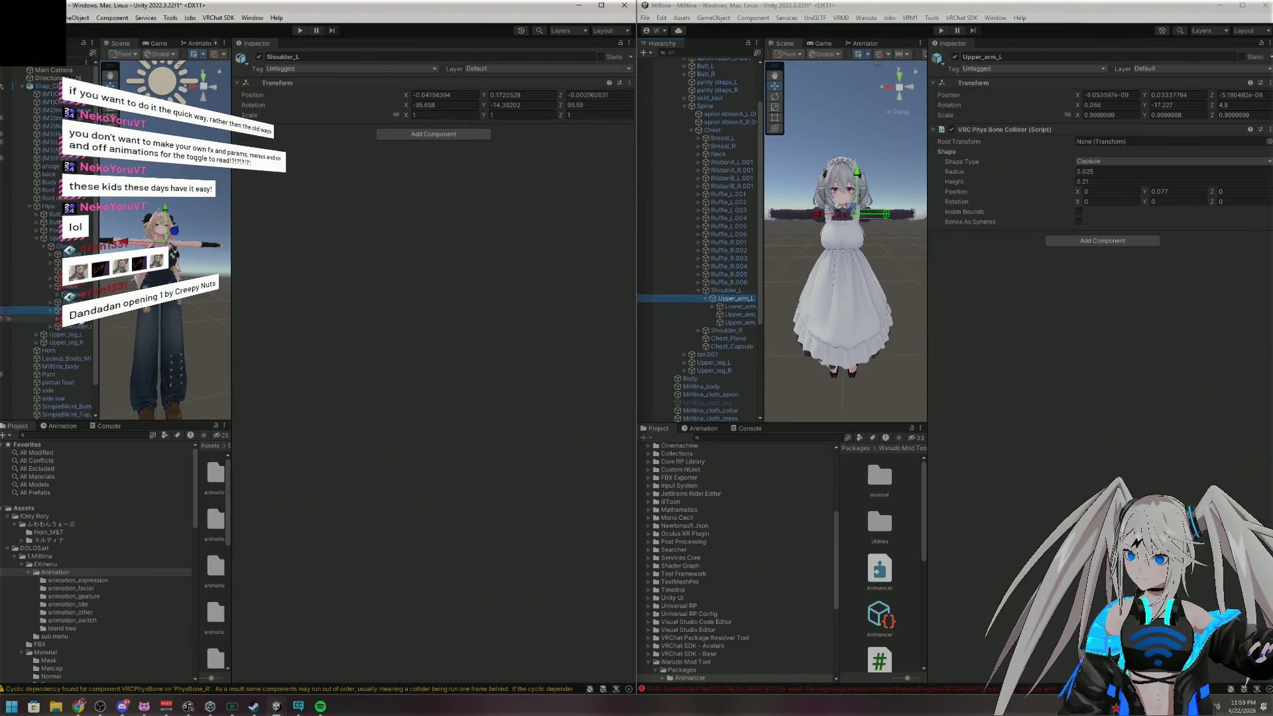
{"action": "left_click", "coordinate": [443, 134]}
{"action": "left_click", "coordinate": [452, 176]}
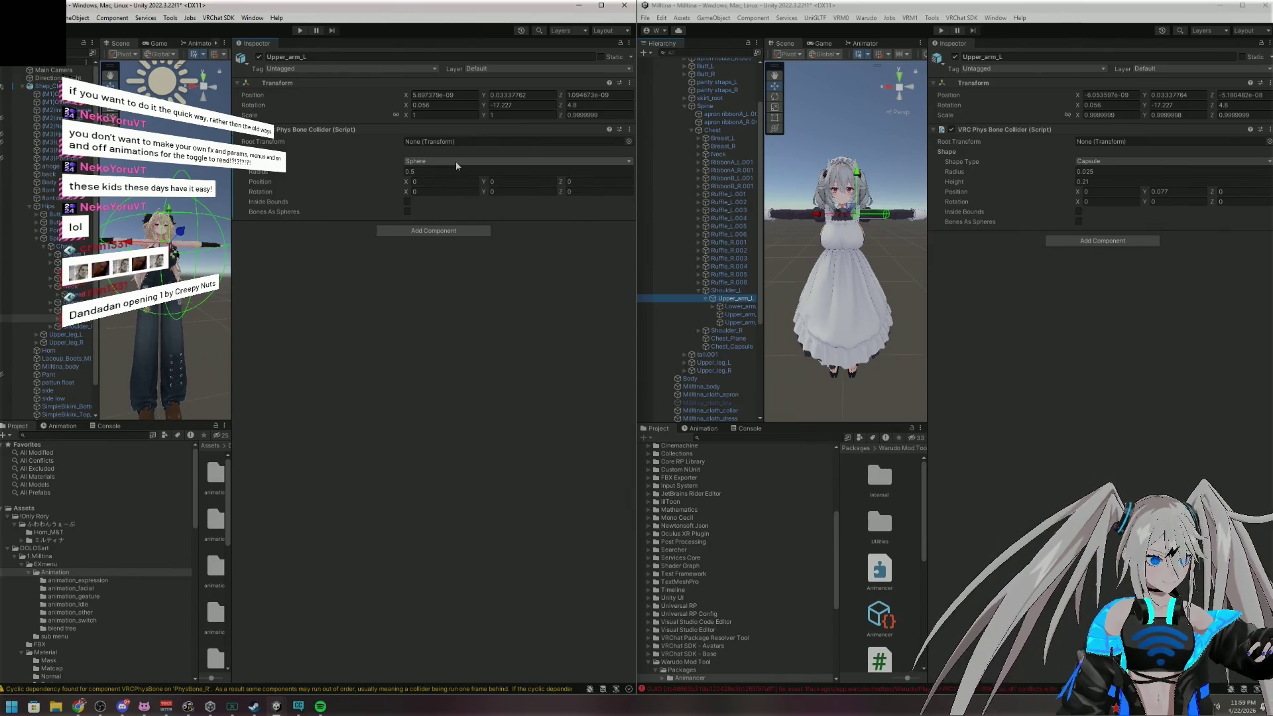
{"action": "left_click", "coordinate": [456, 162]}
{"action": "left_click", "coordinate": [449, 188]}
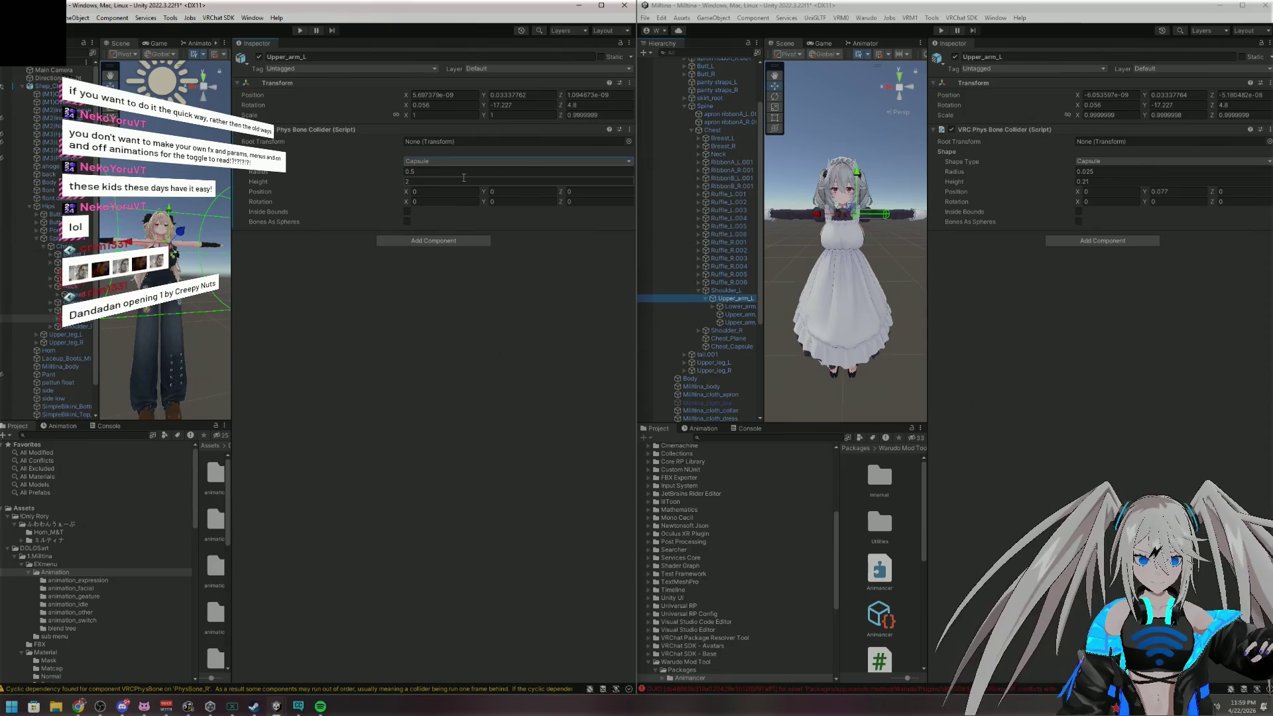
Copy radius 0.025, height 0.21 and Y position 0.077 from the reference collider
{"action": "left_click", "coordinate": [1141, 172]}
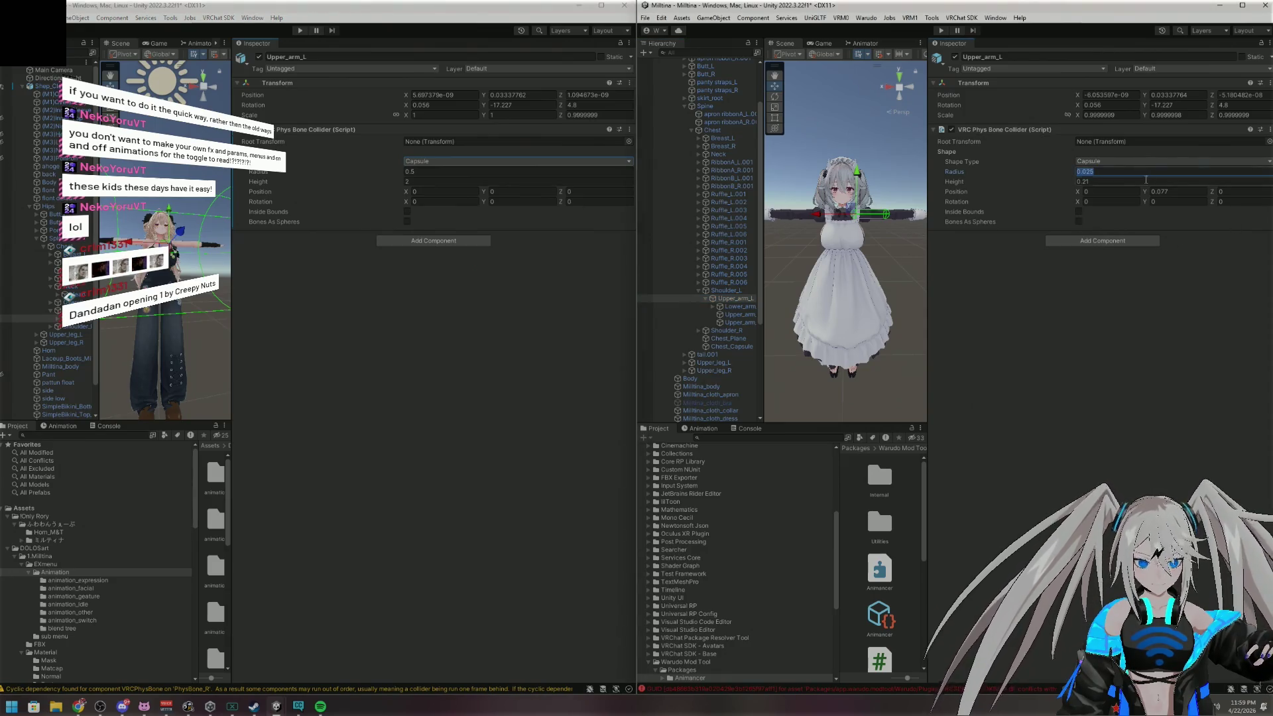
{"action": "left_click", "coordinate": [484, 171]}
{"action": "type", "text": "0.025"}
{"action": "left_click", "coordinate": [1108, 182]}
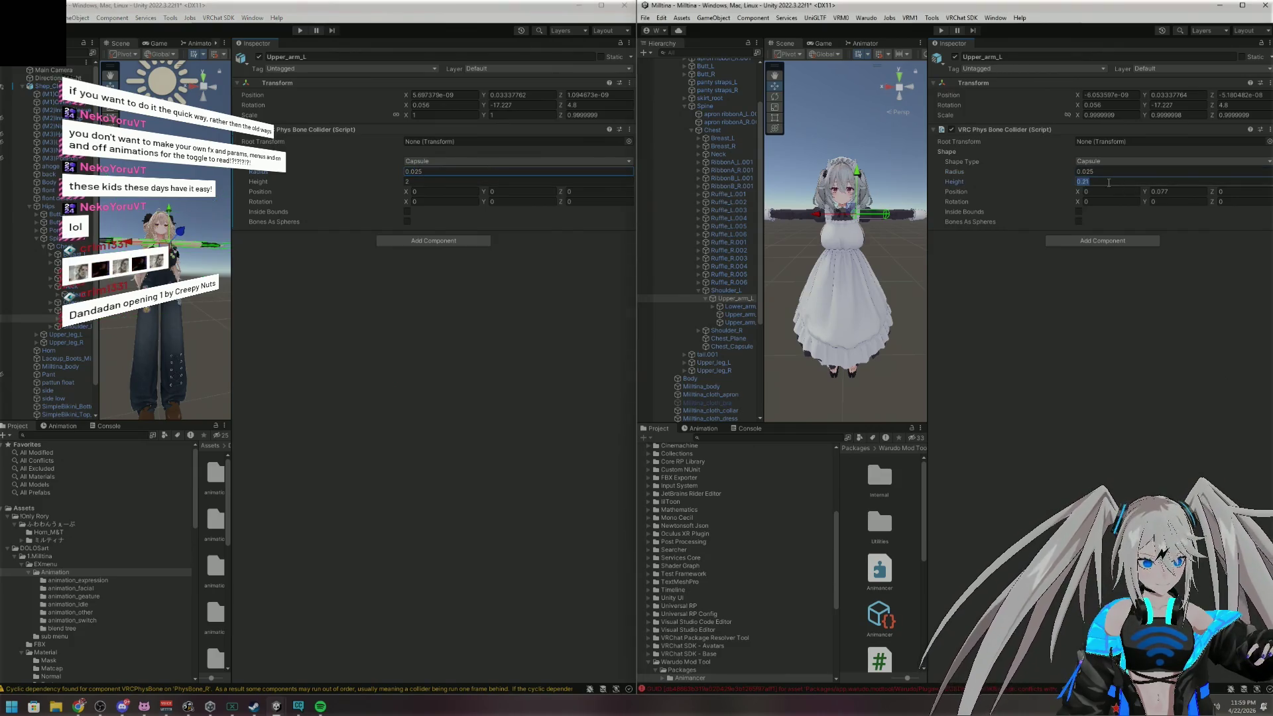
{"action": "left_click", "coordinate": [423, 183]}
{"action": "type", "text": "0.21"}
{"action": "left_click", "coordinate": [1186, 193]}
{"action": "left_click", "coordinate": [540, 191]}
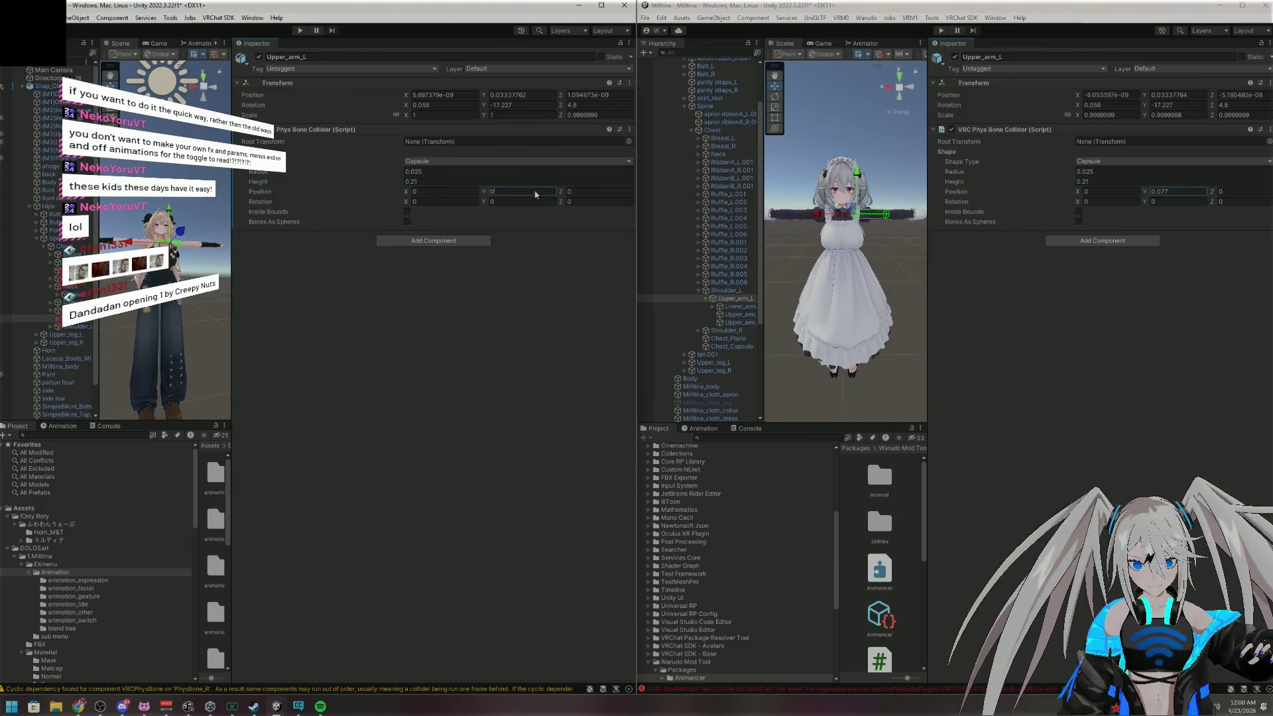
{"action": "type", "text": "0.077"}
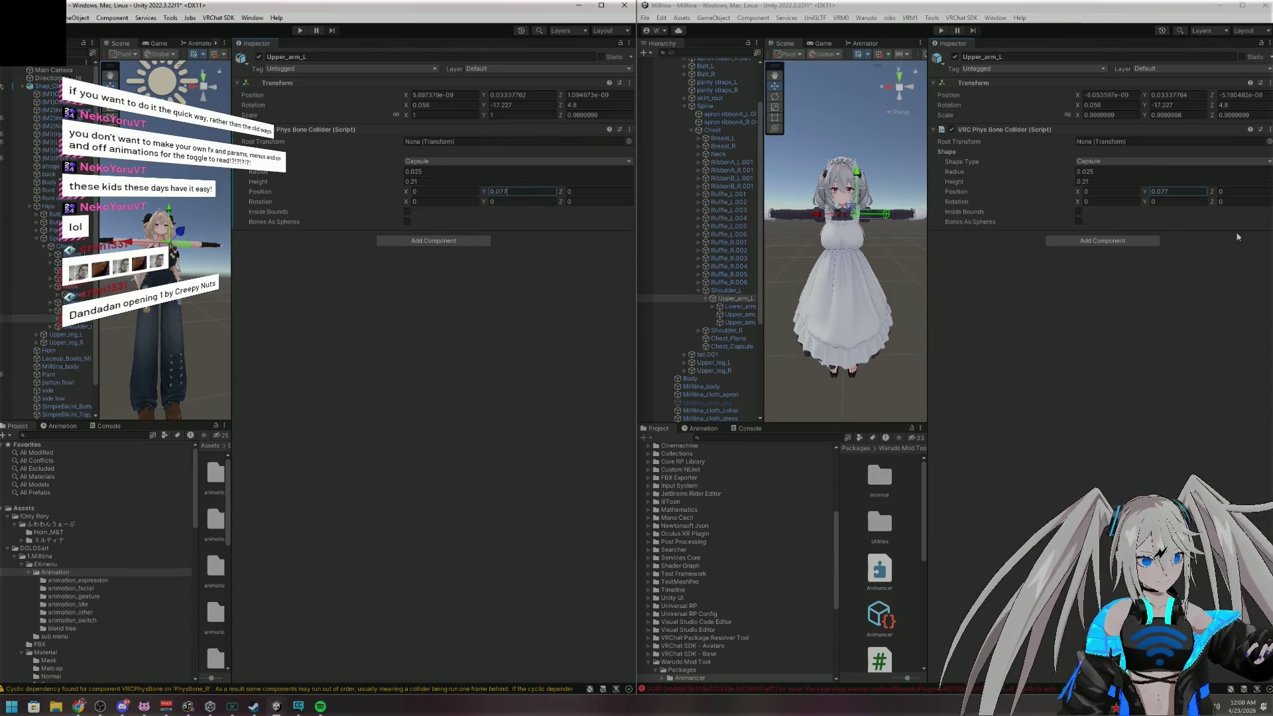
{"action": "key", "text": "Return"}
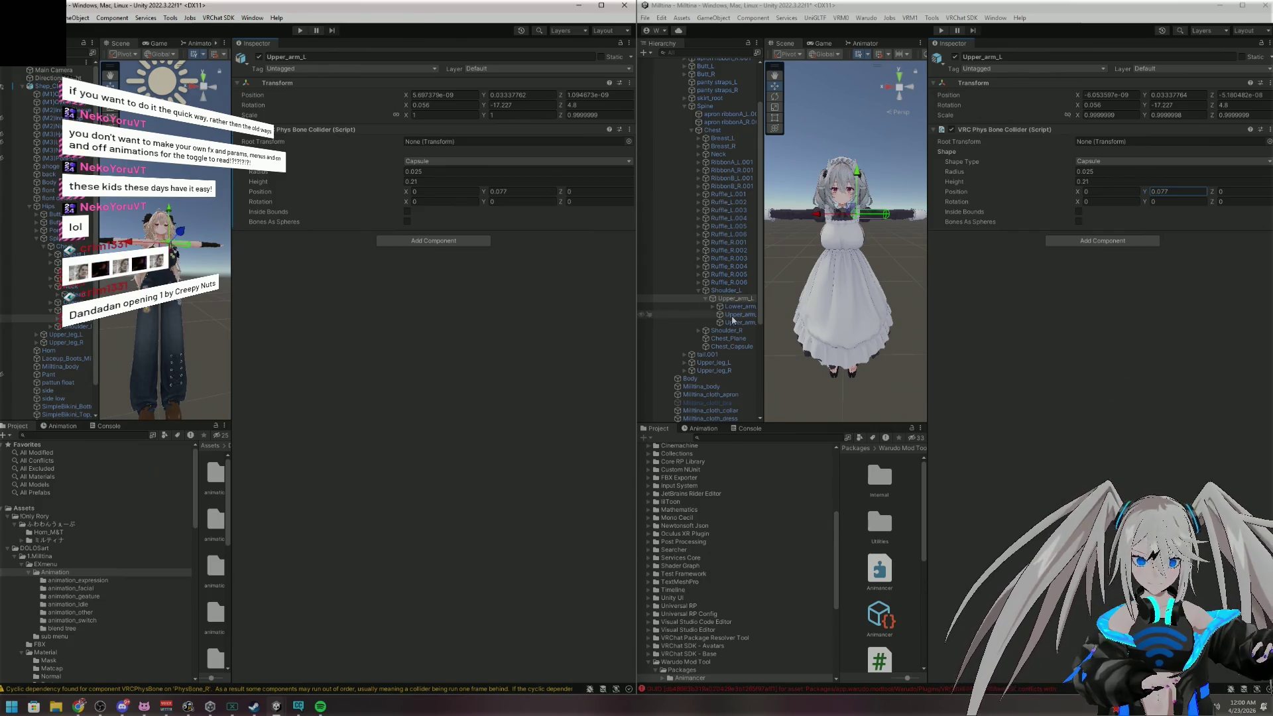
{"action": "left_click_drag", "start_coordinate": [102, 223], "coordinate": [142, 223]}
Check the reference Lower_arm_L and Hand_L for colliders, then collapse the left arm branch
{"action": "left_click", "coordinate": [56, 323]}
{"action": "left_click", "coordinate": [96, 327]}
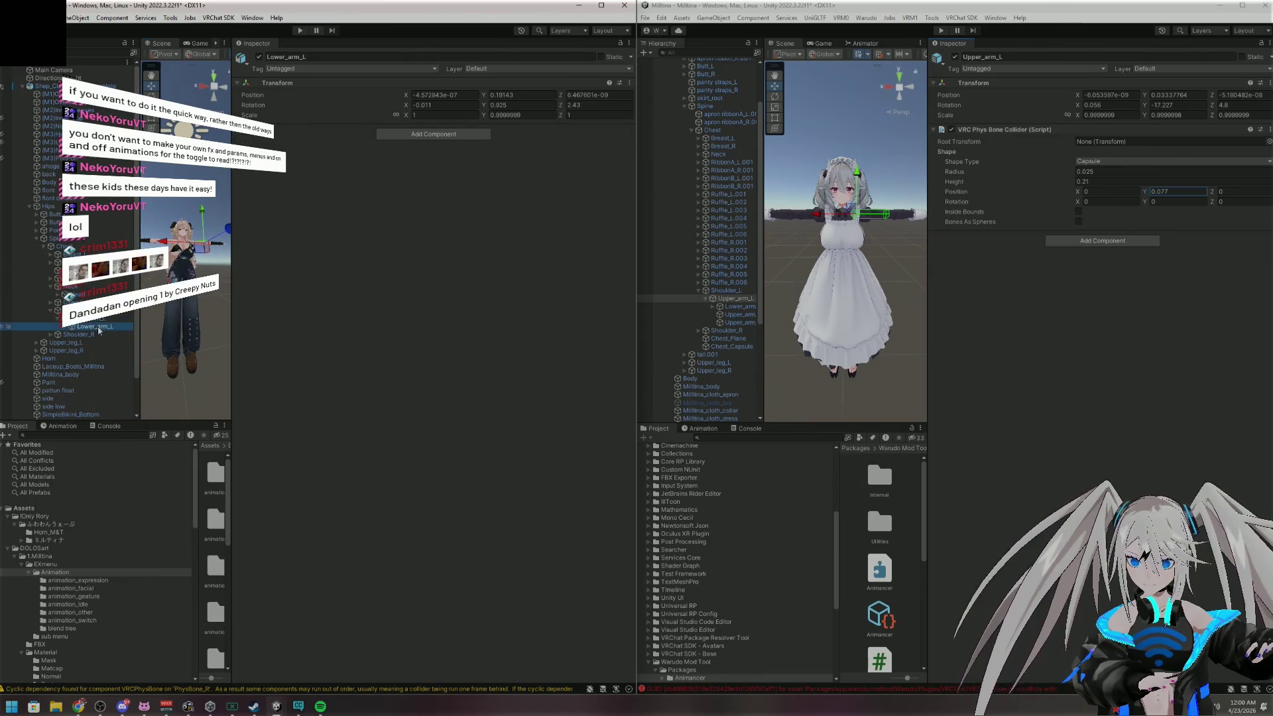
{"action": "left_click", "coordinate": [712, 306]}
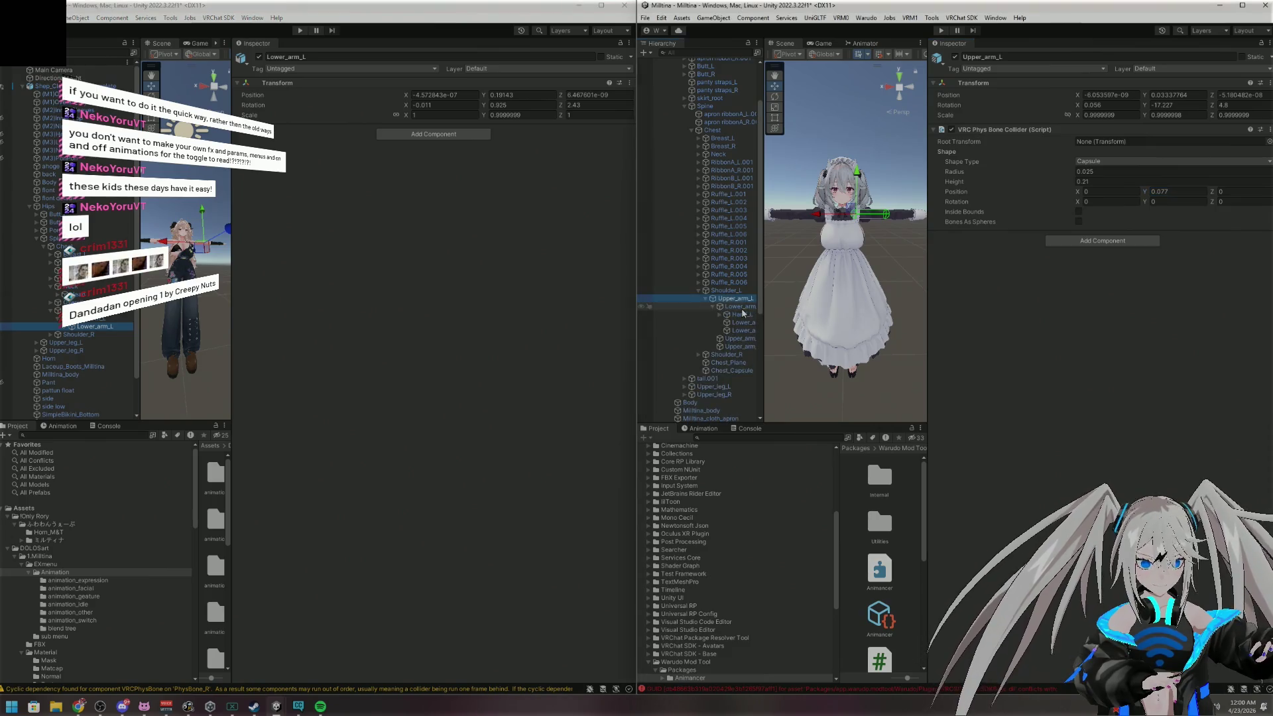
{"action": "left_click", "coordinate": [736, 306]}
{"action": "left_click", "coordinate": [739, 315]}
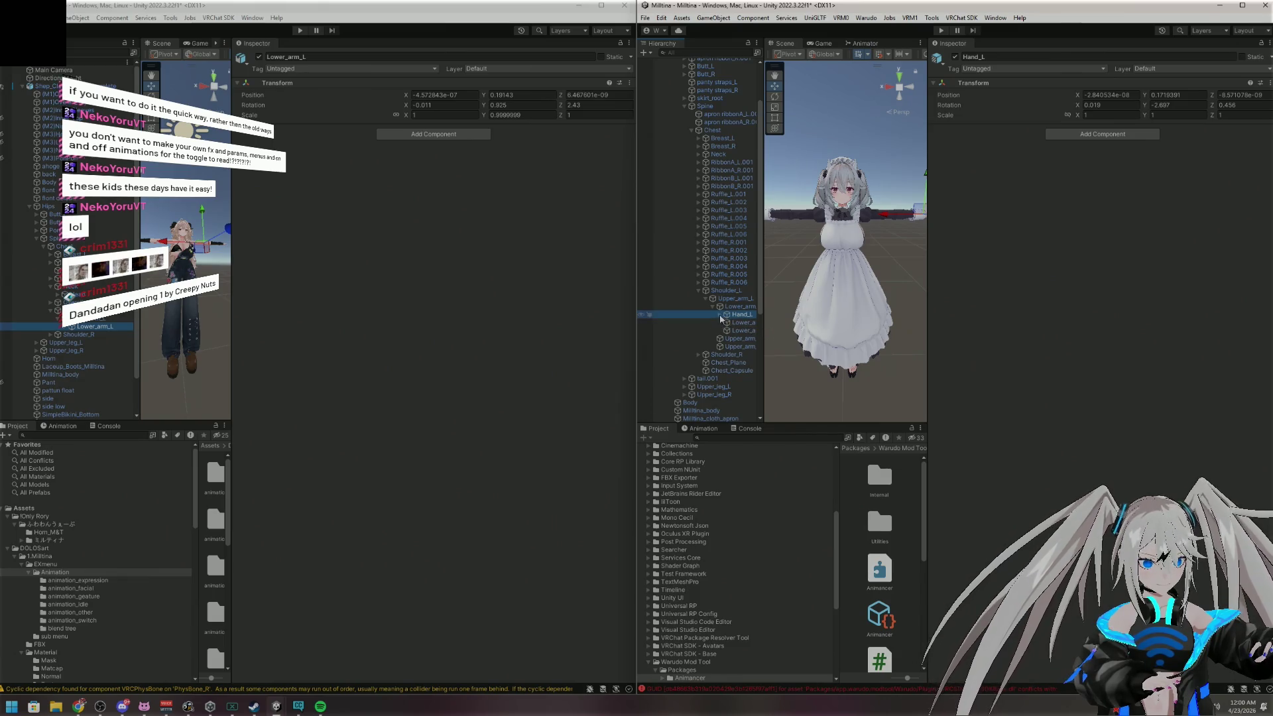
{"action": "left_click", "coordinate": [715, 314]}
{"action": "left_click", "coordinate": [715, 313]}
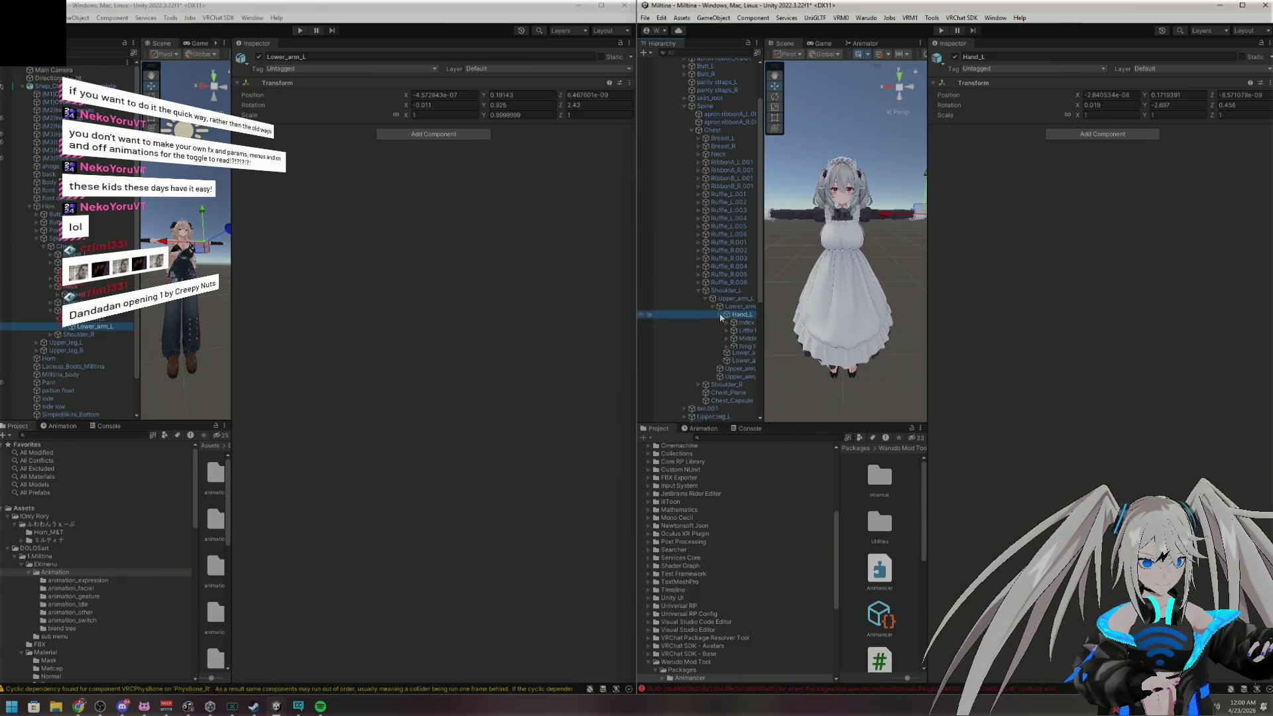
{"action": "left_click", "coordinate": [715, 307]}
{"action": "left_click", "coordinate": [706, 299]}
{"action": "left_click", "coordinate": [699, 291]}
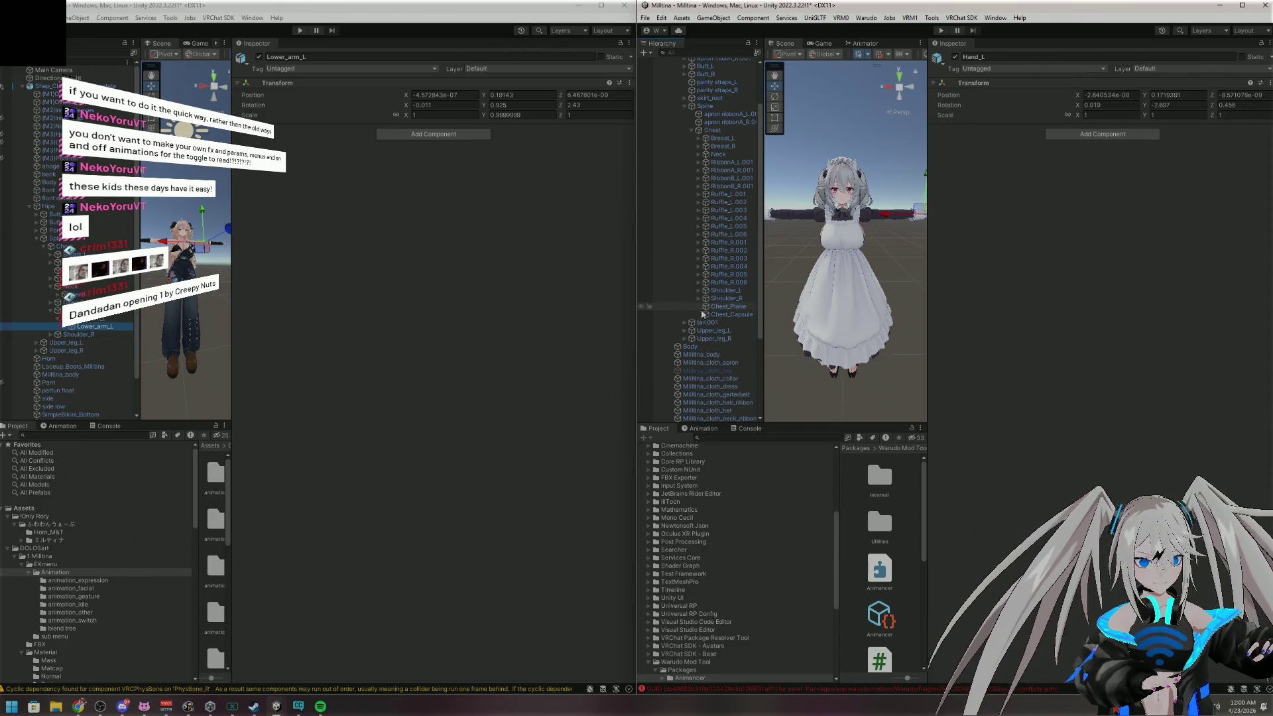
Select Upper_arm_R in both the reference and the working avatar's hierarchies
{"action": "left_click", "coordinate": [699, 299]}
{"action": "left_click", "coordinate": [719, 299]}
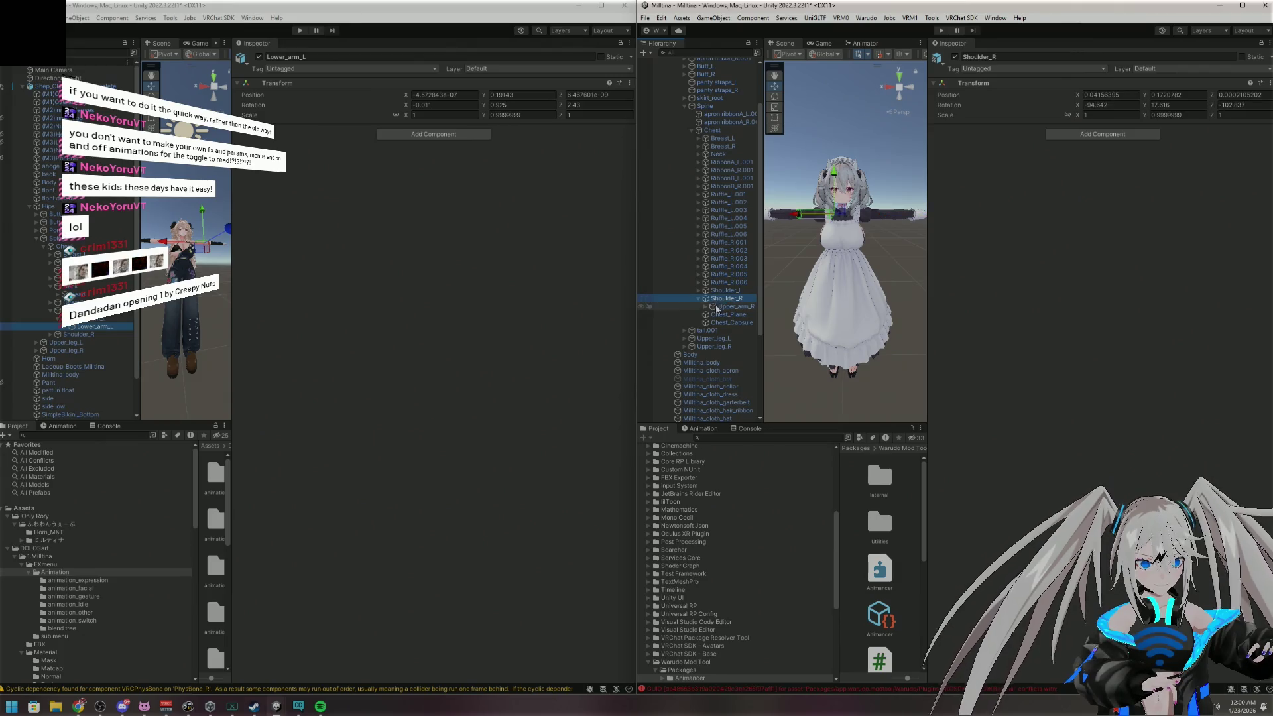
{"action": "left_click", "coordinate": [705, 307]}
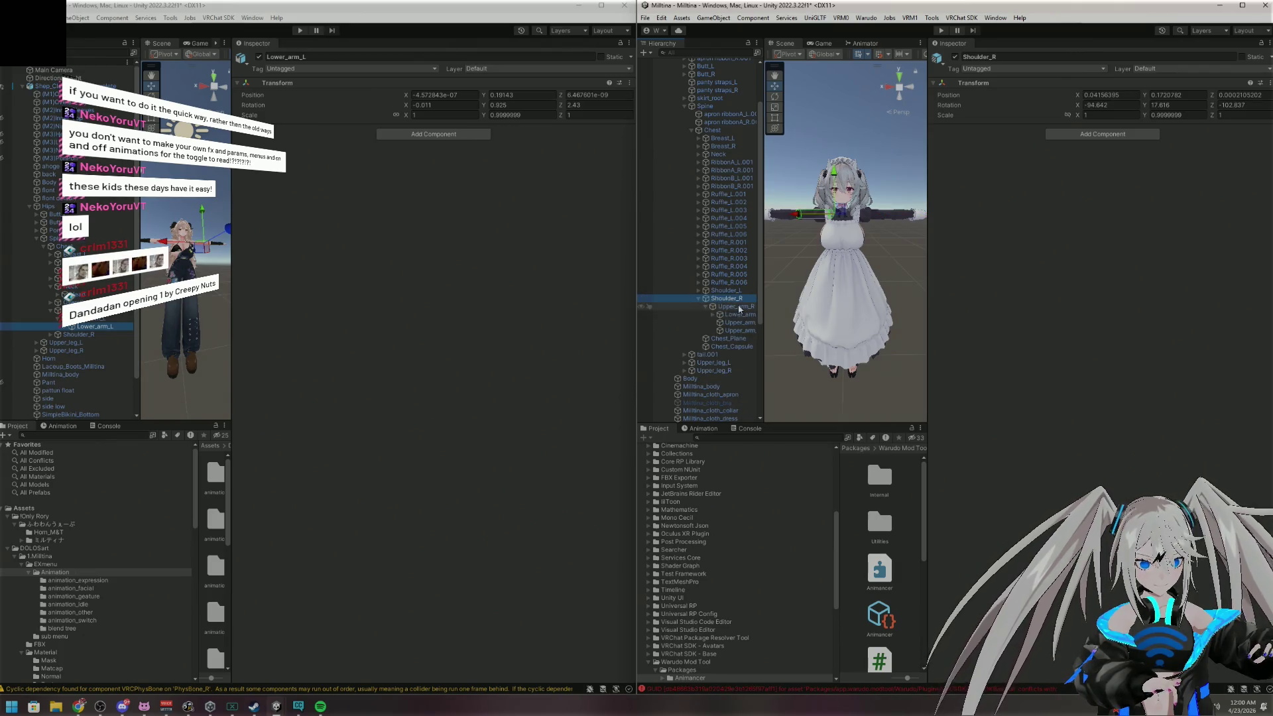
{"action": "left_click", "coordinate": [735, 307]}
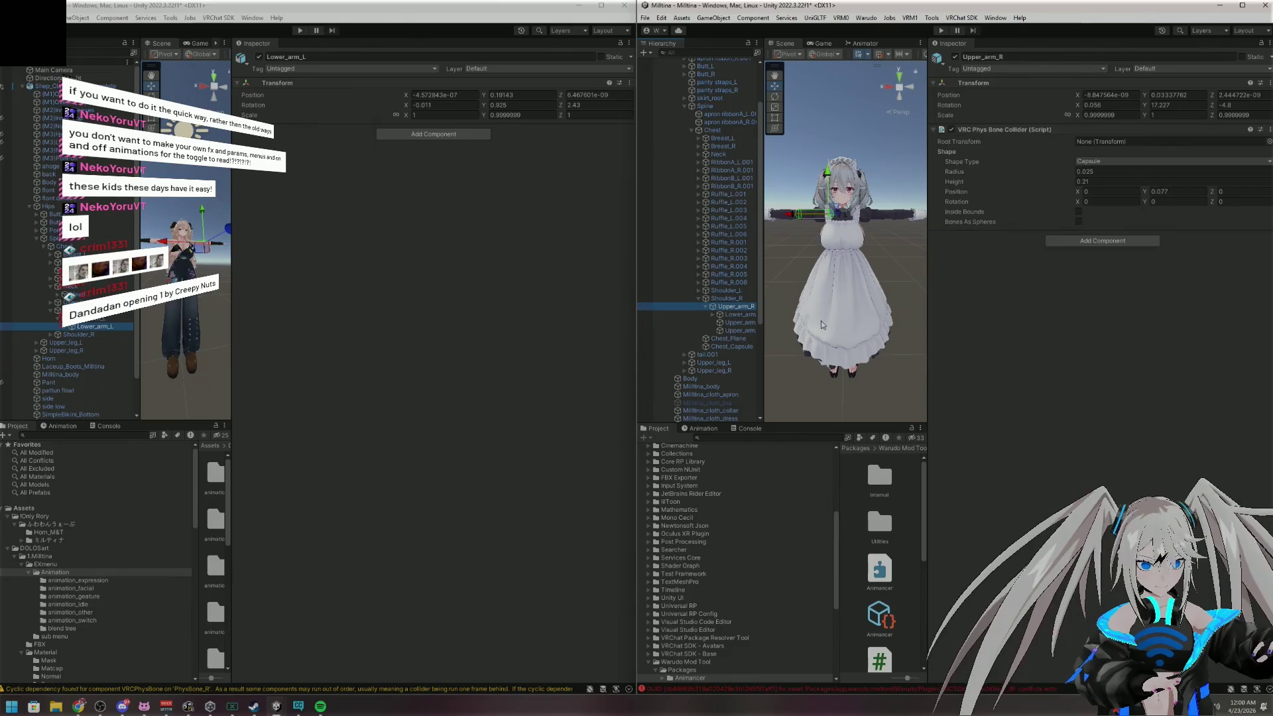
{"action": "left_click", "coordinate": [55, 320]}
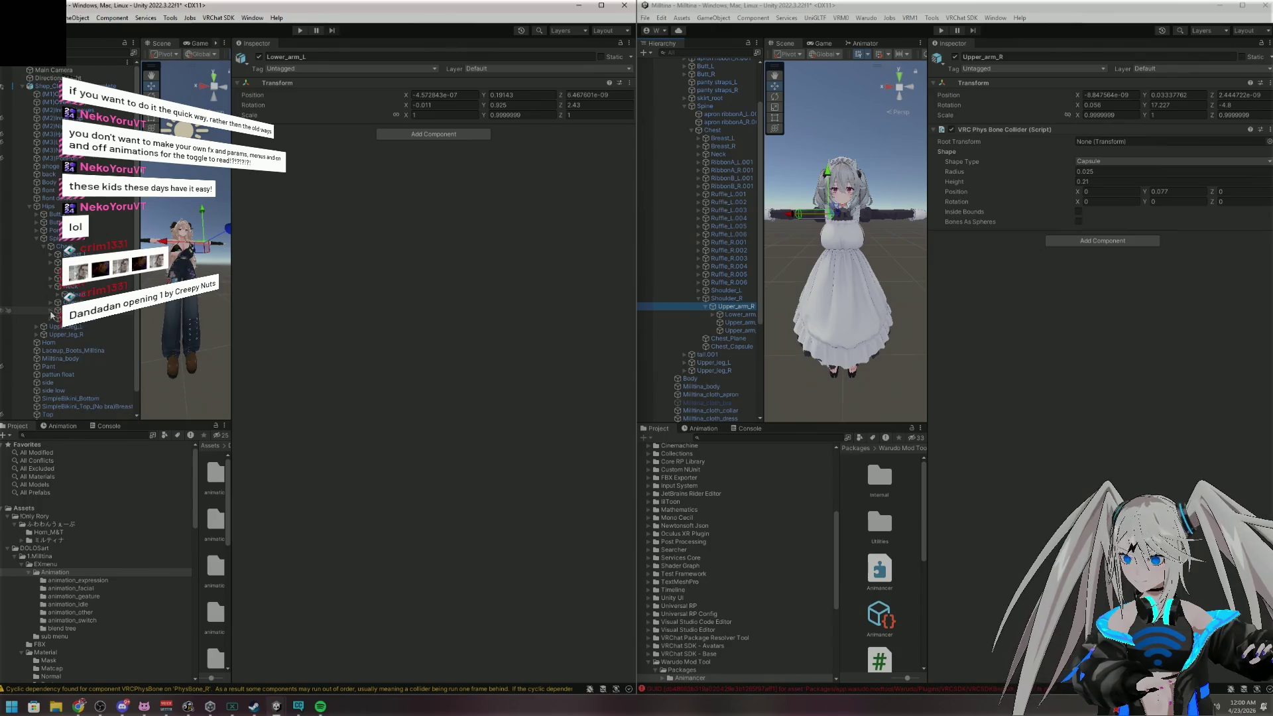
{"action": "left_click", "coordinate": [52, 320]}
{"action": "left_click", "coordinate": [86, 326]}
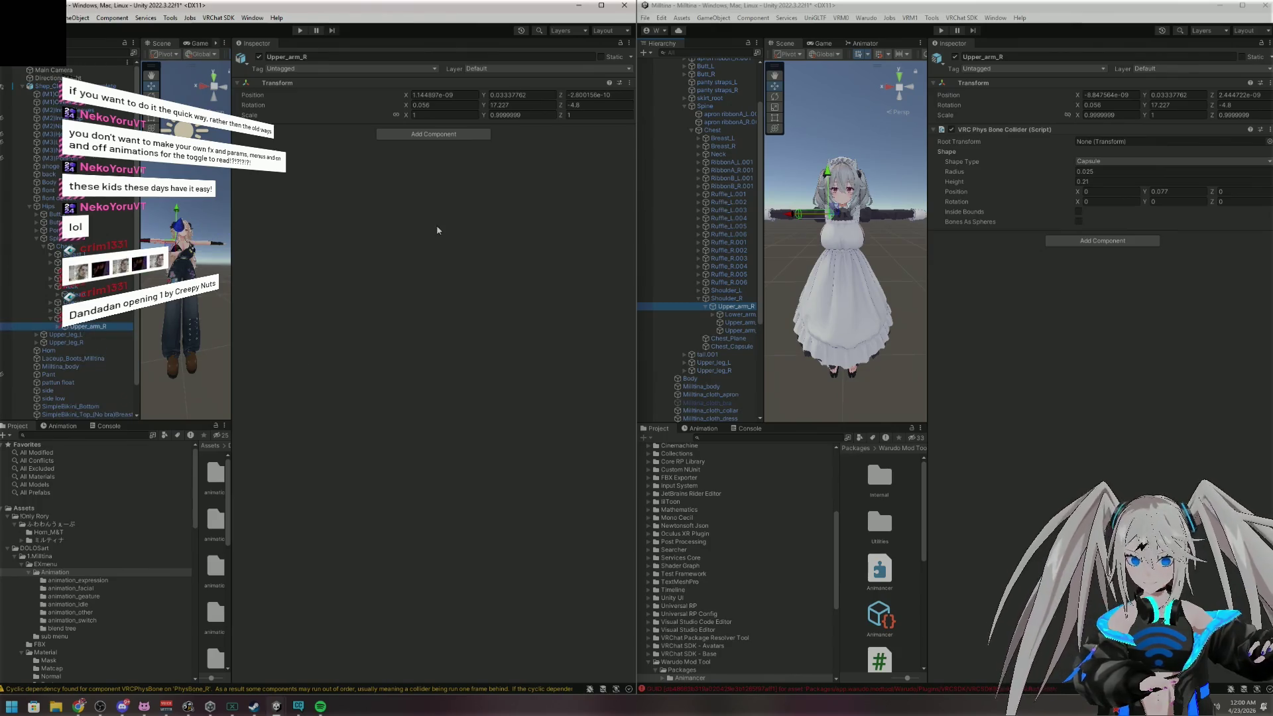
Add a capsule-shaped VRC Phys Bone Collider to Upper_arm_R
{"action": "left_click", "coordinate": [461, 140]}
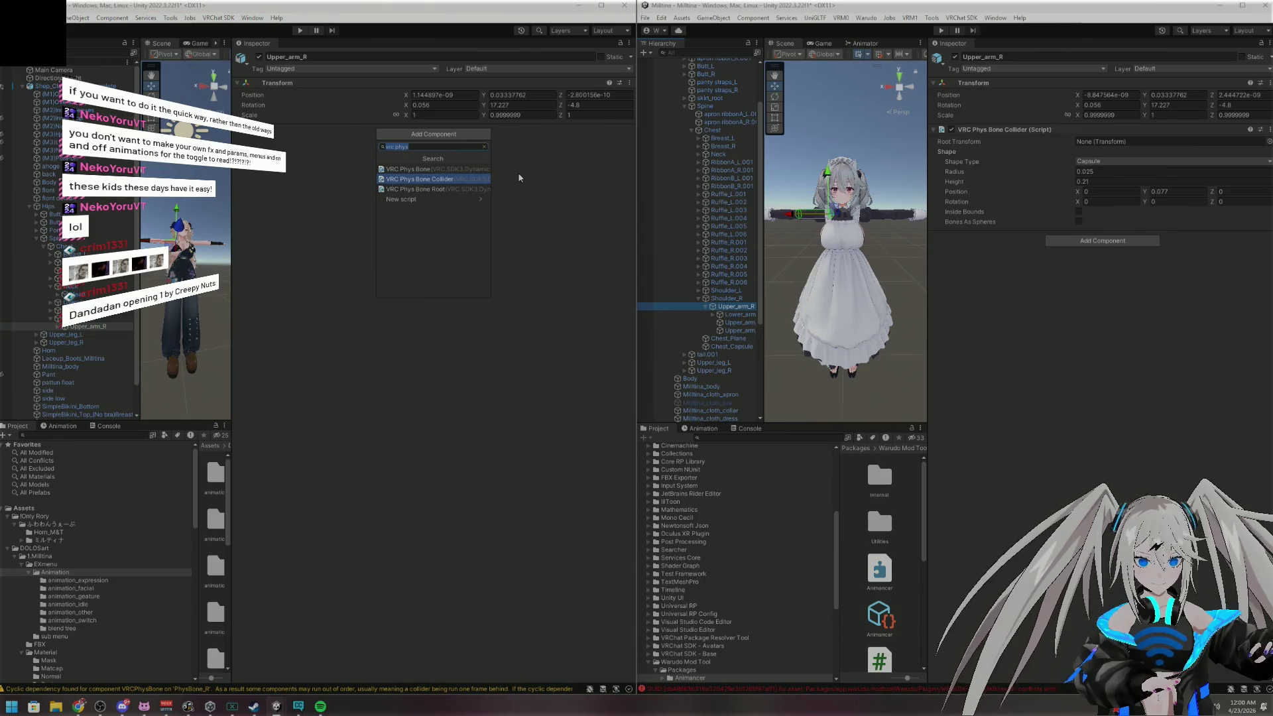
{"action": "left_click", "coordinate": [454, 179]}
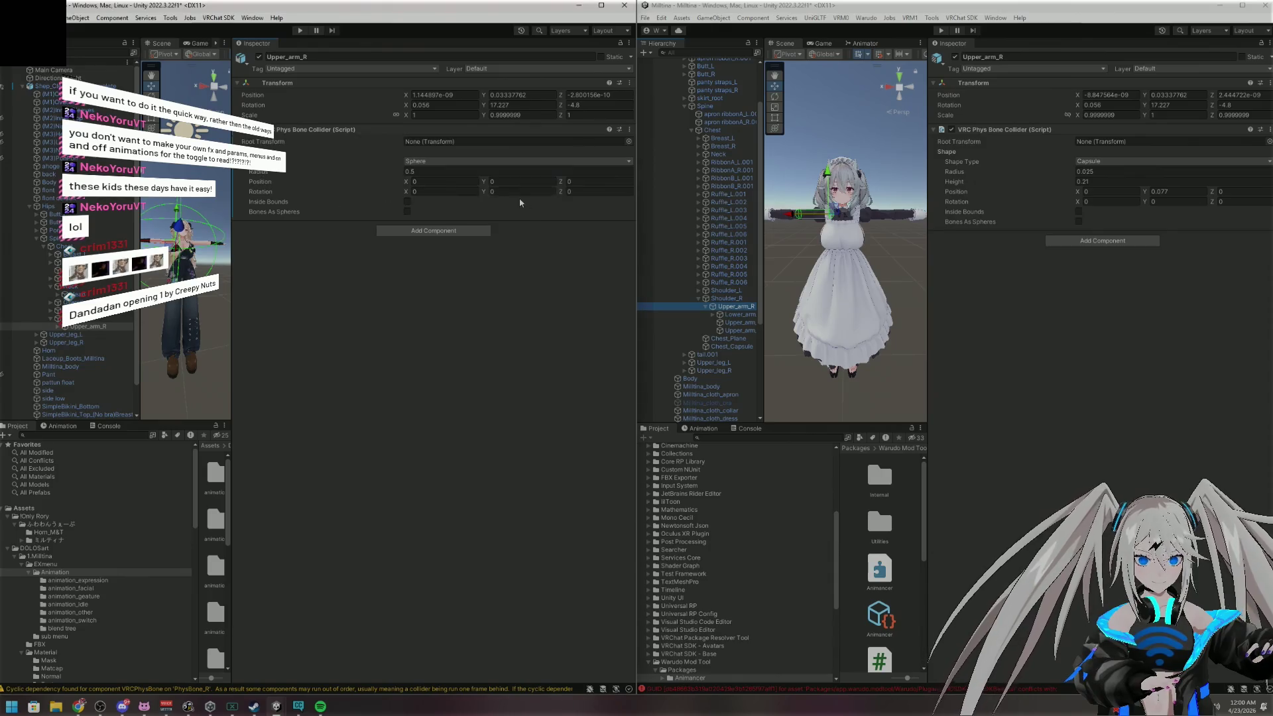
{"action": "left_click", "coordinate": [493, 163]}
{"action": "left_click", "coordinate": [437, 183]}
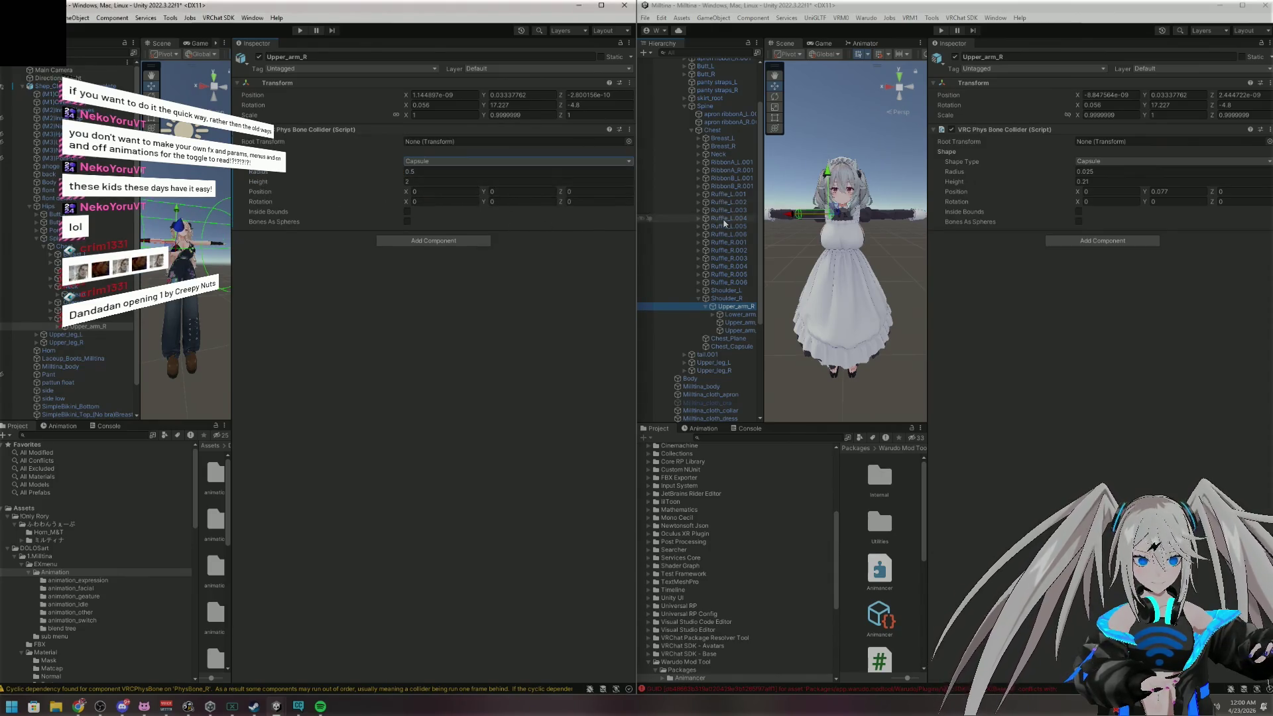
Match the reference values: radius 0.025, height 0.21 and Y offset 0.077
{"action": "left_click", "coordinate": [1090, 171]}
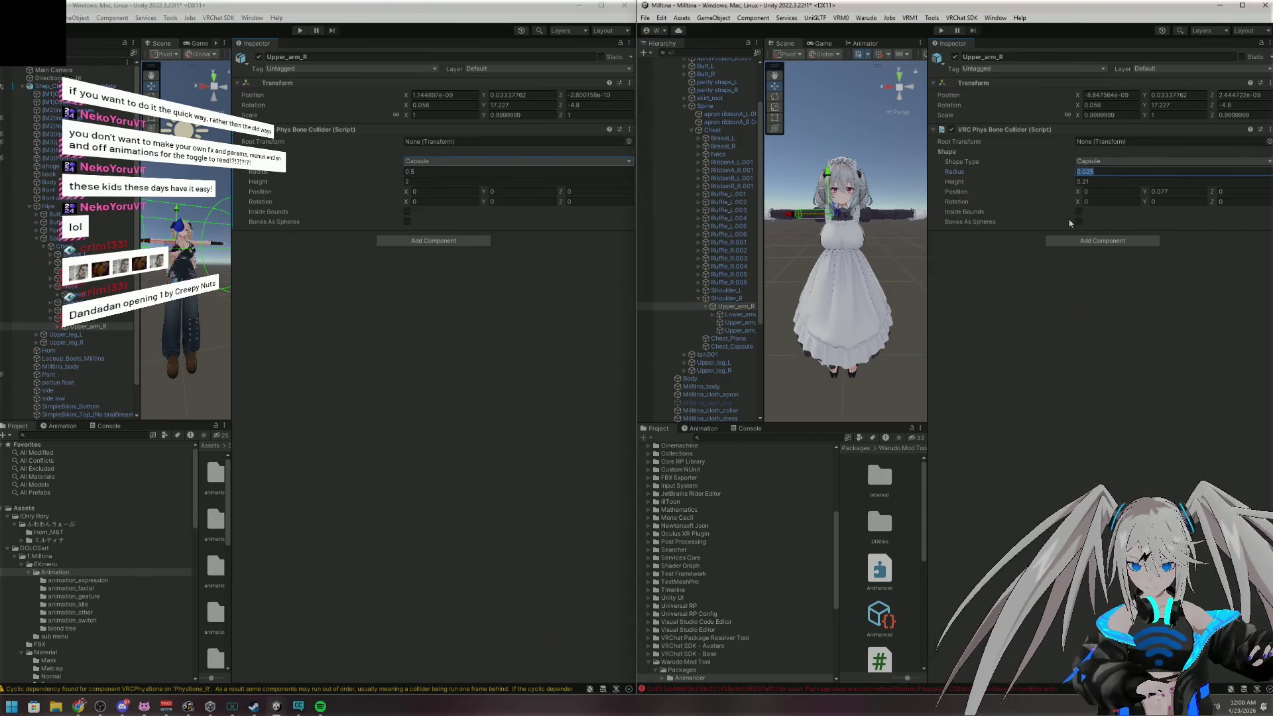
{"action": "left_click", "coordinate": [426, 171]}
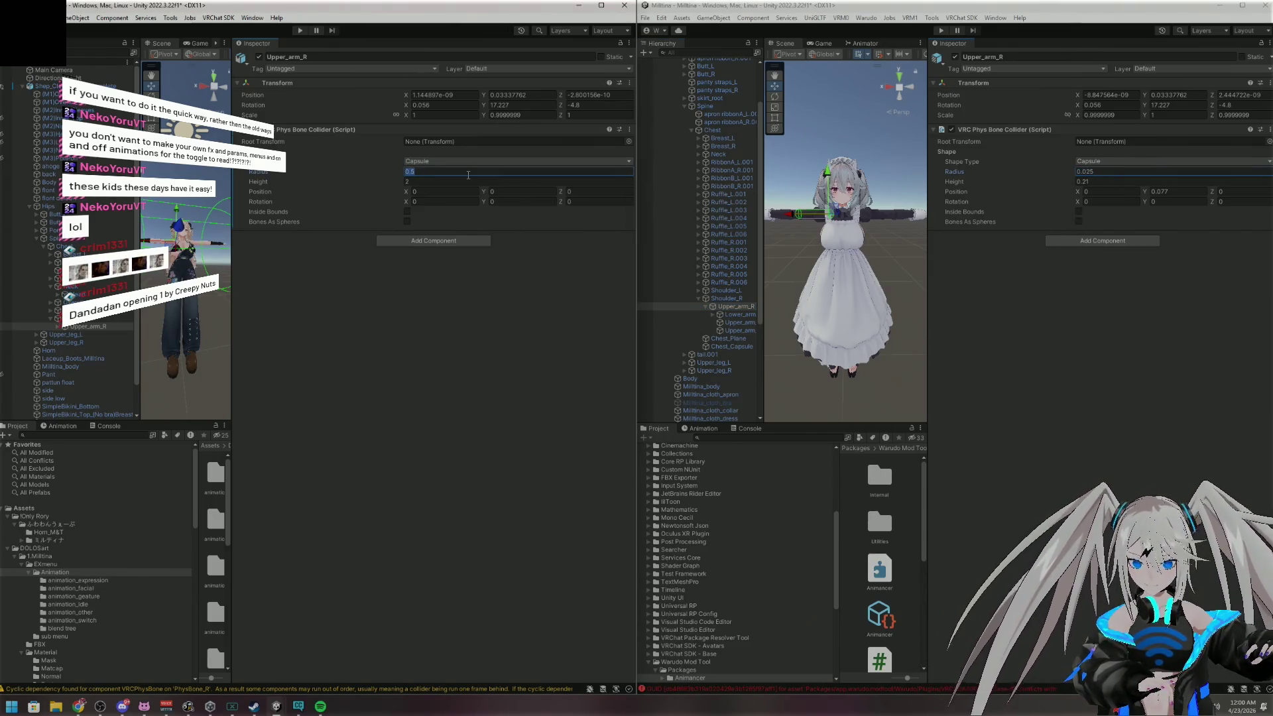
{"action": "type", "text": "0.025"}
{"action": "left_click", "coordinate": [1103, 182]}
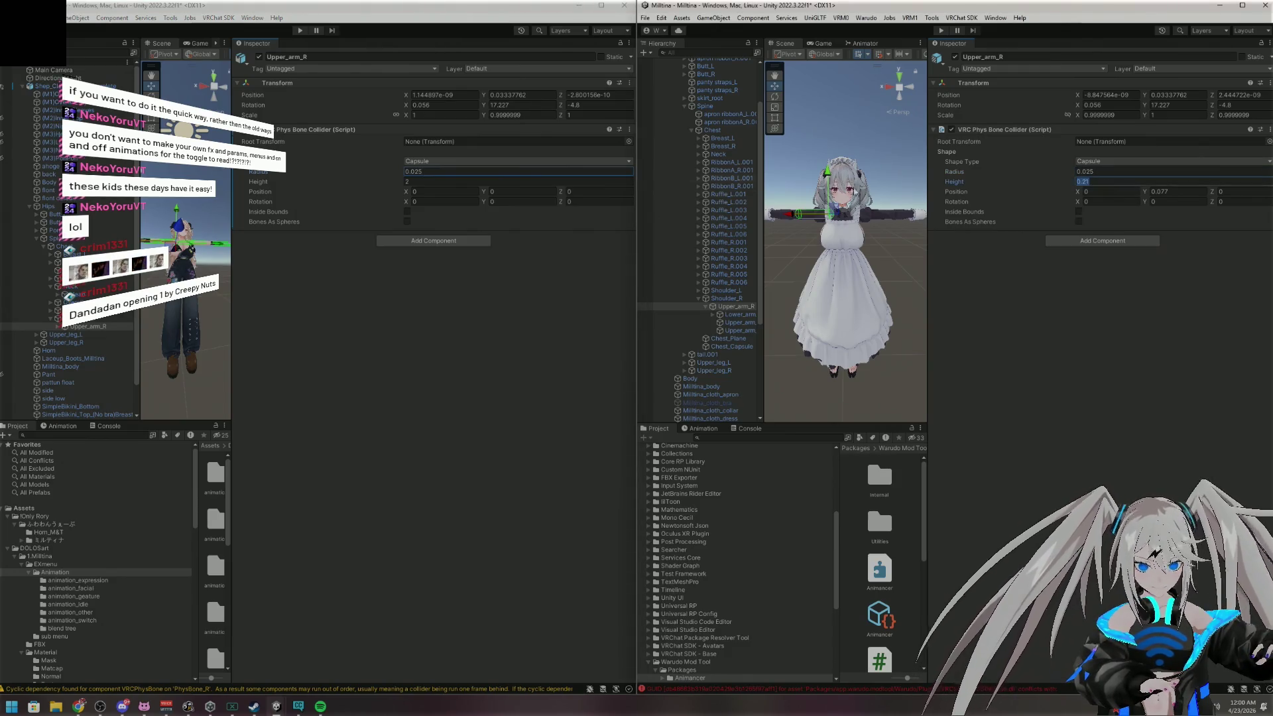
{"action": "left_click", "coordinate": [523, 183]}
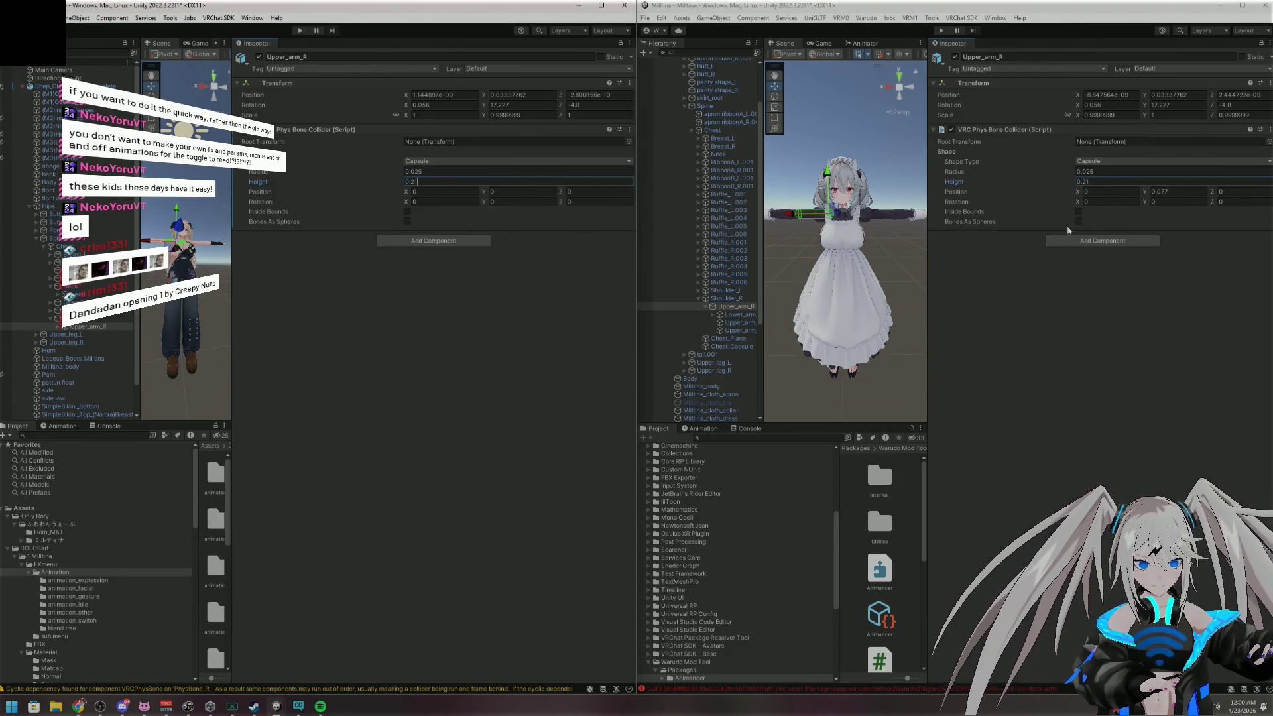
{"action": "left_click", "coordinate": [1175, 192]}
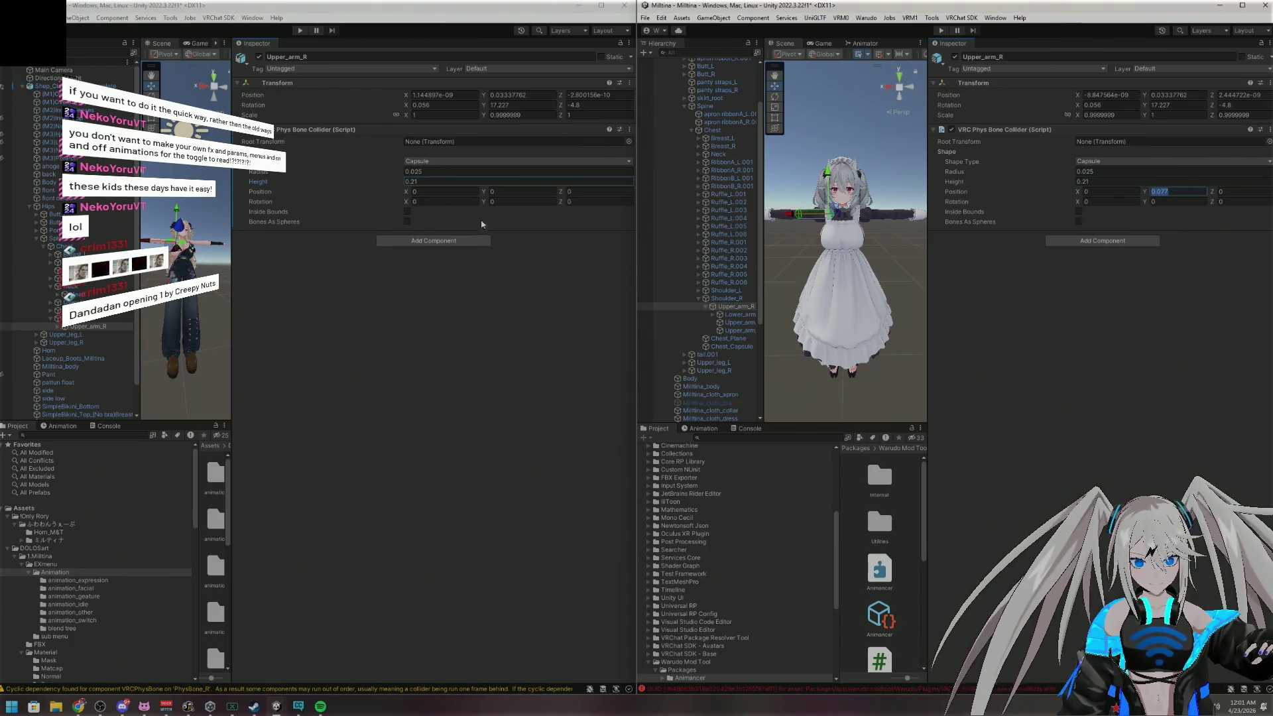
{"action": "left_click", "coordinate": [511, 192]}
{"action": "type", "text": ".077"}
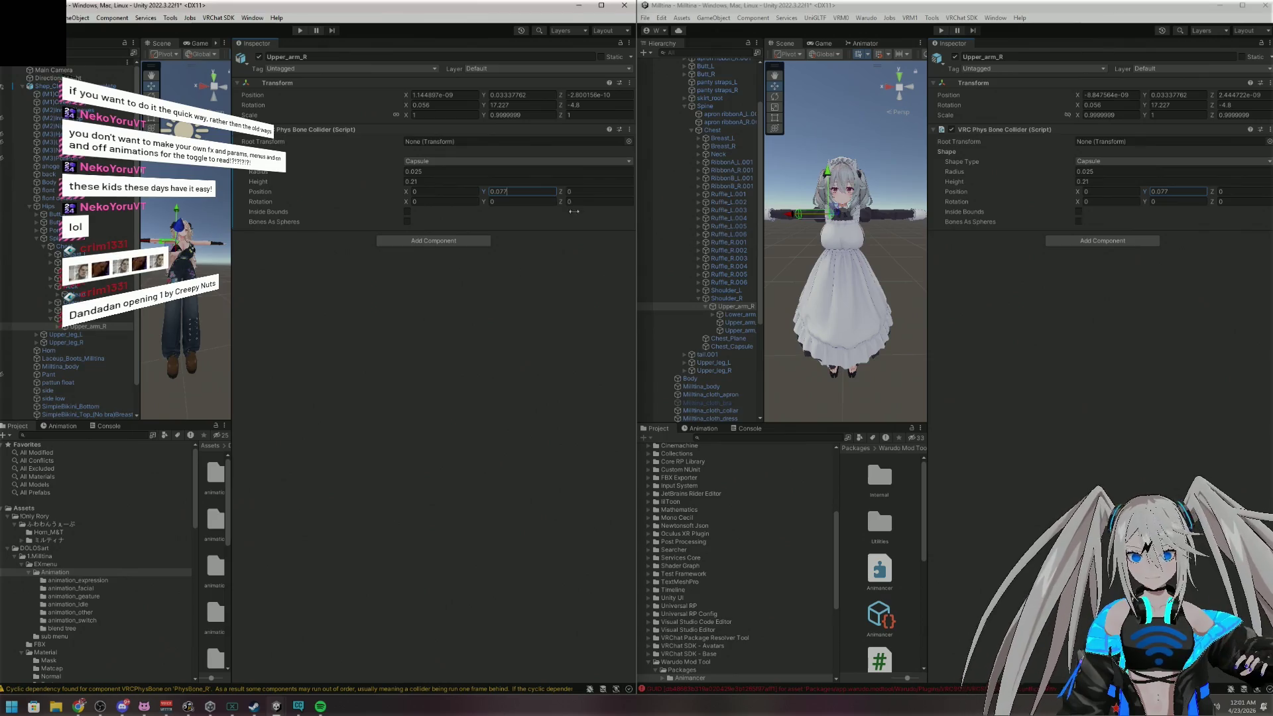
Collapse the Chest, Spine and Hips branches and widen the Scene view to show the whole avatar
{"action": "left_click", "coordinate": [49, 287]}
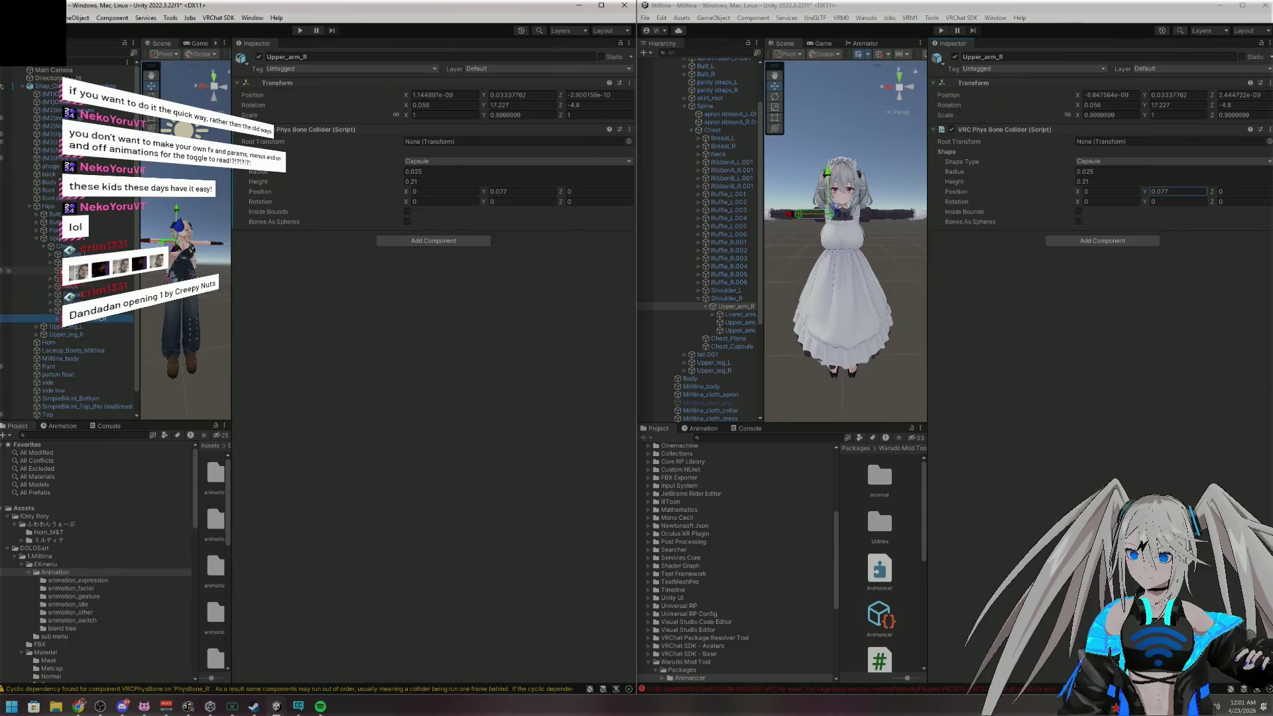
{"action": "left_click", "coordinate": [44, 248]}
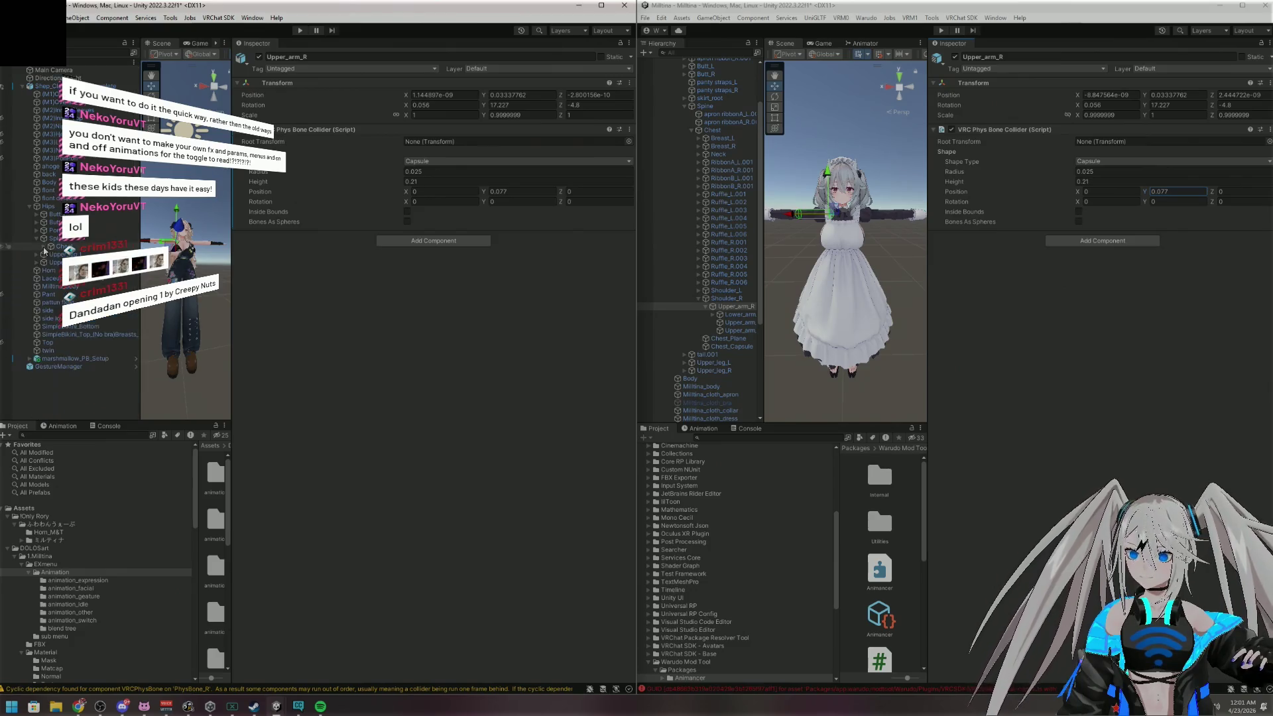
{"action": "left_click", "coordinate": [37, 240]}
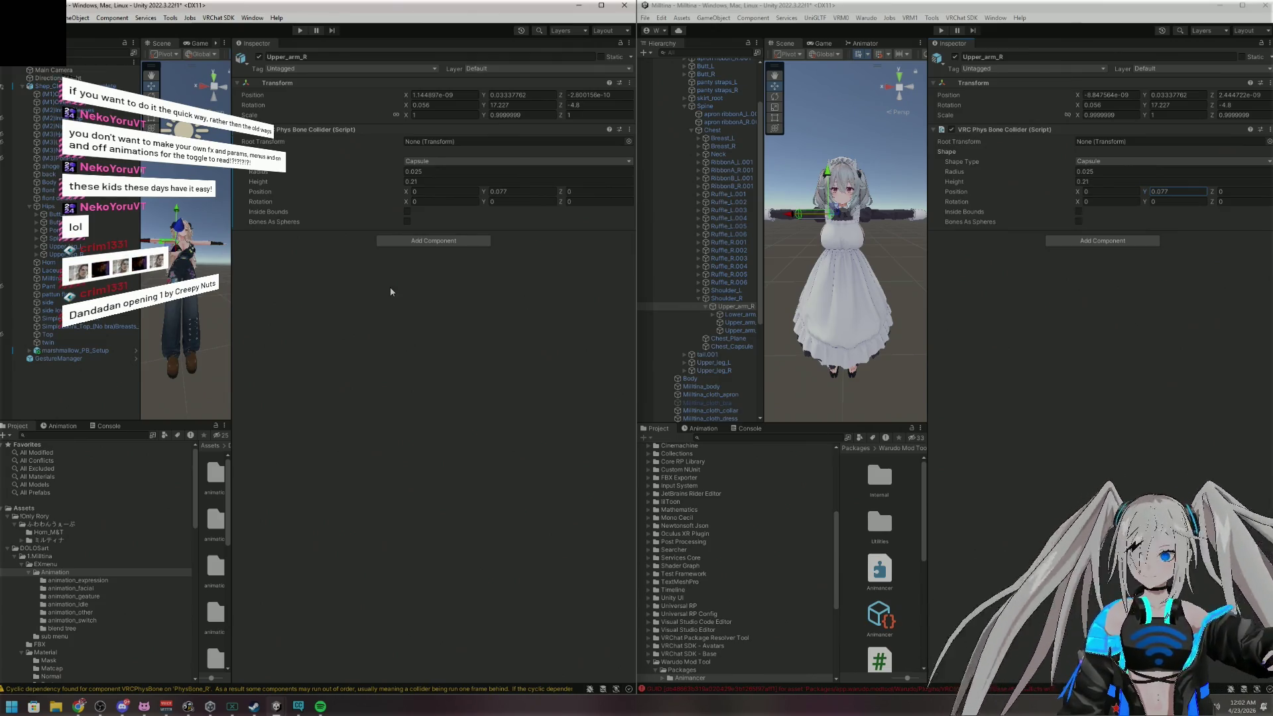
{"action": "left_click", "coordinate": [30, 207]}
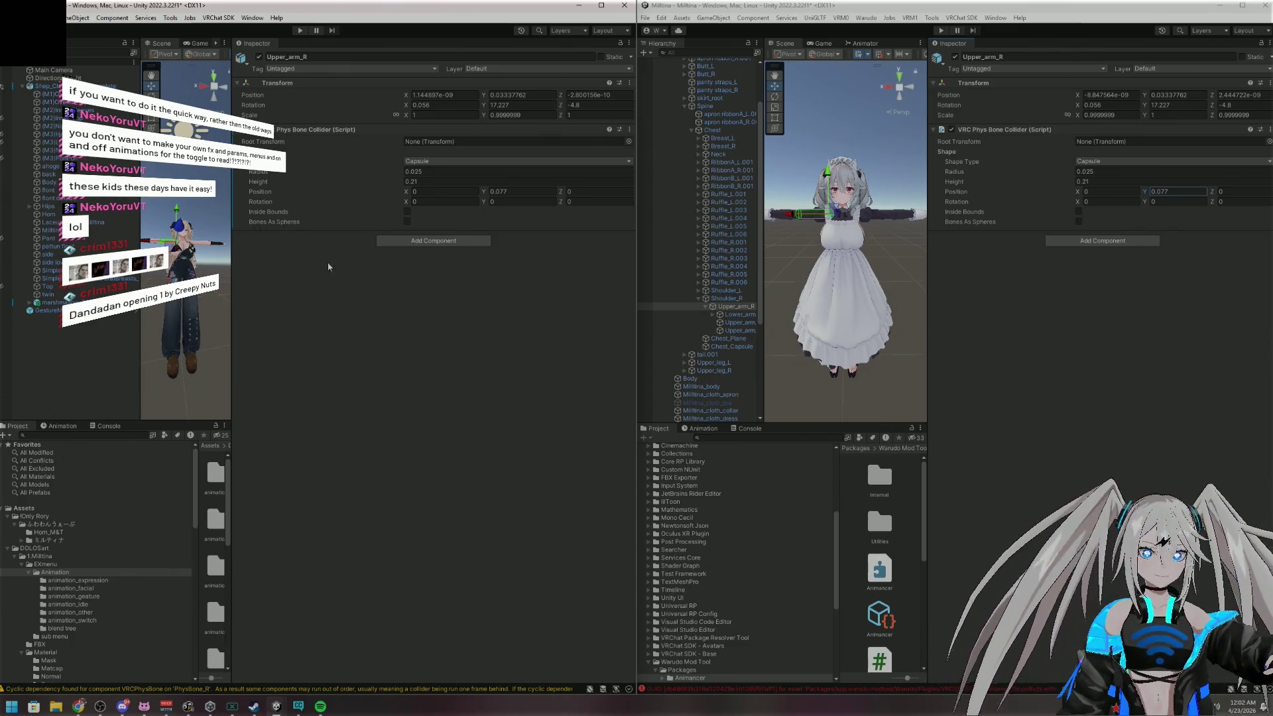
{"action": "mouse_move", "coordinate": [232, 277]}
{"action": "left_mouse_down"}
{"action": "mouse_move", "coordinate": [539, 278]}
{"action": "mouse_move", "coordinate": [507, 281]}
{"action": "left_mouse_up"}
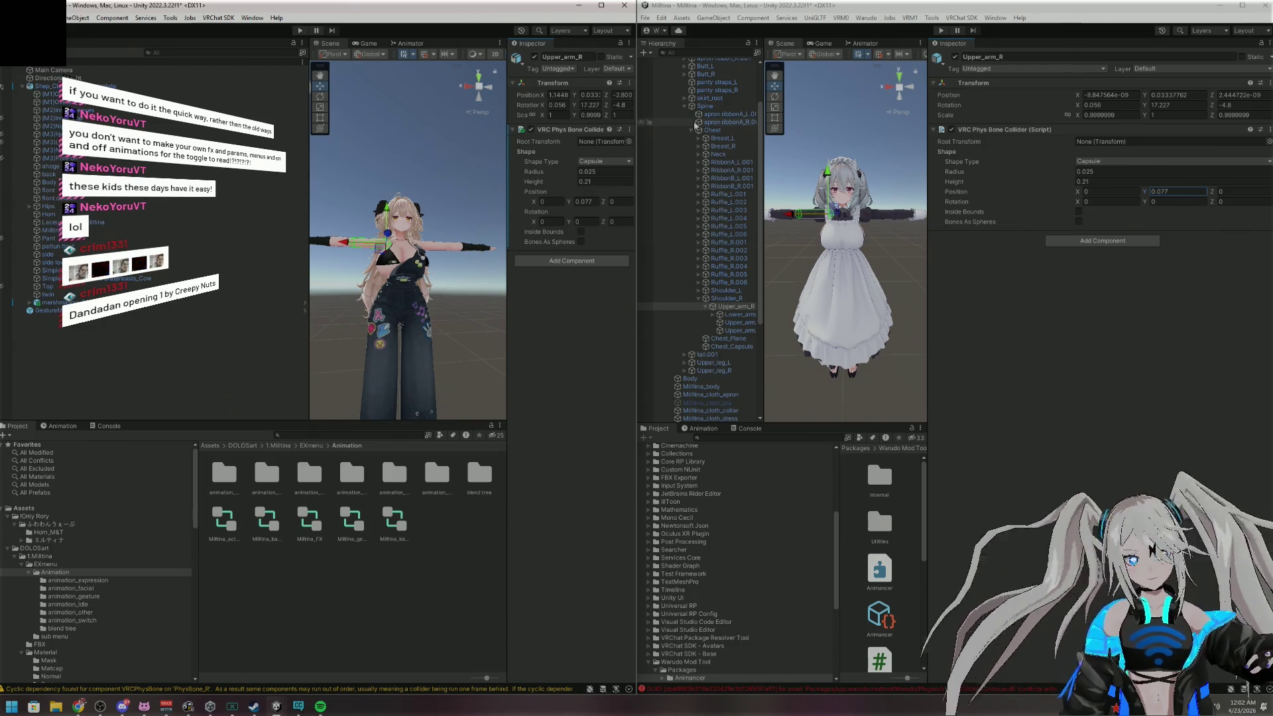
Hide the Milltina_cloth_hat on the reference model
{"action": "left_click", "coordinate": [684, 107]}
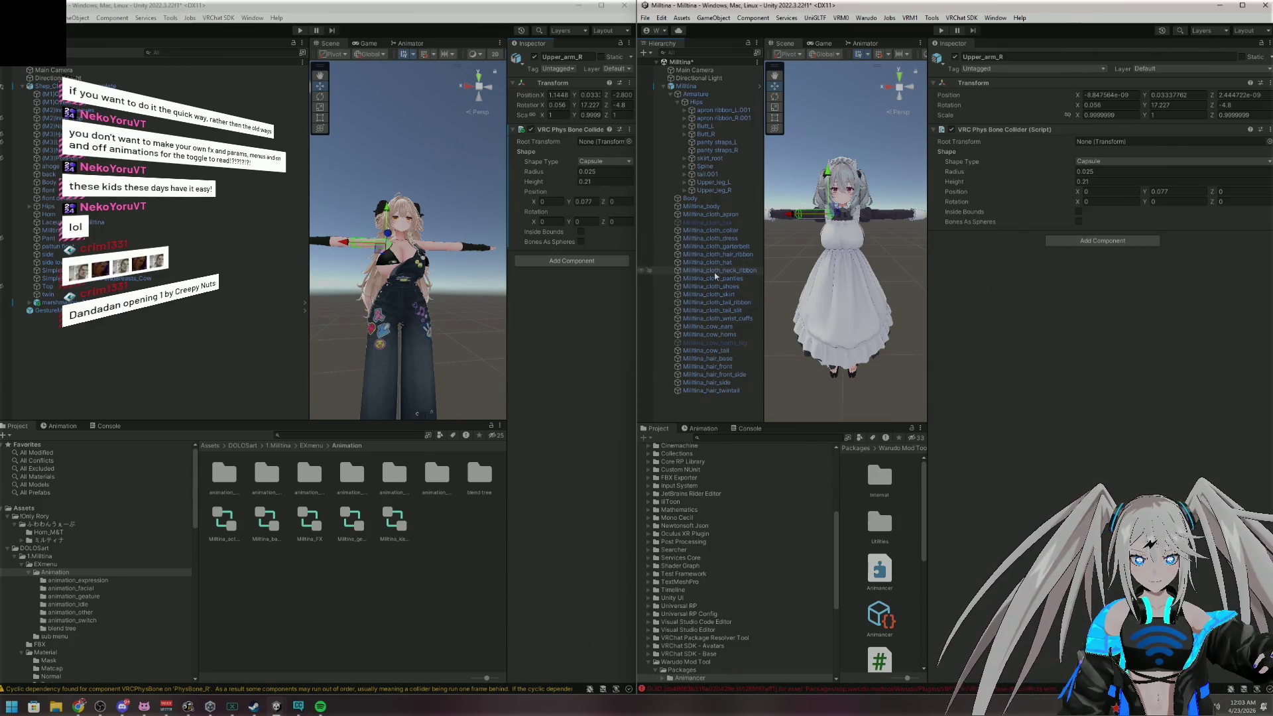
{"action": "left_click", "coordinate": [679, 264]}
{"action": "left_click", "coordinate": [643, 263]}
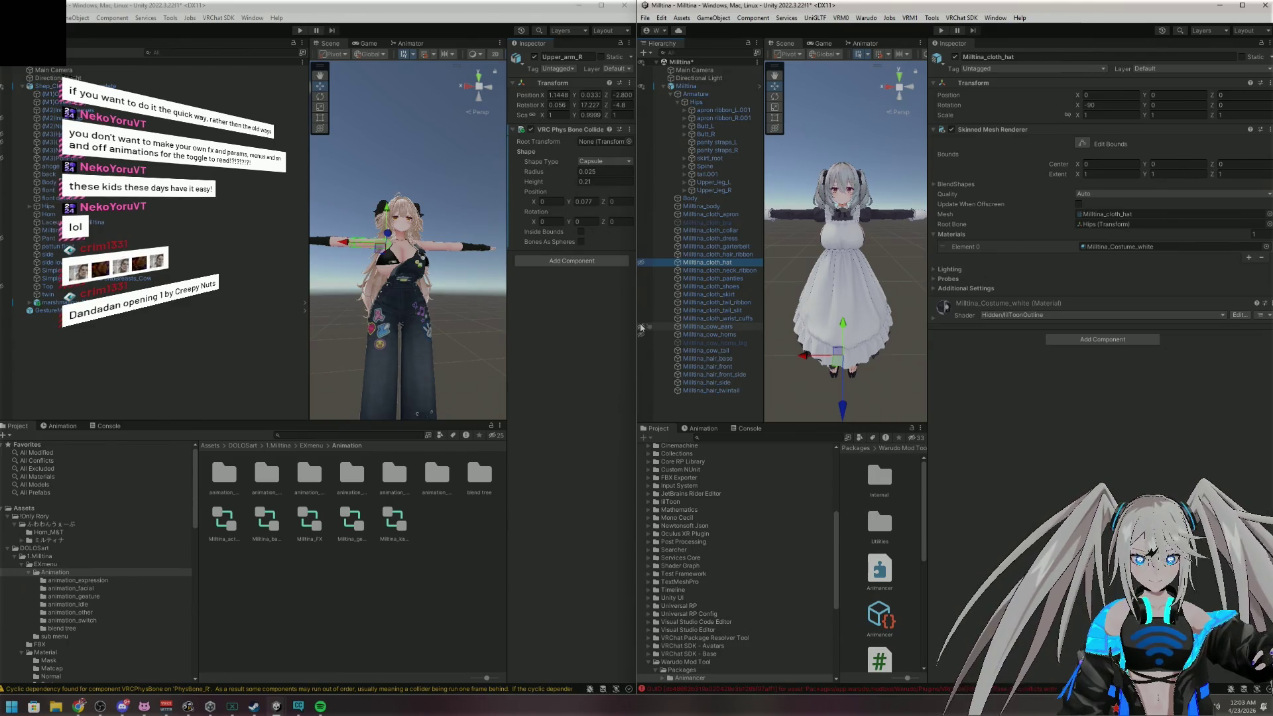
Hide the front, front-side, side, twintail and base hair plus the head ribbons, leaving the head bald
{"action": "left_click", "coordinate": [642, 367]}
{"action": "left_click", "coordinate": [641, 375]}
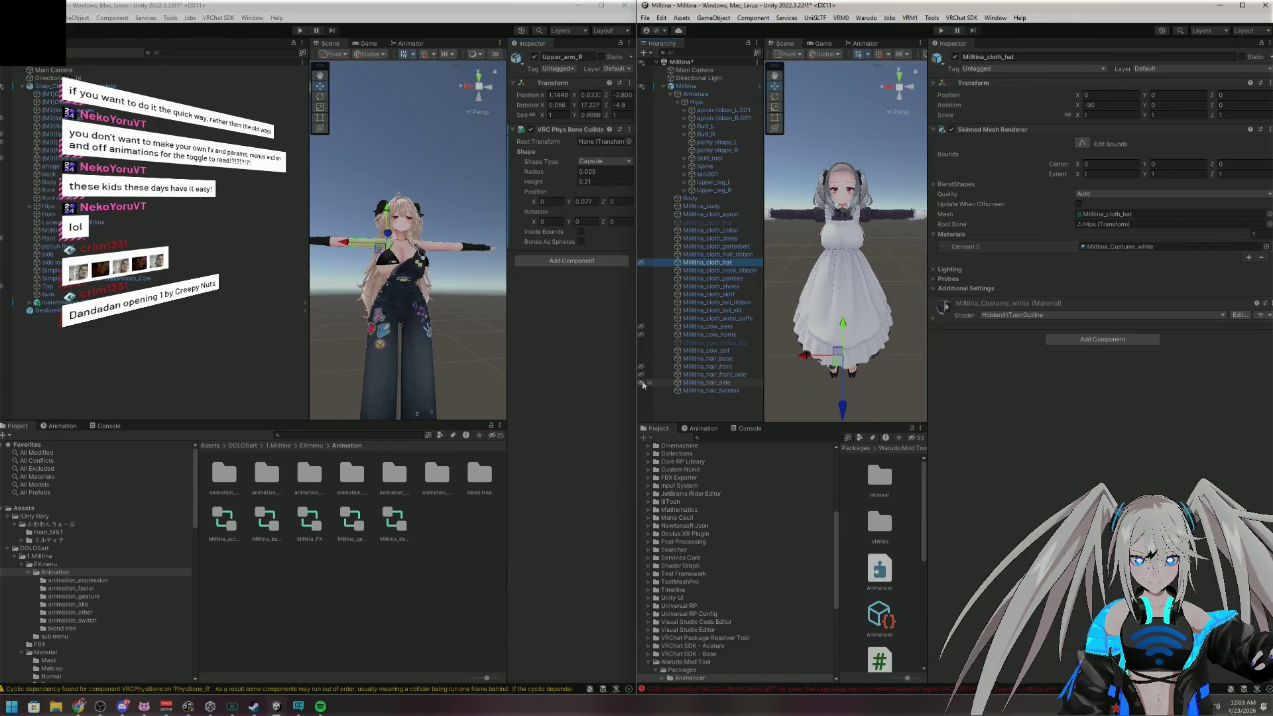
{"action": "left_click", "coordinate": [641, 384]}
{"action": "left_click", "coordinate": [641, 391]}
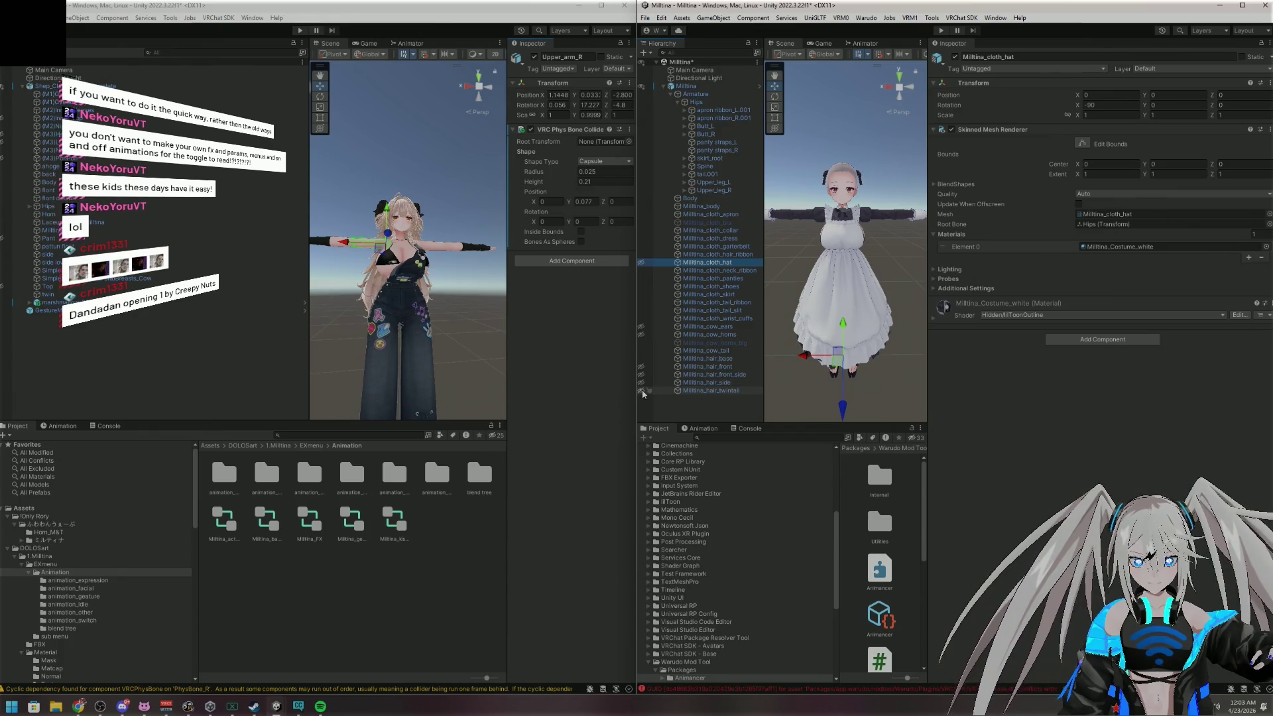
{"action": "mouse_move", "coordinate": [862, 265]}
{"action": "left_mouse_down"}
{"action": "mouse_move", "coordinate": [1119, 235]}
{"action": "mouse_move", "coordinate": [1160, 163]}
{"action": "left_mouse_up"}
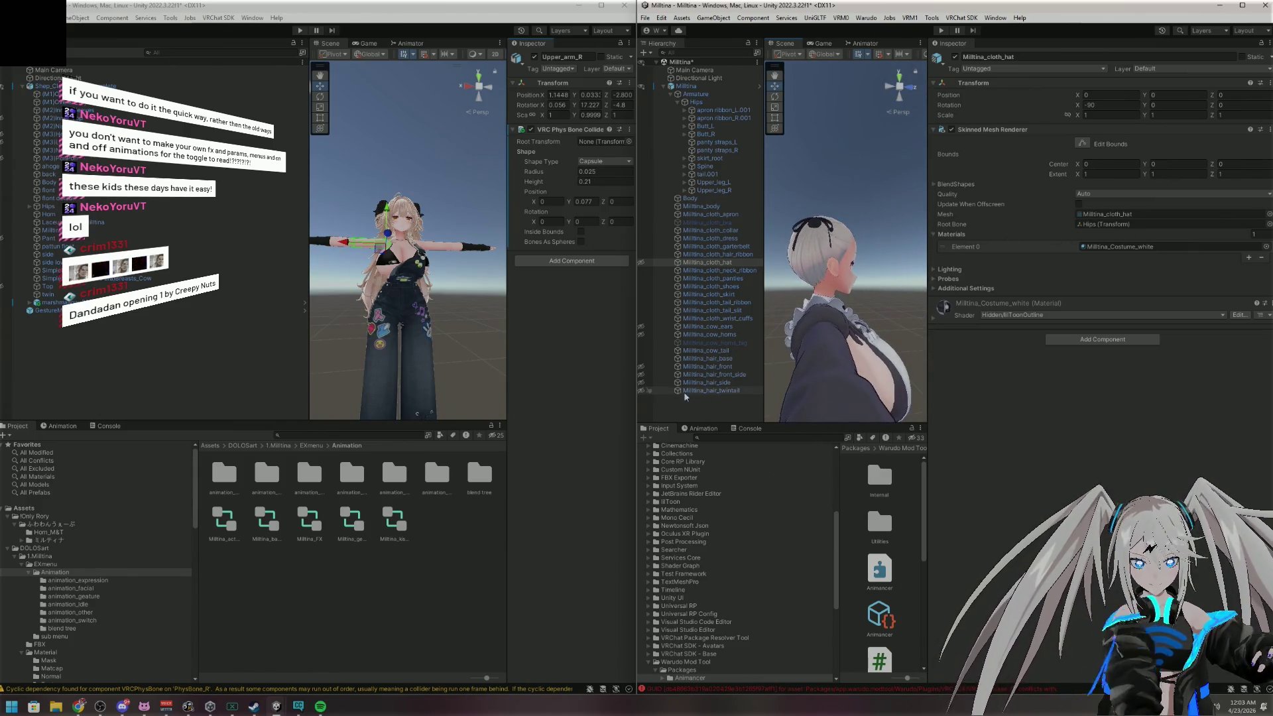
{"action": "left_click", "coordinate": [641, 359]}
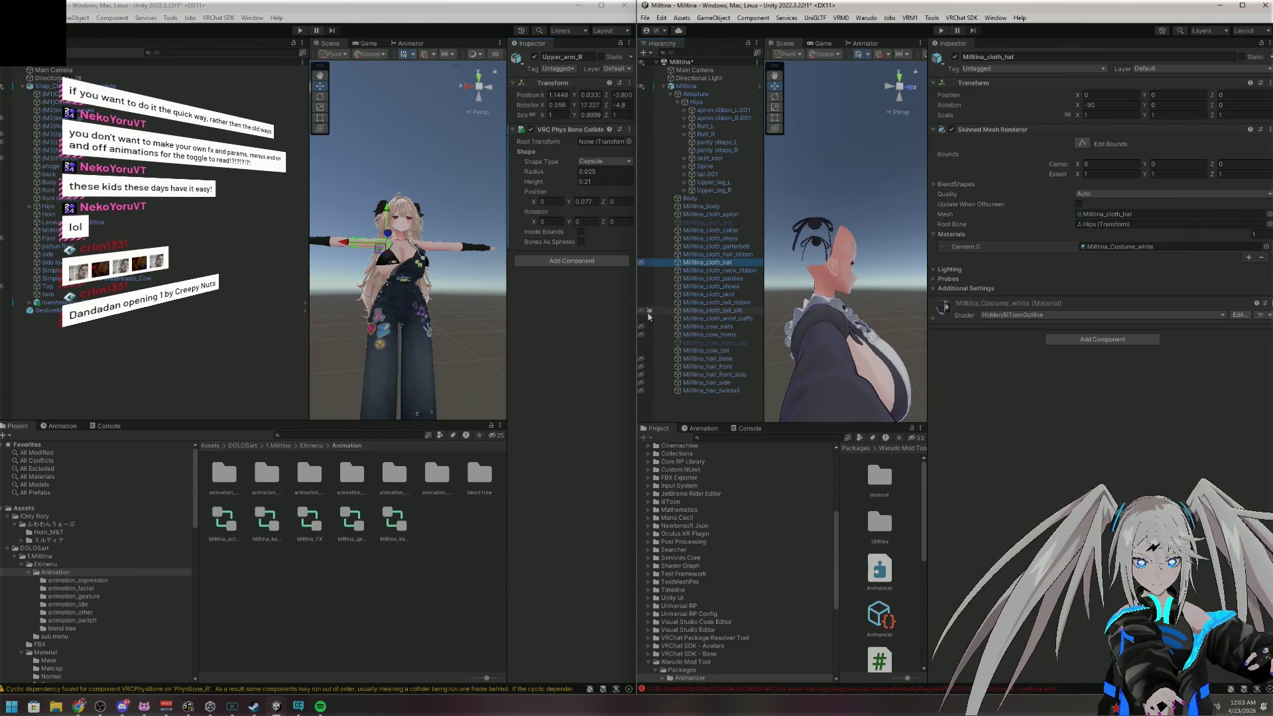
{"action": "left_click", "coordinate": [641, 255]}
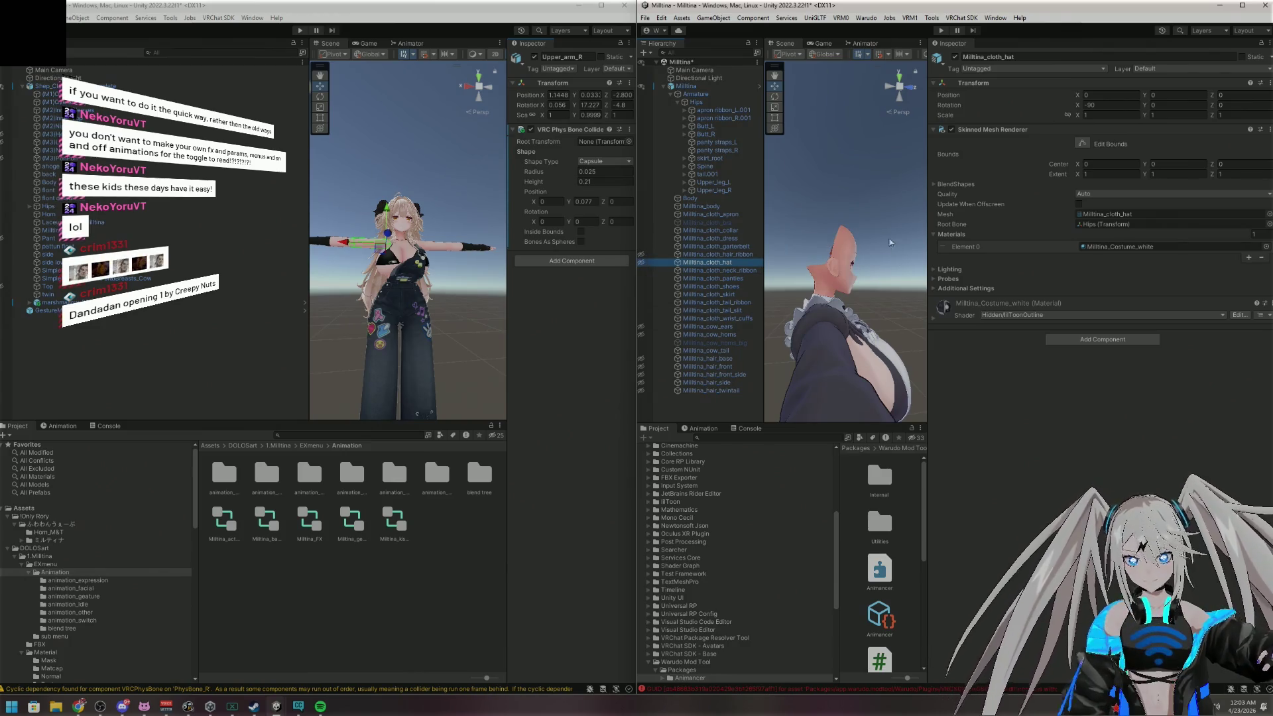
{"action": "mouse_move", "coordinate": [880, 196]}
{"action": "left_mouse_down"}
{"action": "mouse_move", "coordinate": [607, 192]}
{"action": "mouse_move", "coordinate": [600, 281]}
{"action": "mouse_move", "coordinate": [689, 290]}
{"action": "left_mouse_up"}
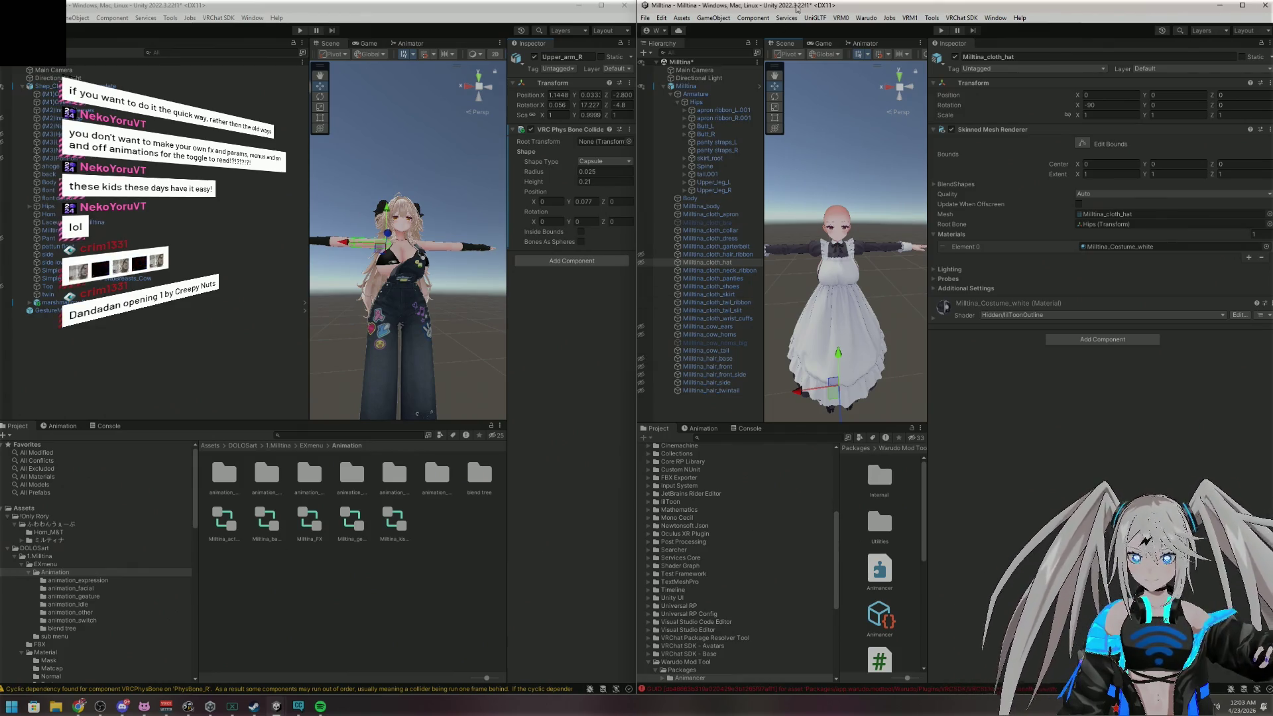
{"action": "scroll", "coordinate": [681, 489], "scroll_direction": "up", "scroll_amount": 5}
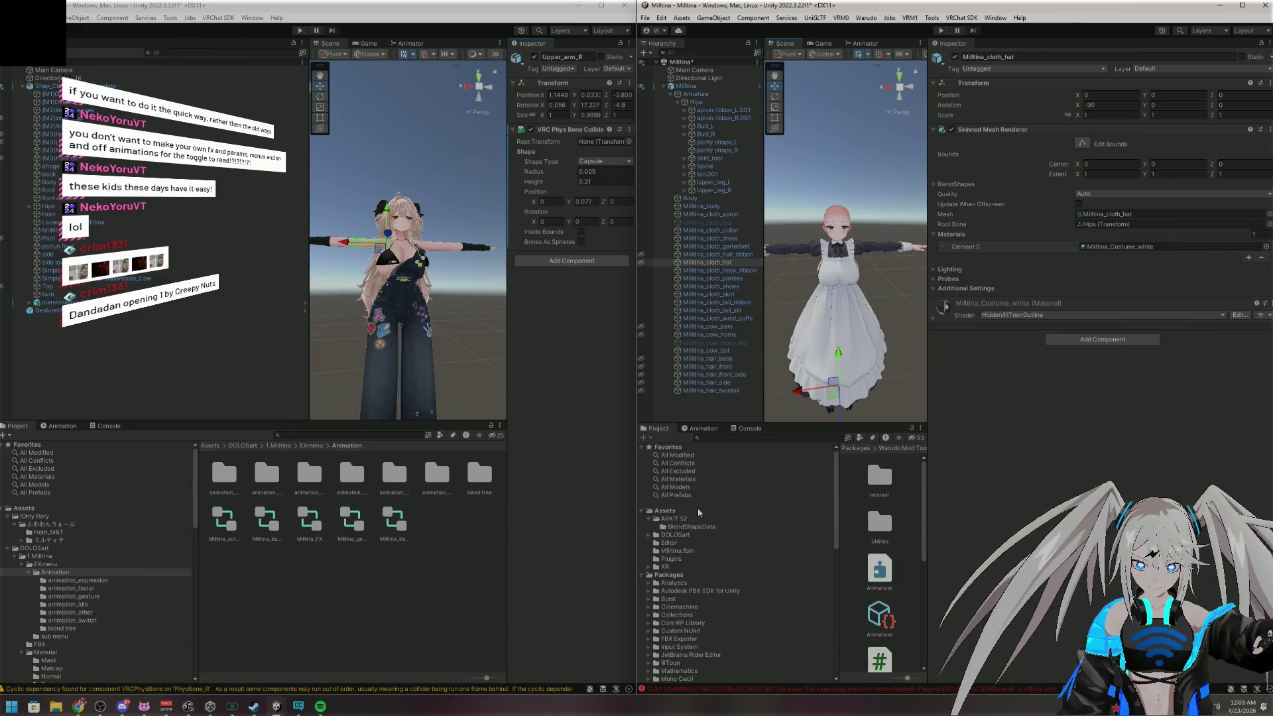
Import LynnHair1.5.unitypackage from VRCHAT PARTS into Assets with all contents selected
{"action": "left_click", "coordinate": [661, 18]}
{"action": "left_click", "coordinate": [682, 18]}
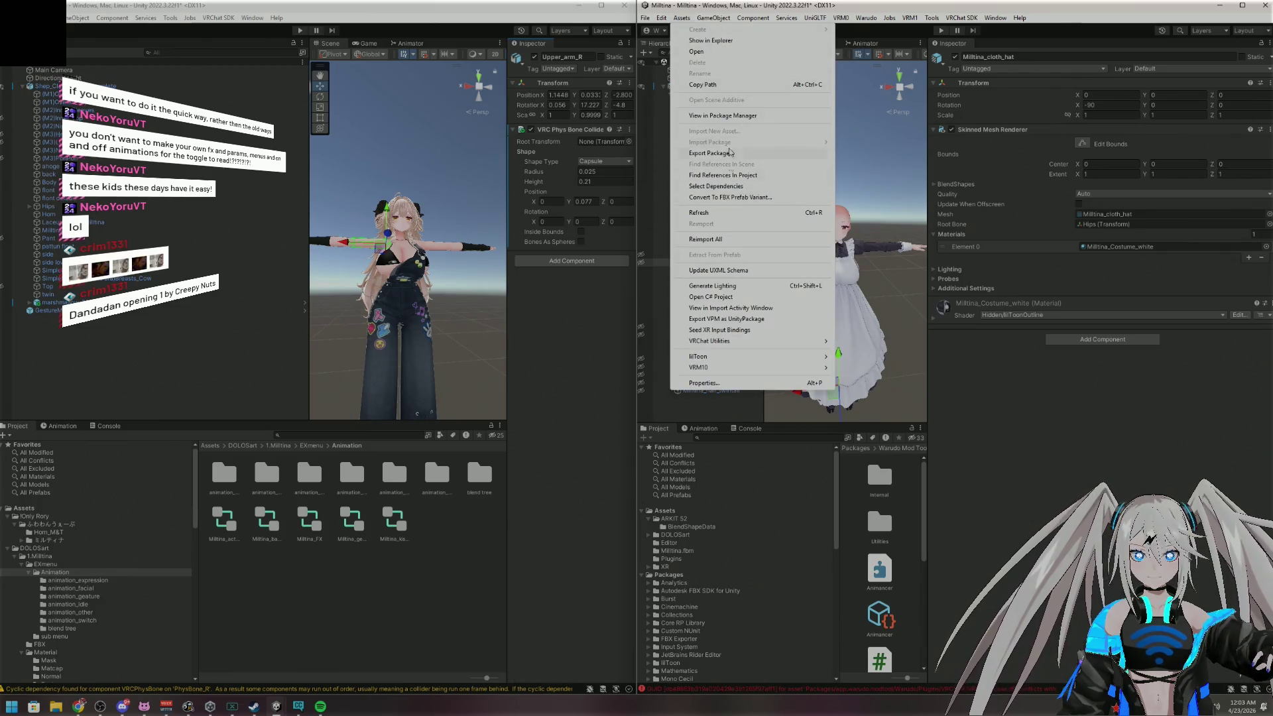
{"action": "left_click", "coordinate": [668, 514]}
{"action": "left_click", "coordinate": [682, 17]}
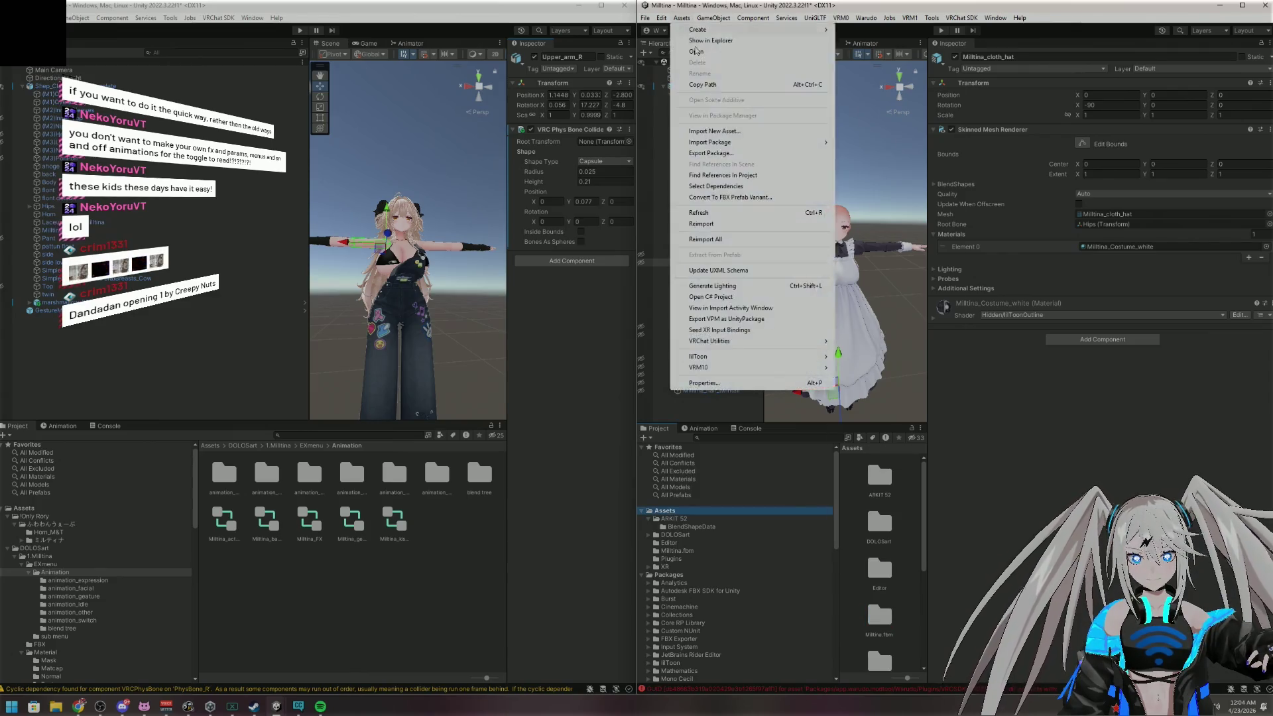
{"action": "mouse_move", "coordinate": [760, 143]}
{"action": "left_click", "coordinate": [855, 143]}
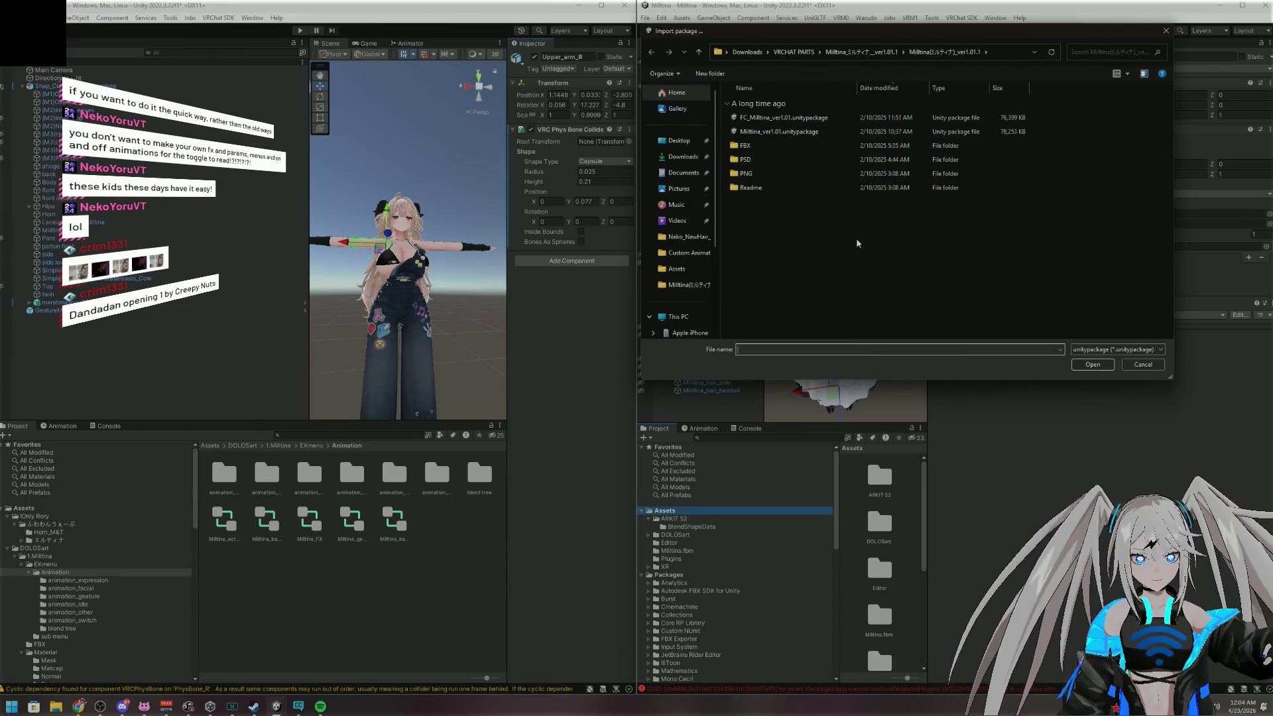
{"action": "left_click", "coordinate": [795, 51]}
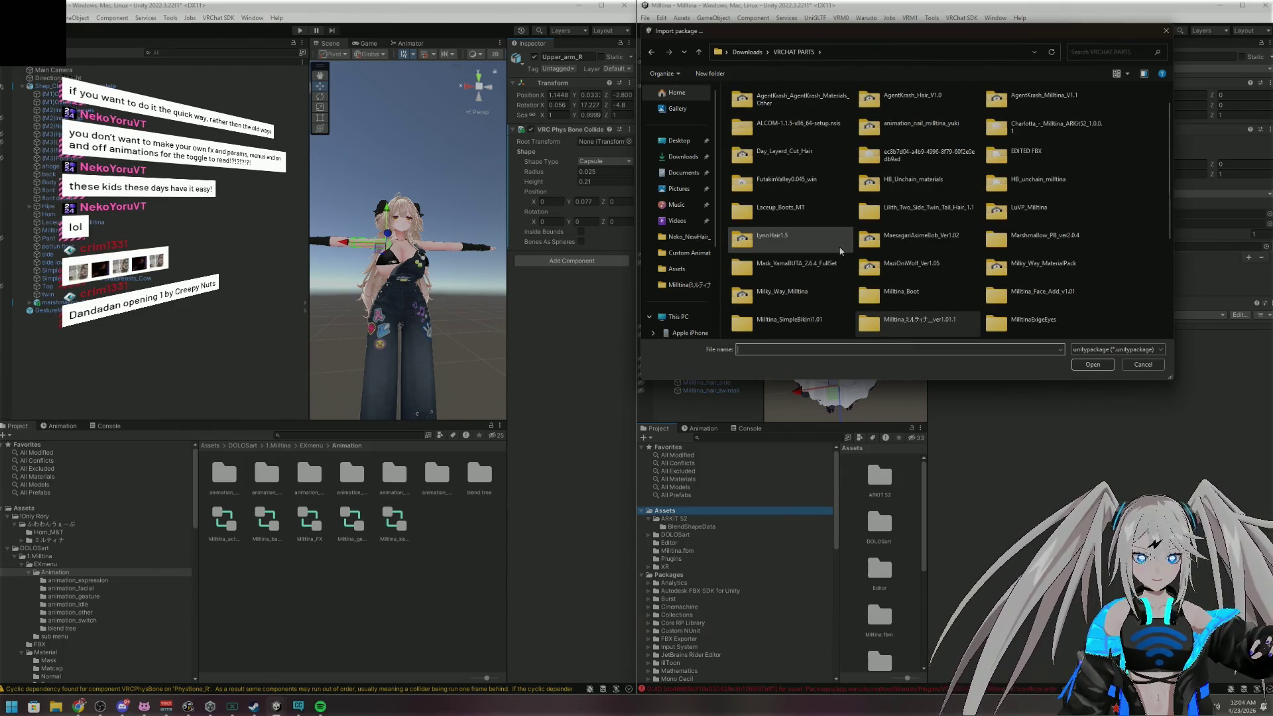
{"action": "double_click", "coordinate": [840, 248]}
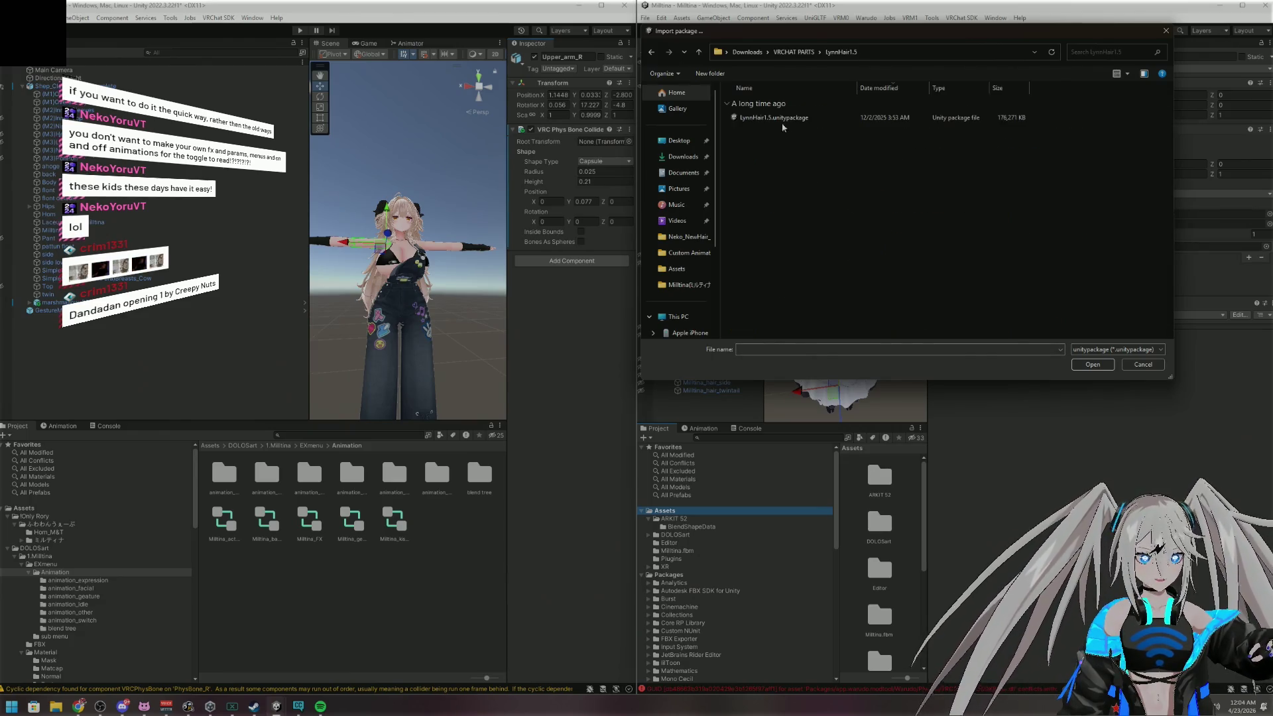
{"action": "double_click", "coordinate": [782, 119]}
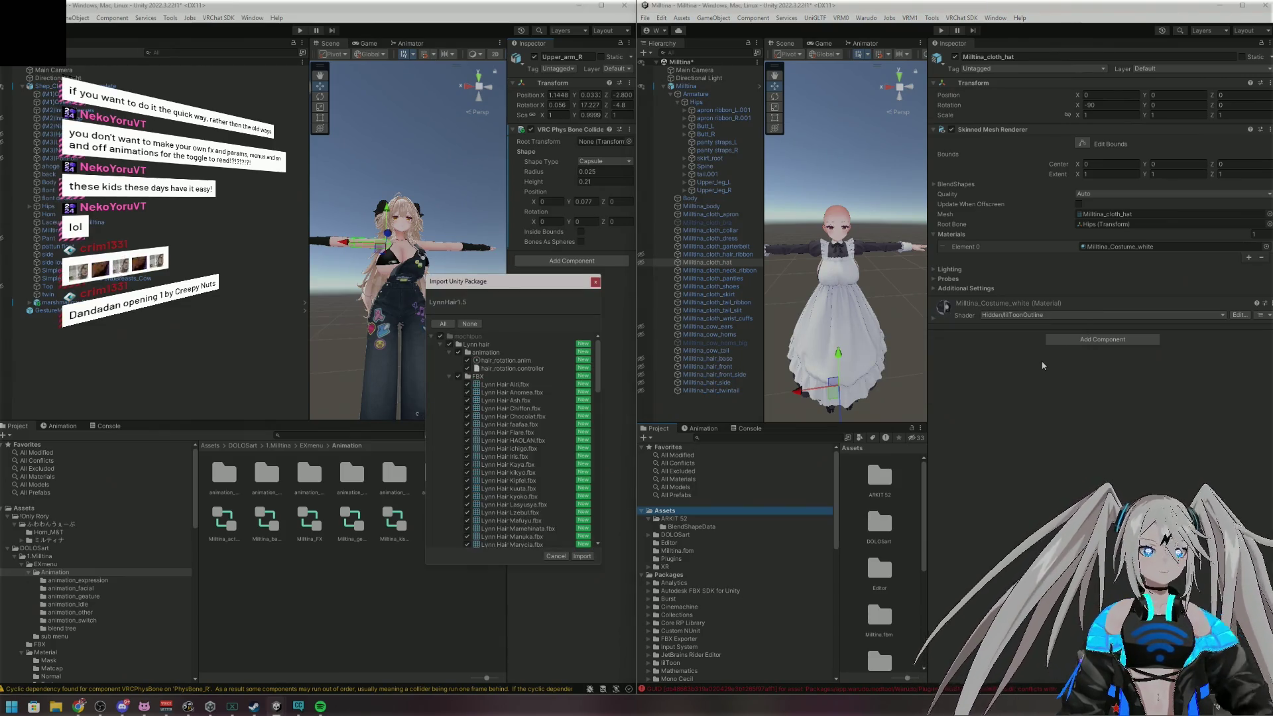
{"action": "left_click", "coordinate": [581, 557]}
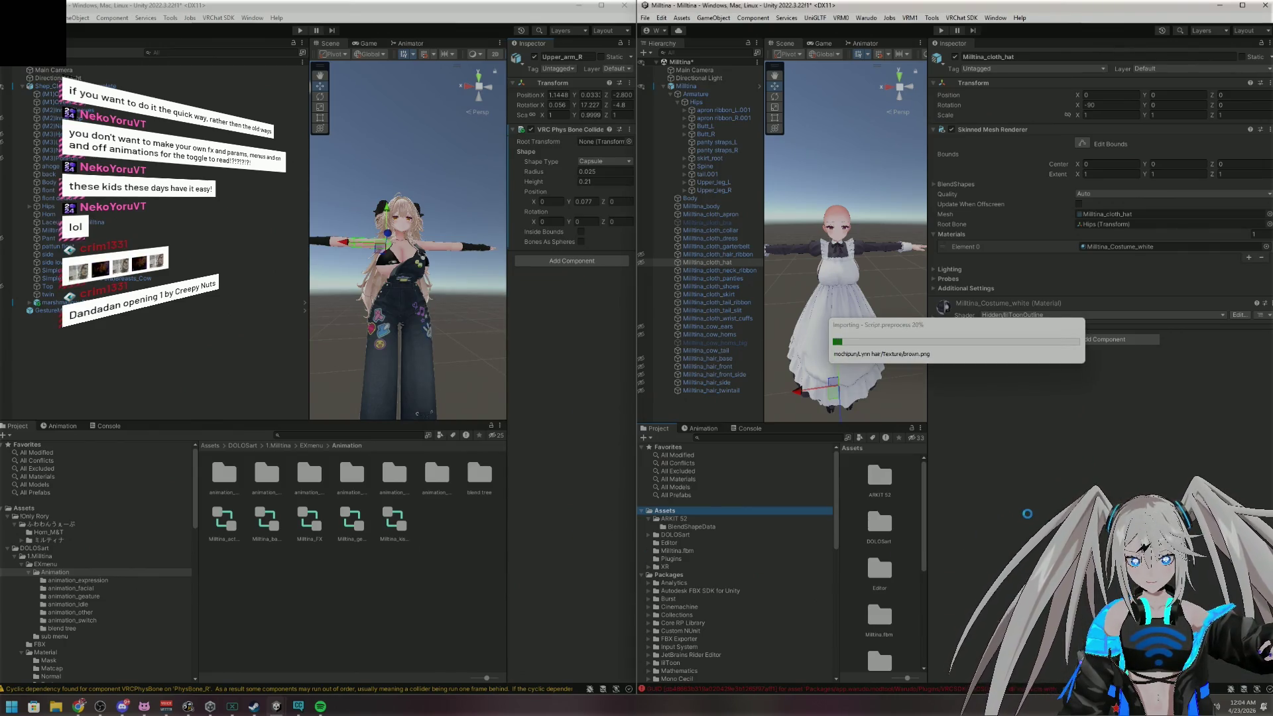
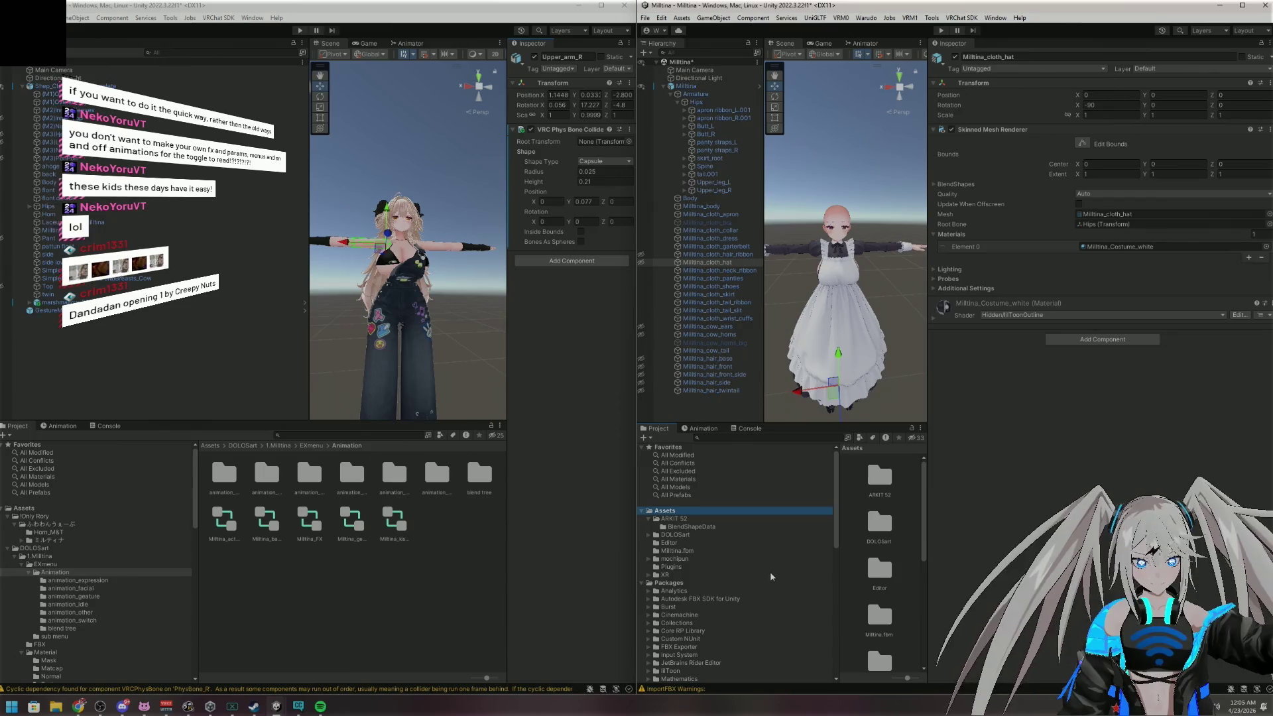
Browse to mochipun > Lynn hair > Prefab and scroll down to the Milltina prefab
{"action": "left_click", "coordinate": [650, 559]}
{"action": "left_click", "coordinate": [655, 568]}
{"action": "left_click", "coordinate": [683, 599]}
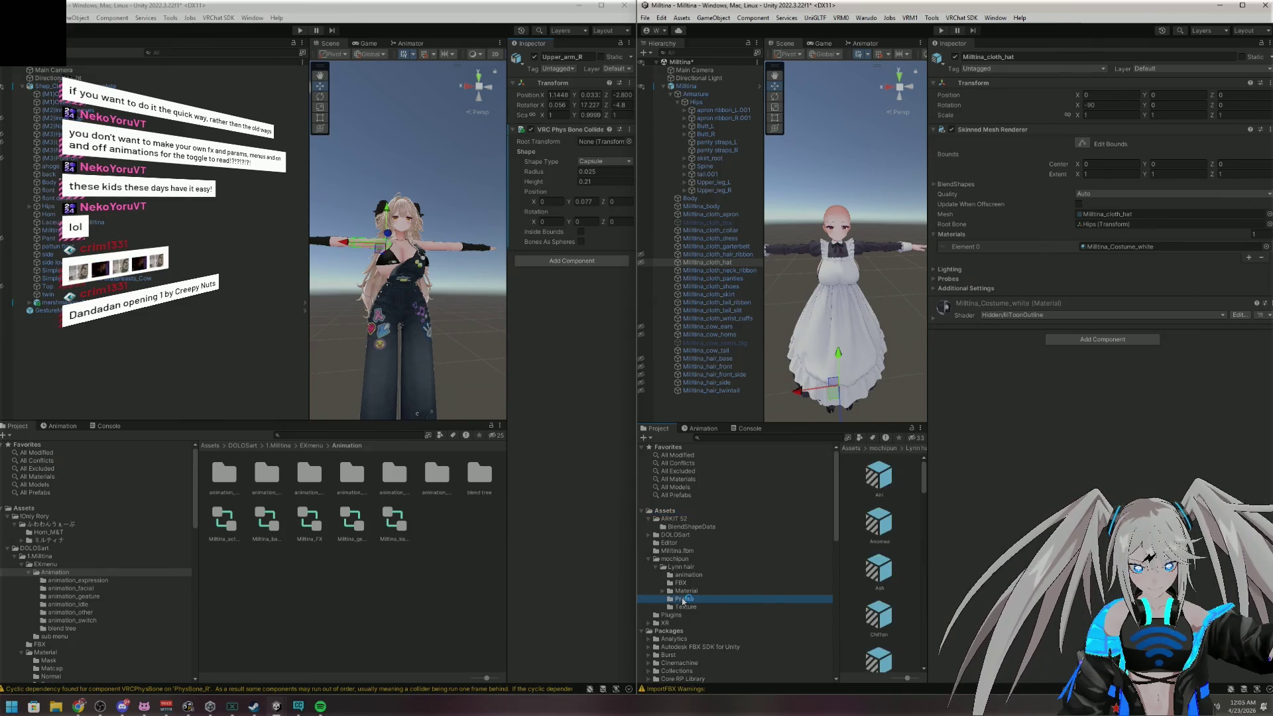
{"action": "scroll", "coordinate": [899, 575], "scroll_direction": "down", "scroll_amount": 2}
{"action": "scroll", "coordinate": [899, 575], "scroll_direction": "down", "scroll_amount": 4}
{"action": "scroll", "coordinate": [900, 578], "scroll_direction": "down", "scroll_amount": 5}
{"action": "scroll", "coordinate": [899, 575], "scroll_direction": "down", "scroll_amount": 5}
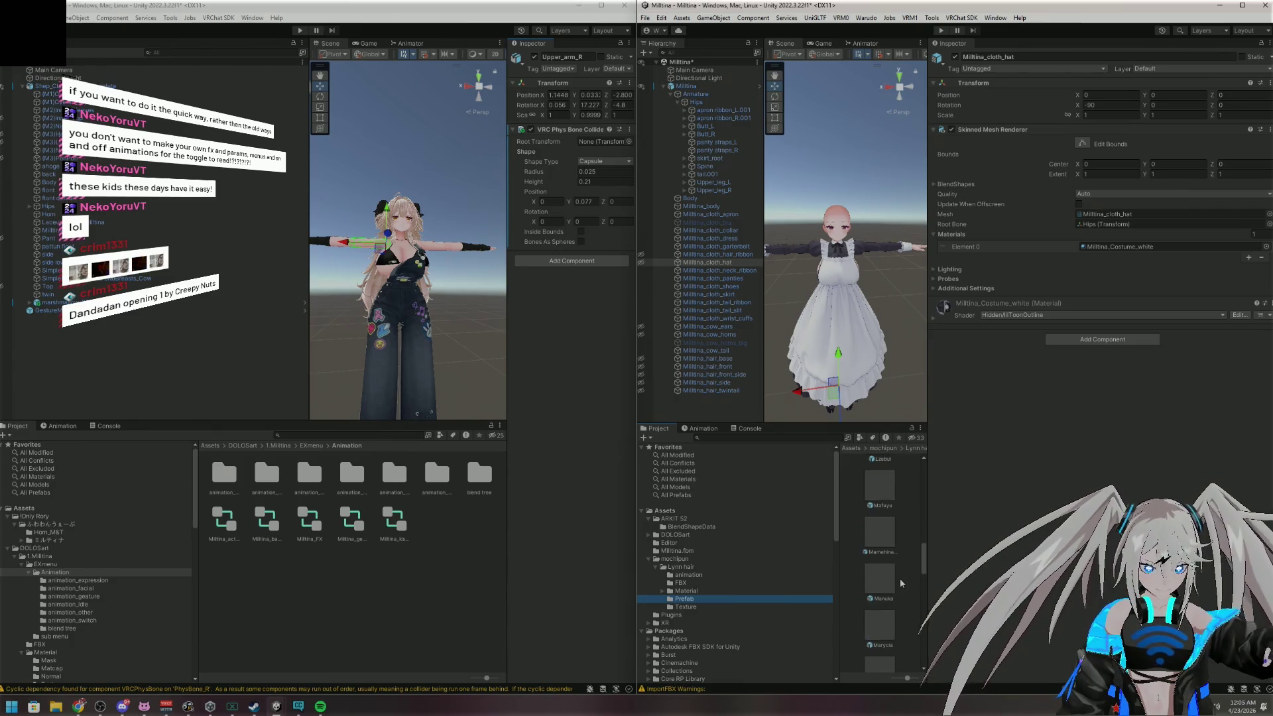
{"action": "scroll", "coordinate": [900, 575], "scroll_direction": "down", "scroll_amount": 2}
{"action": "scroll", "coordinate": [901, 582], "scroll_direction": "down", "scroll_amount": 4}
{"action": "scroll", "coordinate": [902, 582], "scroll_direction": "down", "scroll_amount": 1}
{"action": "scroll", "coordinate": [887, 544], "scroll_direction": "down", "scroll_amount": 1}
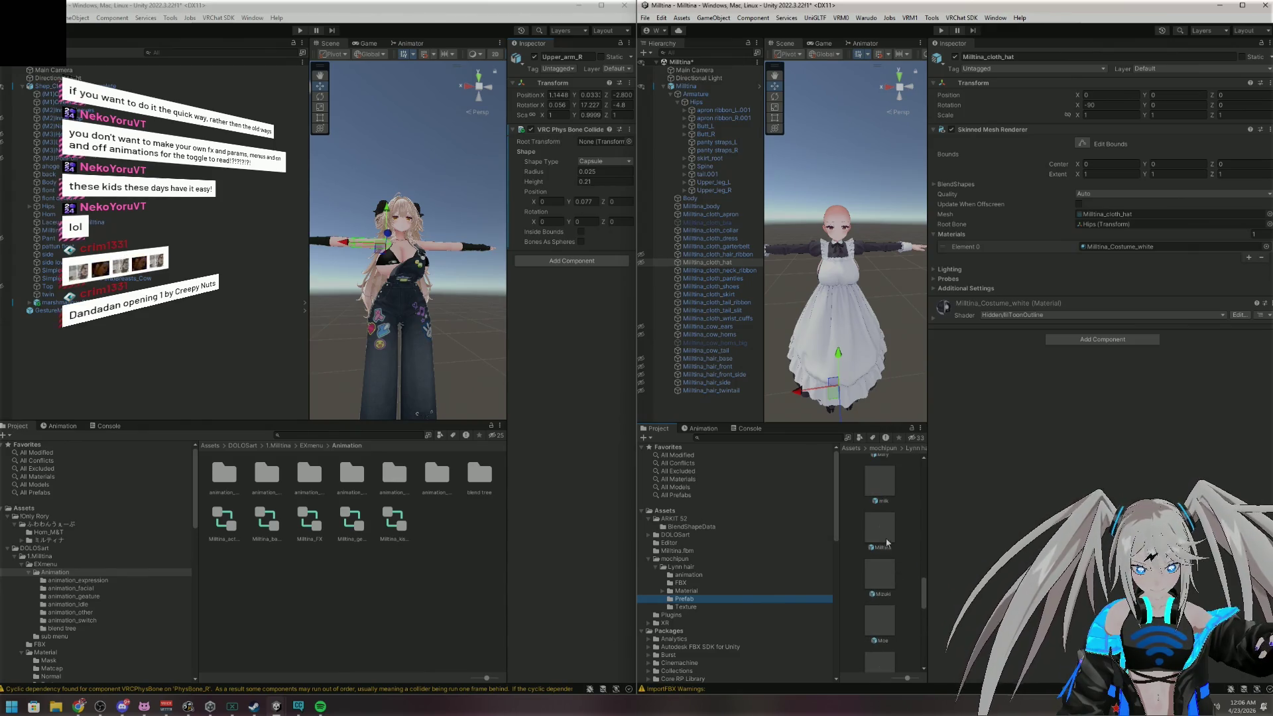
Drag the Milltina prefab into the scene and orbit around the new long hair
{"action": "mouse_move", "coordinate": [882, 546]}
{"action": "left_mouse_down"}
{"action": "mouse_move", "coordinate": [695, 184]}
{"action": "mouse_move", "coordinate": [685, 89]}
{"action": "left_mouse_up"}
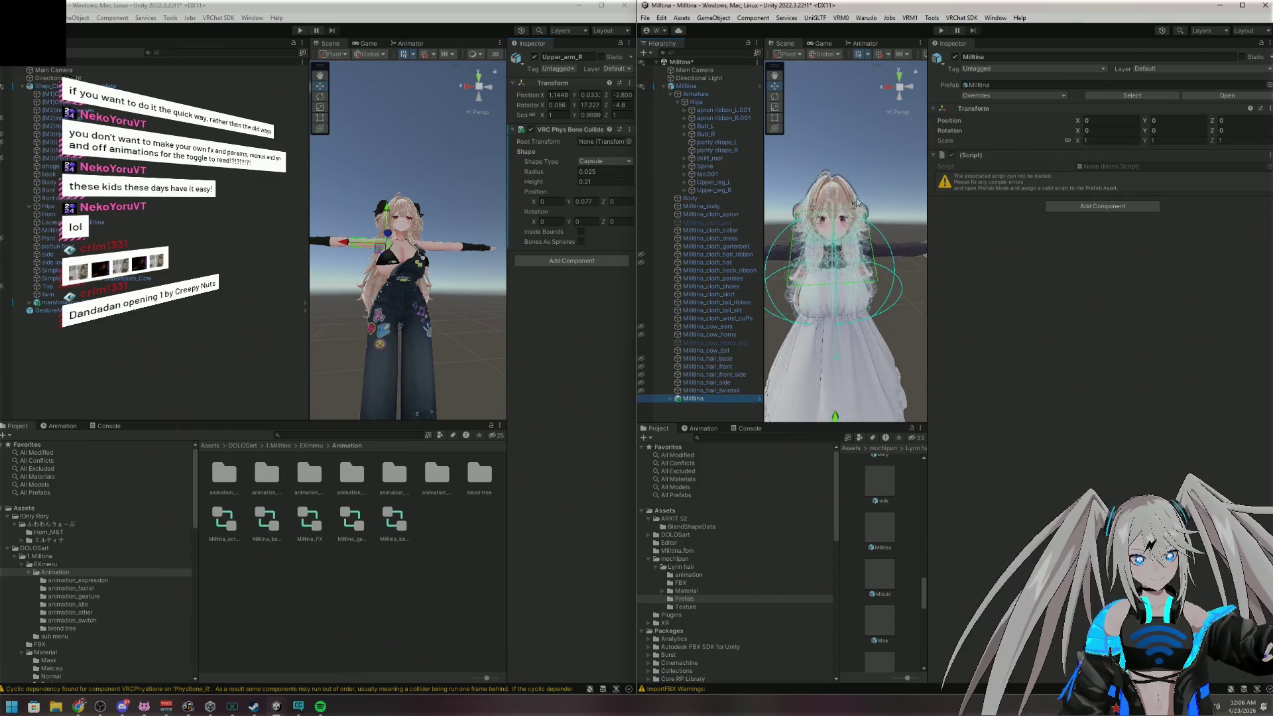
{"action": "scroll", "coordinate": [857, 203], "scroll_direction": "up", "scroll_amount": 3}
{"action": "mouse_move", "coordinate": [857, 202]}
{"action": "left_mouse_down"}
{"action": "mouse_move", "coordinate": [550, 152]}
{"action": "mouse_move", "coordinate": [922, 126]}
{"action": "mouse_move", "coordinate": [928, 99]}
{"action": "left_mouse_up"}
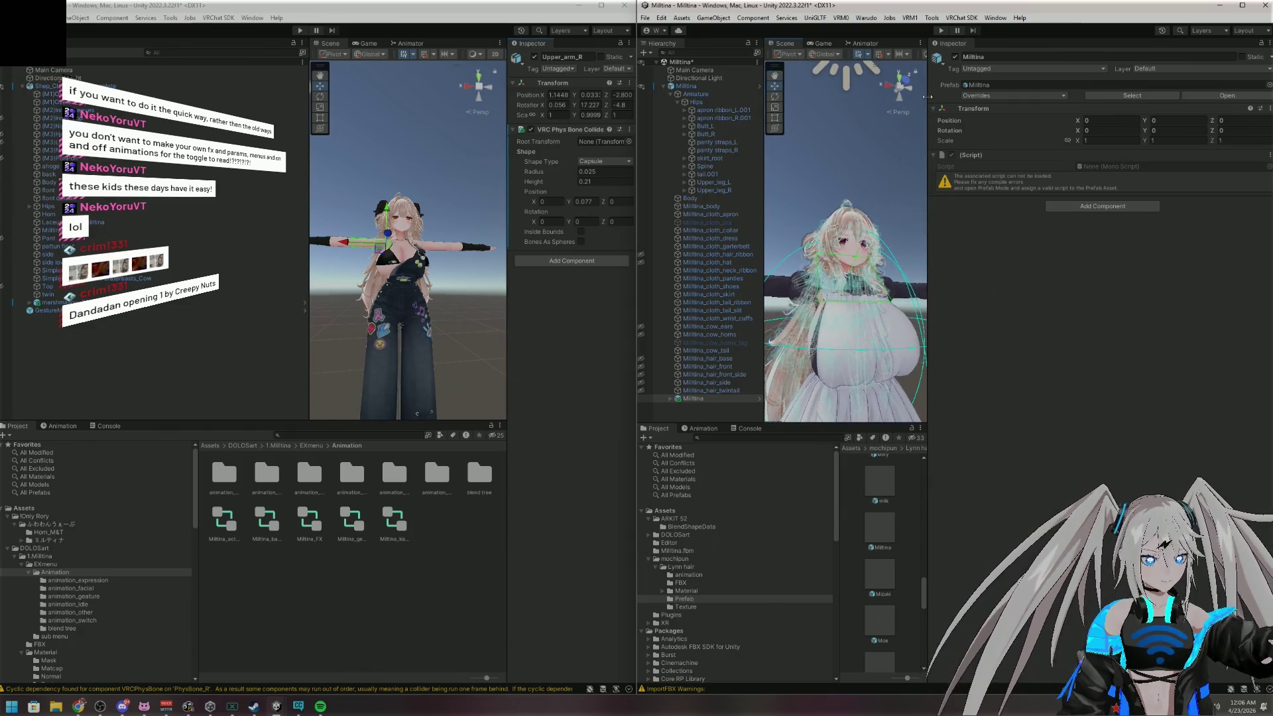
Expand Milltina and inspect its ahoge and akuse meshes, Armature and Hips bone
{"action": "left_click", "coordinate": [670, 398]}
{"action": "scroll", "coordinate": [714, 334], "scroll_direction": "down", "scroll_amount": 2}
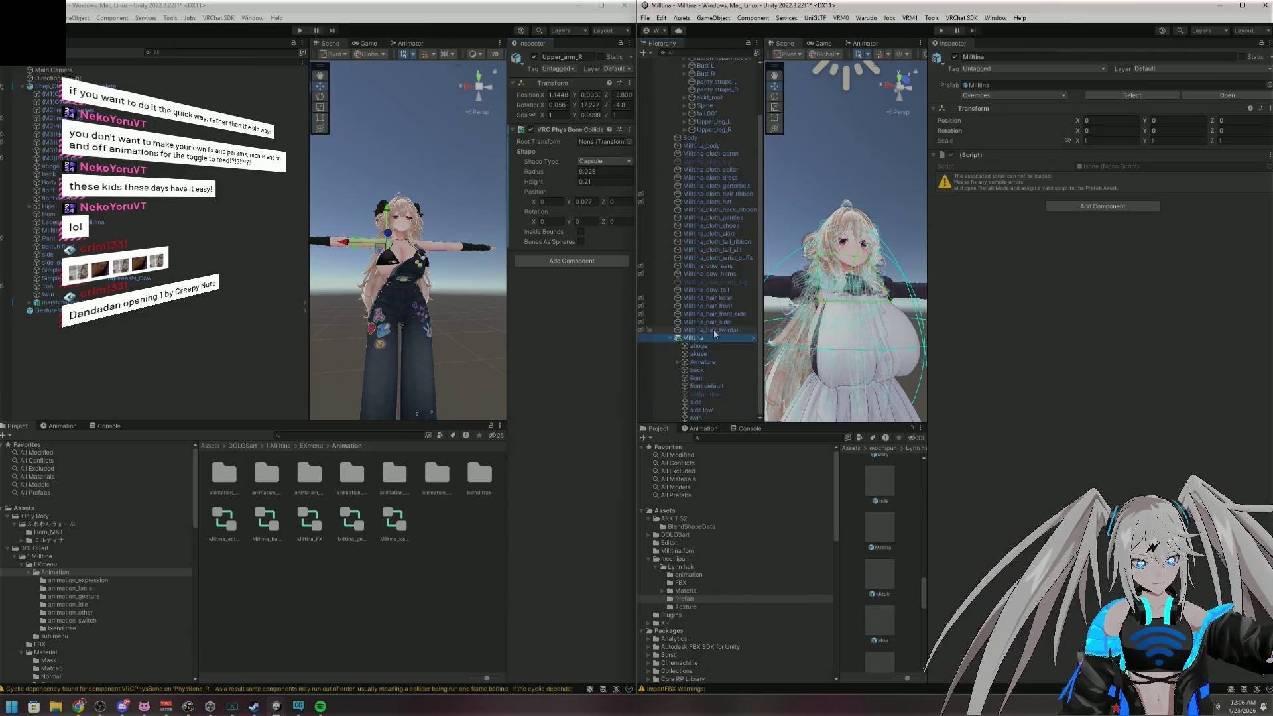
{"action": "left_click", "coordinate": [710, 346]}
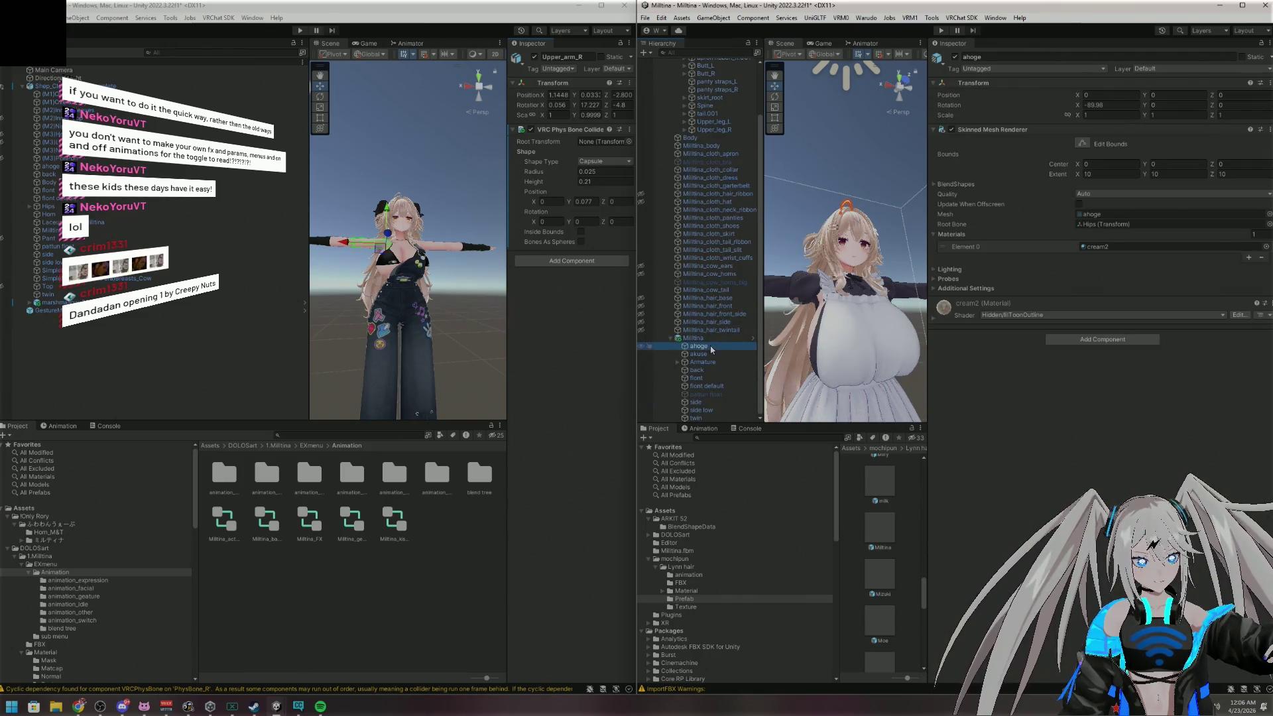
{"action": "left_click", "coordinate": [720, 355]}
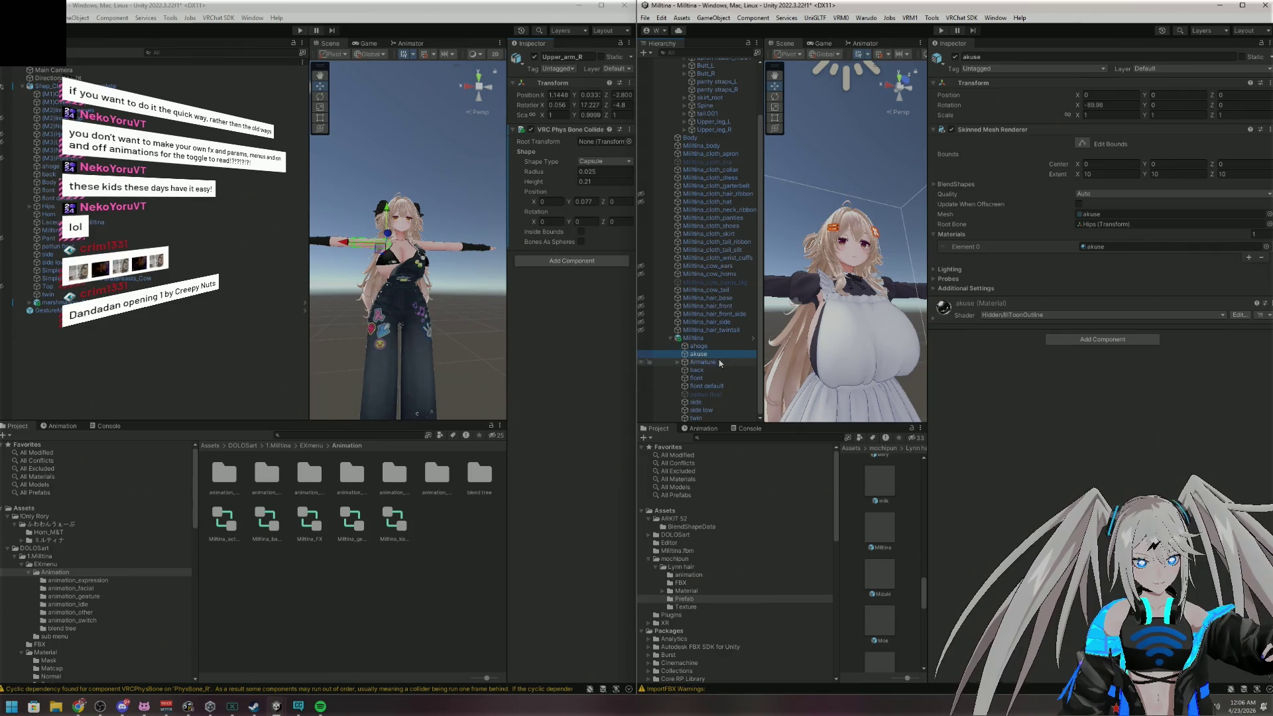
{"action": "left_click", "coordinate": [720, 362]}
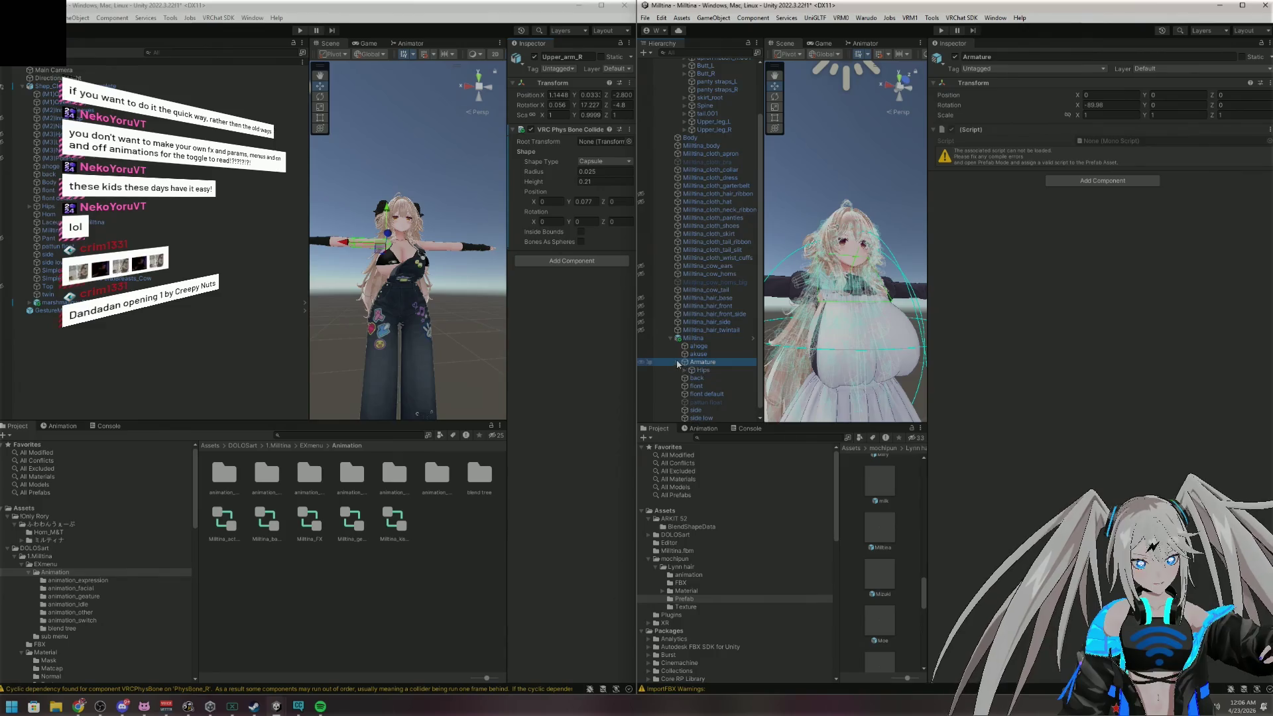
{"action": "left_click", "coordinate": [677, 362]}
{"action": "left_click", "coordinate": [701, 362]}
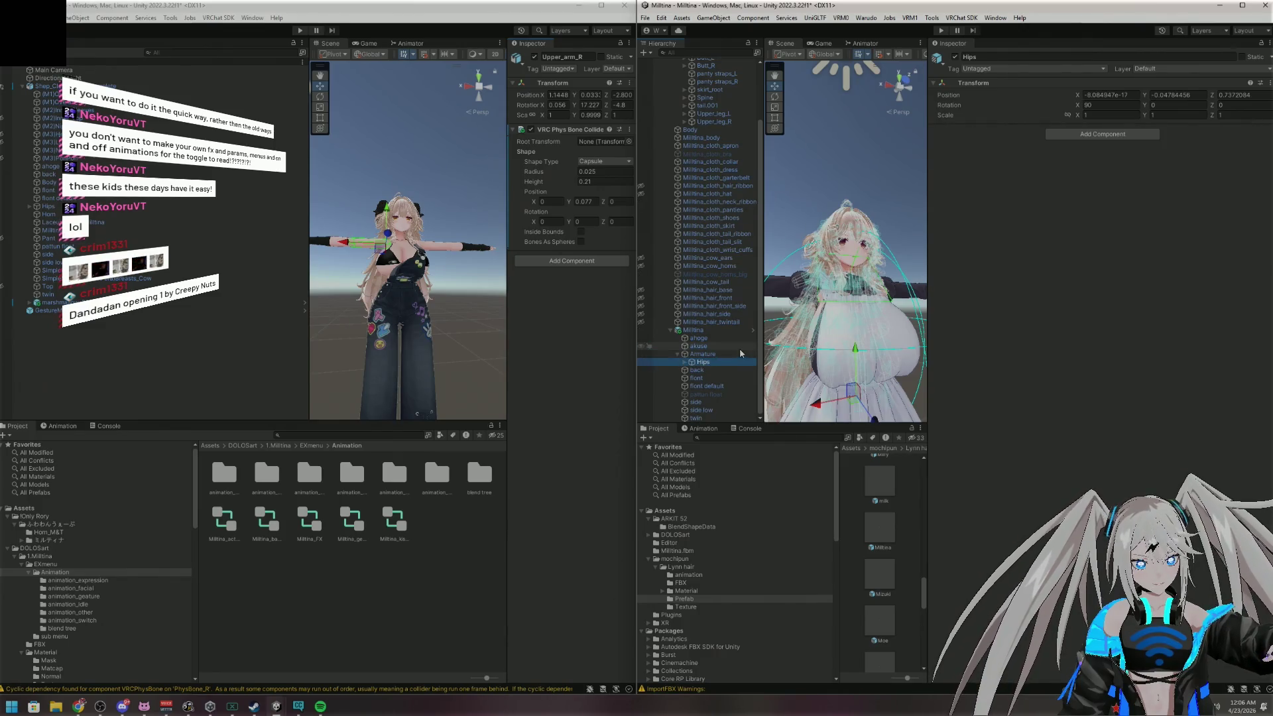
Expand Hips > Spine > Chest > Neck > Head and select the ahoge bone
{"action": "left_click", "coordinate": [684, 363]}
{"action": "left_click", "coordinate": [690, 363]}
{"action": "left_click", "coordinate": [699, 363]}
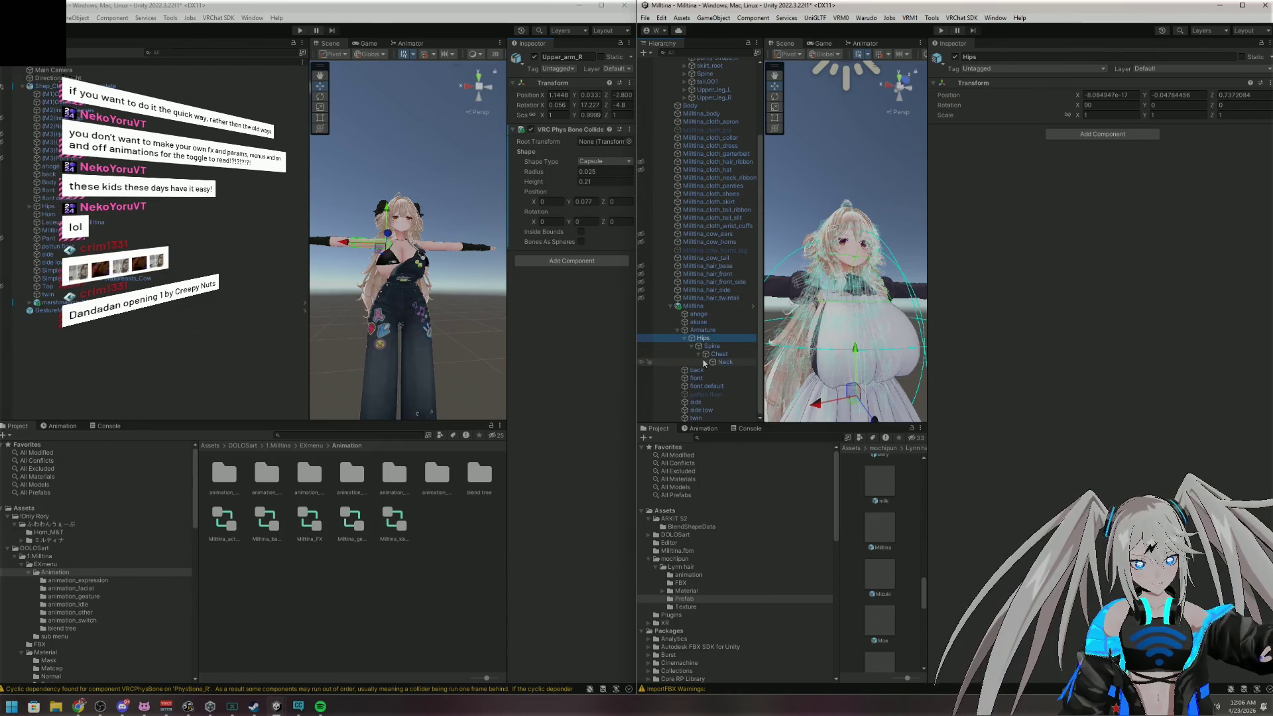
{"action": "left_click", "coordinate": [707, 362]}
{"action": "left_click", "coordinate": [712, 363]}
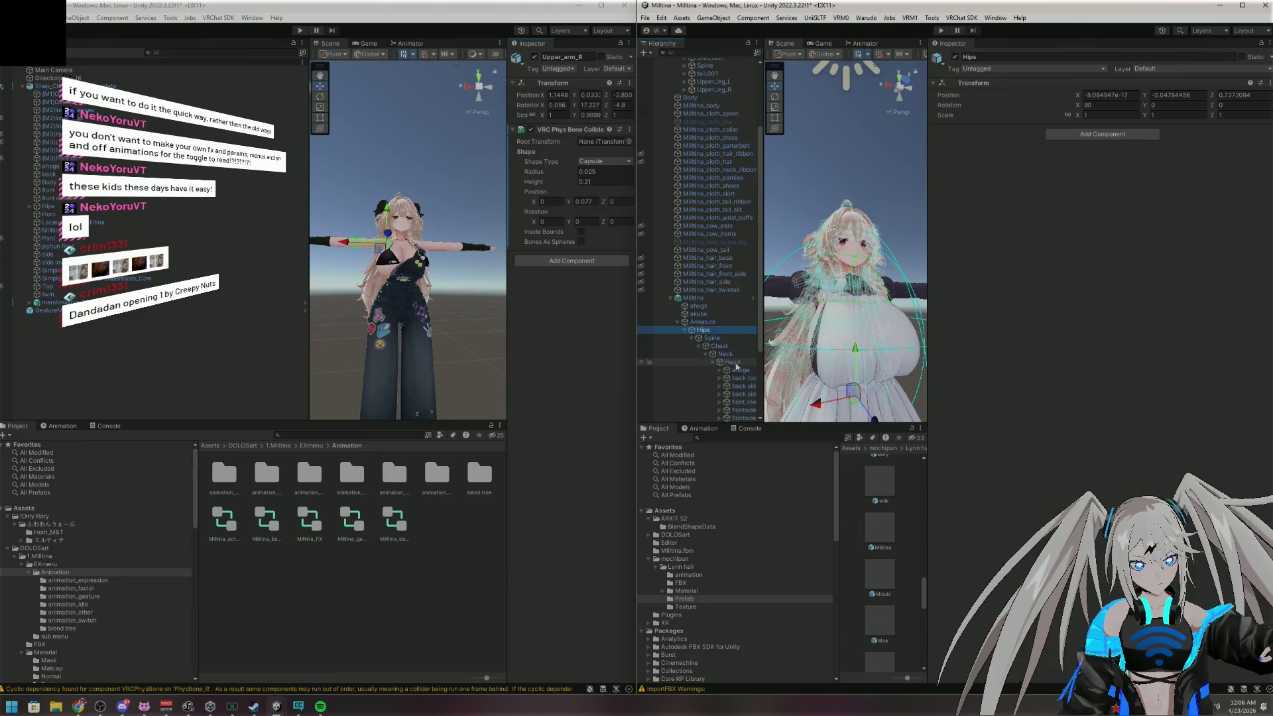
{"action": "left_click", "coordinate": [740, 281]}
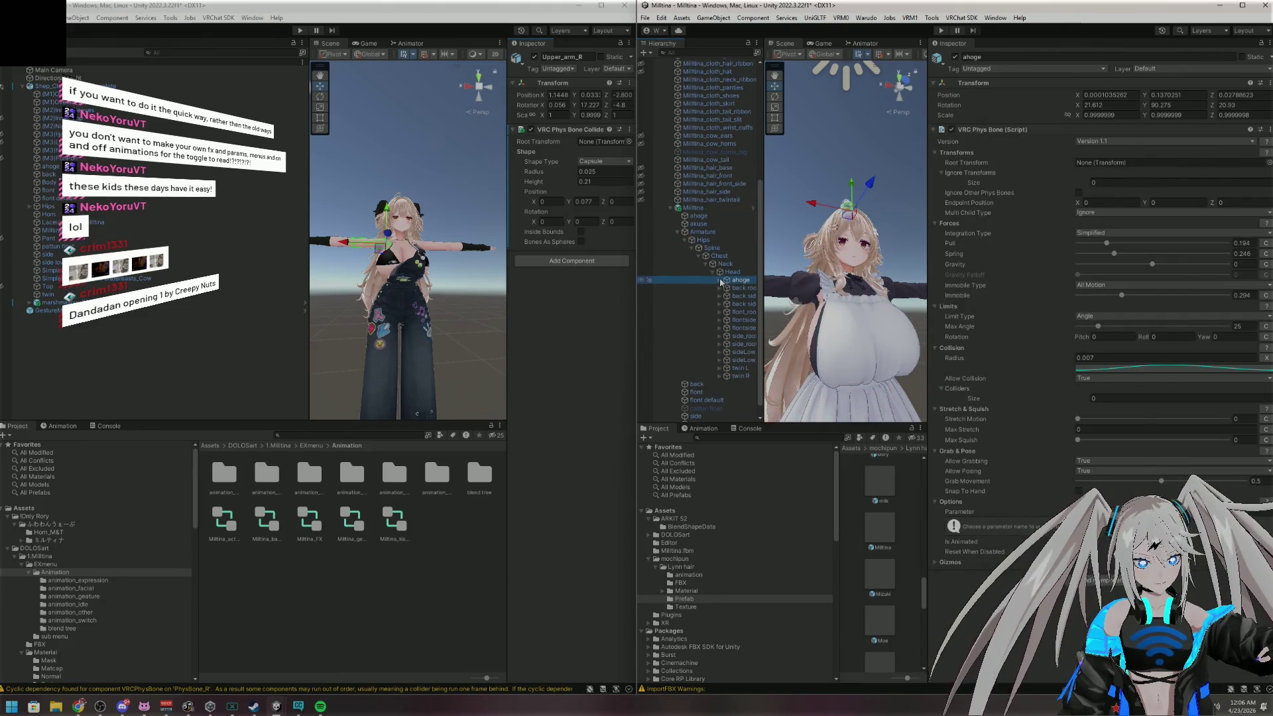
Inspect the back side root L bone and the ahoge child bones down to ahoge.002
{"action": "left_click", "coordinate": [739, 287]}
{"action": "left_click", "coordinate": [740, 296]}
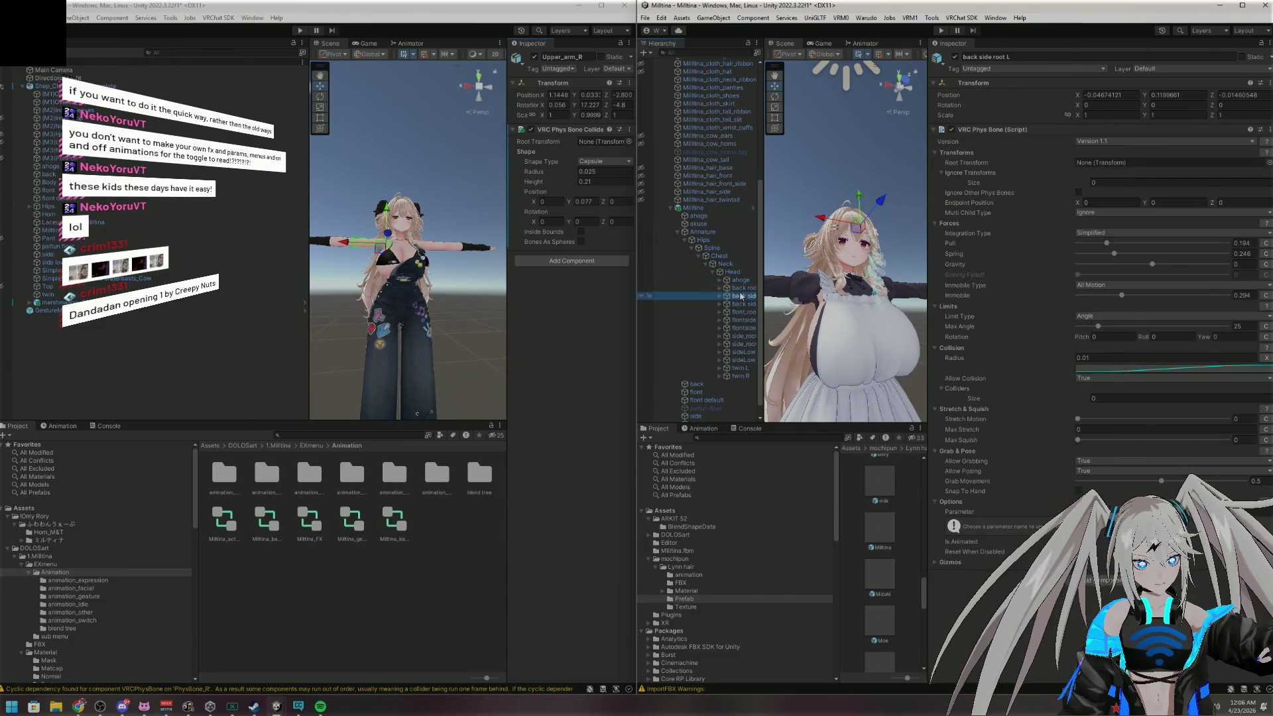
{"action": "left_click", "coordinate": [741, 281]}
{"action": "left_click", "coordinate": [720, 281]}
{"action": "left_click", "coordinate": [744, 288]}
{"action": "left_click", "coordinate": [726, 288]}
{"action": "left_click", "coordinate": [743, 296]}
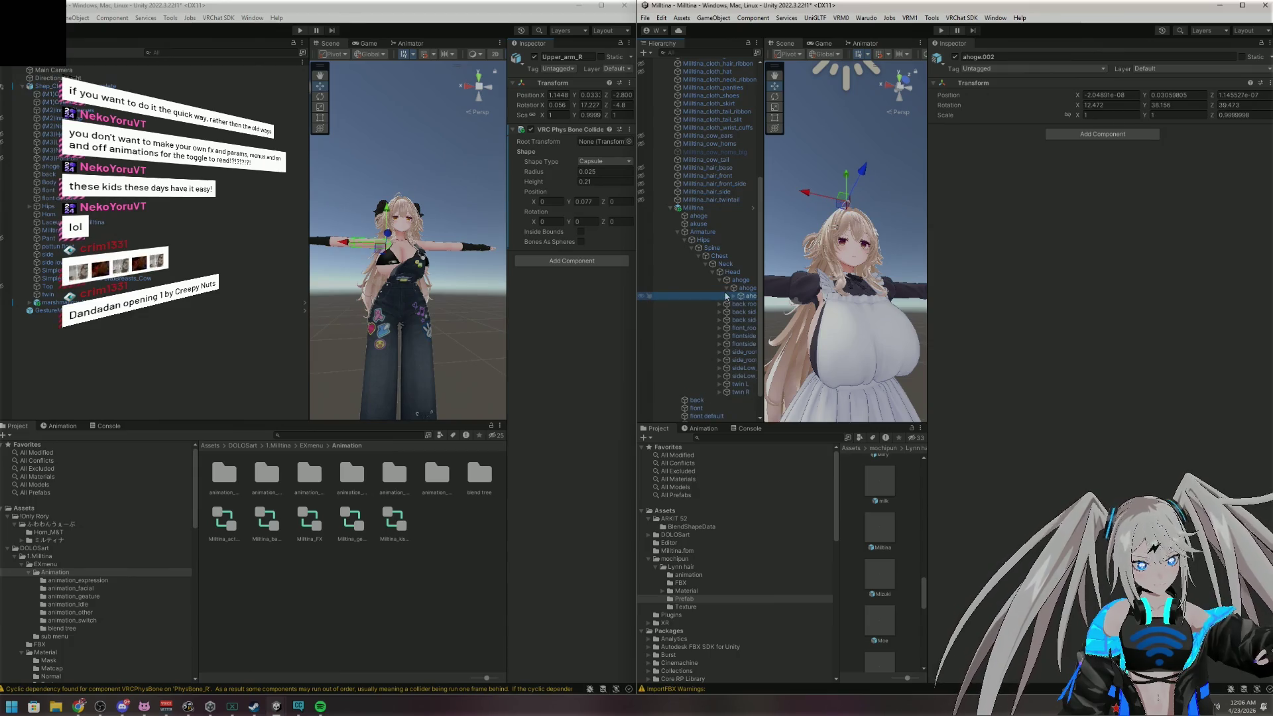
Collapse the ahoge chain, reselect ahoge for its Phys Bone, and widen the scene view
{"action": "left_click", "coordinate": [727, 289]}
{"action": "left_click", "coordinate": [720, 281]}
{"action": "left_click", "coordinate": [741, 281]}
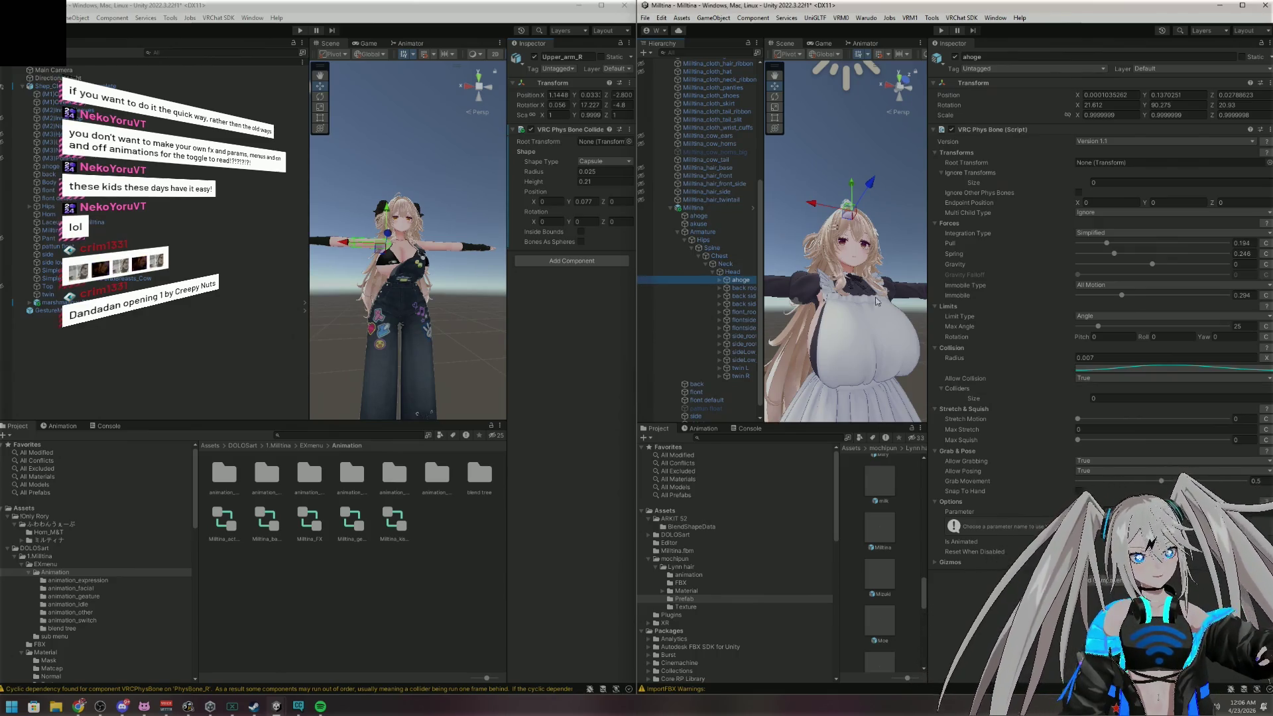
{"action": "left_click_drag", "start_coordinate": [928, 249], "coordinate": [1078, 252]}
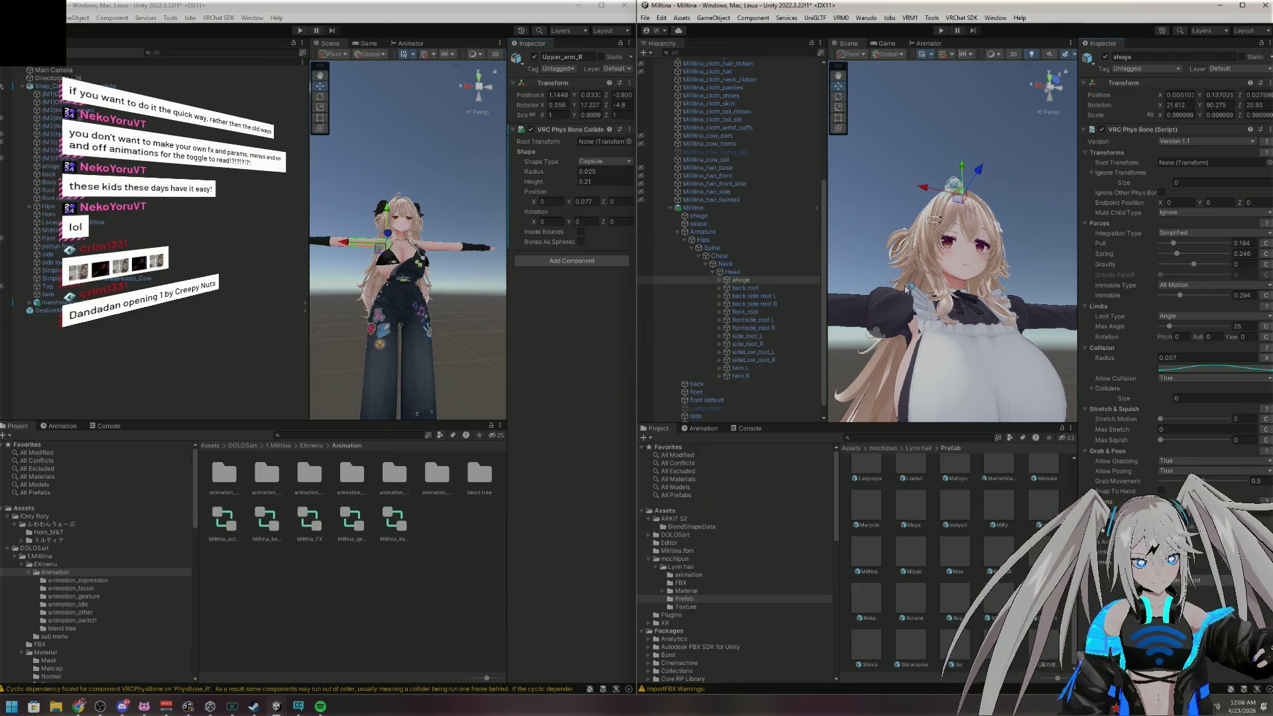
Resize the inspector and hierarchy panes to read Phys Bone settings and full bone names
{"action": "left_click_drag", "start_coordinate": [1075, 230], "coordinate": [719, 228]}
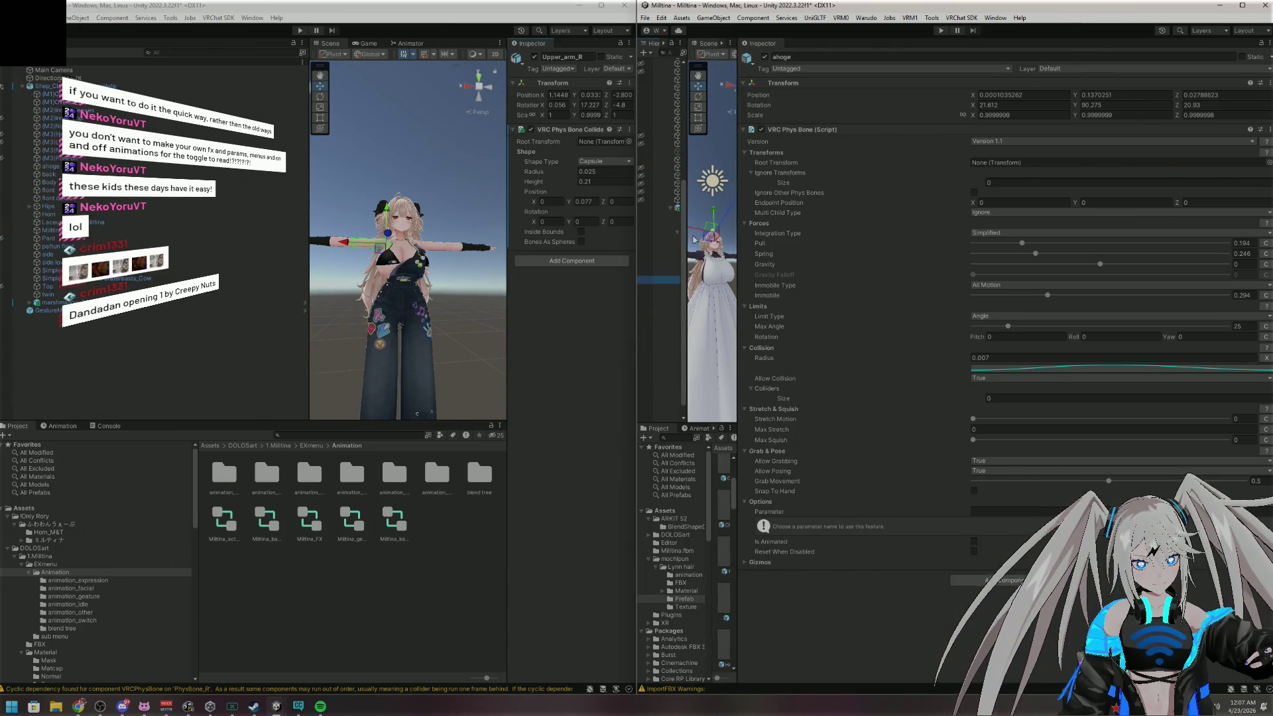
{"action": "left_click_drag", "start_coordinate": [738, 237], "coordinate": [889, 237]}
{"action": "left_click_drag", "start_coordinate": [763, 237], "coordinate": [839, 237]}
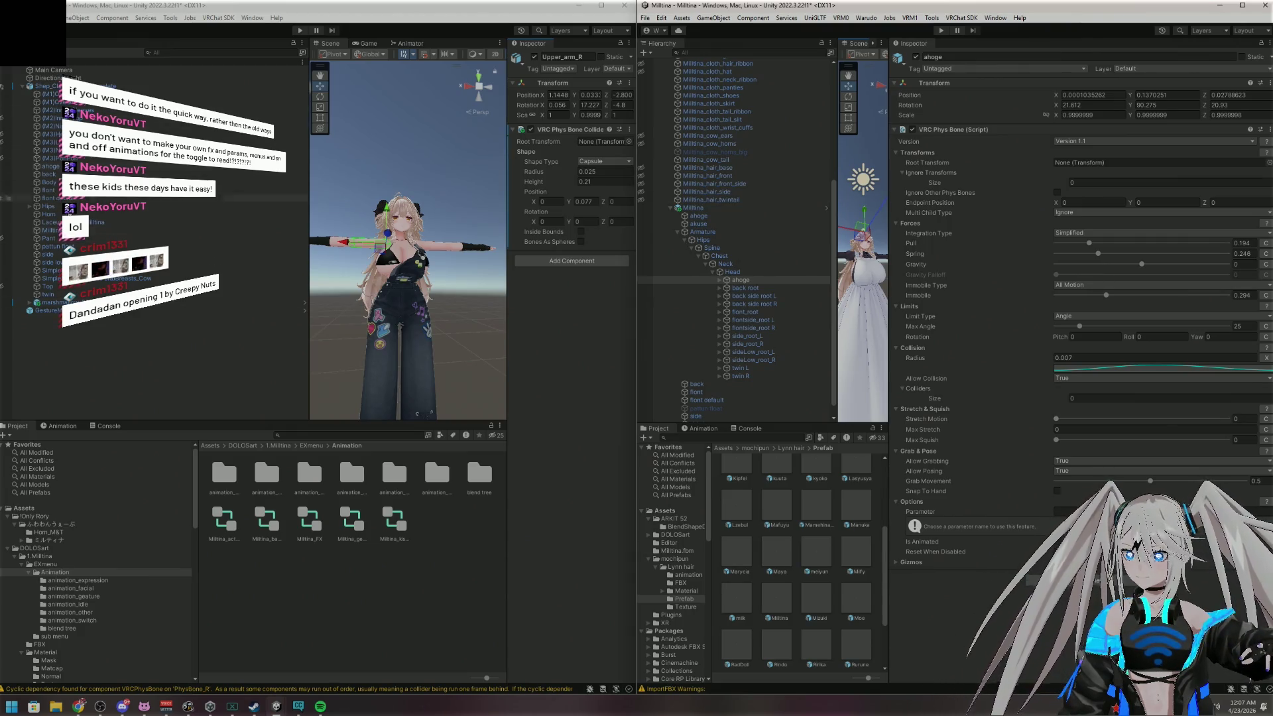
On the left avatar, expand Hips down to Head, select ahoge and search components for 'vrc phys'
{"action": "left_click", "coordinate": [30, 206]}
{"action": "left_click", "coordinate": [36, 238]}
{"action": "left_click", "coordinate": [43, 246]}
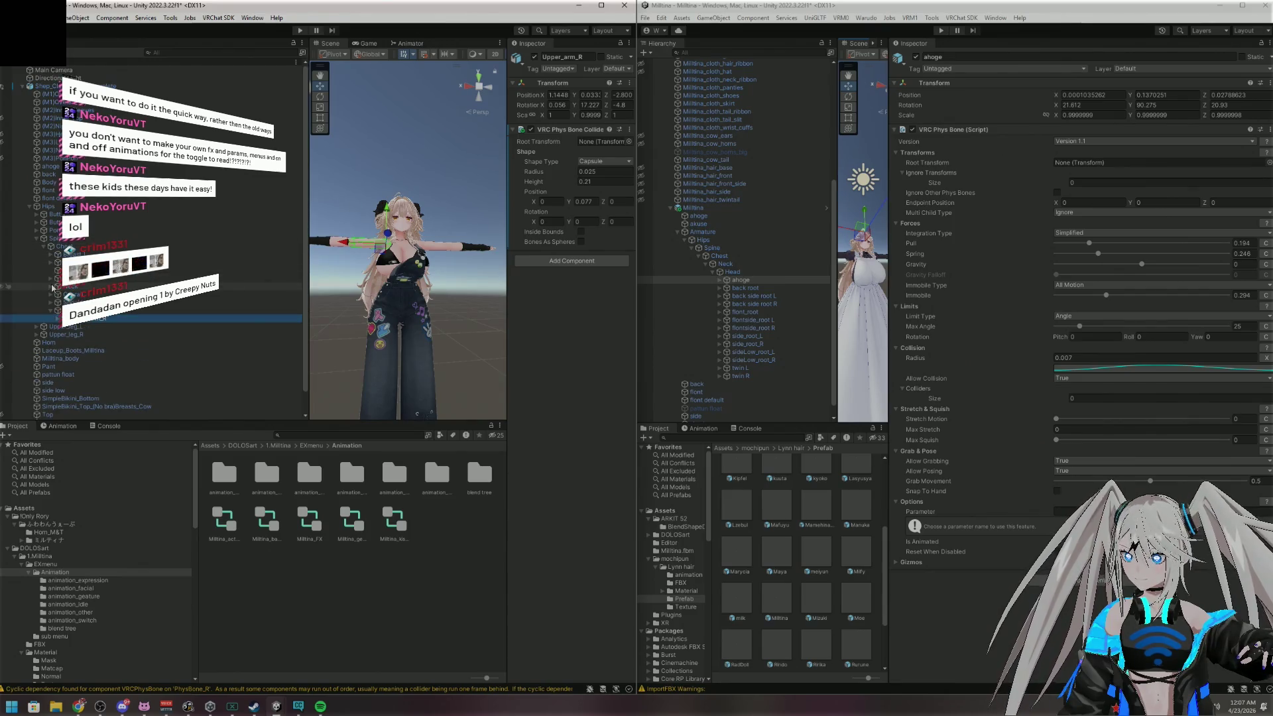
{"action": "left_click", "coordinate": [51, 286]}
{"action": "left_click", "coordinate": [57, 295]}
{"action": "left_click", "coordinate": [204, 303]}
{"action": "left_click", "coordinate": [572, 134]}
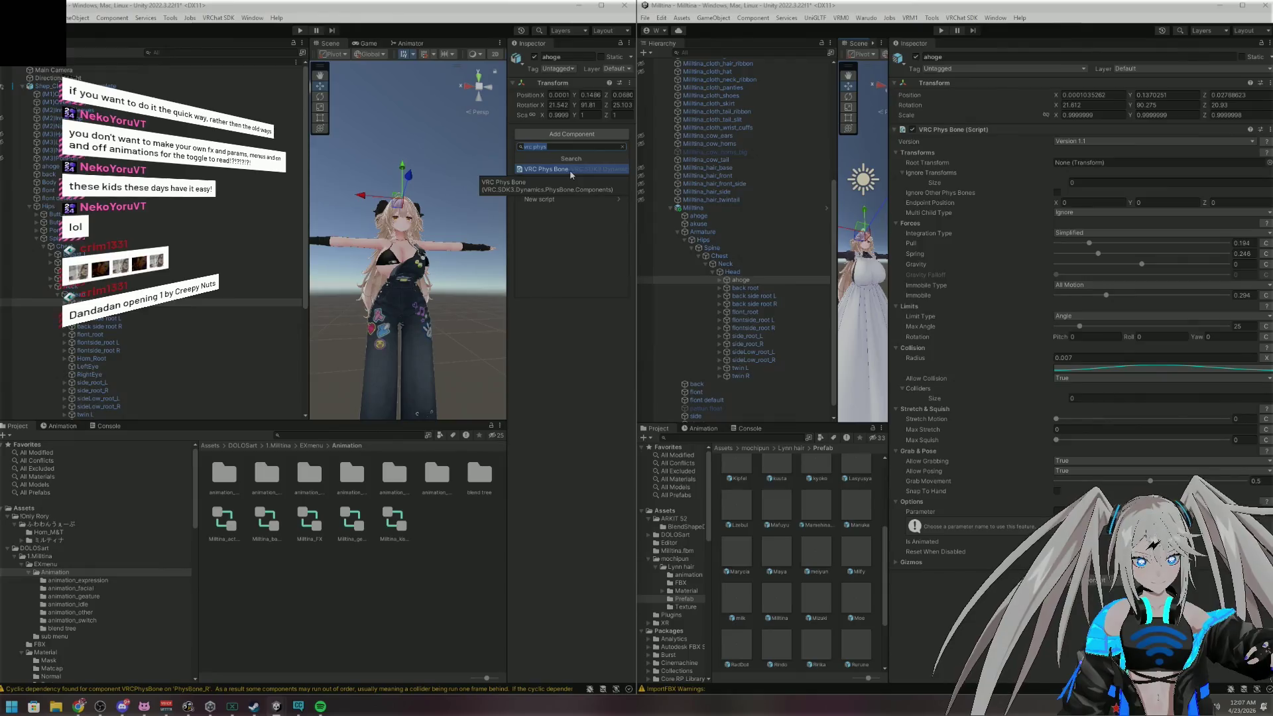
Add a VRC Phys Bone to ahoge, keeping the integration type Simplified
{"action": "left_click", "coordinate": [569, 169]}
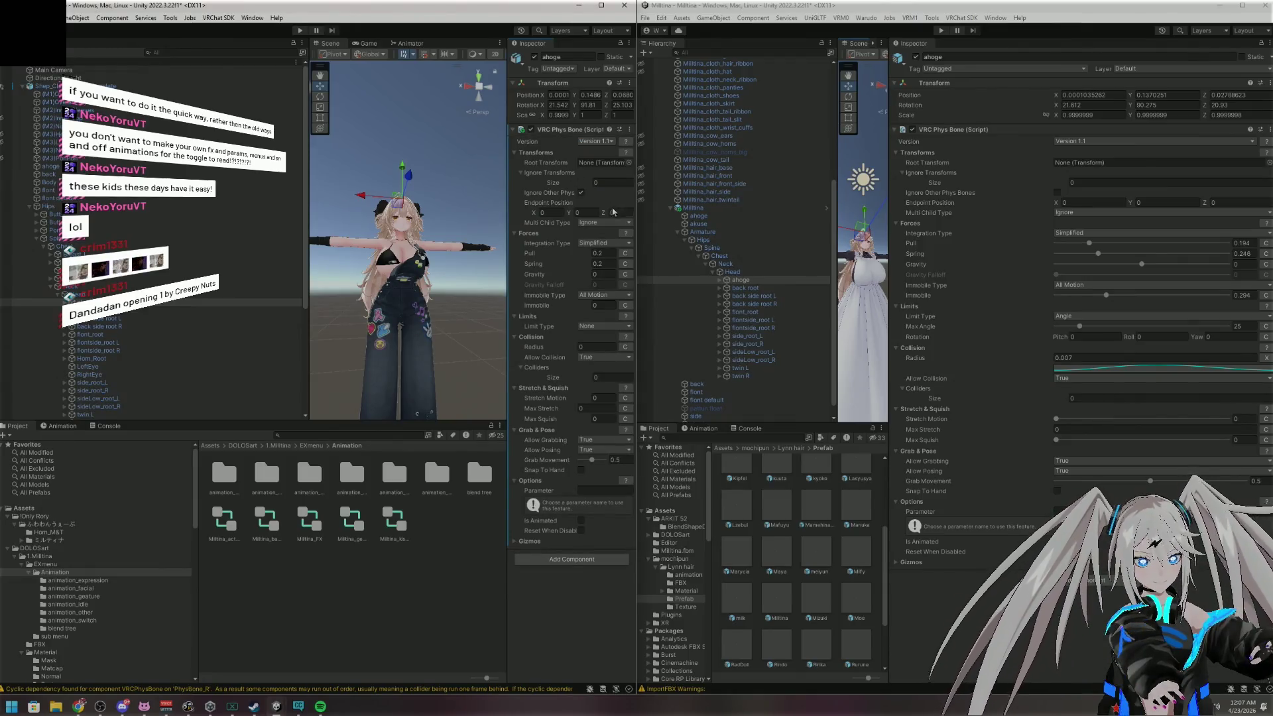
{"action": "left_click_drag", "start_coordinate": [507, 152], "coordinate": [395, 151]}
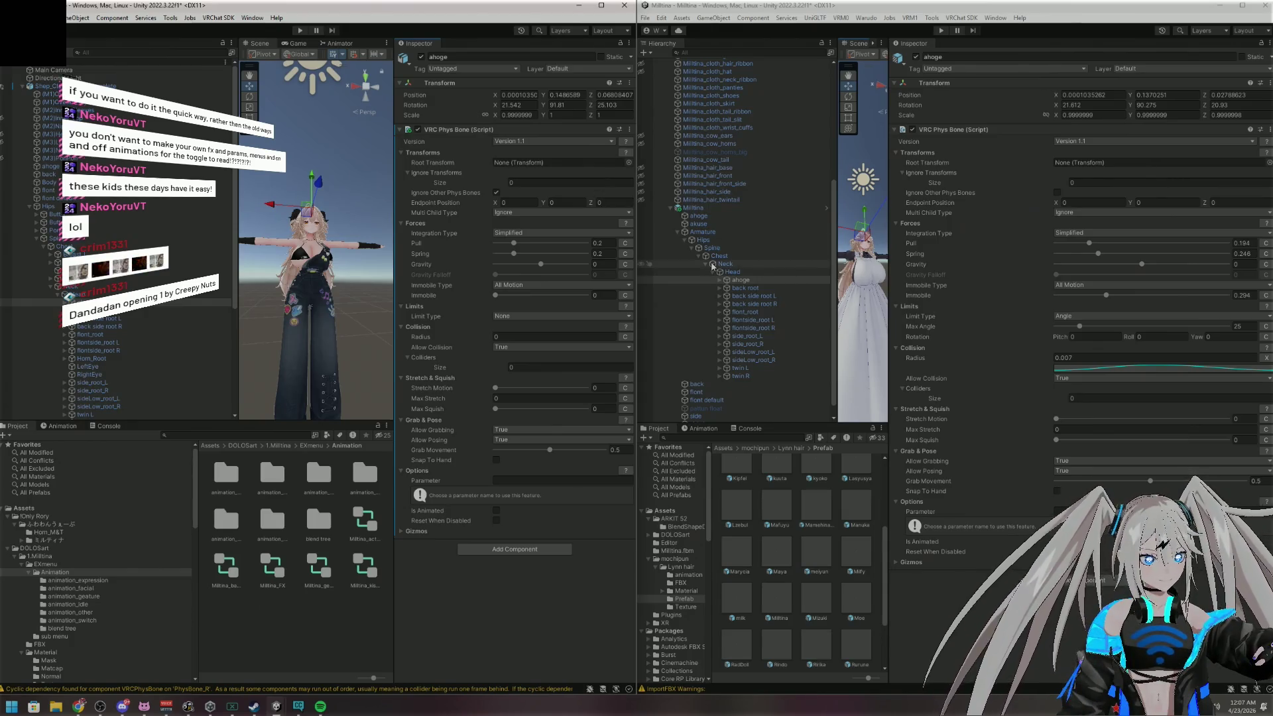
{"action": "left_click", "coordinate": [563, 230]}
{"action": "left_click", "coordinate": [528, 255]}
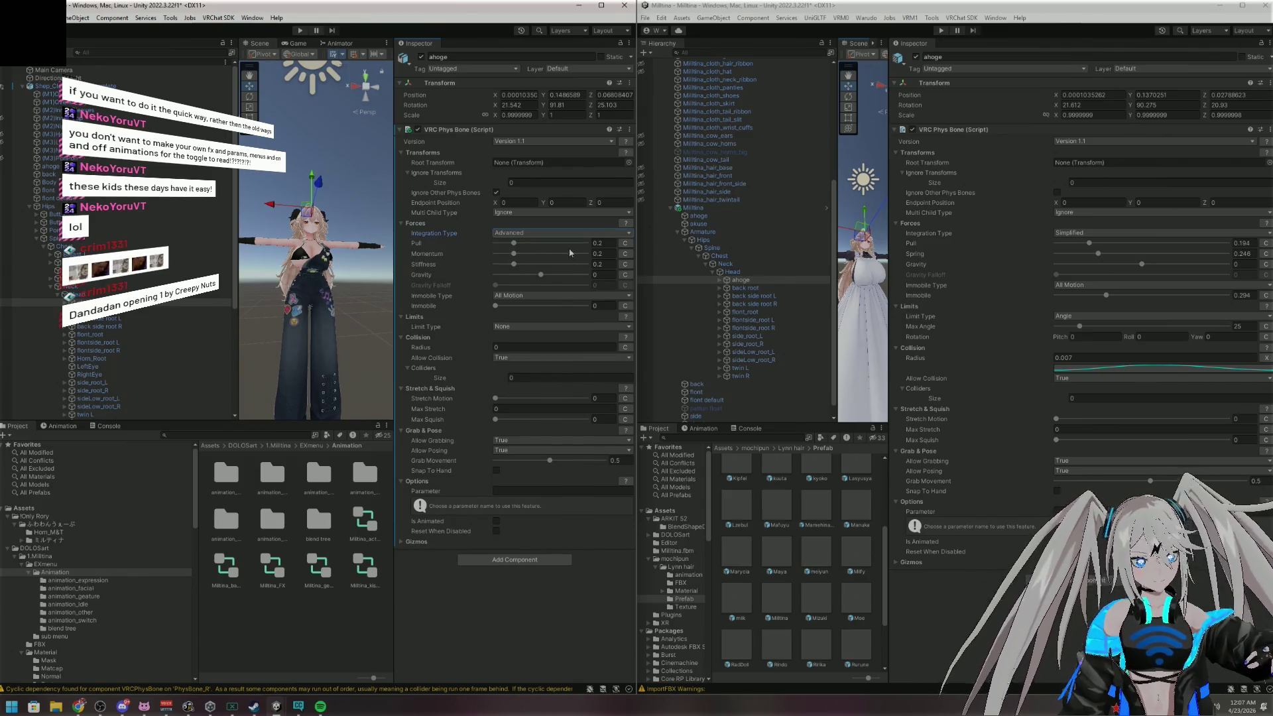
{"action": "left_click", "coordinate": [564, 234]}
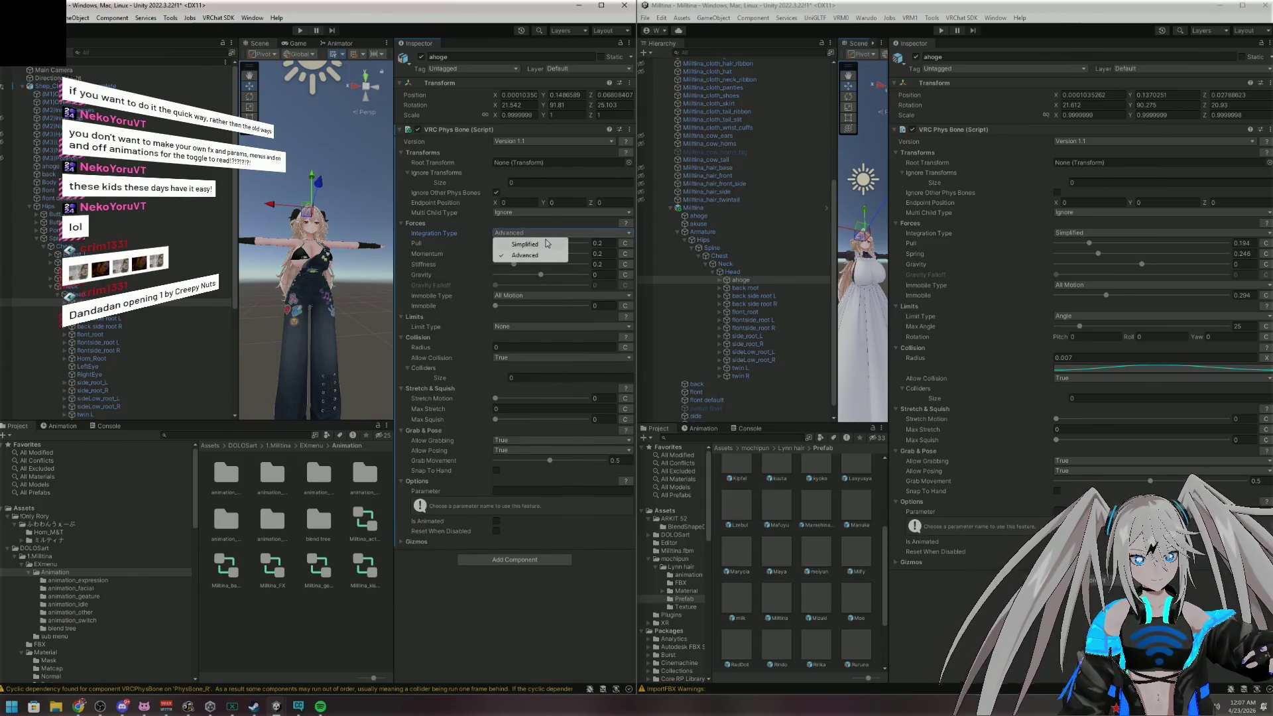
{"action": "left_click", "coordinate": [547, 246]}
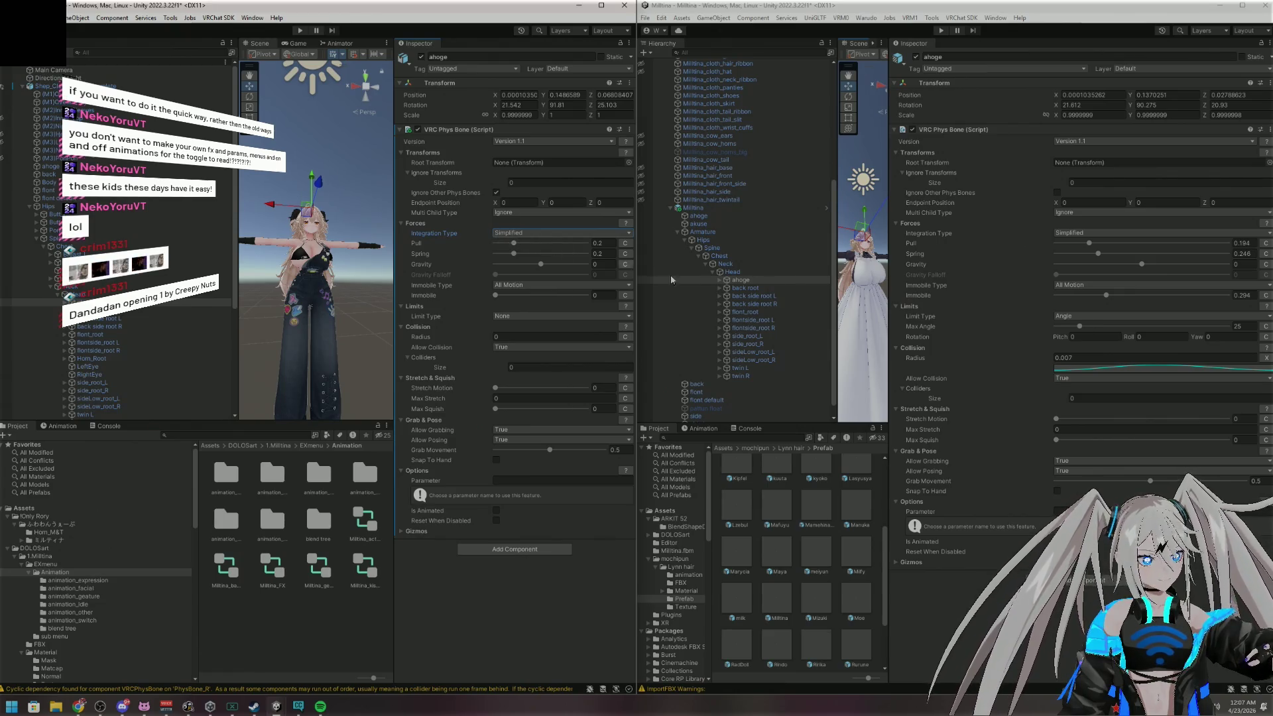
Copy the reference values Pull 0.194 and Spring 0.248 into the new Phys Bone
{"action": "left_click", "coordinate": [1243, 244]}
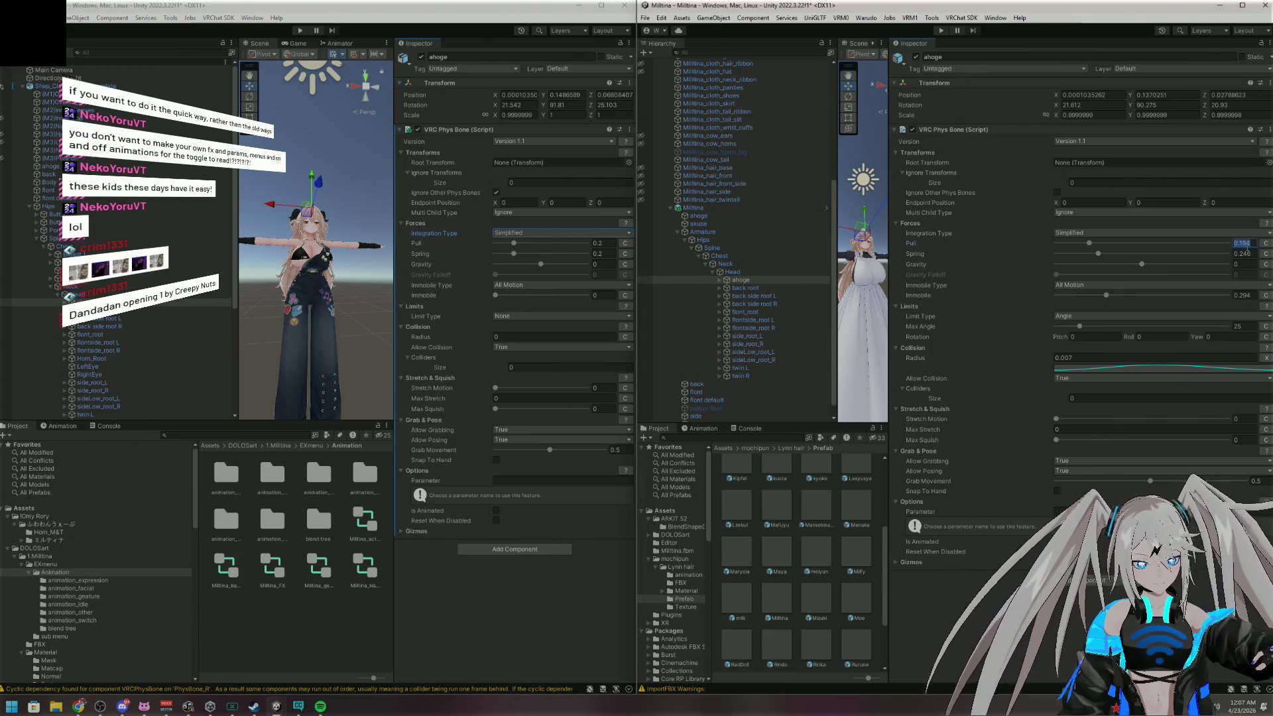
{"action": "left_click", "coordinate": [604, 243]}
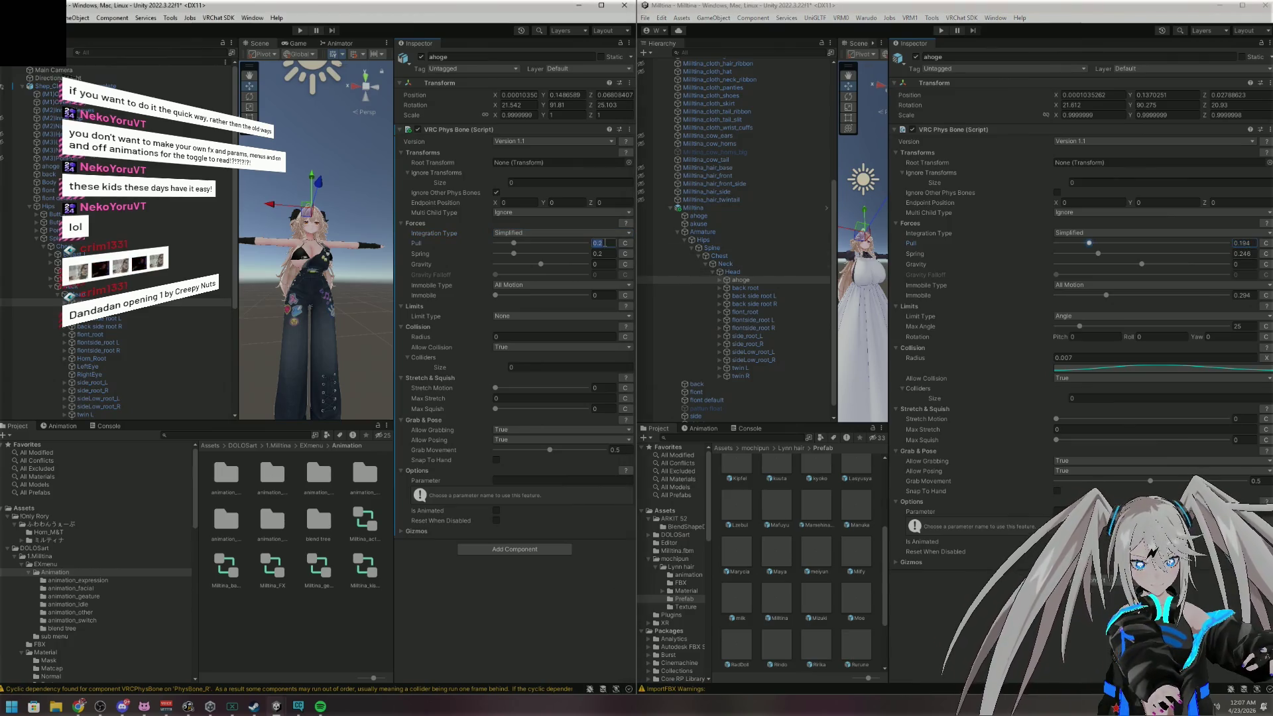
{"action": "type", "text": "0.194"}
{"action": "left_click", "coordinate": [1241, 253]}
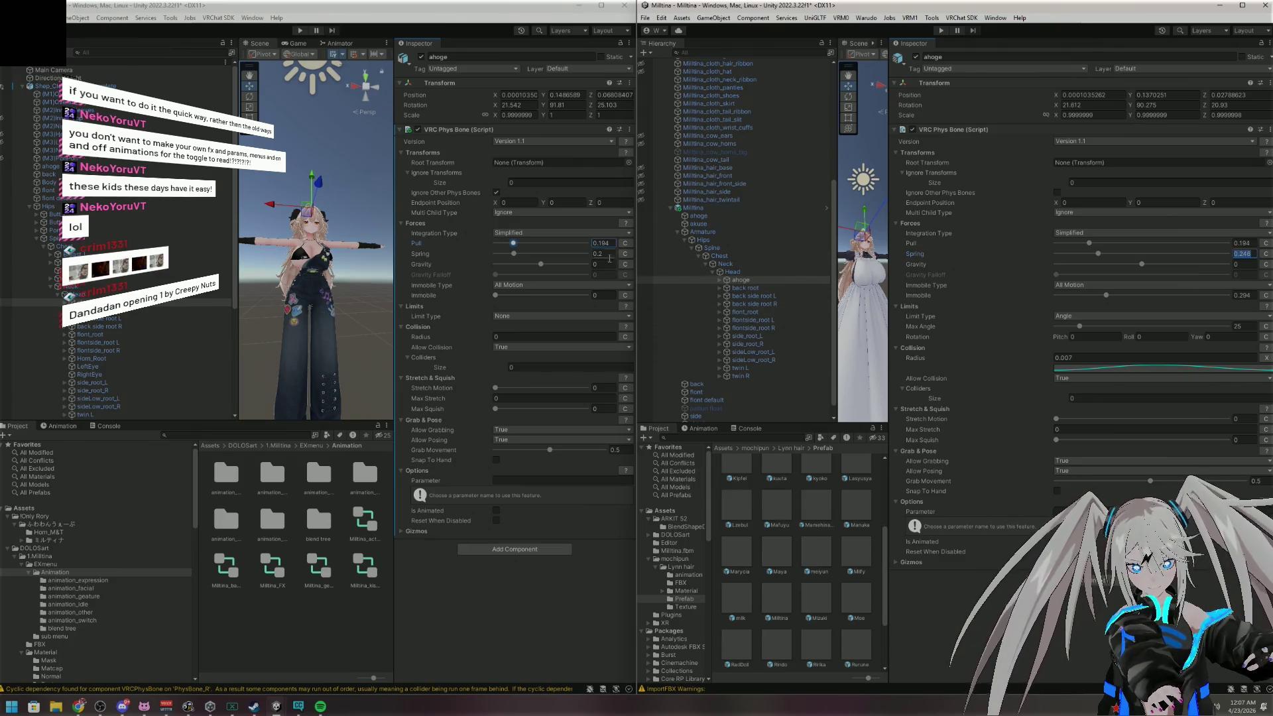
{"action": "left_click", "coordinate": [606, 255]}
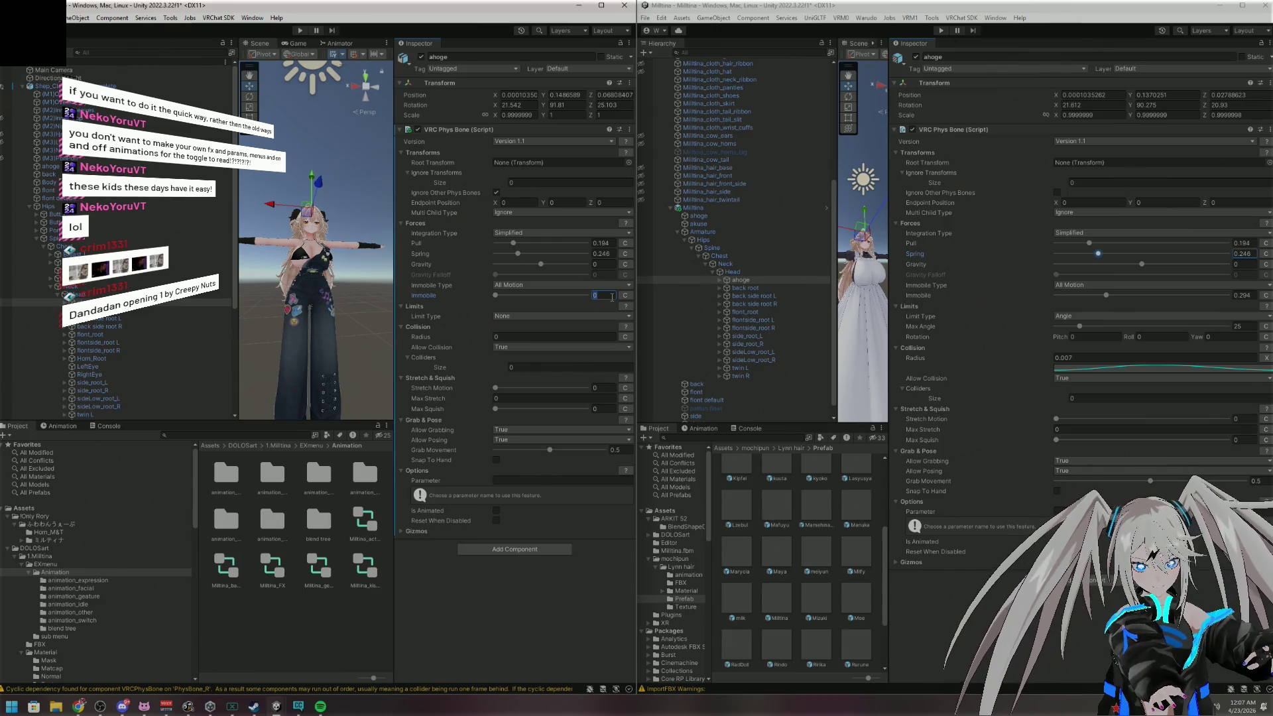
Set Immobile to 0.294 and the Limit Type to Angle, then widen the left window
{"action": "left_click", "coordinate": [1248, 295]}
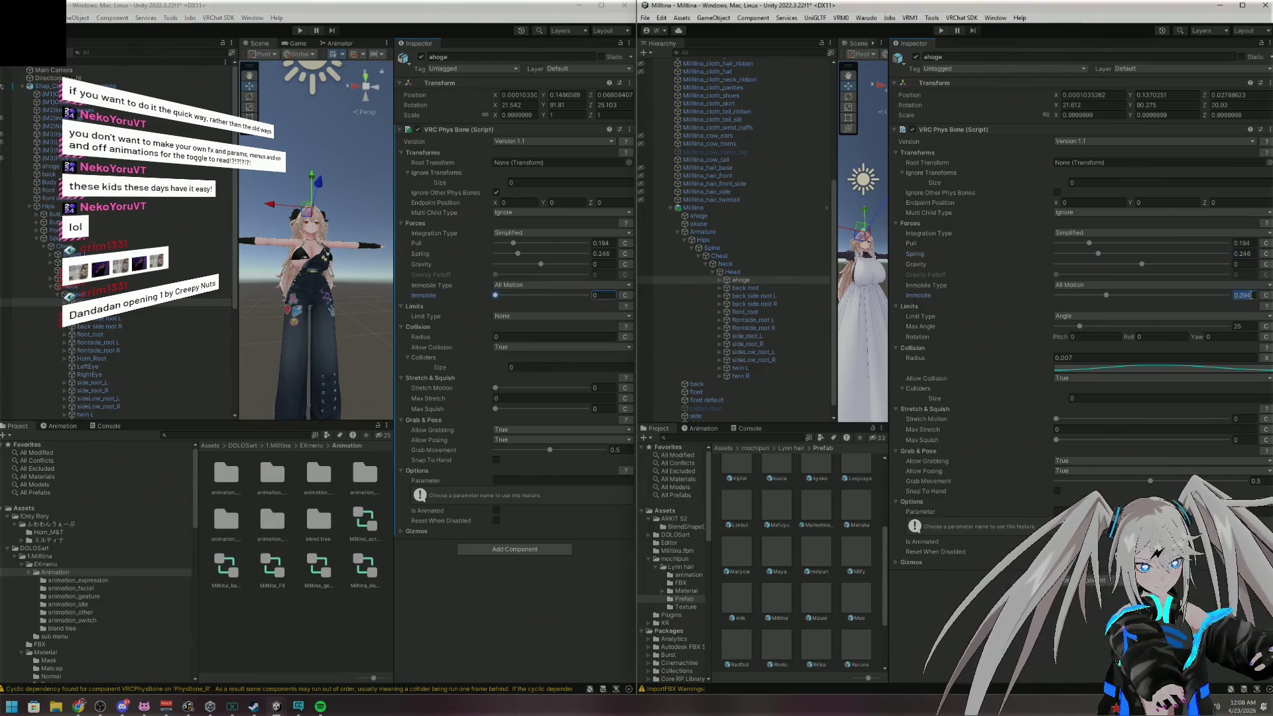
{"action": "left_click", "coordinate": [609, 294]}
{"action": "type", "text": ".294"}
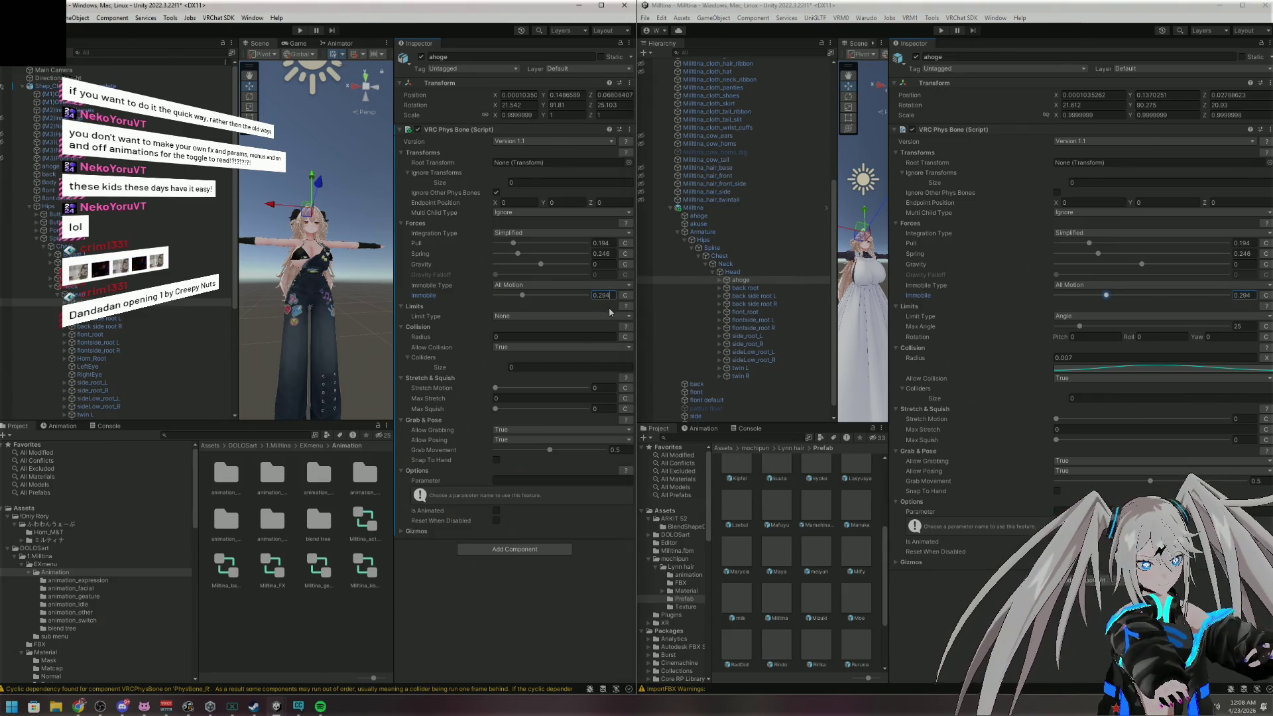
{"action": "left_click", "coordinate": [565, 317]}
{"action": "left_click", "coordinate": [535, 338]}
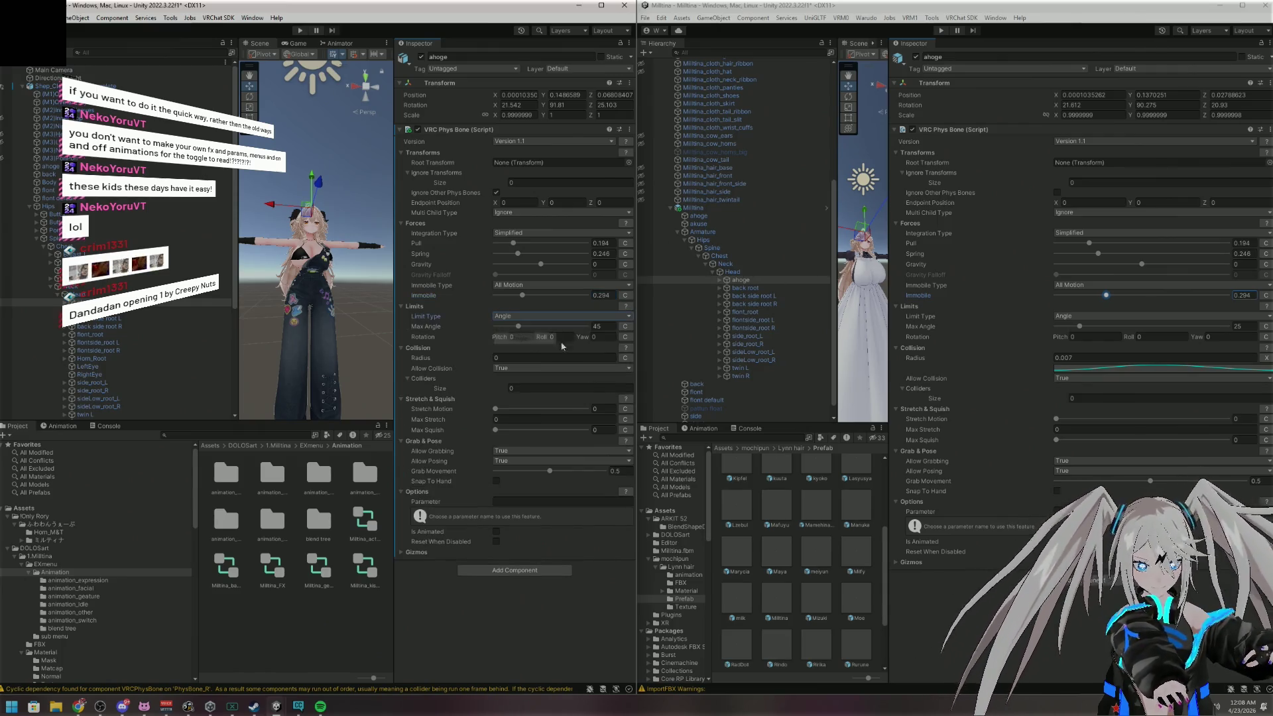
{"action": "left_click_drag", "start_coordinate": [635, 345], "coordinate": [663, 345]}
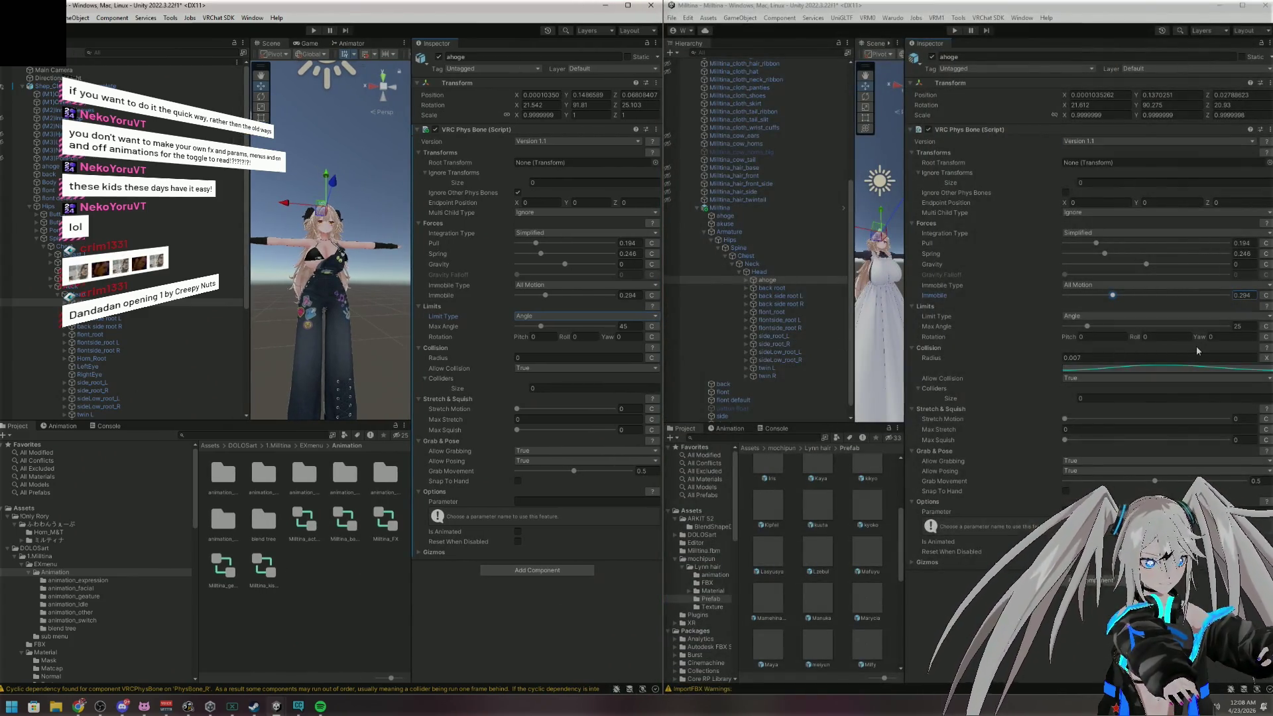
{"action": "type", "text": ".007"}
Enter Max Angle 25 and Radius 0.007 for ahoge, then select the back root bone
{"action": "left_click", "coordinate": [636, 326]}
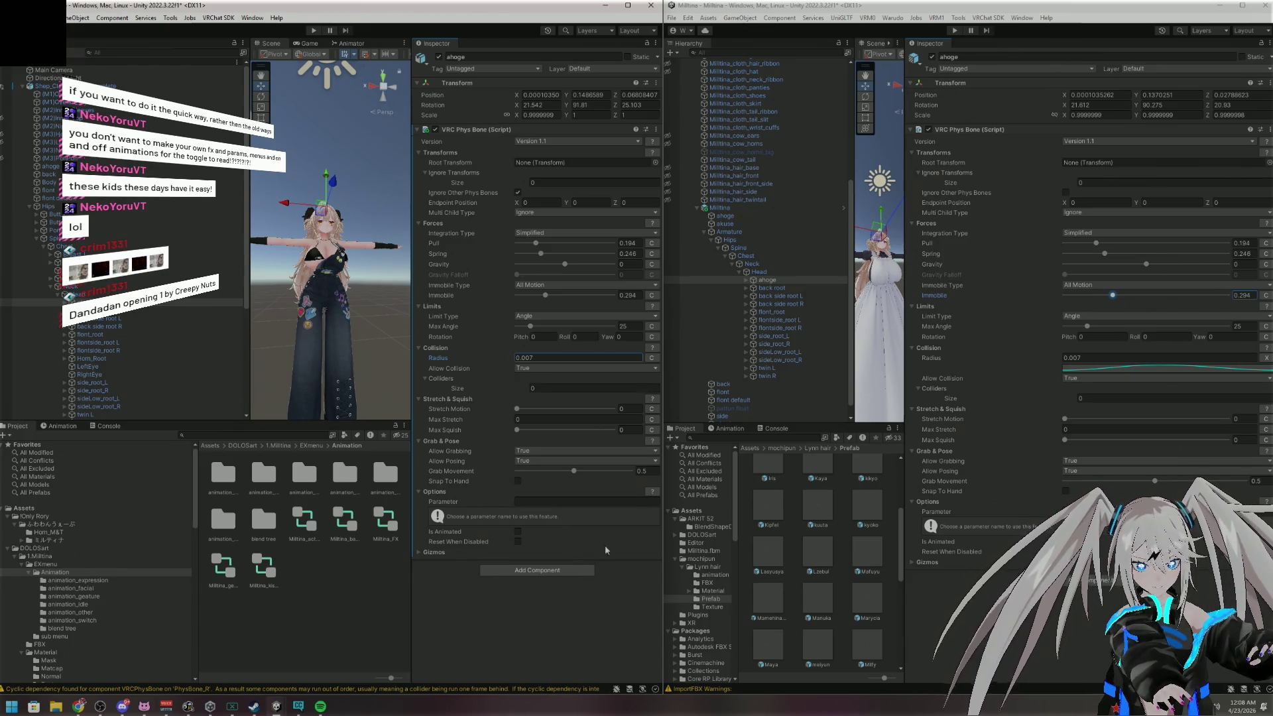
{"action": "left_click", "coordinate": [185, 310]}
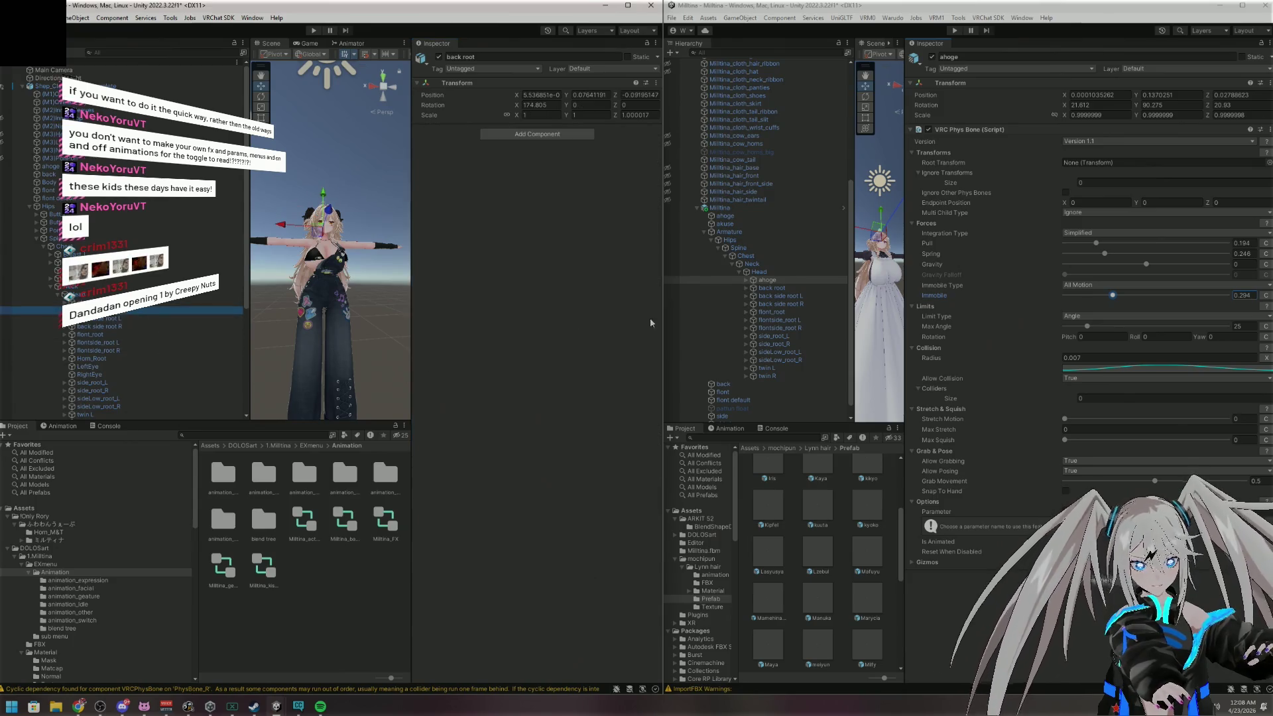
Add a VRC Phys Bone to the avatar's back side root L bone
{"action": "left_click", "coordinate": [786, 296]}
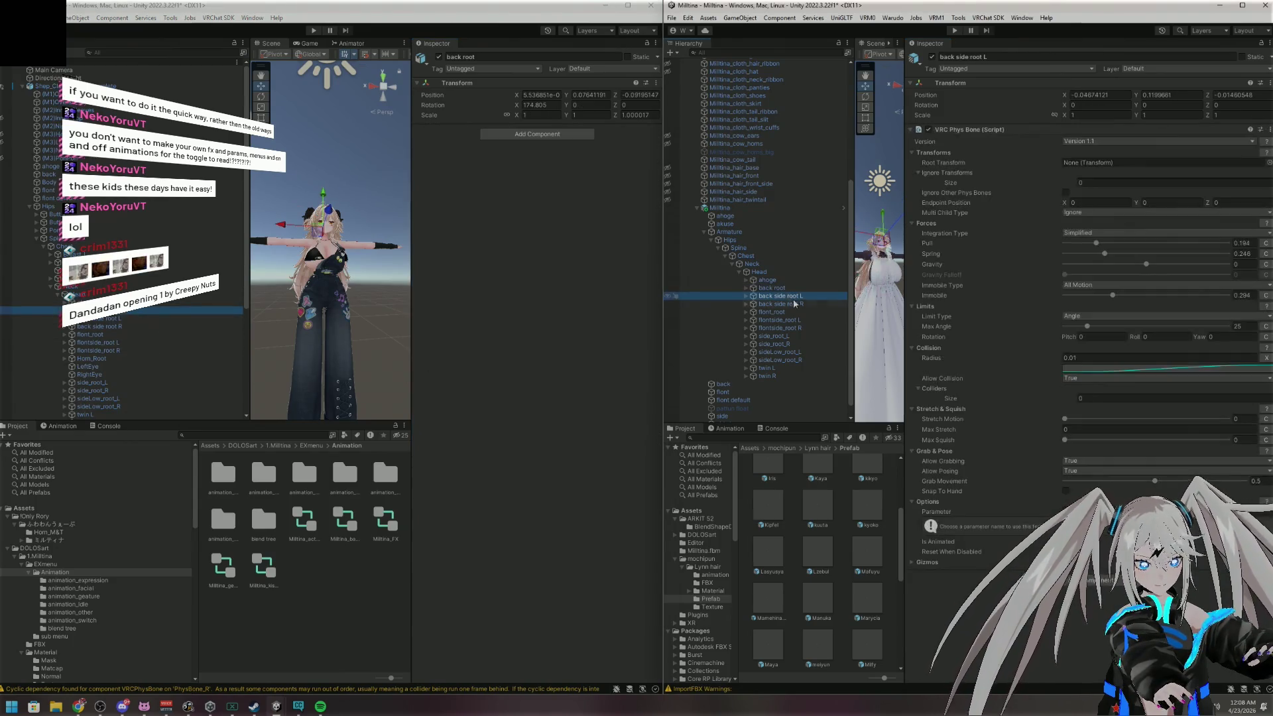
{"action": "left_click", "coordinate": [137, 320]}
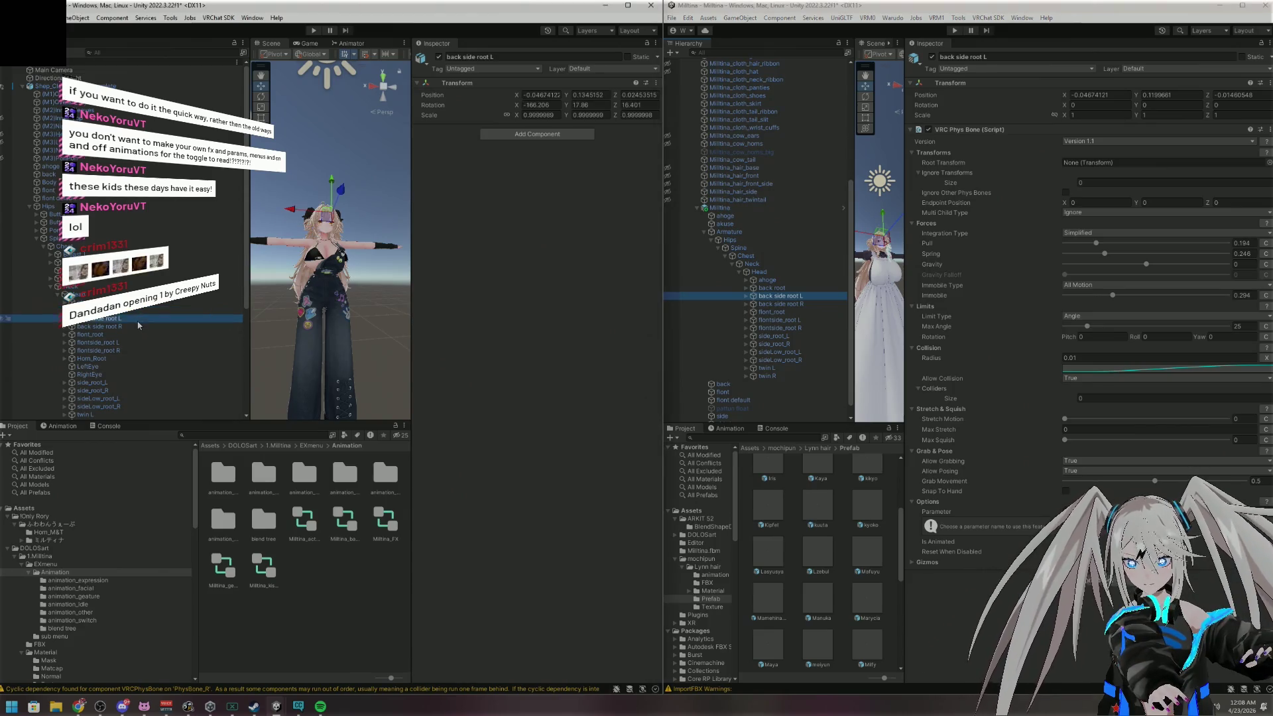
{"action": "left_click", "coordinate": [530, 135]}
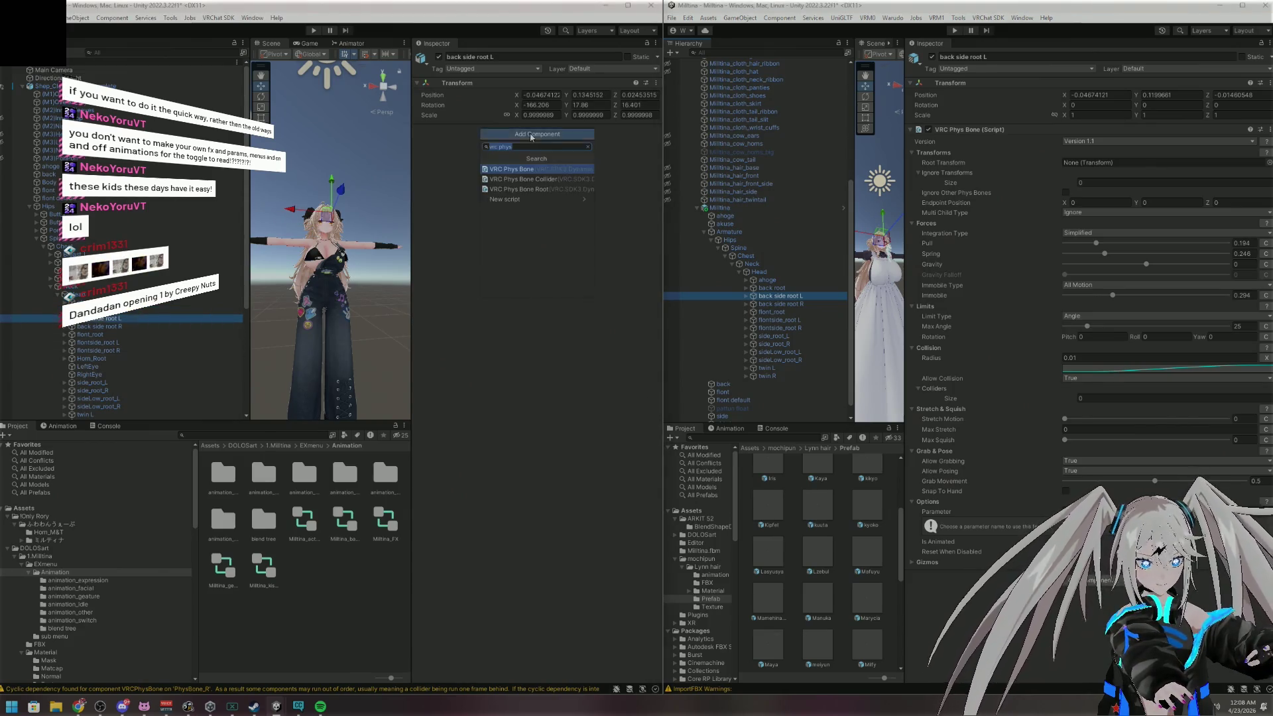
{"action": "left_click", "coordinate": [564, 173]}
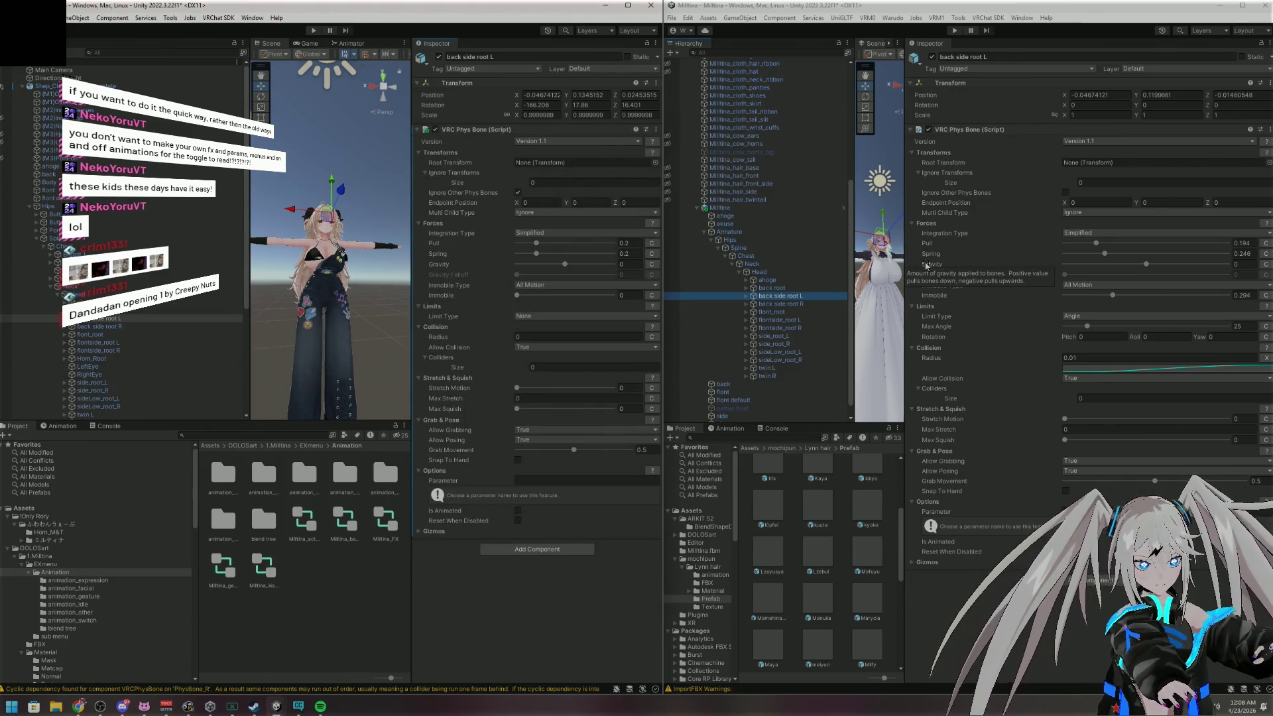
Match the reference values: Pull 0.194, Spring 0.246 and Immobile 0.294
{"action": "left_click", "coordinate": [1247, 244]}
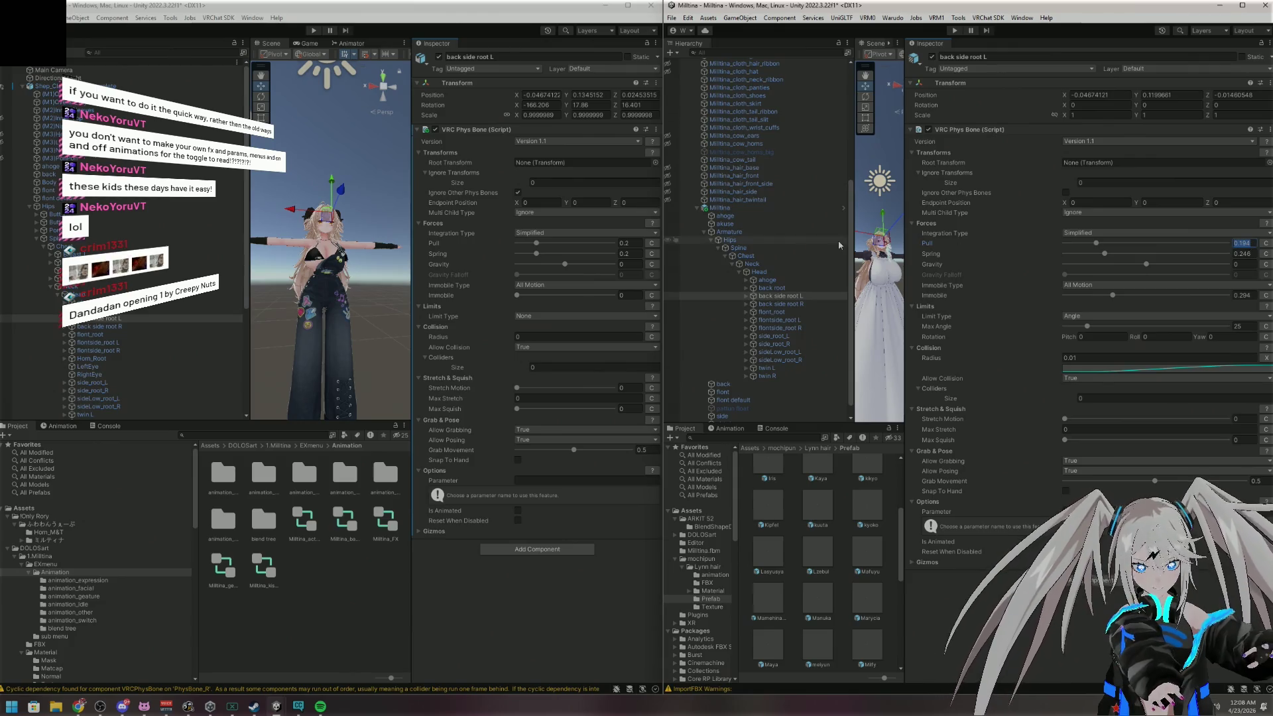
{"action": "left_click", "coordinate": [630, 244]}
{"action": "type", "text": "0.194"}
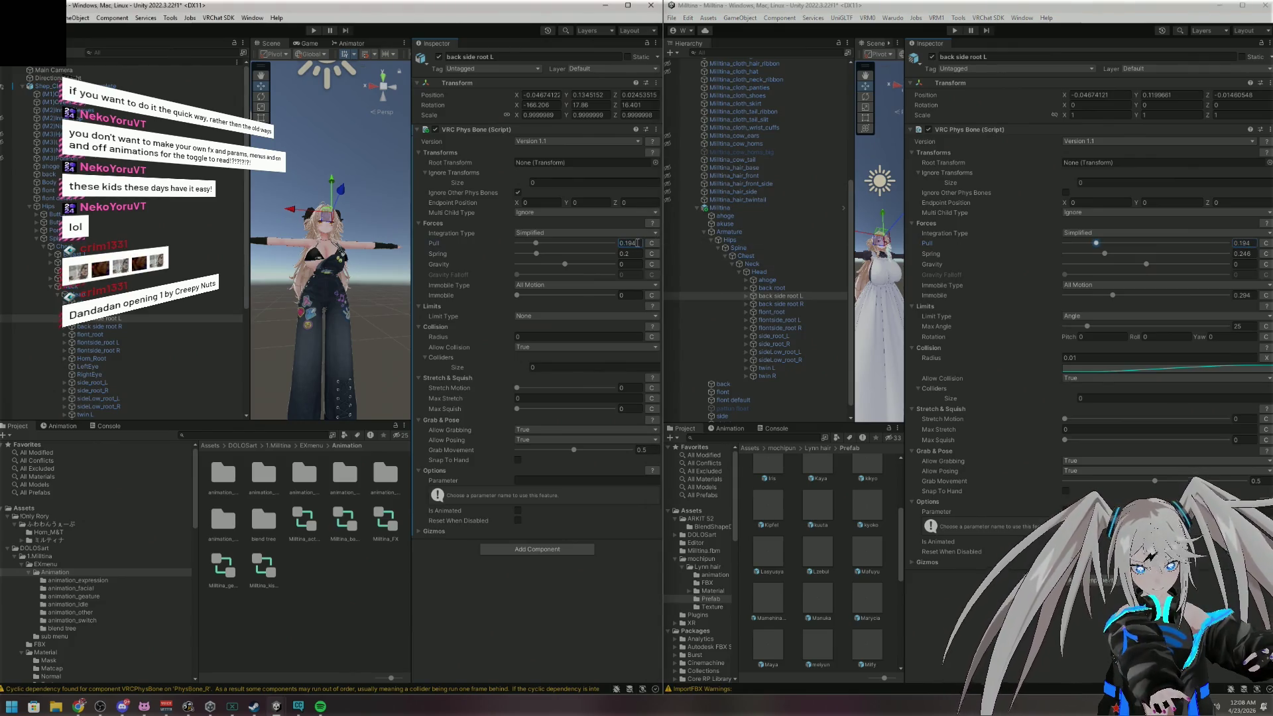
{"action": "left_click", "coordinate": [1252, 254]}
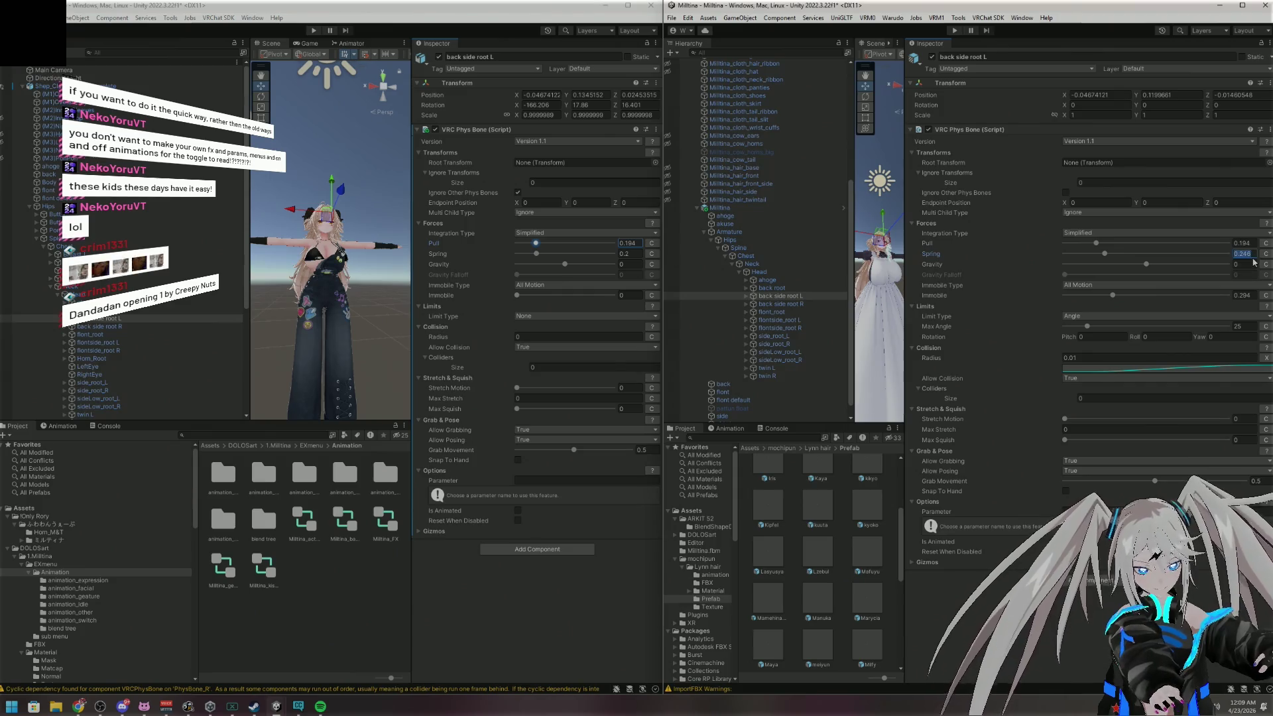
{"action": "left_click", "coordinate": [630, 254]}
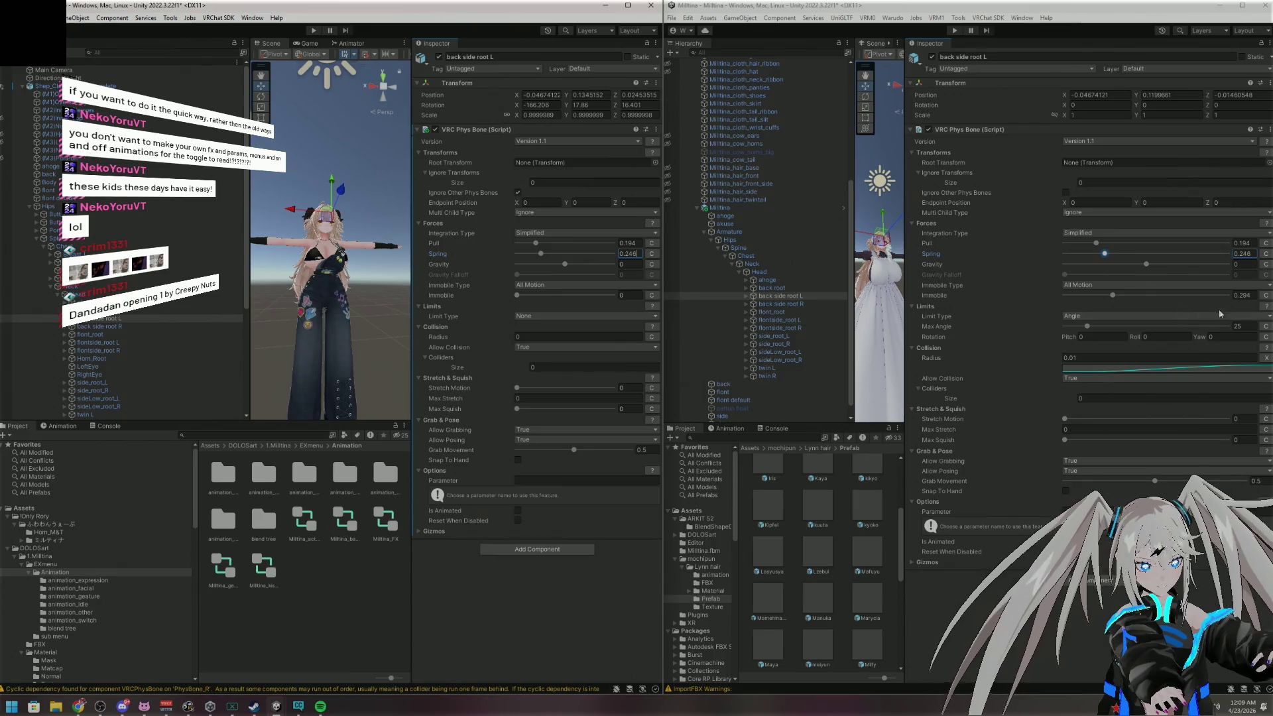
{"action": "left_click", "coordinate": [1253, 295]}
{"action": "left_click", "coordinate": [637, 295]}
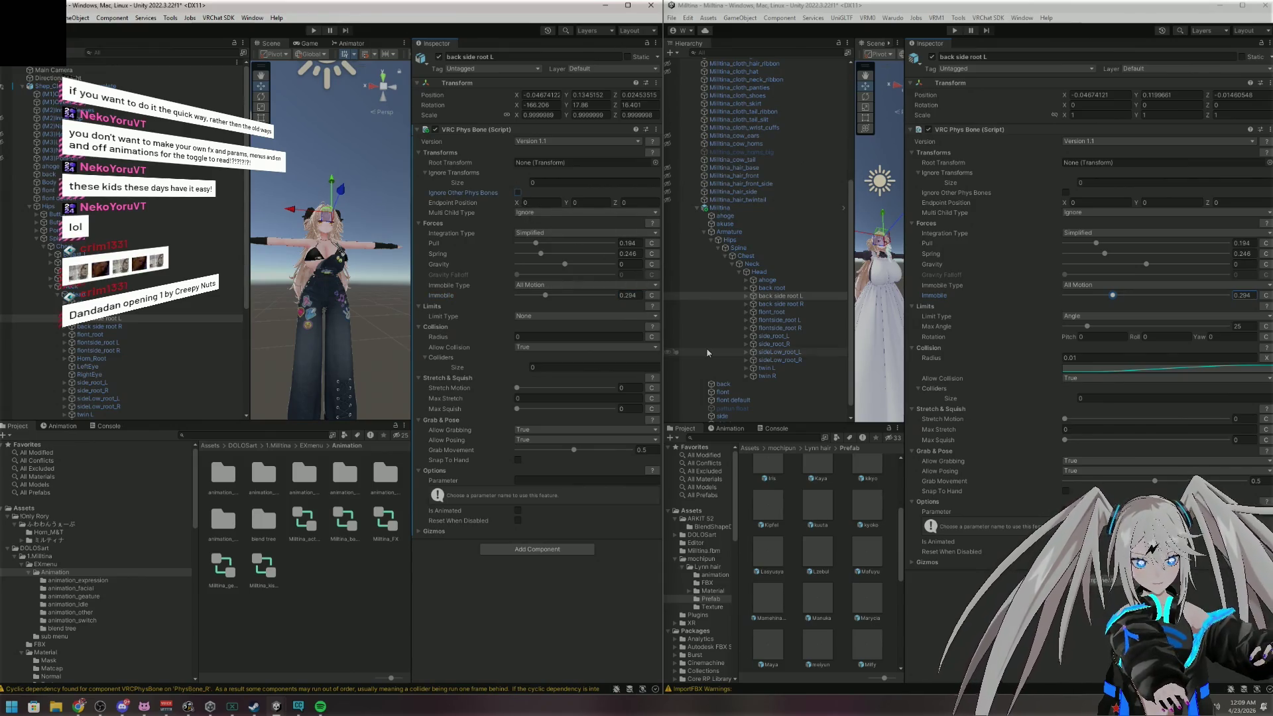
Set Limit Type to Angle with Max Angle 25, and Radius 0.01 driven by a curve
{"action": "left_click", "coordinate": [567, 316]}
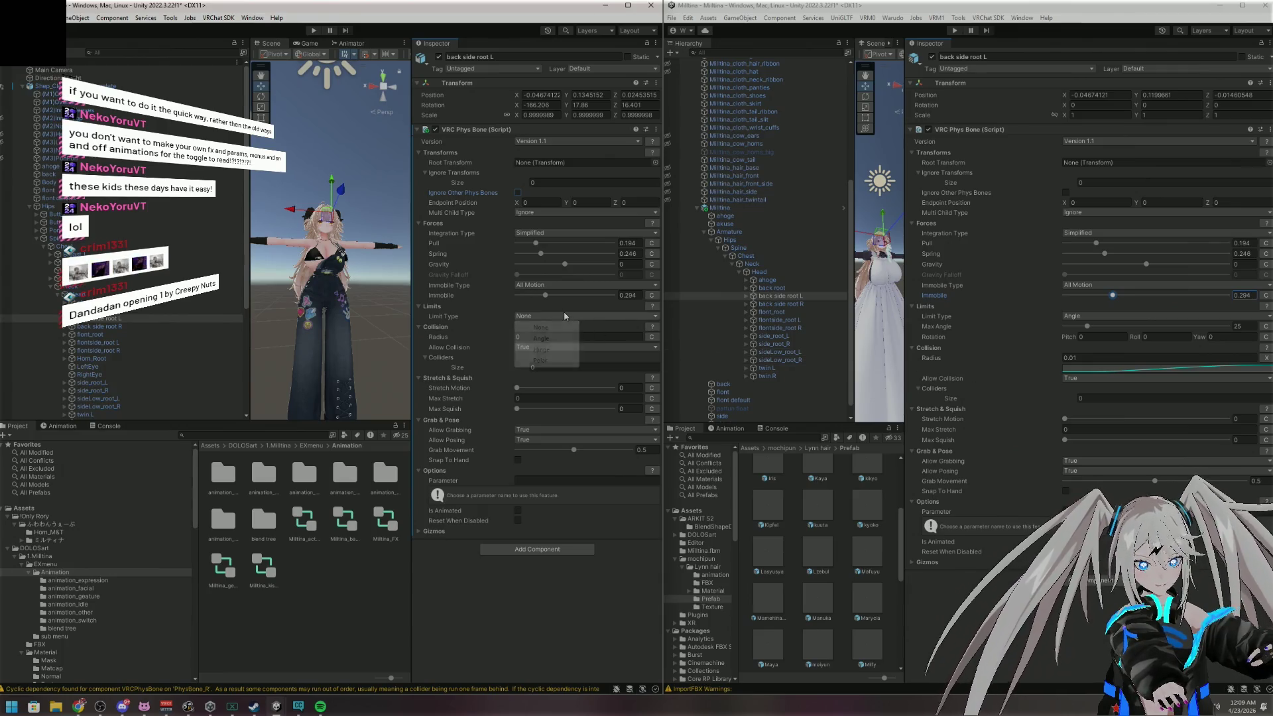
{"action": "left_click", "coordinate": [541, 339]}
{"action": "left_click", "coordinate": [632, 325]}
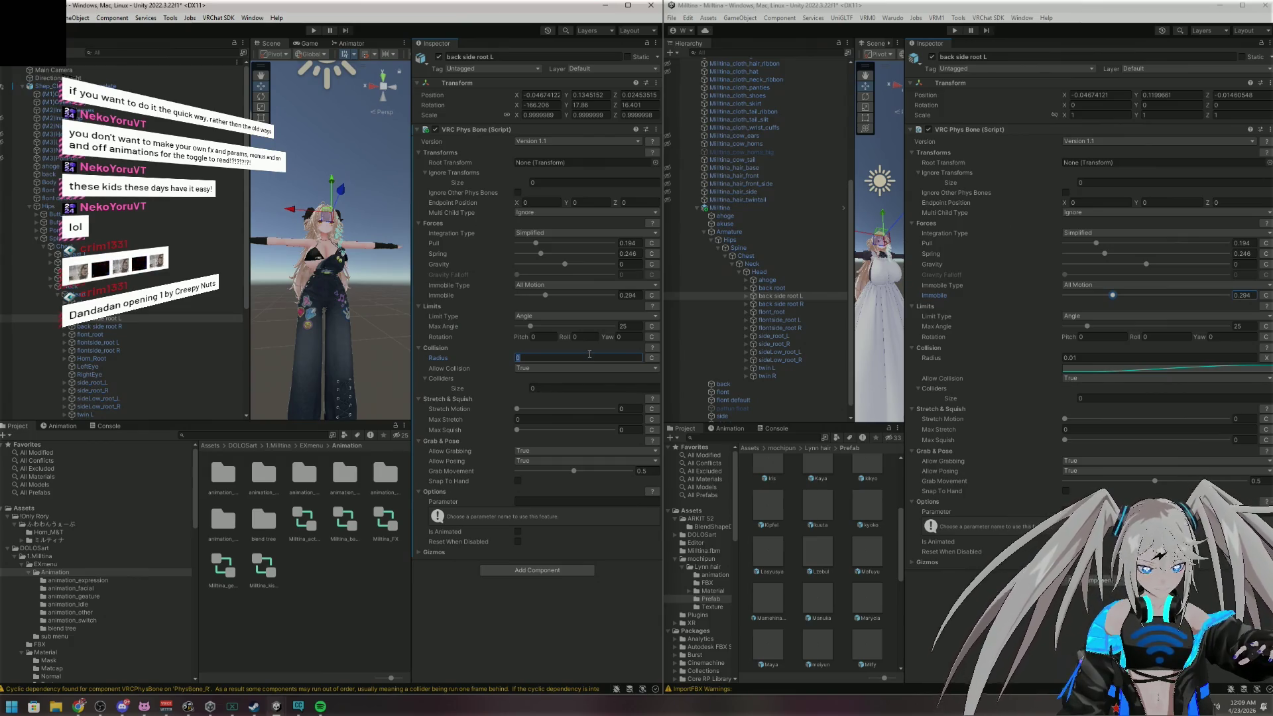
{"action": "type", "text": ".01"}
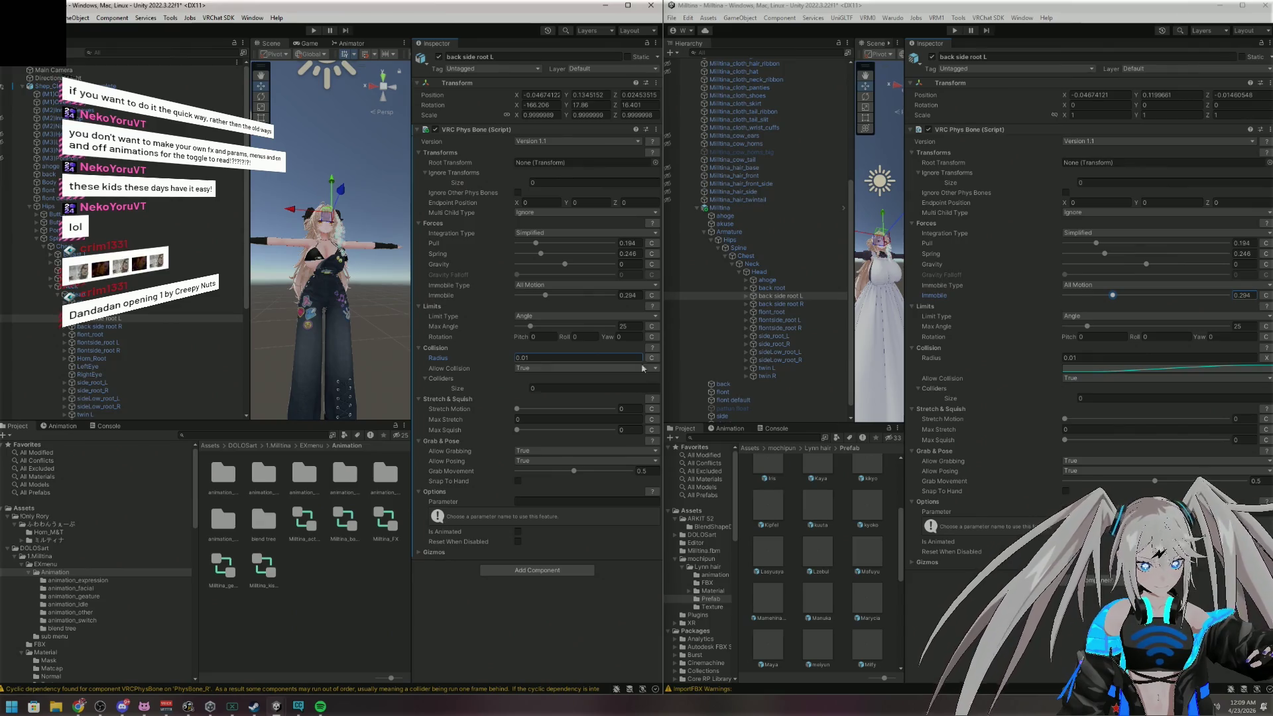
{"action": "left_click", "coordinate": [651, 358]}
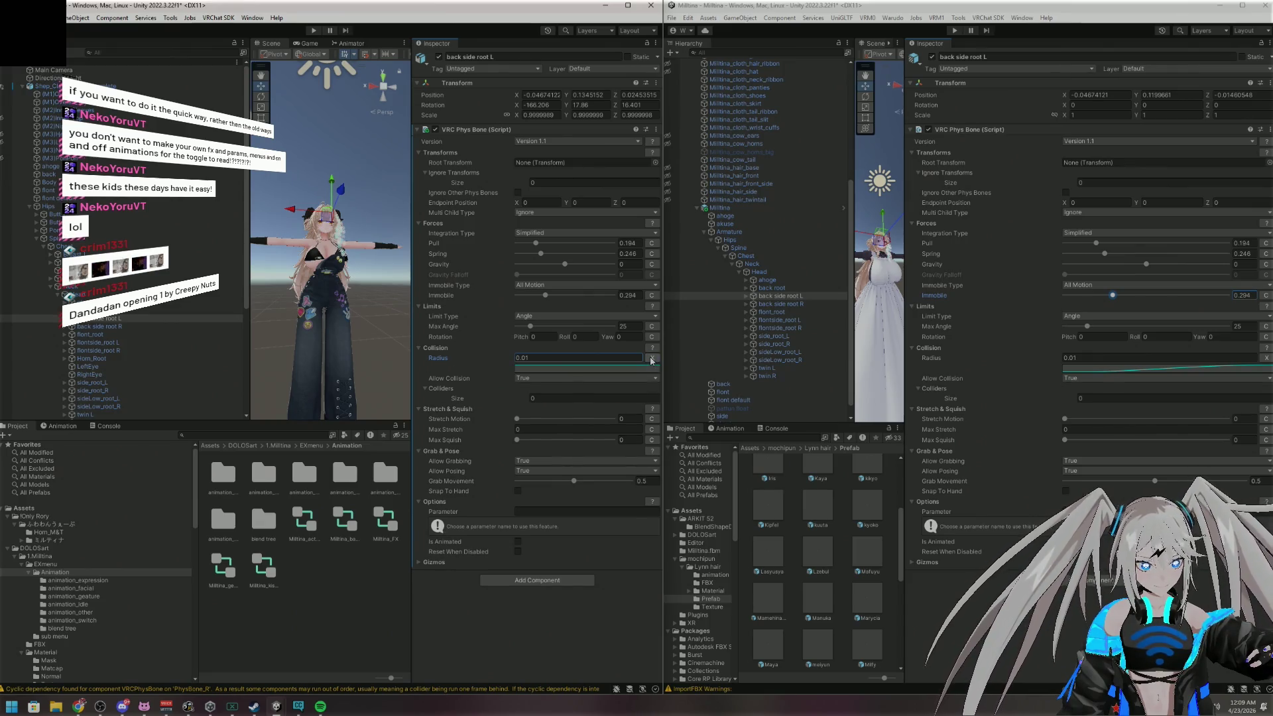
Try several presets on back side root L's Radius curve and settle on the S-shaped ease-in-out
{"action": "left_click", "coordinate": [611, 367]}
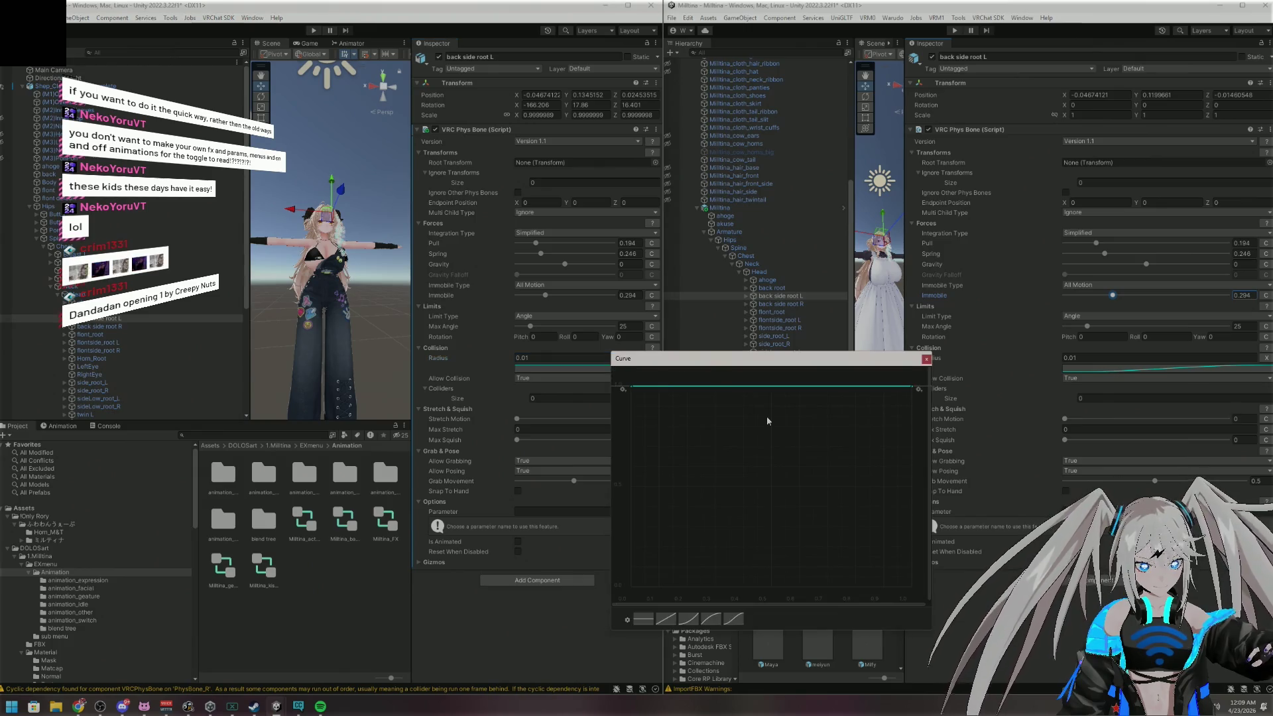
{"action": "left_click", "coordinate": [710, 619]}
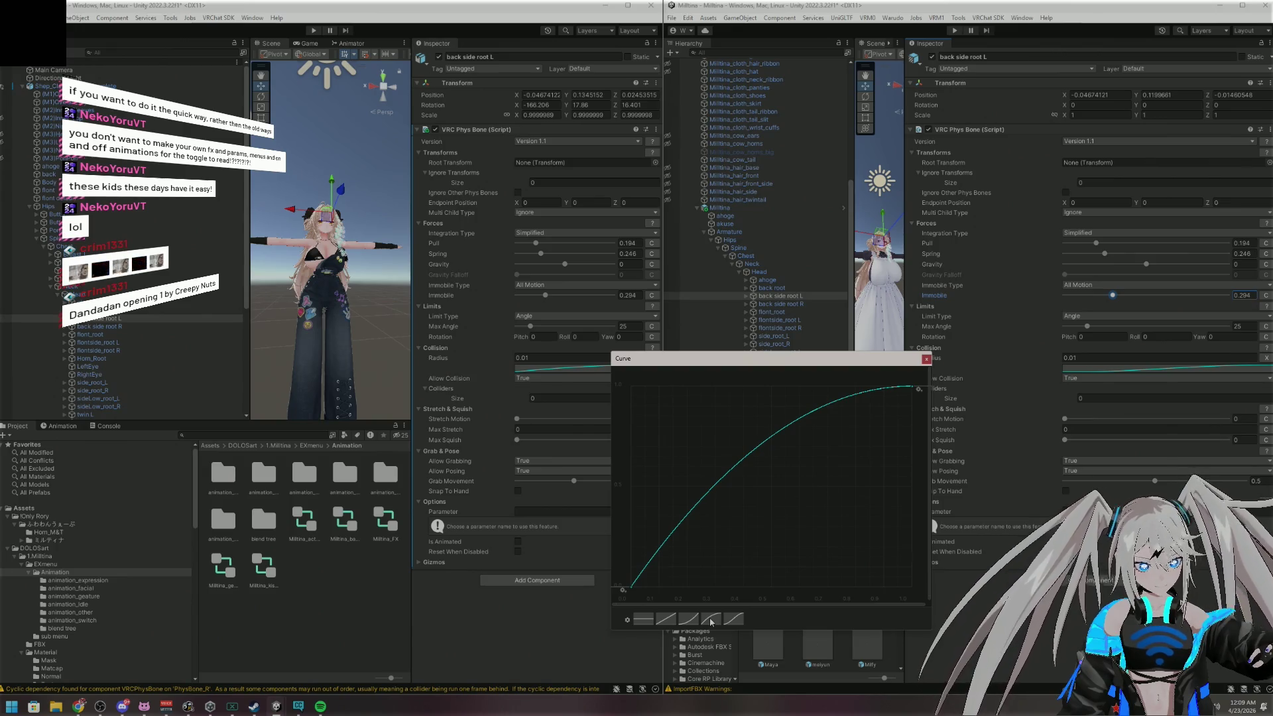
{"action": "left_click", "coordinate": [695, 620]}
{"action": "left_click", "coordinate": [643, 619]}
{"action": "left_click", "coordinate": [666, 619]}
{"action": "left_click", "coordinate": [690, 621]}
{"action": "left_click", "coordinate": [733, 619]}
{"action": "left_click", "coordinate": [710, 619]}
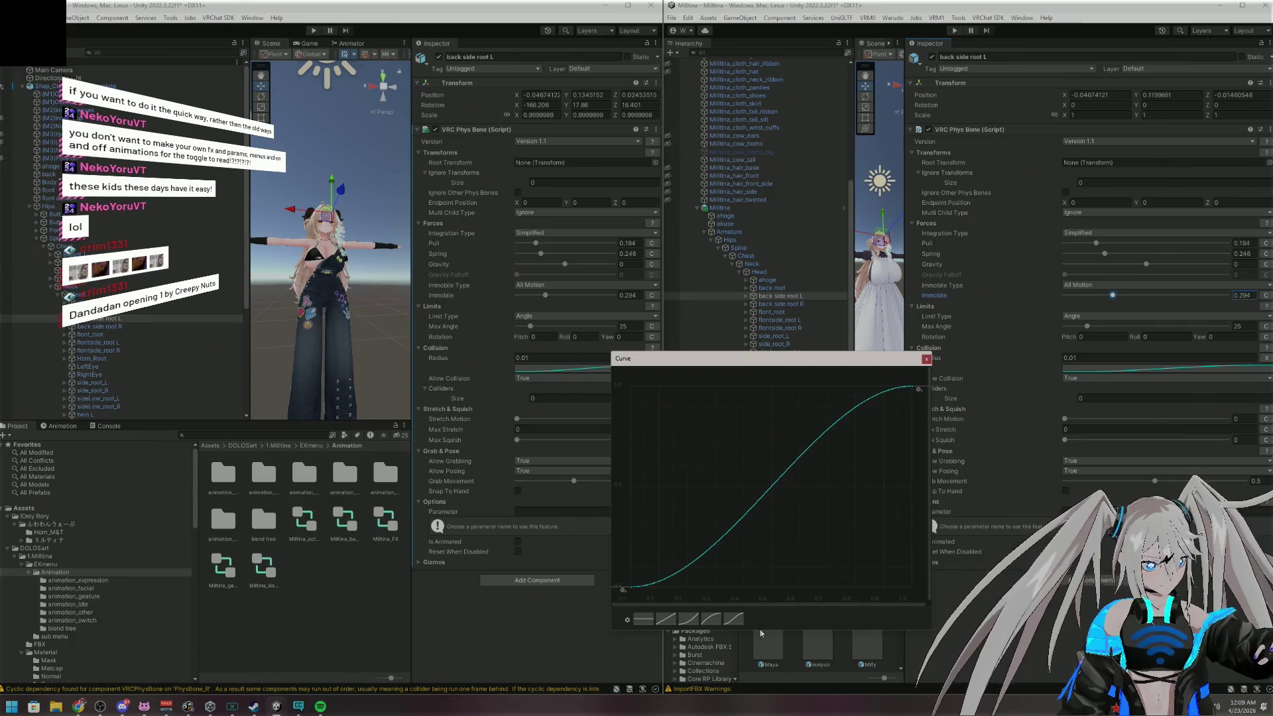
{"action": "left_click", "coordinate": [926, 360]}
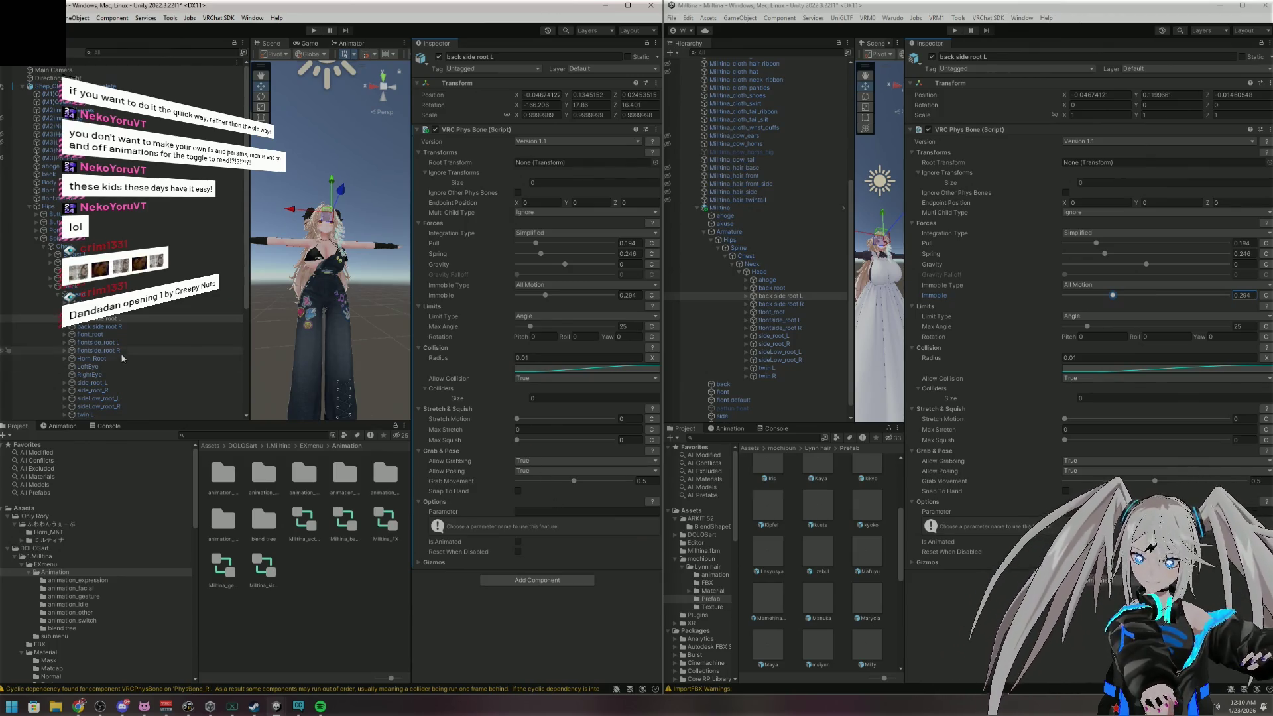
{"action": "left_click", "coordinate": [80, 302]}
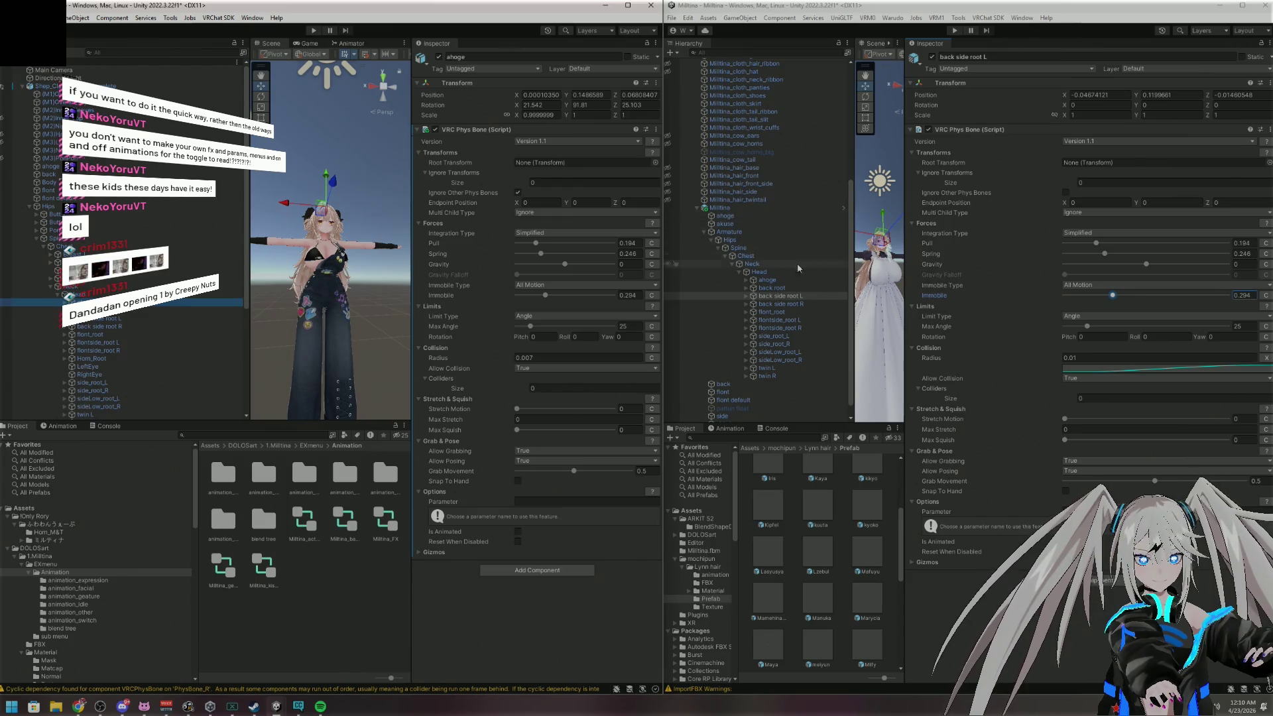
Open the reference ahoge's bell-shaped Radius curve and save it as a new curve preset
{"action": "left_click", "coordinate": [786, 284]}
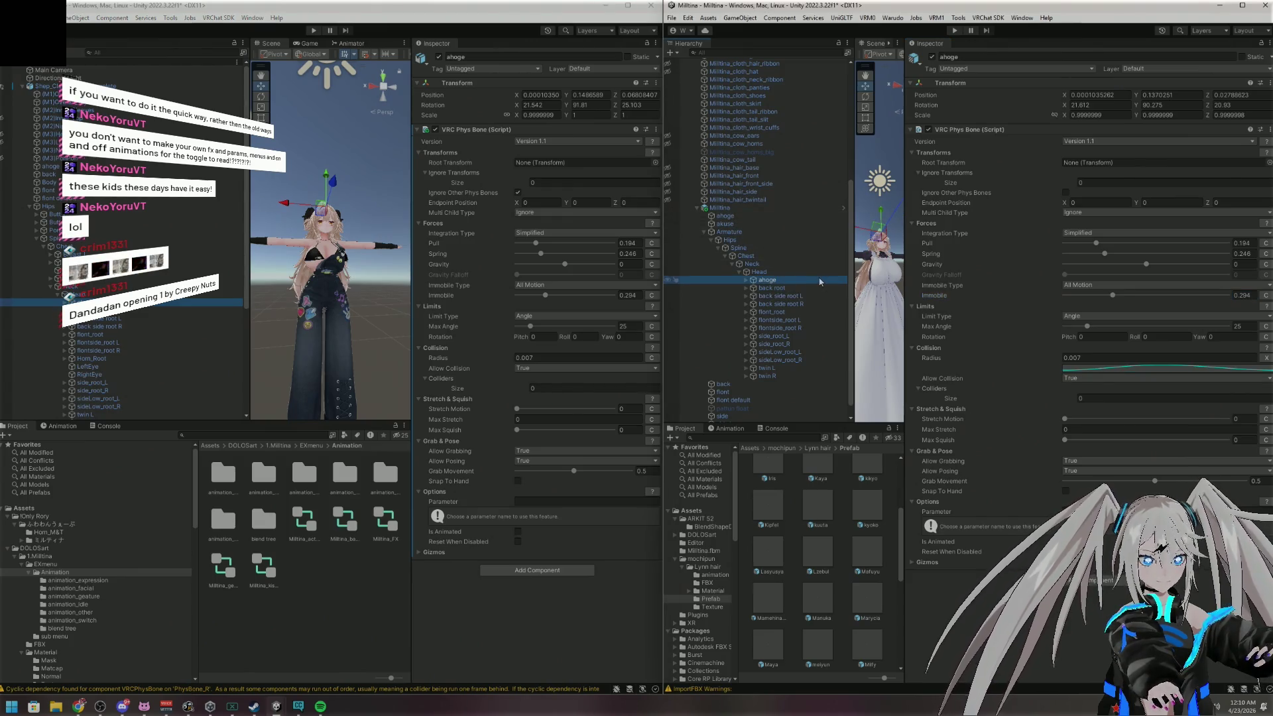
{"action": "left_click", "coordinate": [1153, 373]}
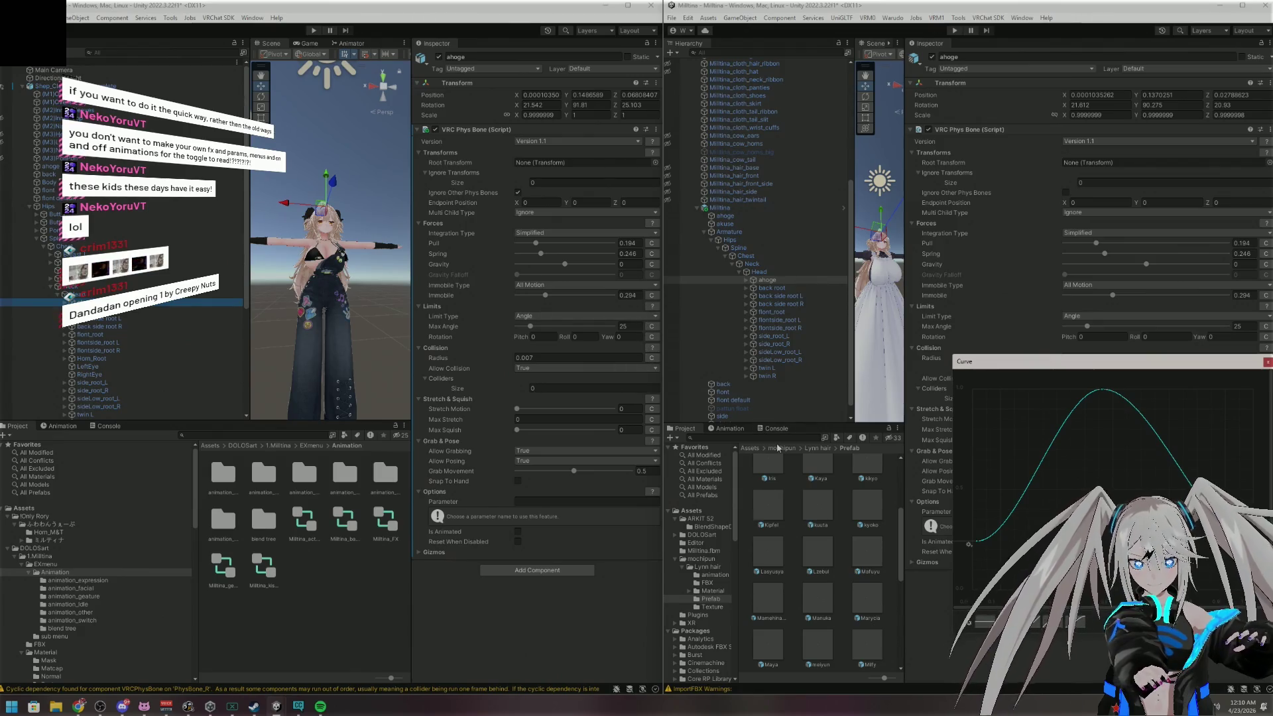
{"action": "left_click", "coordinate": [968, 624]}
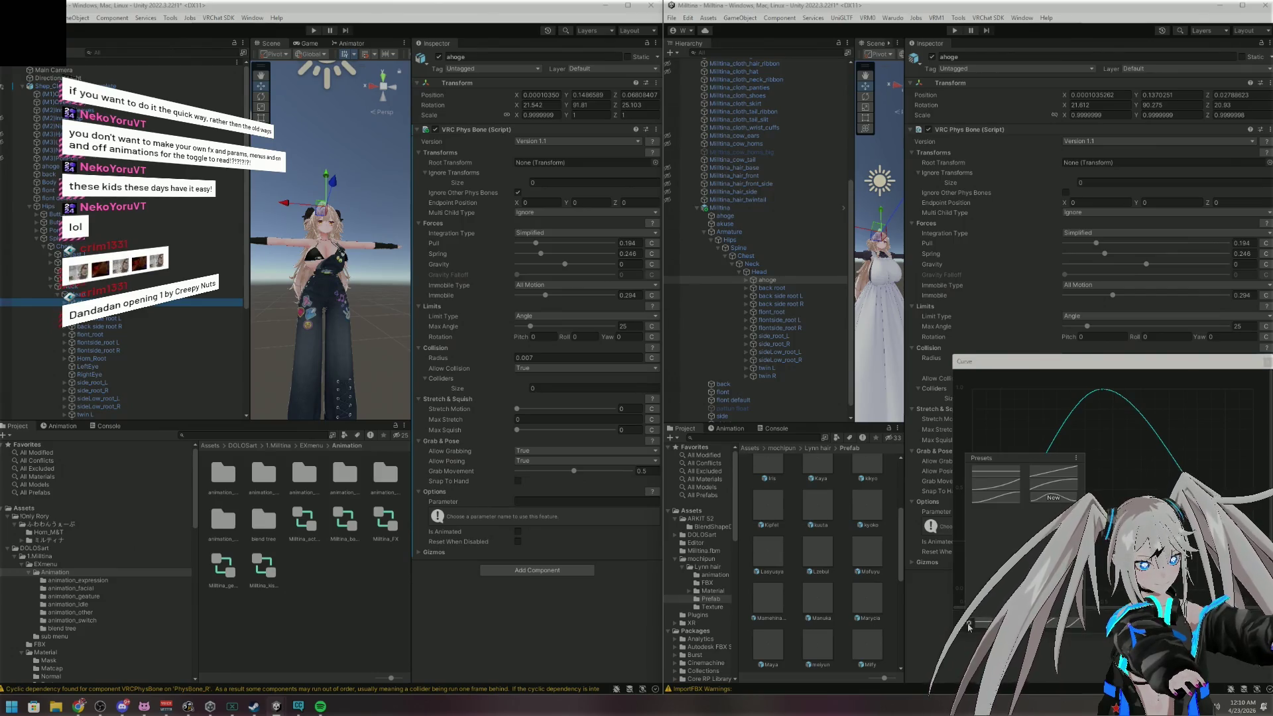
{"action": "left_click", "coordinate": [1077, 459]}
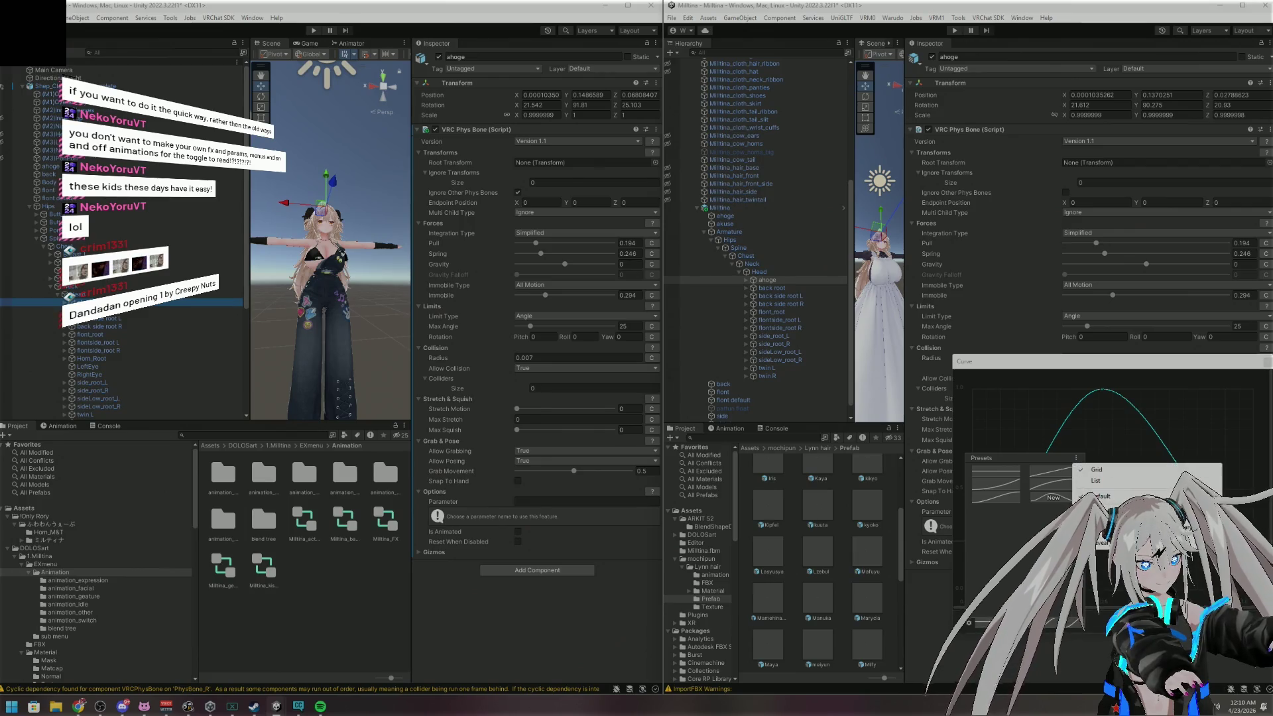
{"action": "left_click", "coordinate": [1114, 523]}
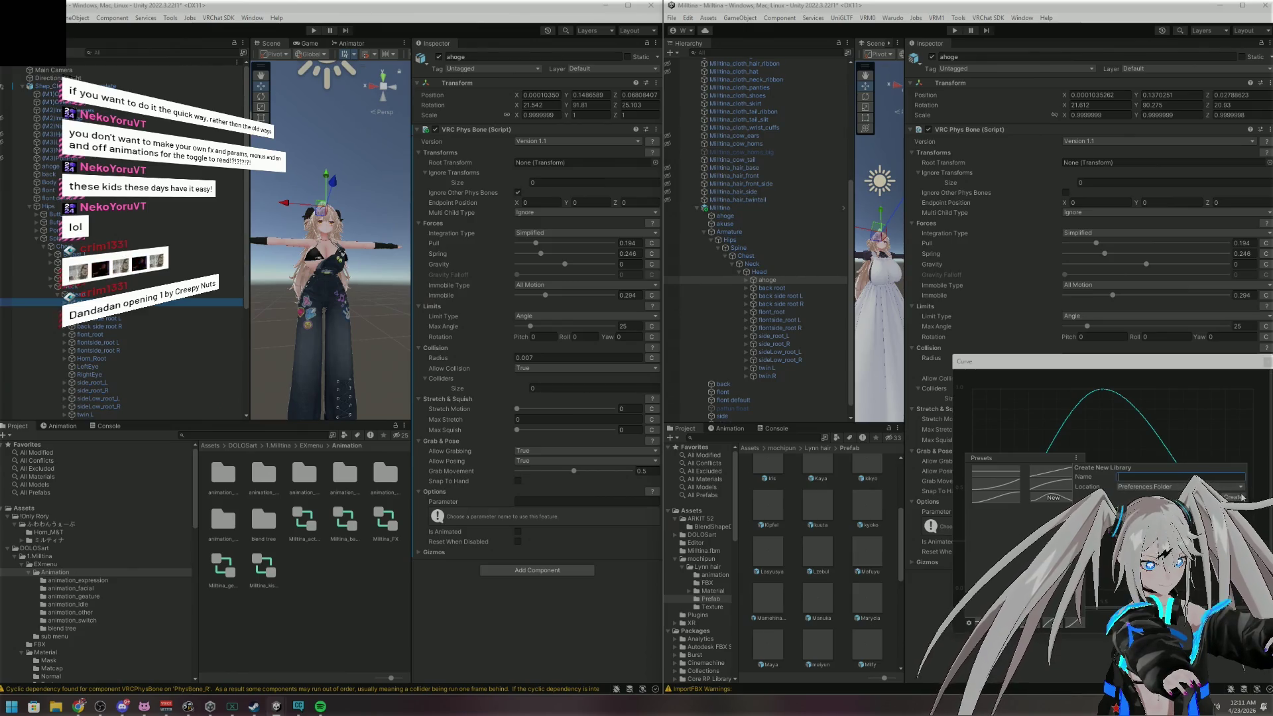
{"action": "key", "text": "Escape"}
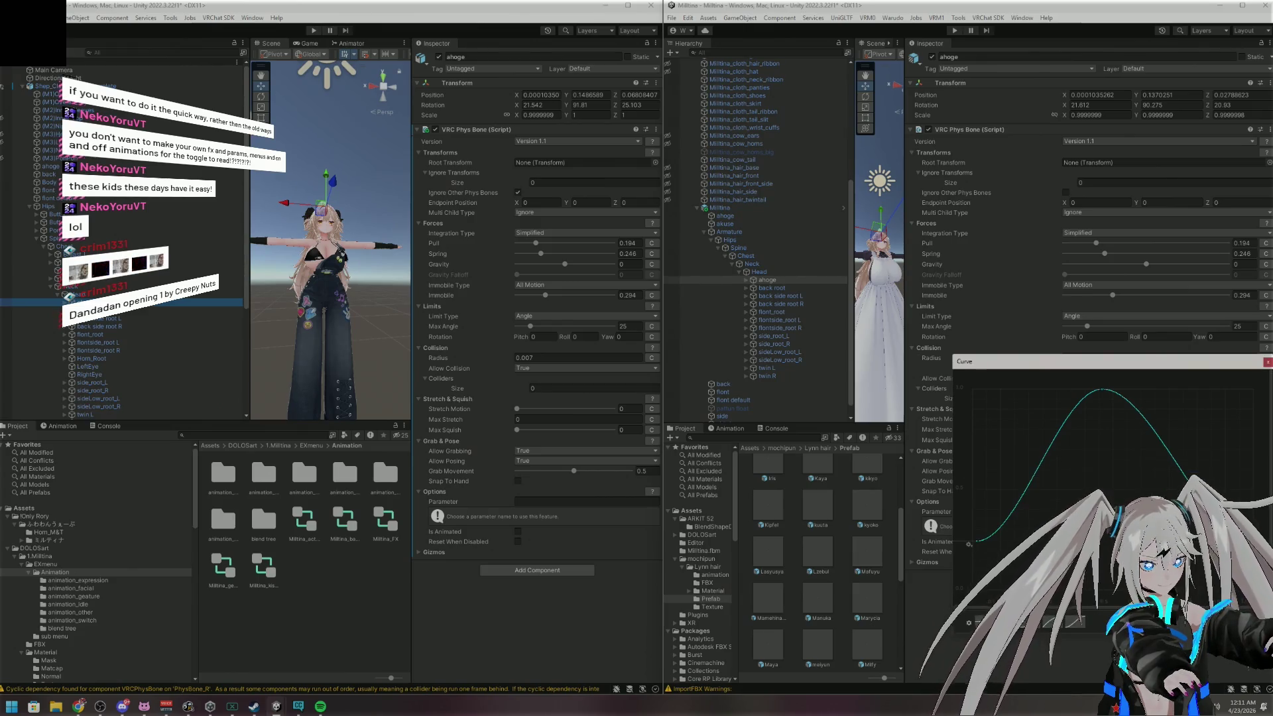
{"action": "left_click", "coordinate": [968, 624]}
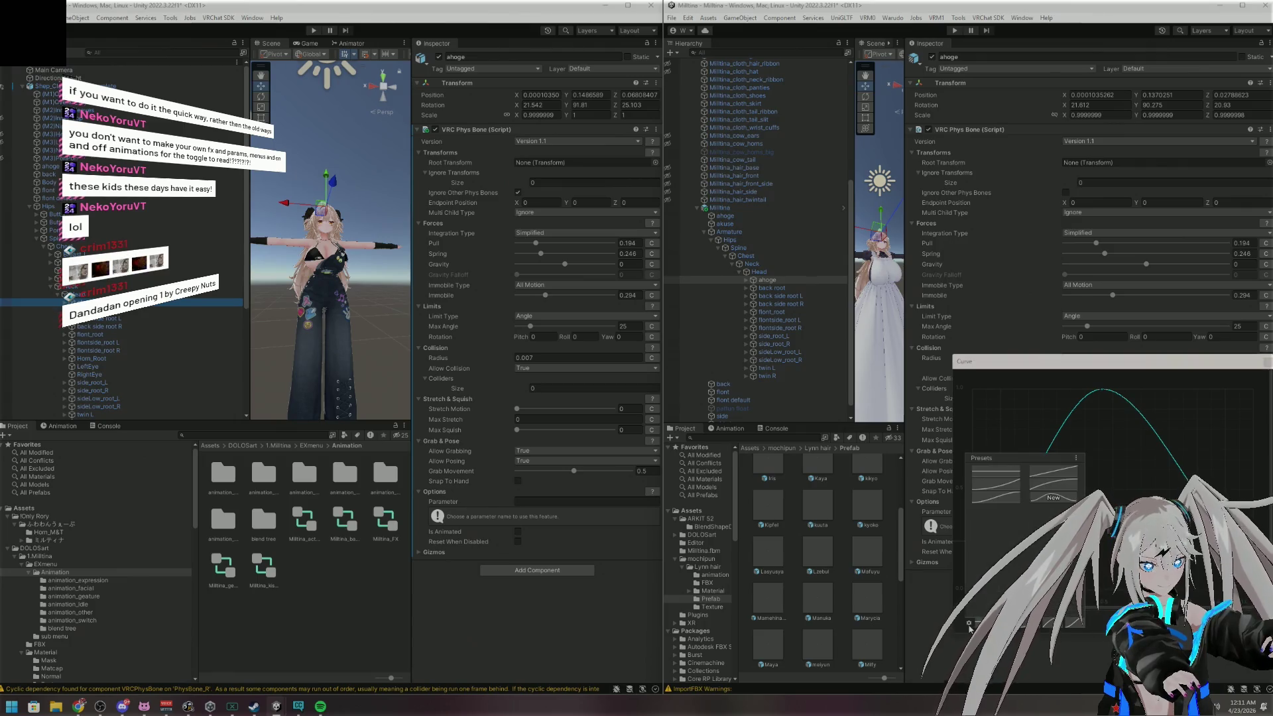
{"action": "left_click", "coordinate": [1048, 500]}
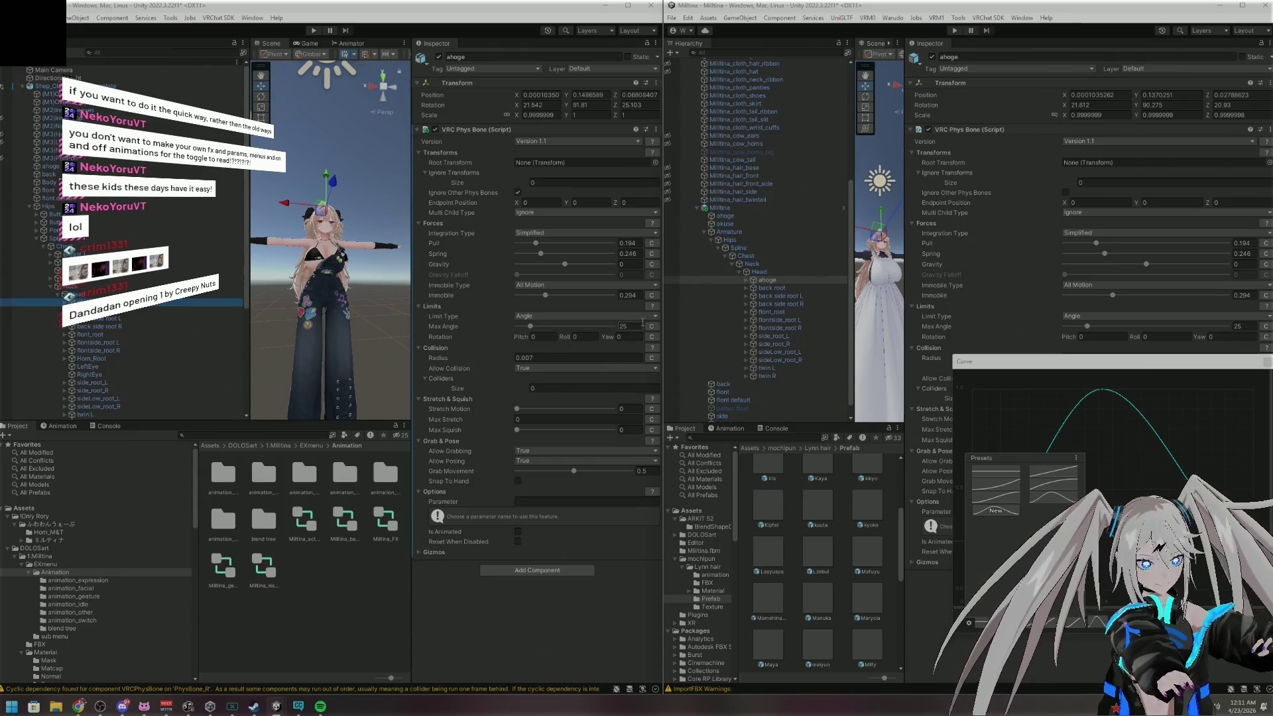
{"action": "mouse_move", "coordinate": [1073, 356]}
{"action": "left_mouse_down"}
{"action": "mouse_move", "coordinate": [931, 427]}
{"action": "mouse_move", "coordinate": [1004, 425]}
{"action": "left_mouse_up"}
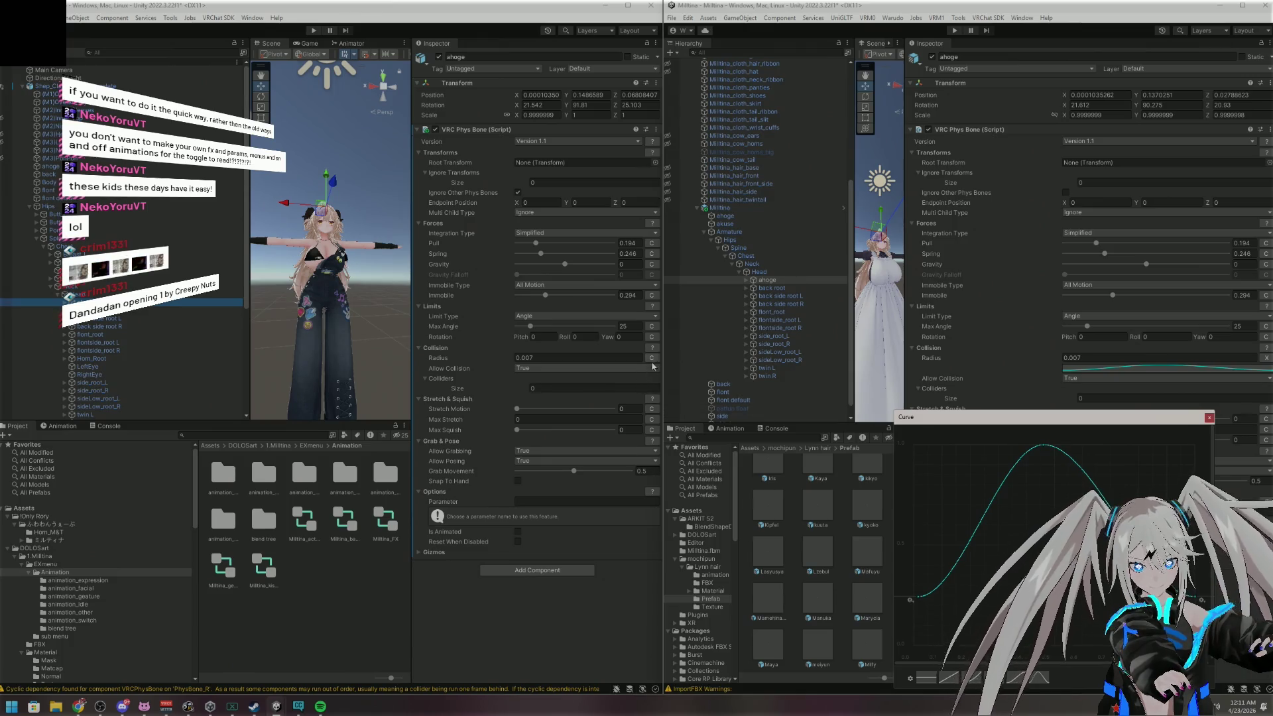
Turn the left ahoge's Radius into a curve using the saved bell-shaped preset
{"action": "left_click", "coordinate": [653, 358]}
{"action": "left_click", "coordinate": [625, 367]}
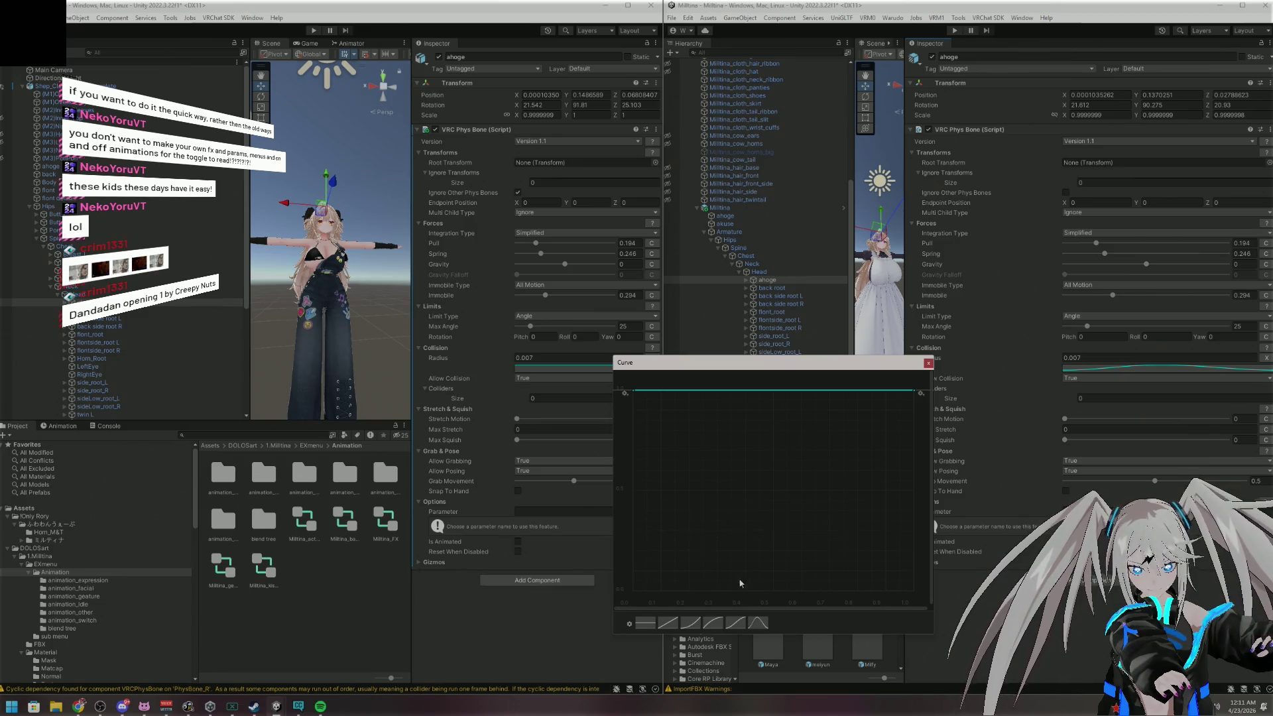
{"action": "left_click", "coordinate": [758, 622]}
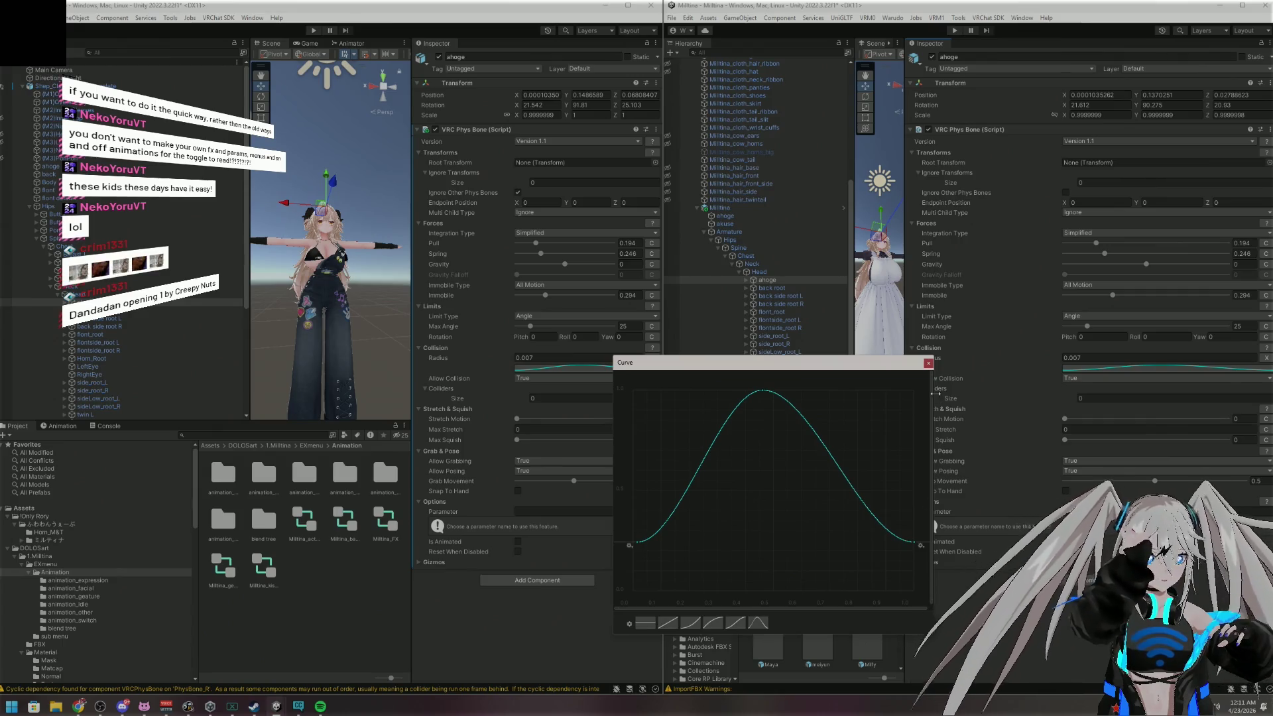
{"action": "left_click", "coordinate": [929, 364]}
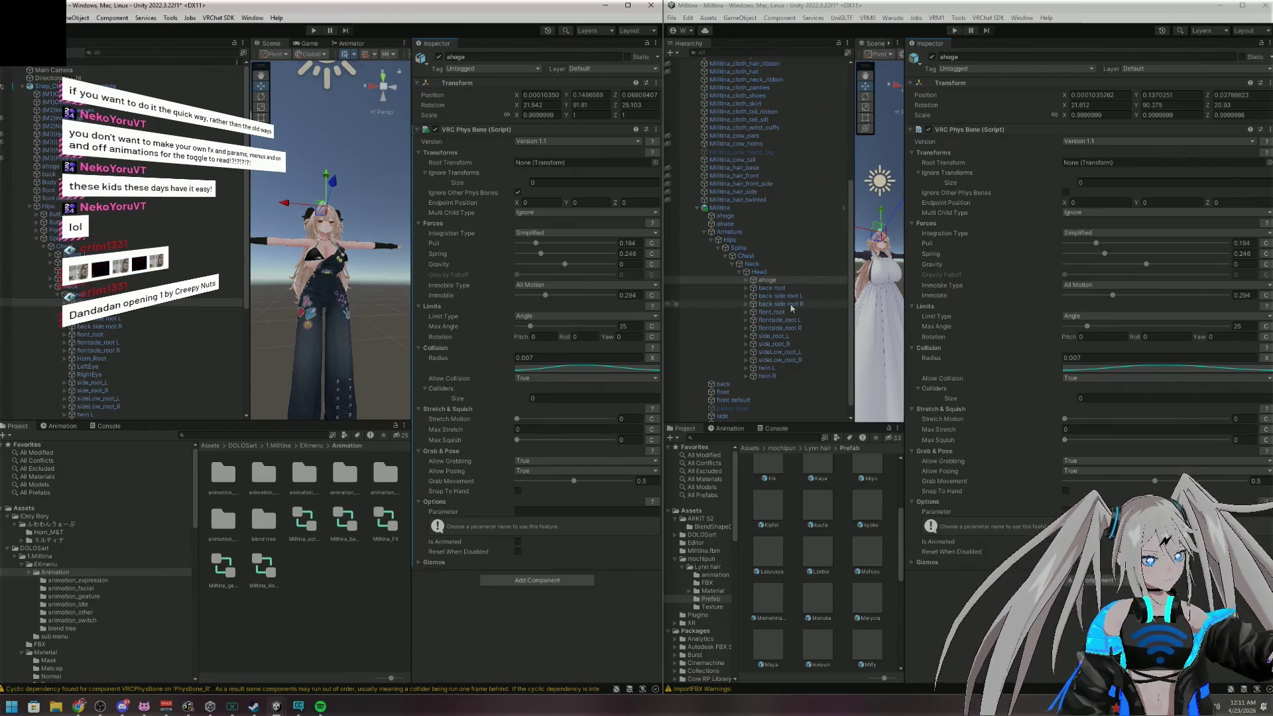
Give Butt_L's collision Radius the descending curve preset, matching the reference Butt_L
{"action": "scroll", "coordinate": [771, 288], "scroll_direction": "up", "scroll_amount": 5}
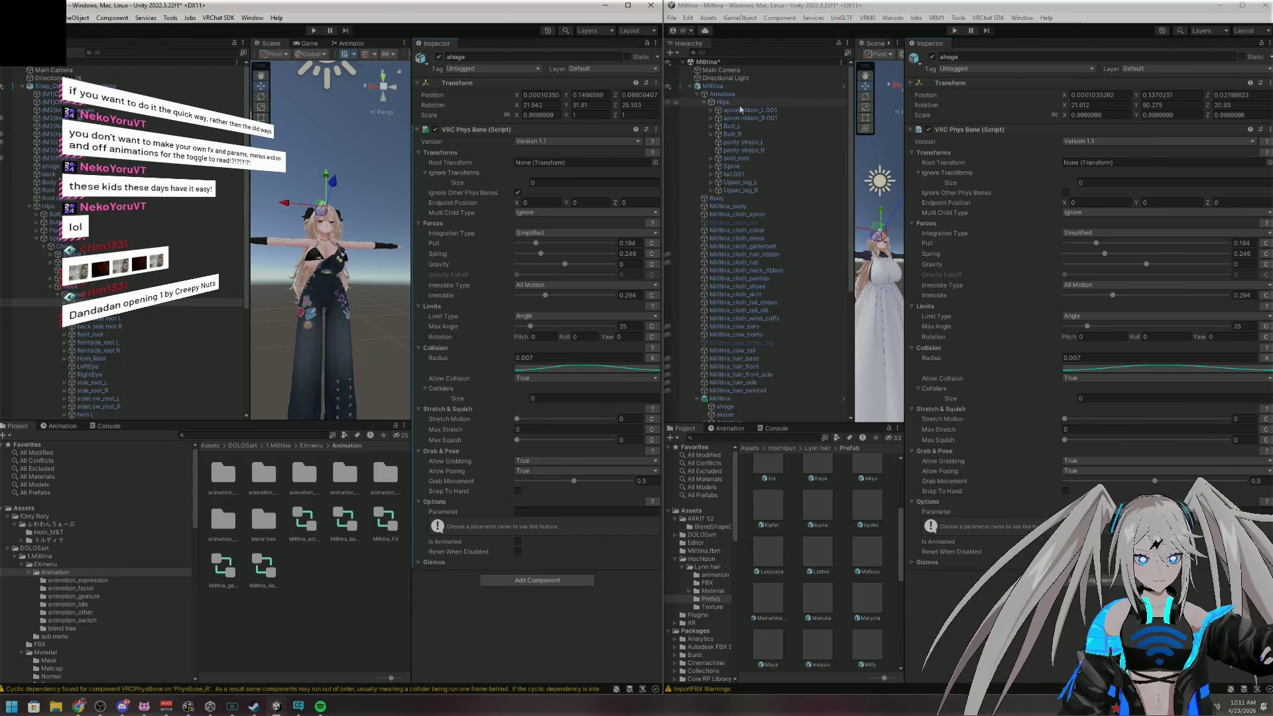
{"action": "left_click", "coordinate": [732, 126]}
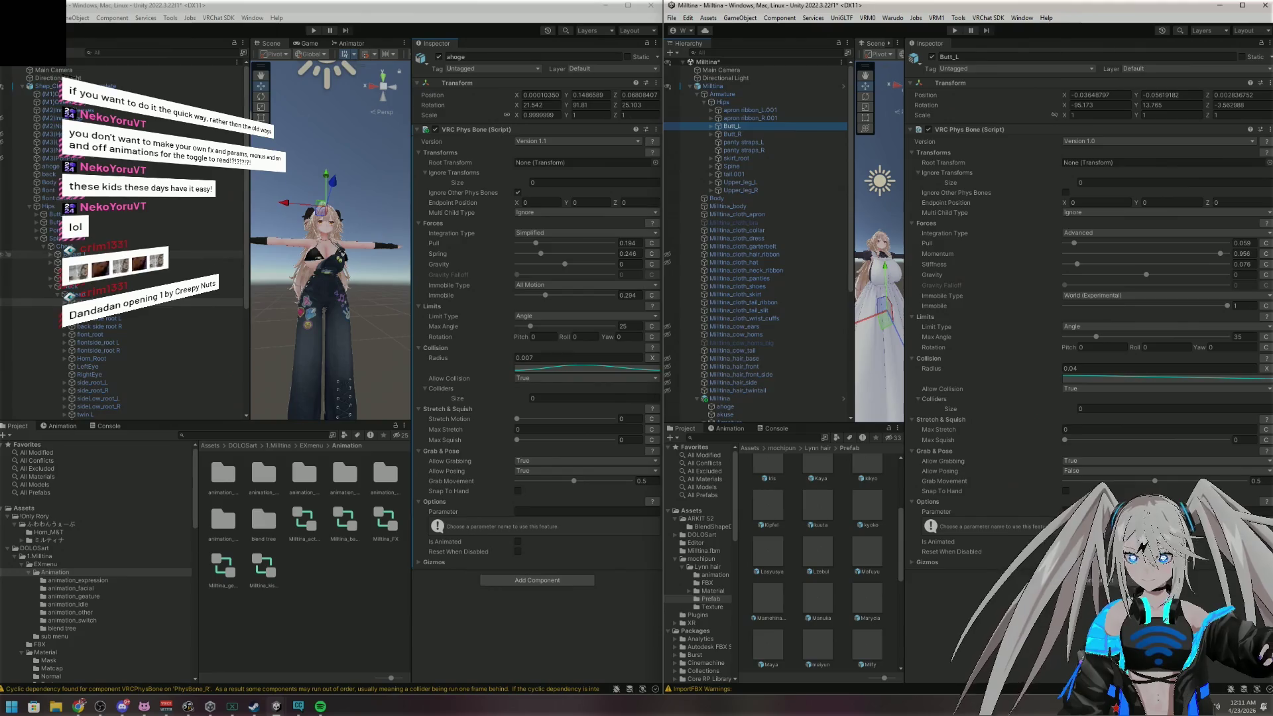
{"action": "left_click", "coordinate": [55, 214]}
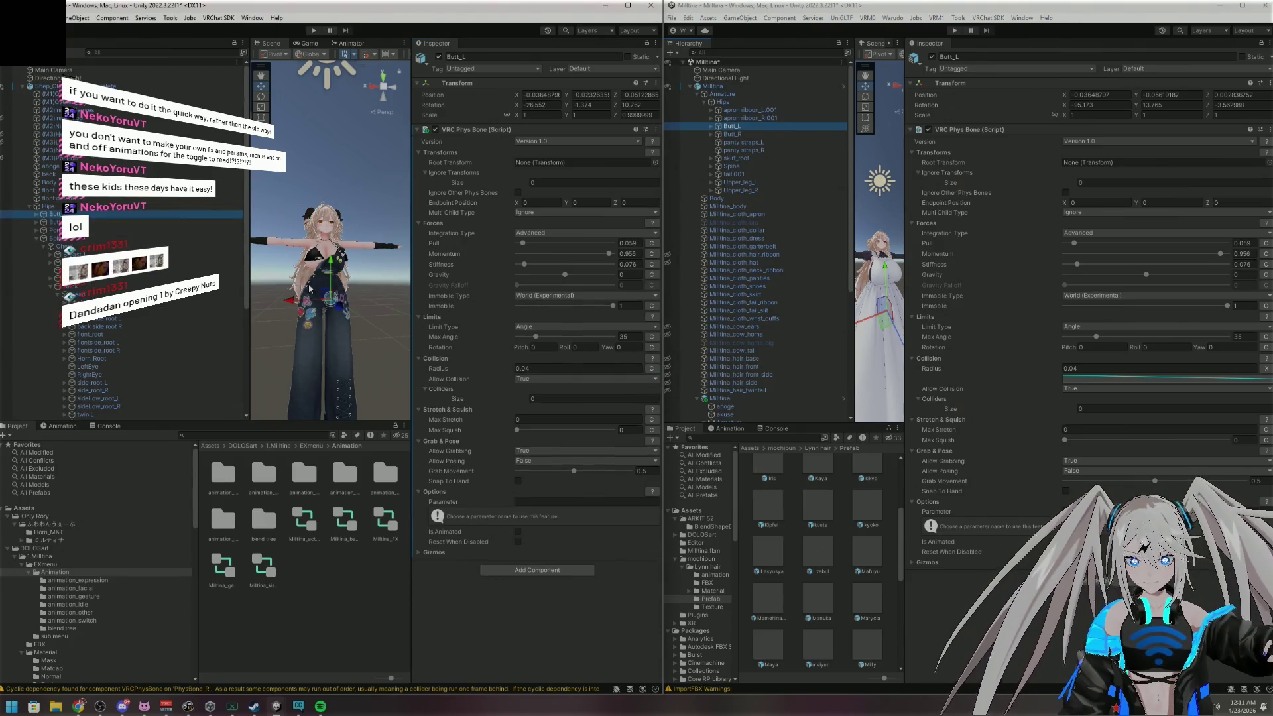
{"action": "left_click", "coordinate": [653, 369]}
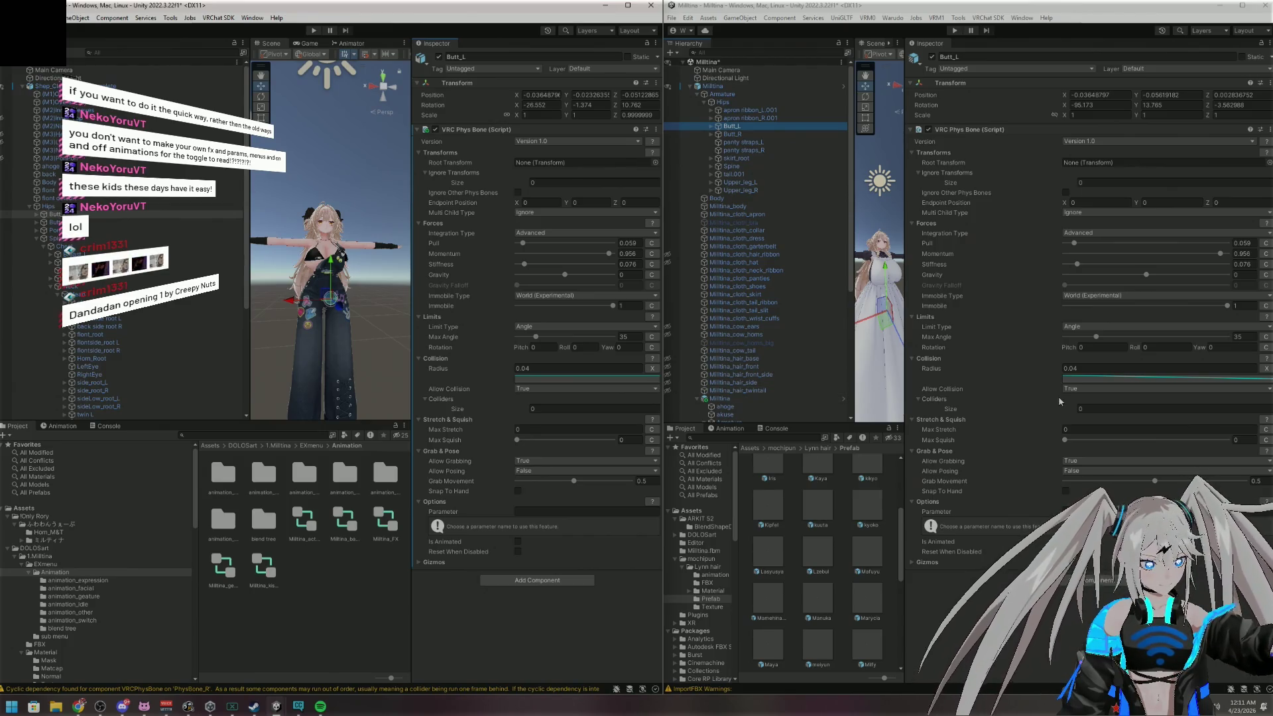
{"action": "left_click", "coordinate": [1081, 380]}
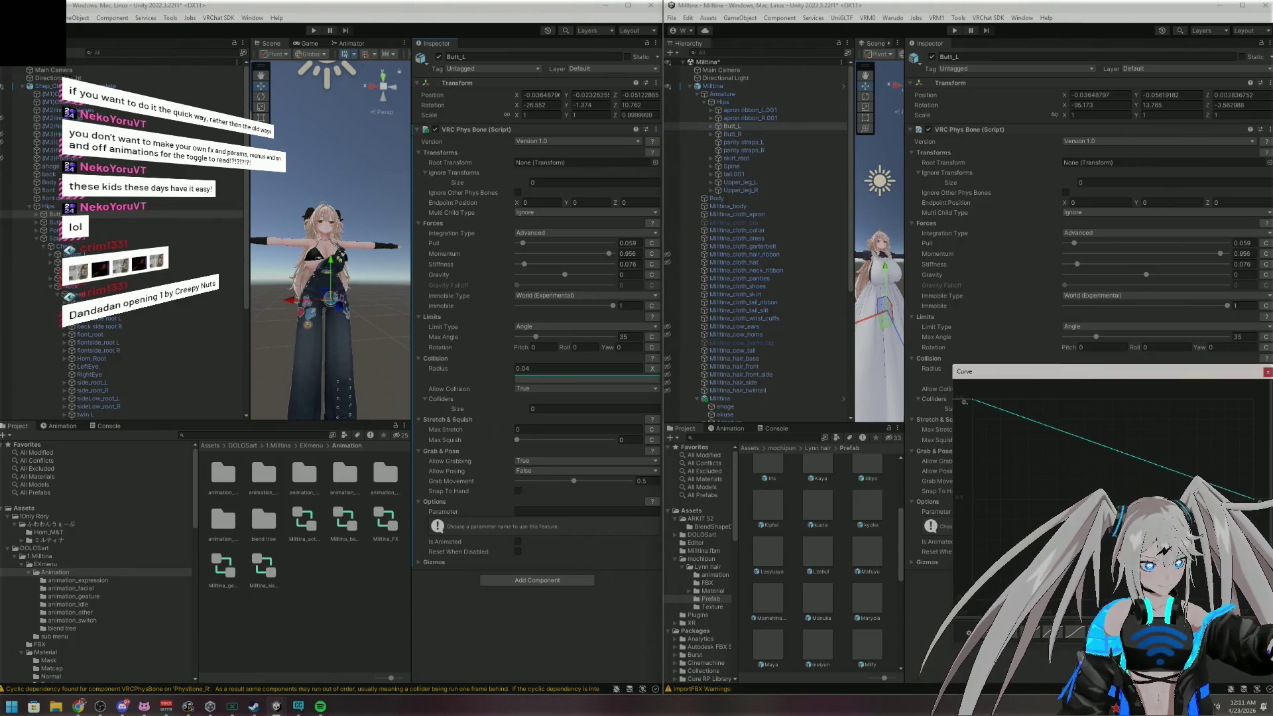
{"action": "left_click", "coordinate": [968, 633]}
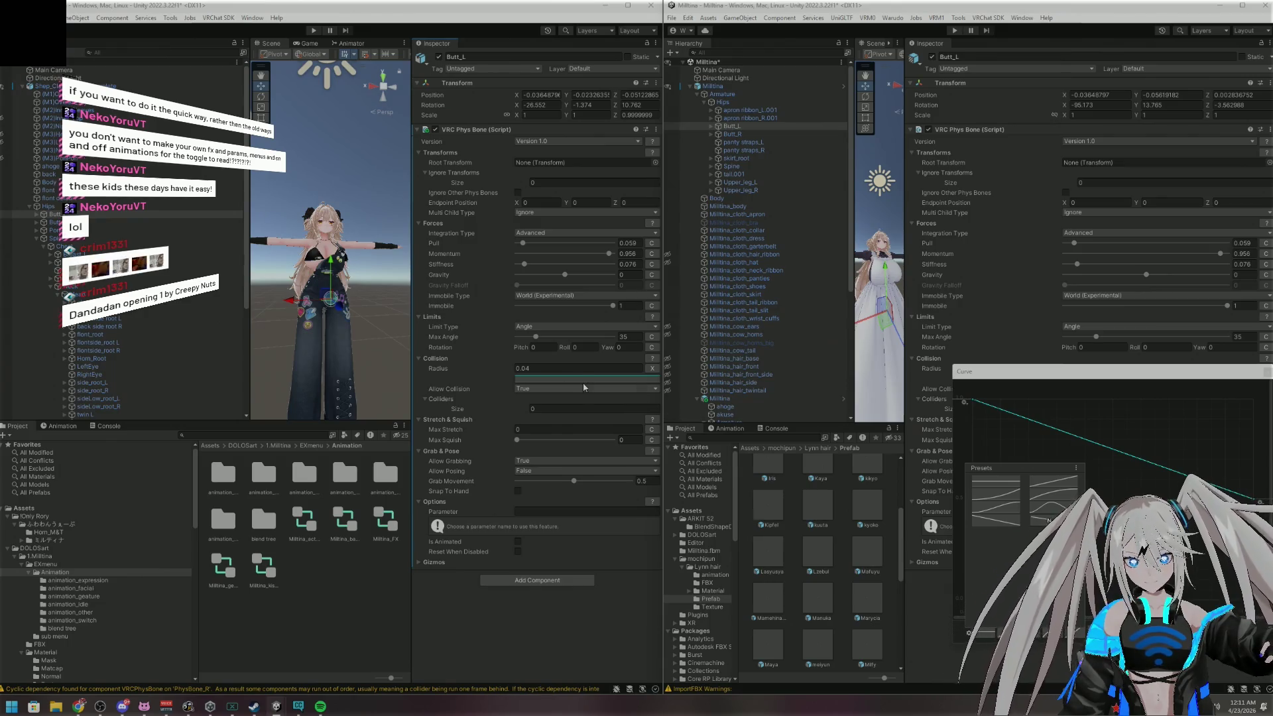
{"action": "left_click", "coordinate": [583, 378]}
{"action": "left_click", "coordinate": [749, 633]}
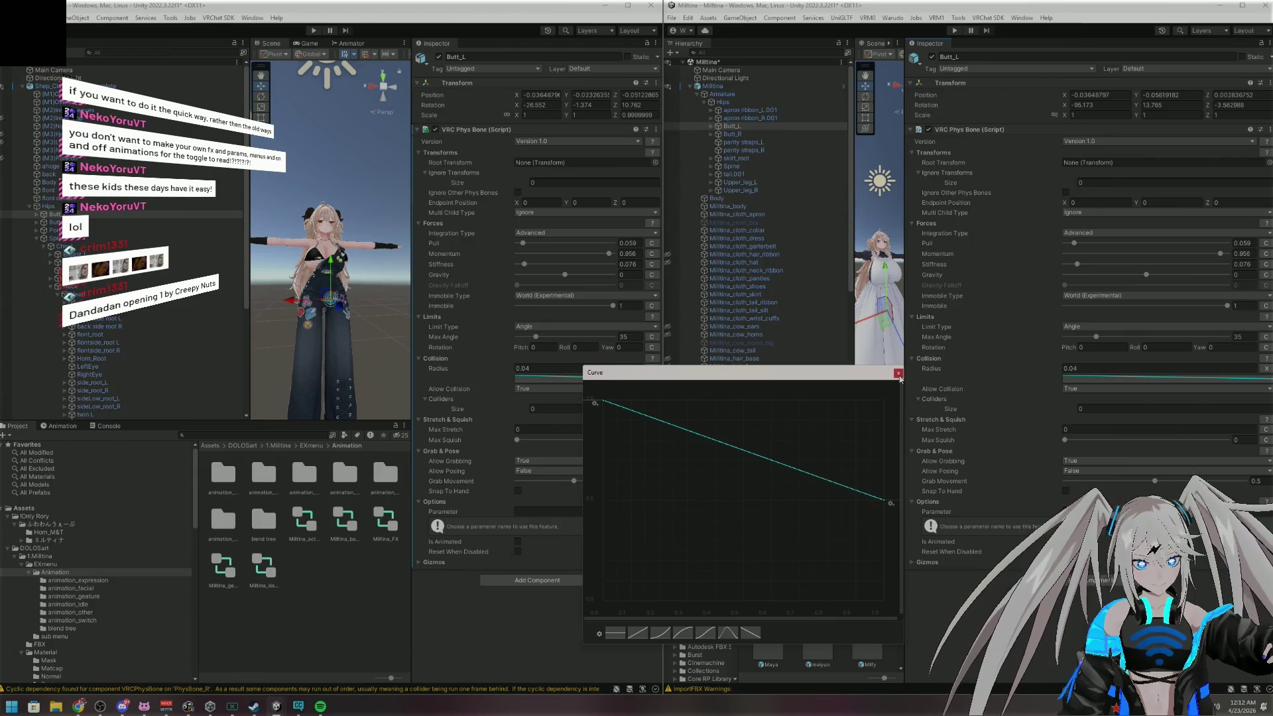
{"action": "left_click", "coordinate": [899, 373]}
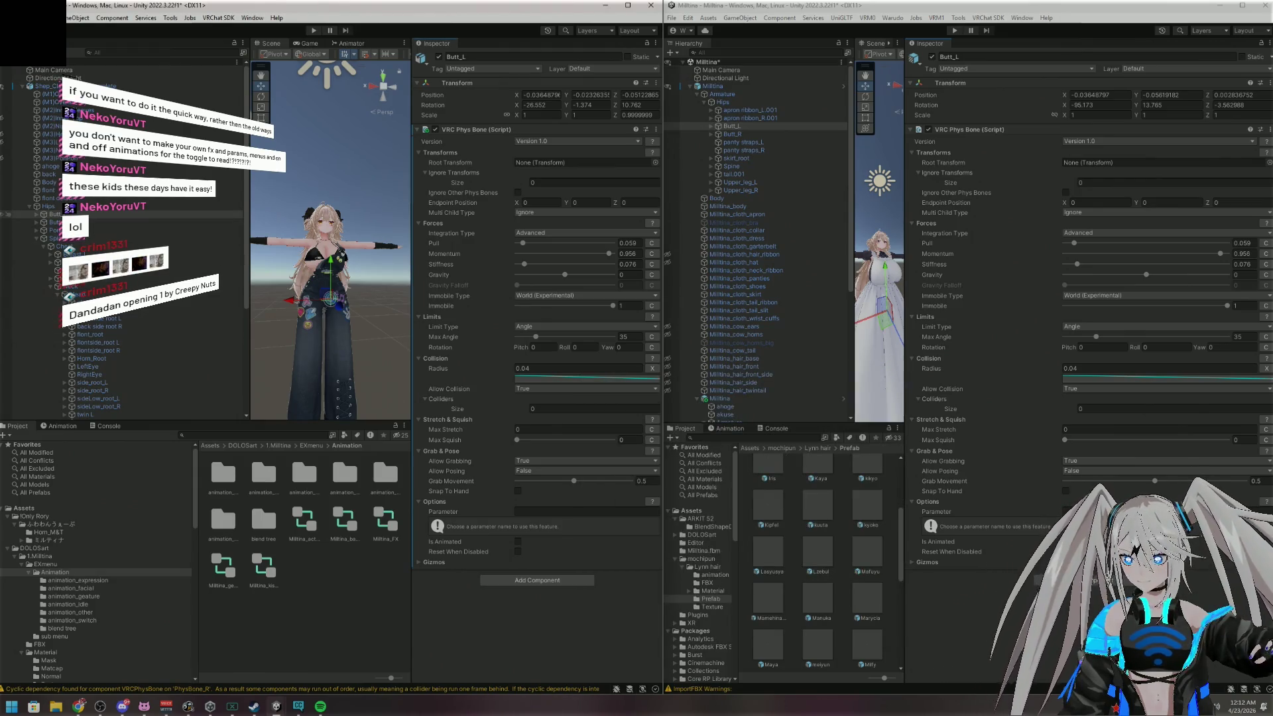
Apply the same descending Radius curve to Butt_R
{"action": "left_click", "coordinate": [54, 222]}
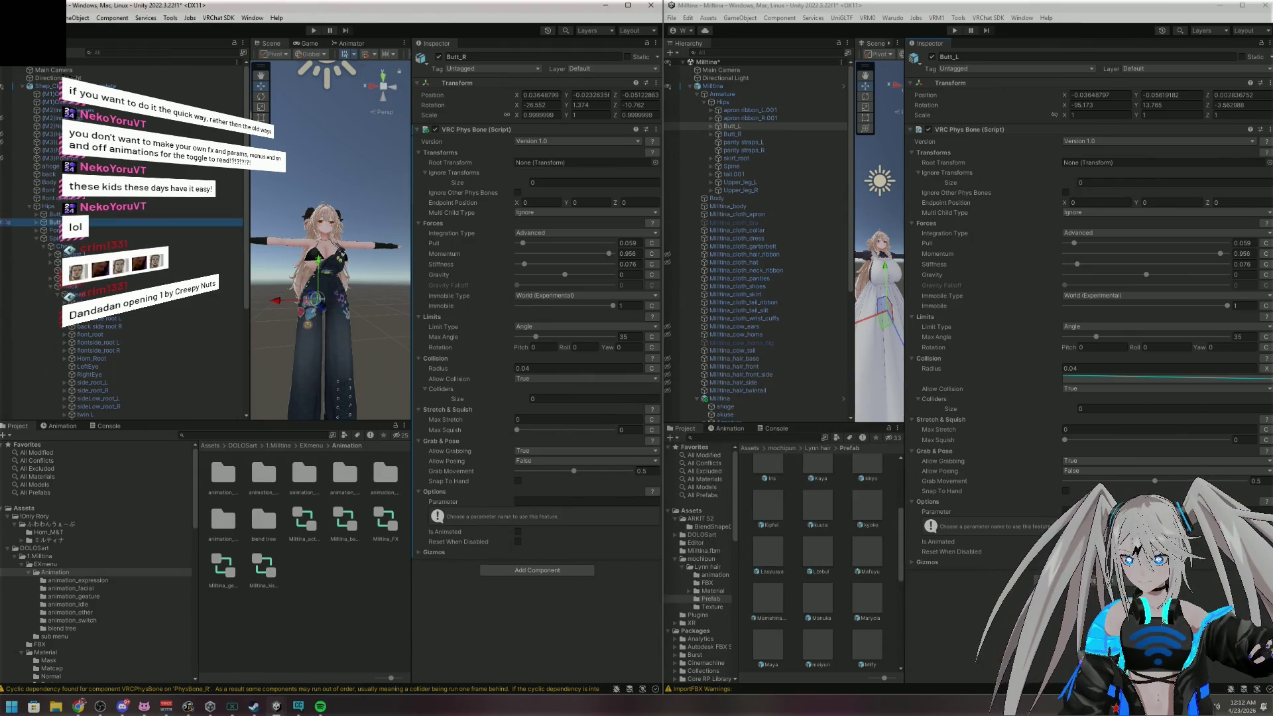
{"action": "left_click", "coordinate": [651, 368]}
{"action": "left_click", "coordinate": [645, 379]}
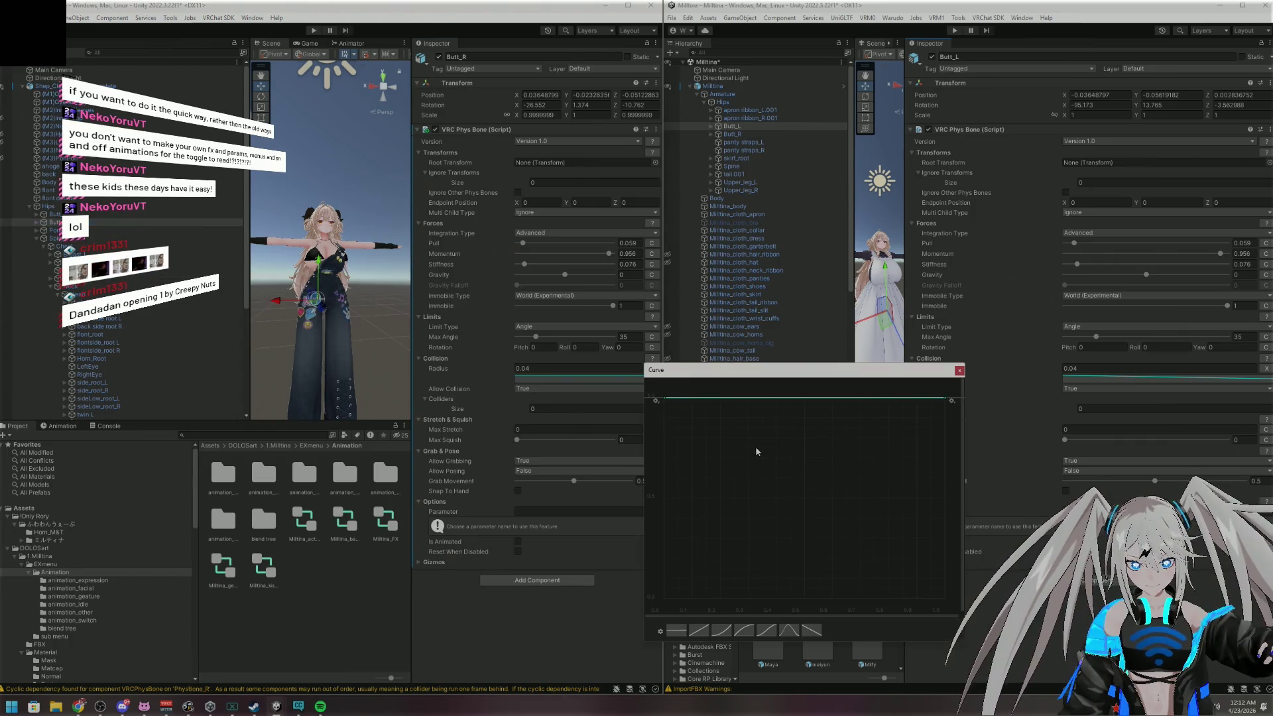
{"action": "left_click", "coordinate": [816, 631]}
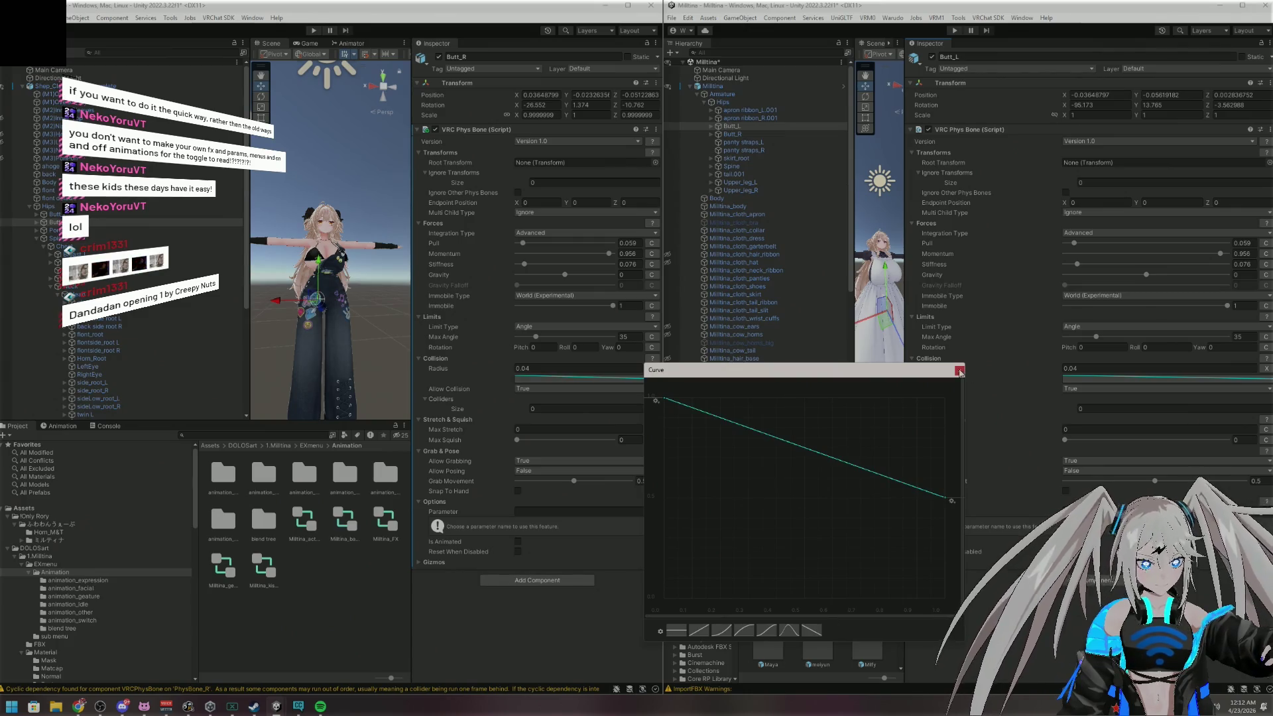
{"action": "left_click", "coordinate": [959, 371]}
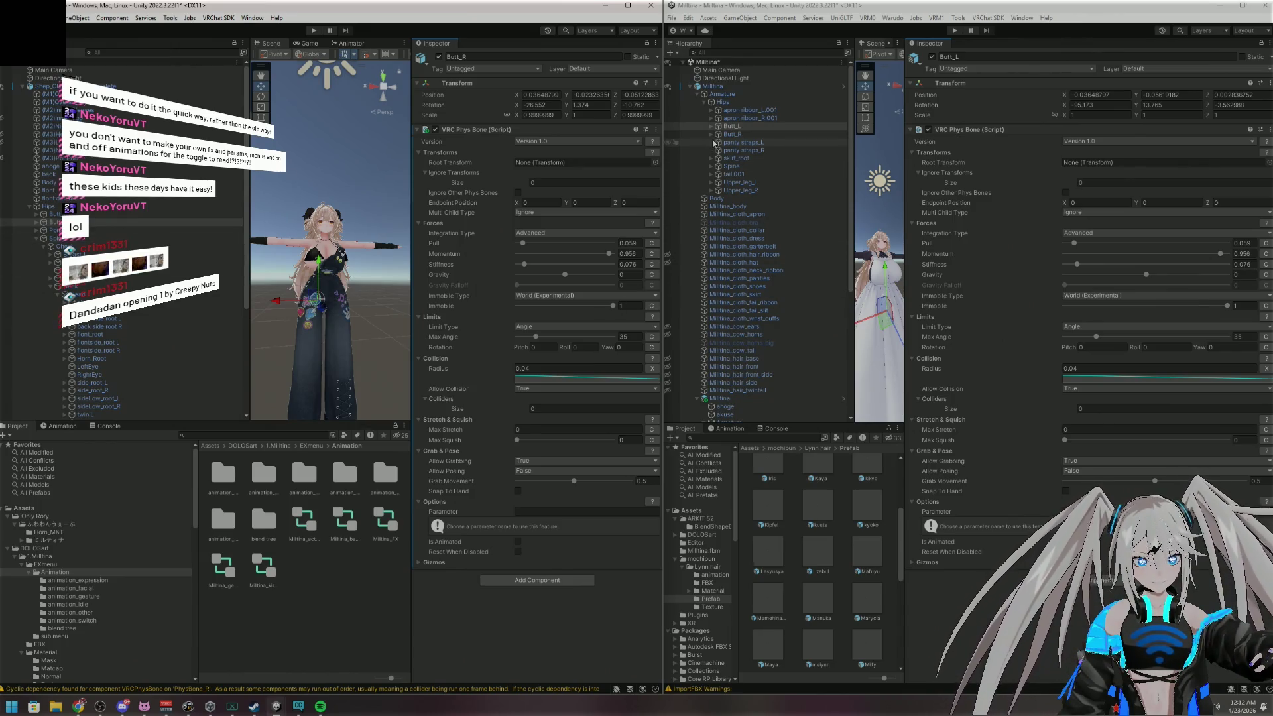
Inspect the reference avatar's Upper_leg_L, lower_leg_L and lower_leg_R colliders
{"action": "left_click", "coordinate": [729, 182]}
{"action": "left_click", "coordinate": [711, 183]}
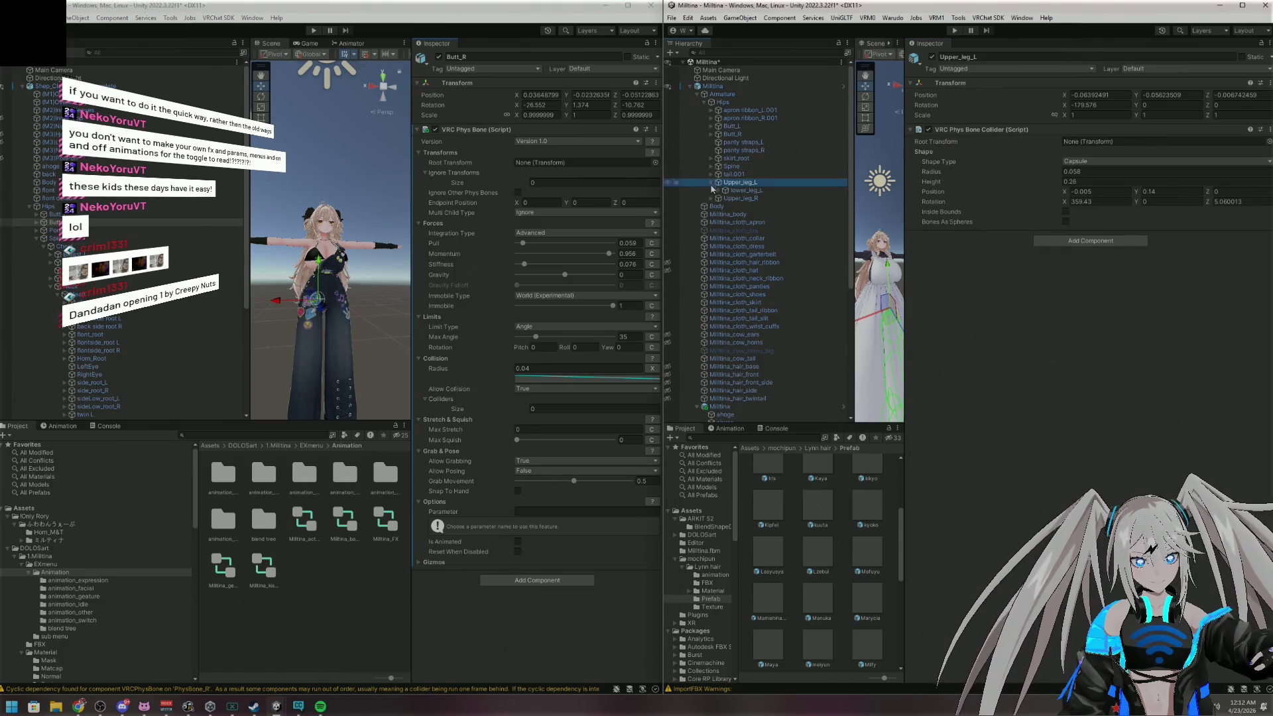
{"action": "left_click", "coordinate": [712, 199]}
{"action": "left_click", "coordinate": [749, 191]}
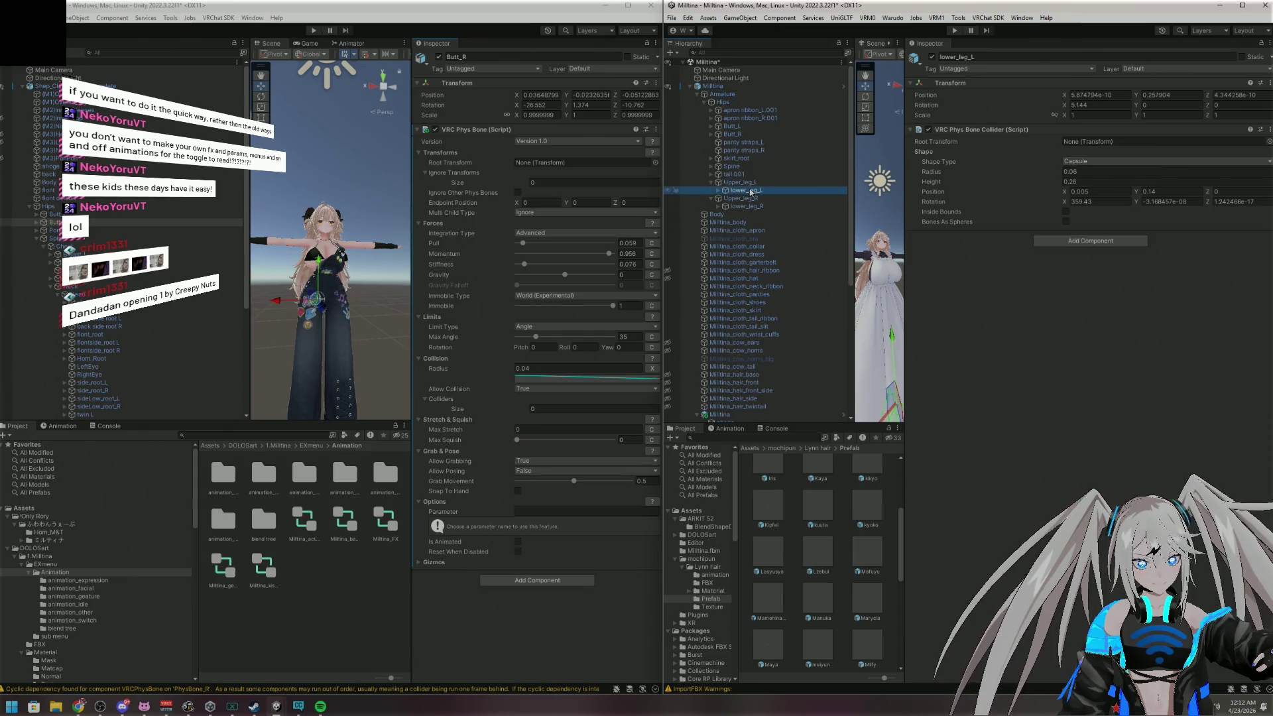
{"action": "left_click", "coordinate": [751, 208]}
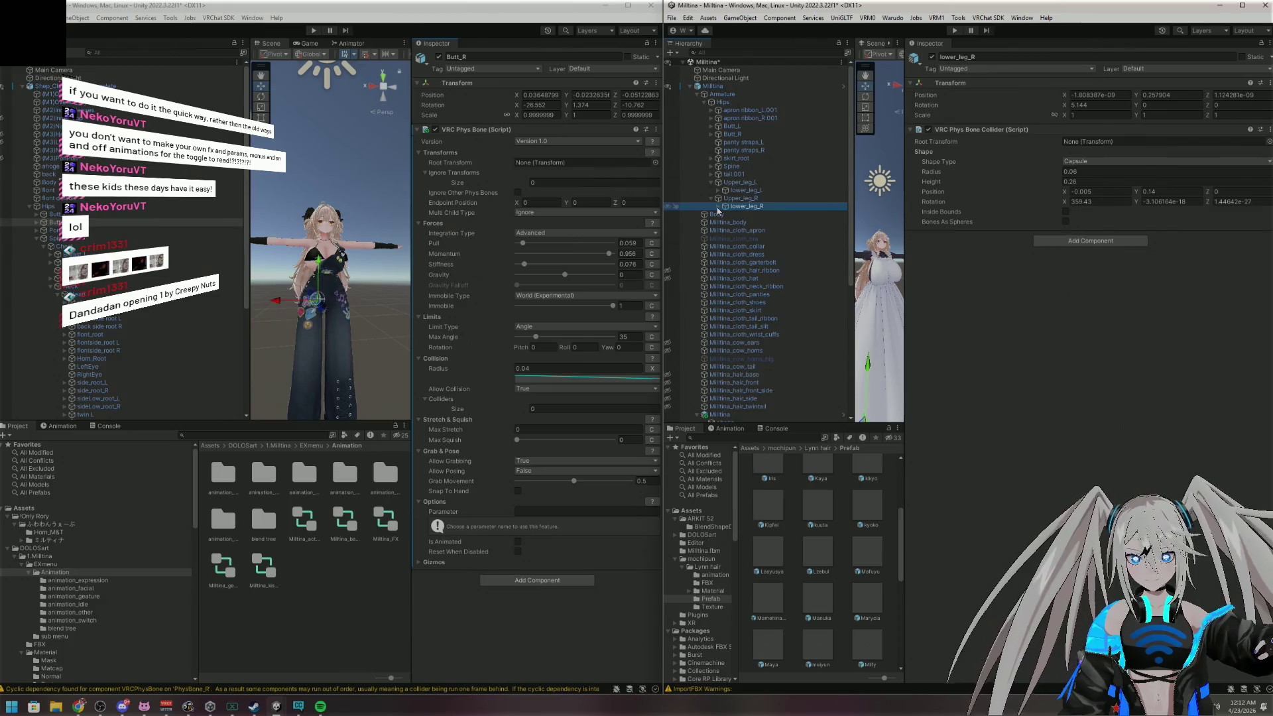
Inspect the reference's Lower_arm_R, Neck and Head bone colliders
{"action": "left_click", "coordinate": [711, 167]}
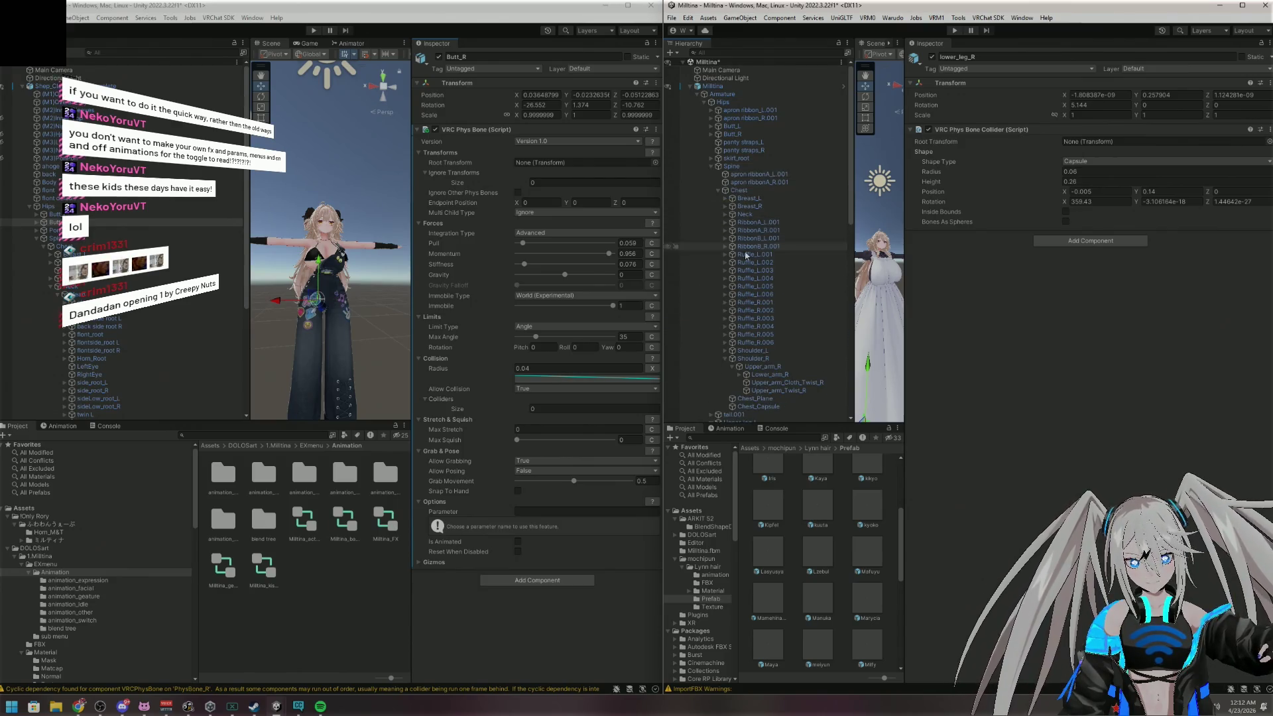
{"action": "left_click", "coordinate": [766, 375]}
{"action": "left_click", "coordinate": [725, 215]}
{"action": "left_click", "coordinate": [725, 215]}
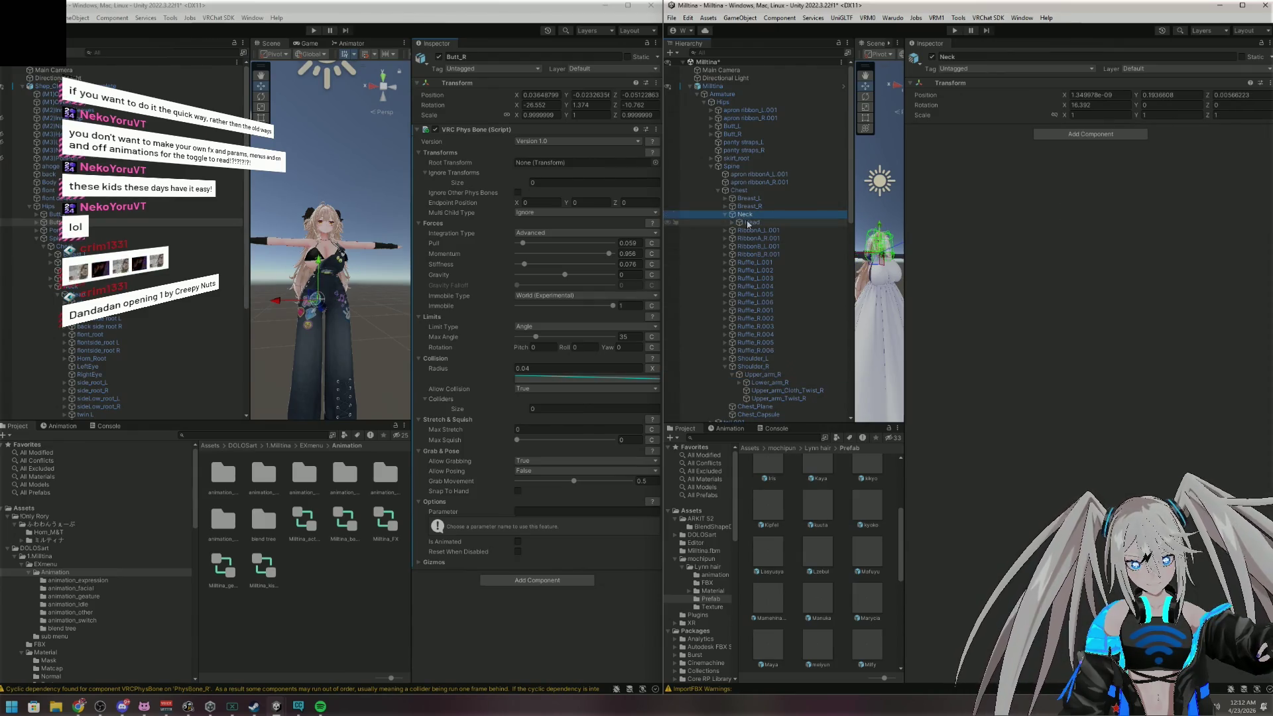
{"action": "left_click", "coordinate": [748, 222]}
{"action": "left_click", "coordinate": [732, 223]}
Collapse the bone tree back to Hips and bring Spotify to the front
{"action": "left_click", "coordinate": [731, 223]}
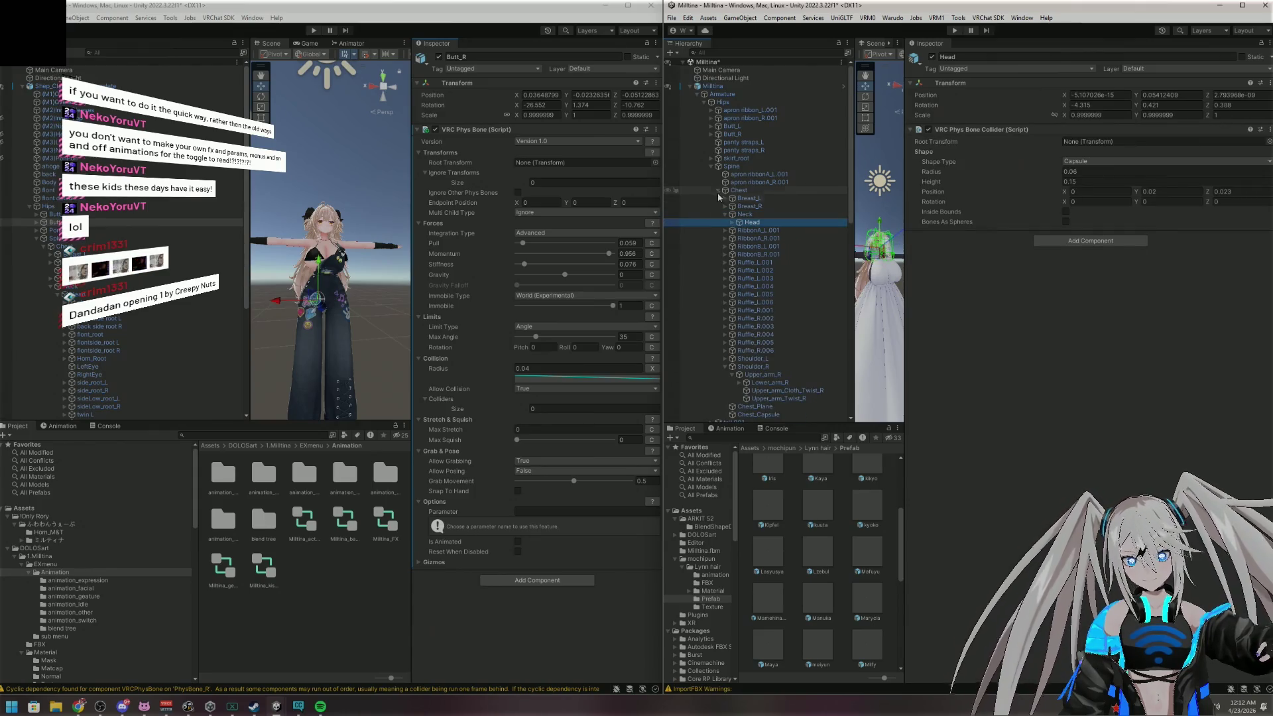
{"action": "left_click", "coordinate": [719, 191]}
{"action": "left_click", "coordinate": [712, 166]}
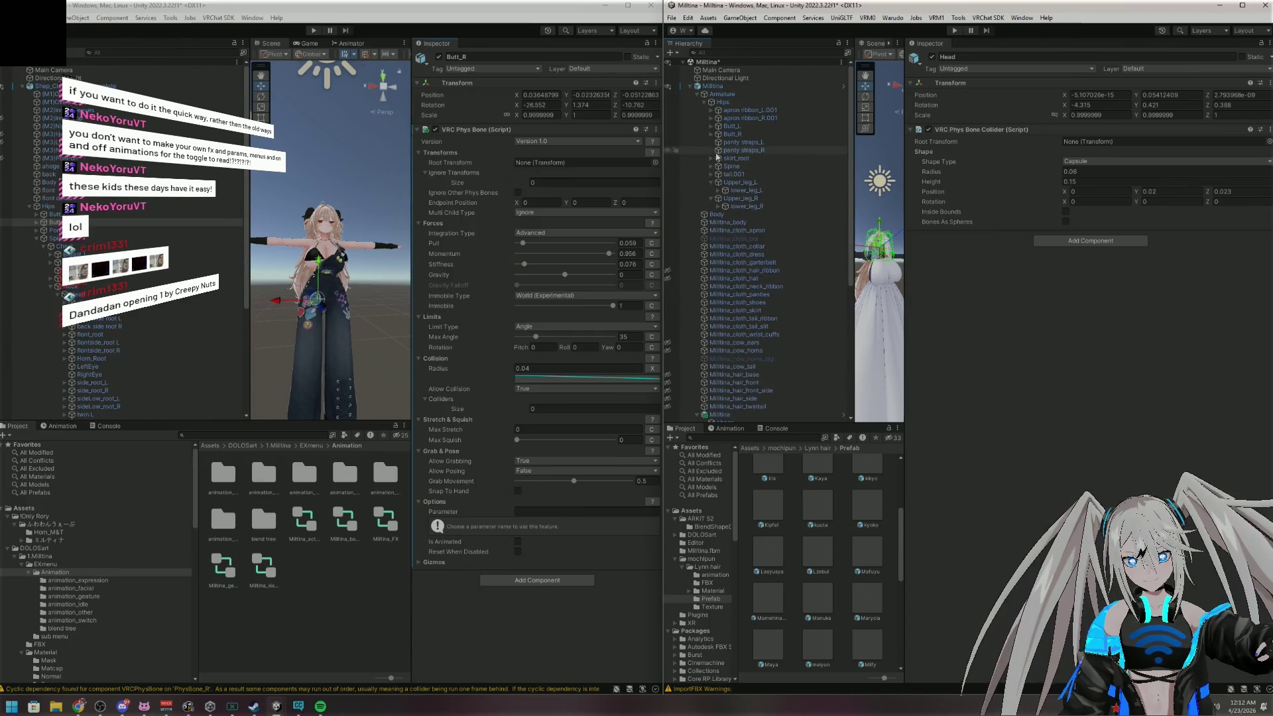
{"action": "left_click", "coordinate": [710, 102]}
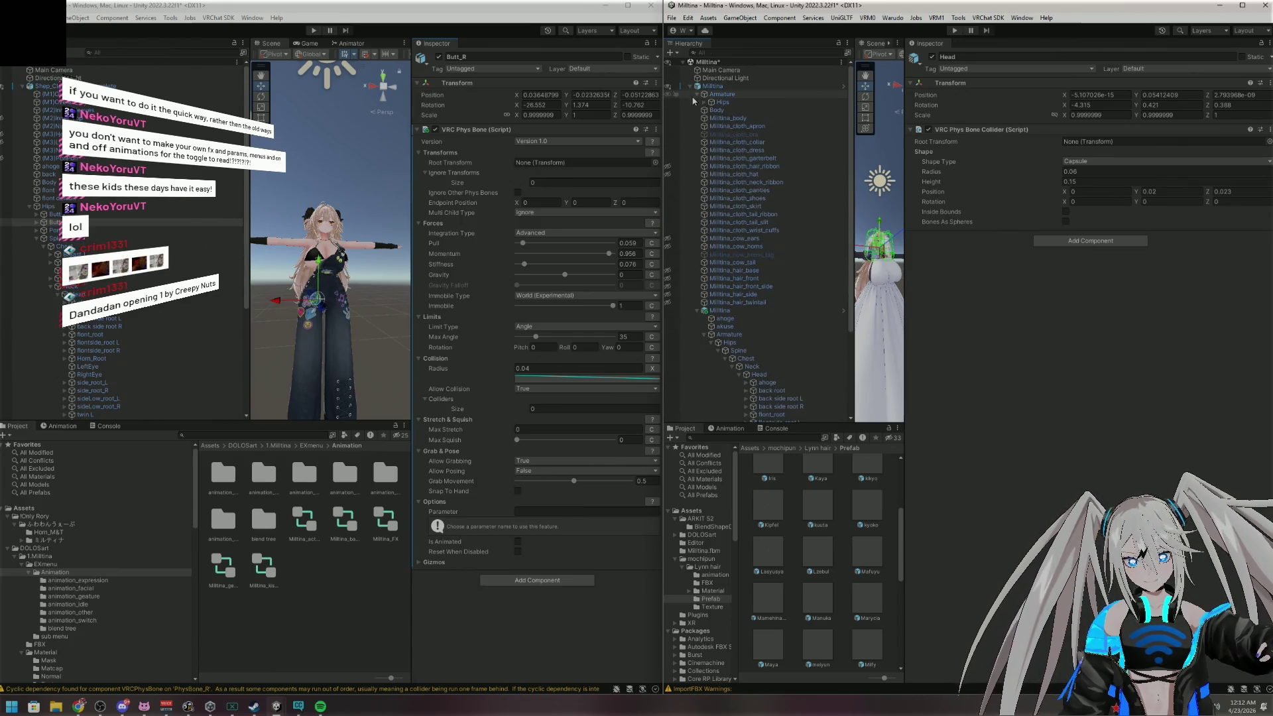
{"action": "scroll", "coordinate": [799, 311], "scroll_direction": "down", "scroll_amount": 4}
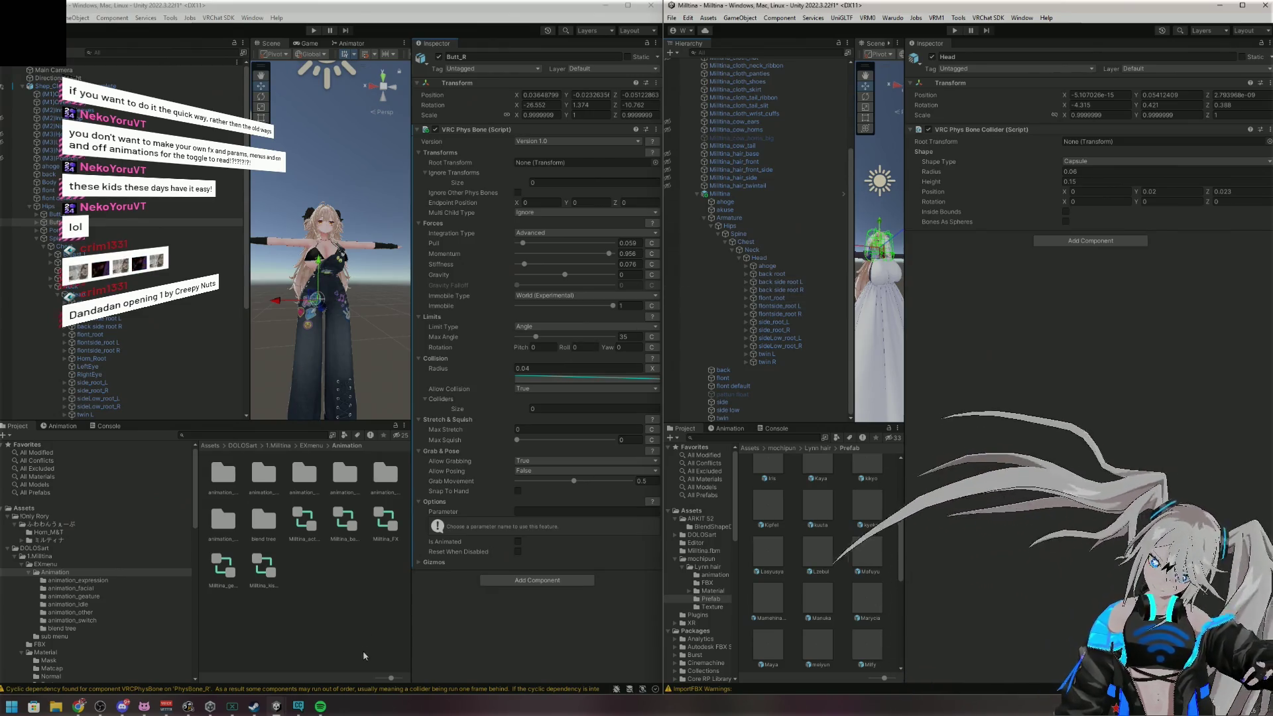
{"action": "left_click", "coordinate": [320, 706]}
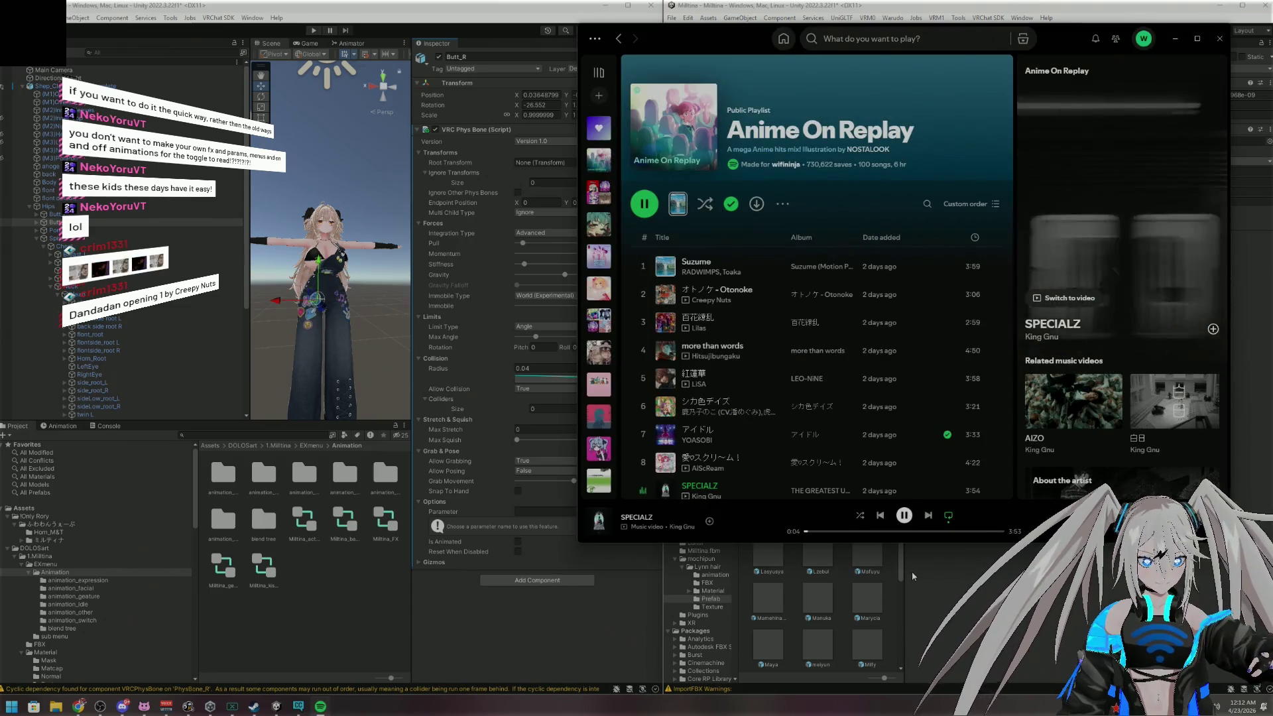
Skip to the next Spotify track, minimize Spotify, and bring up the GoXLR mixer
{"action": "left_click", "coordinate": [929, 522]}
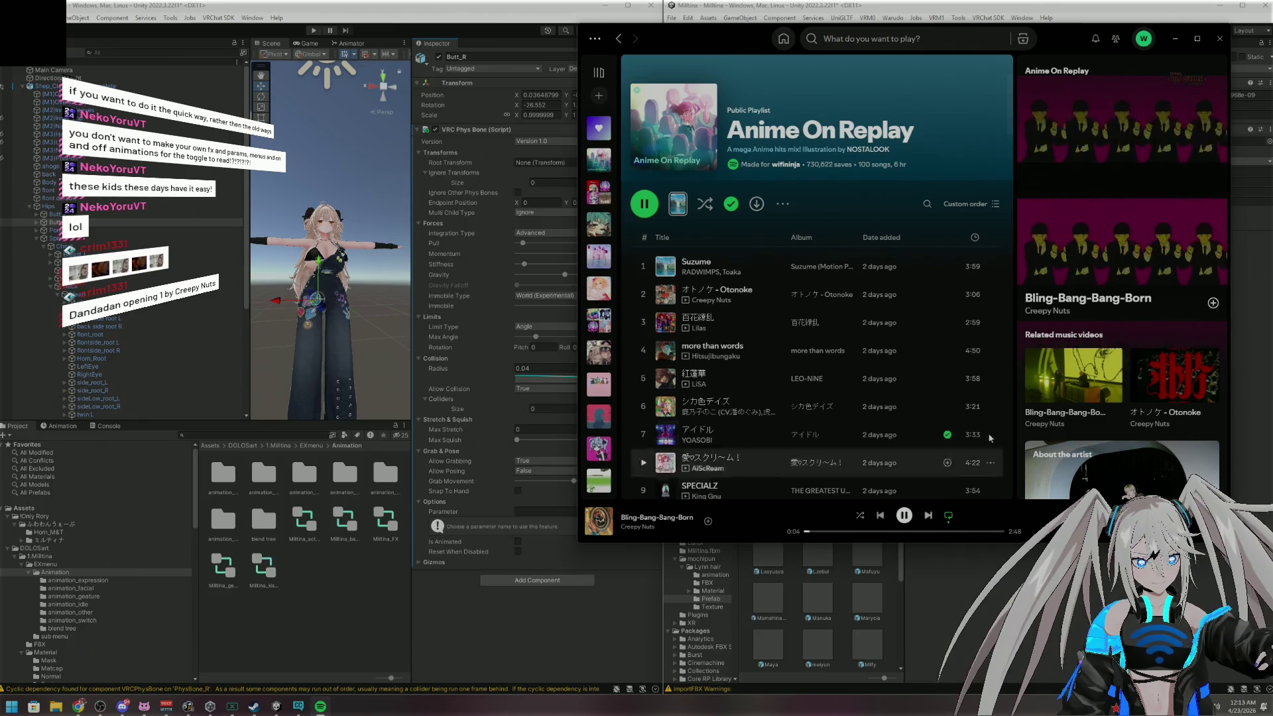
{"action": "left_click", "coordinate": [1177, 42]}
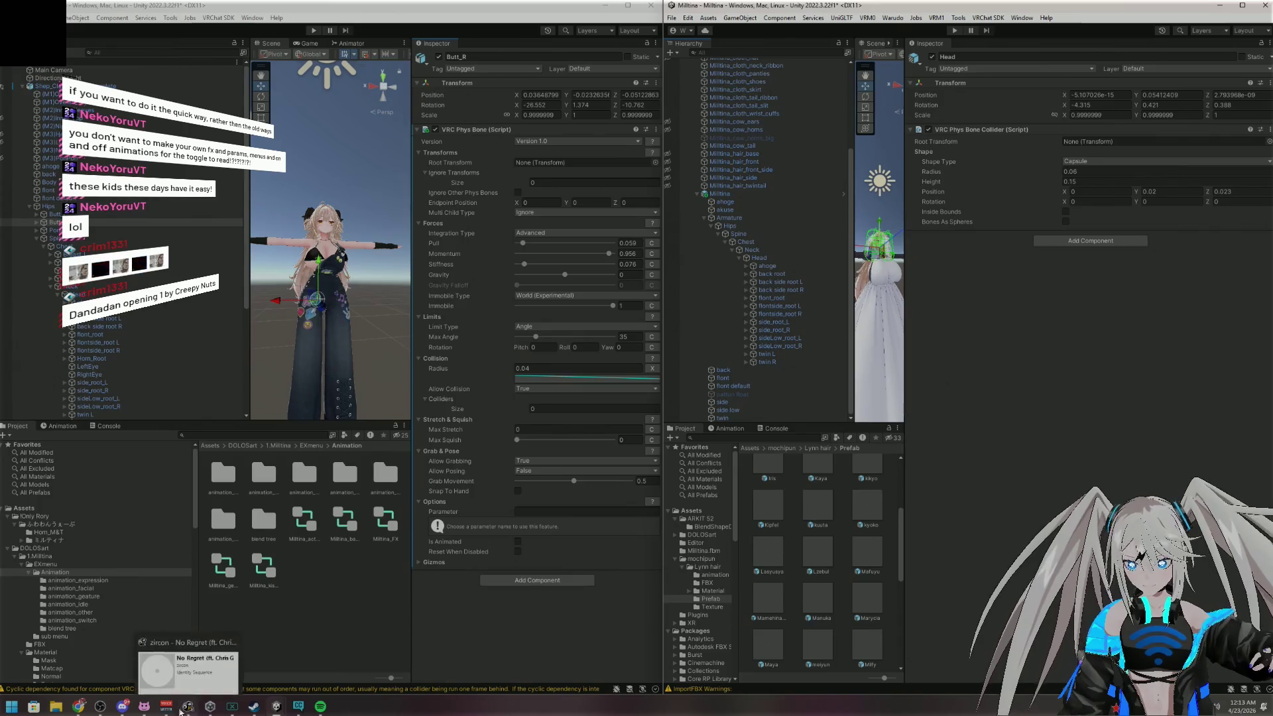
{"action": "left_click", "coordinate": [234, 708]}
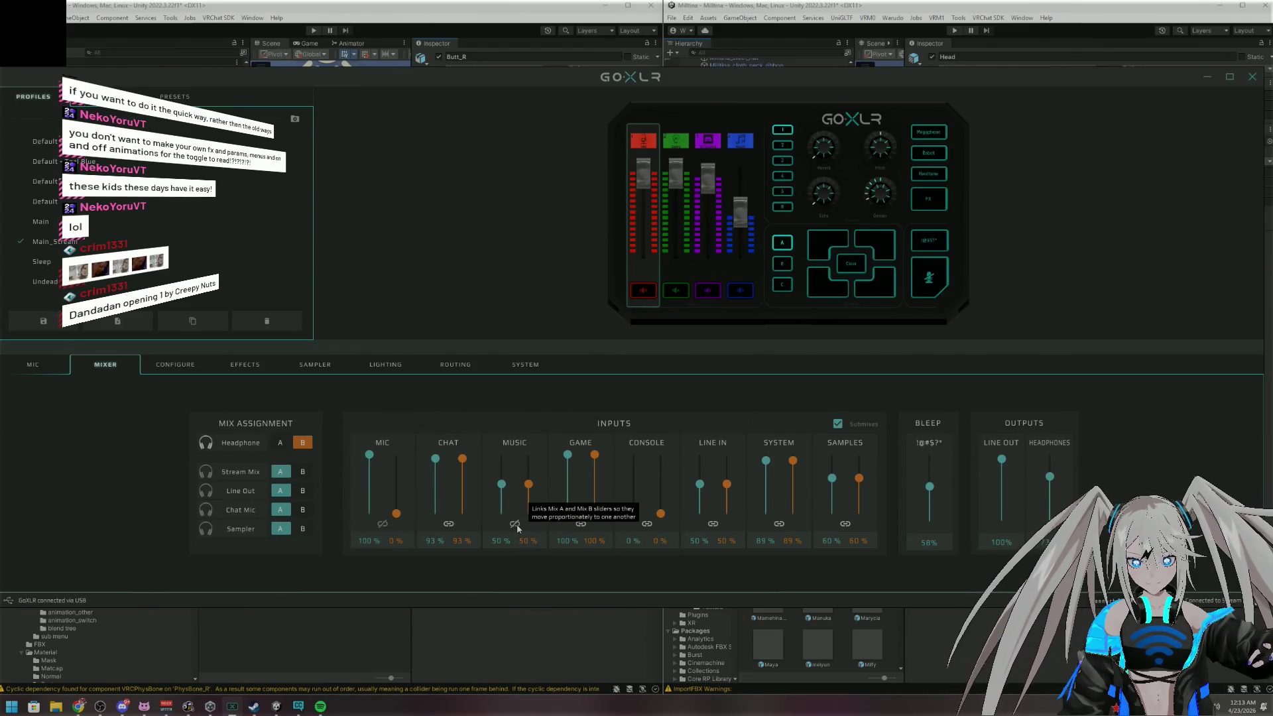
Raise the GoXLR Music B level to 66% and minimize the mixer
{"action": "left_click_drag", "start_coordinate": [529, 483], "coordinate": [528, 474]}
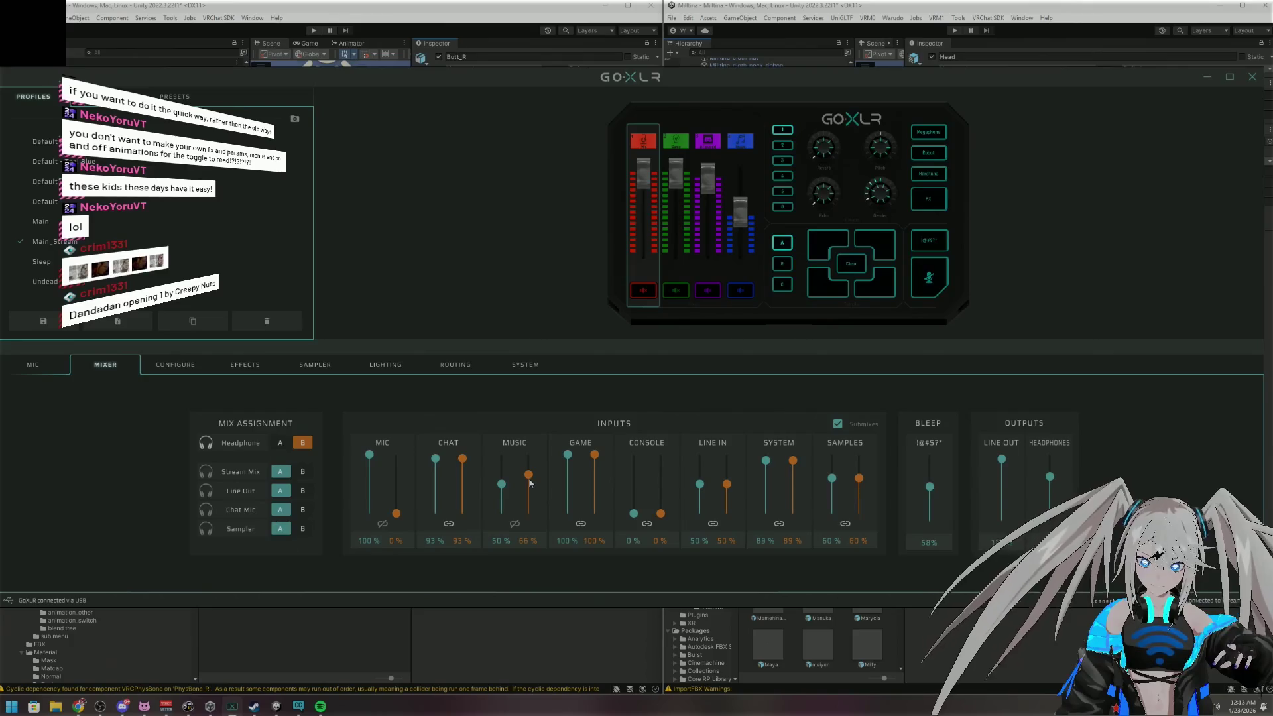
{"action": "left_click", "coordinate": [1207, 77]}
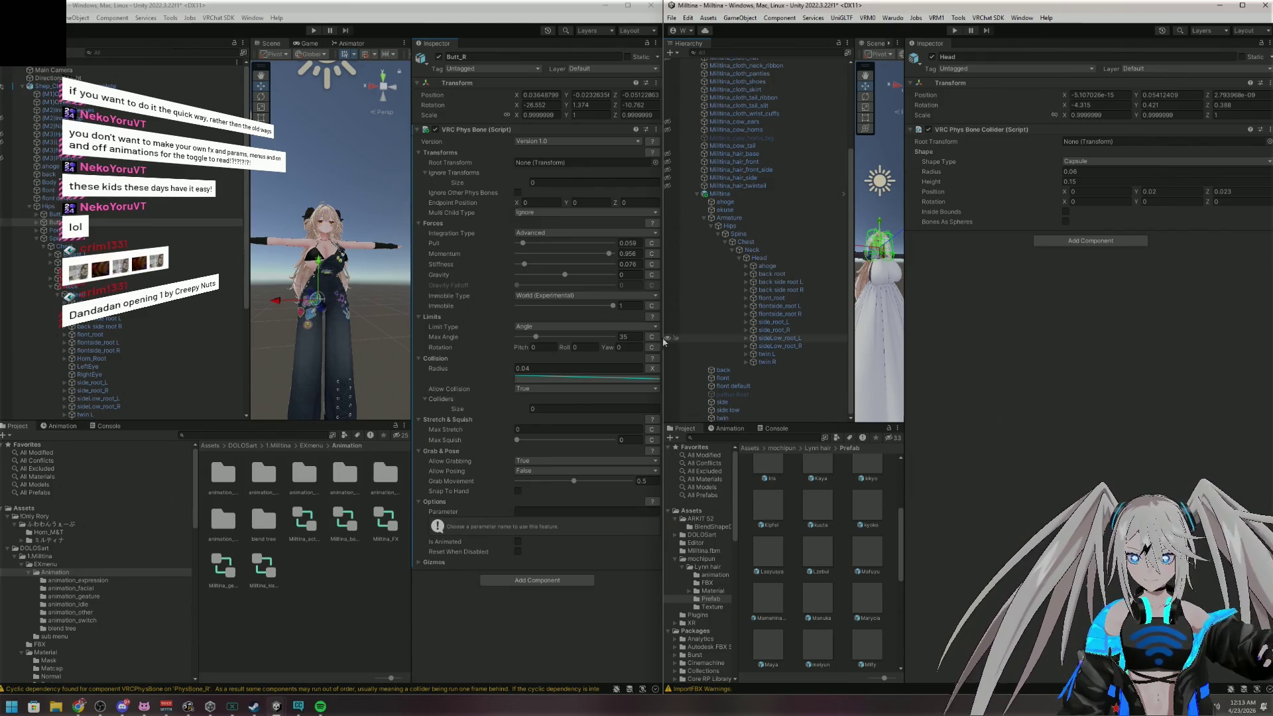
Compare the ahoge, back side root L and back side root R bones on both avatars
{"action": "scroll", "coordinate": [29, 116], "scroll_direction": "down", "scroll_amount": 3}
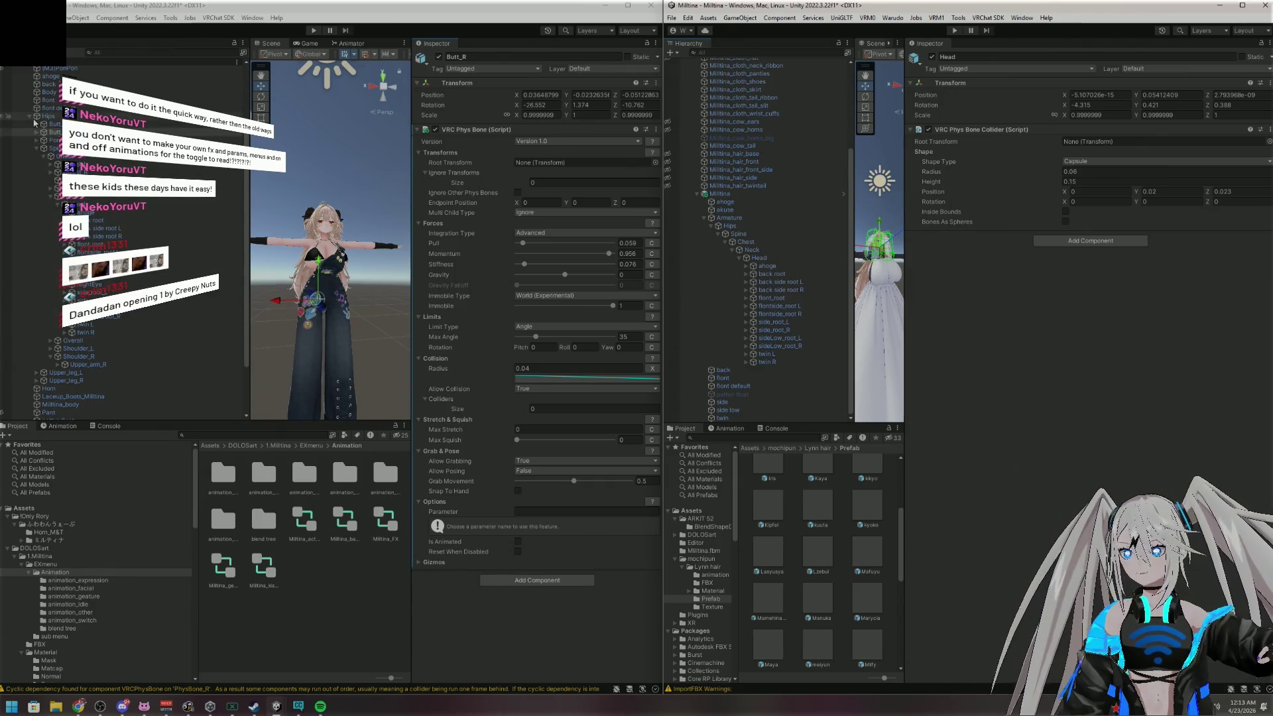
{"action": "scroll", "coordinate": [29, 116], "scroll_direction": "up", "scroll_amount": 3}
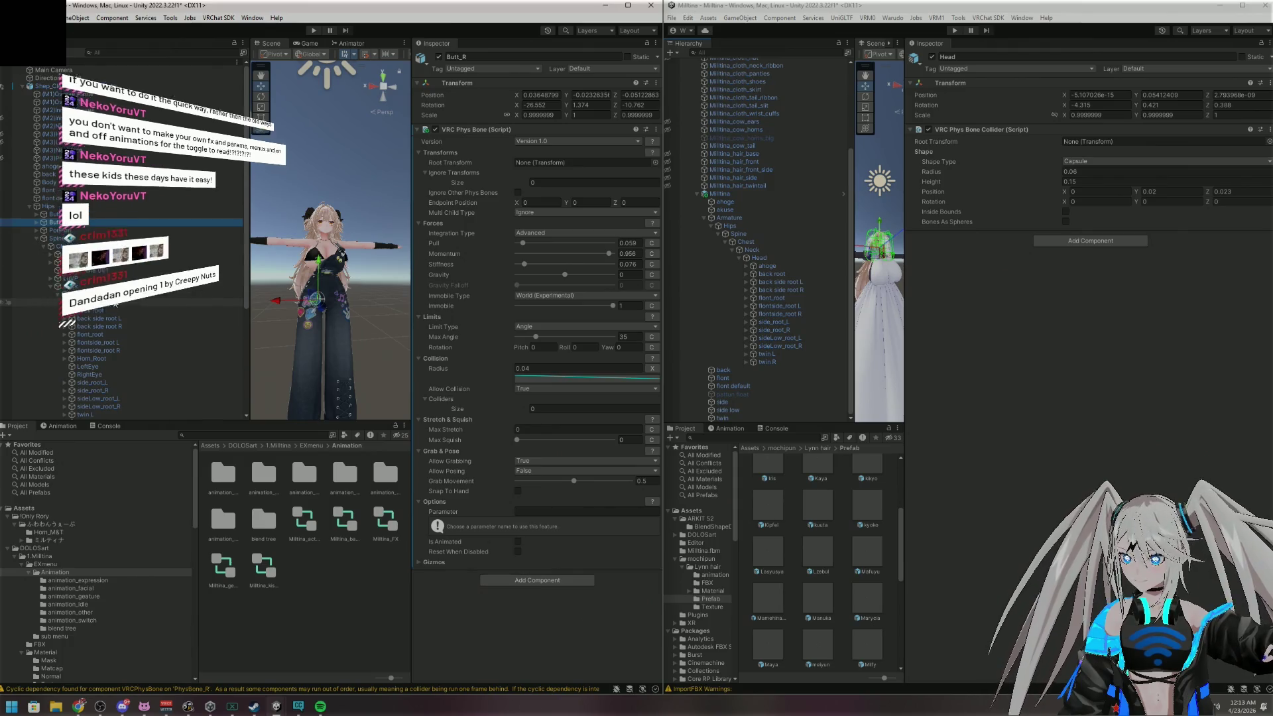
{"action": "scroll", "coordinate": [180, 299], "scroll_direction": "down", "scroll_amount": 2}
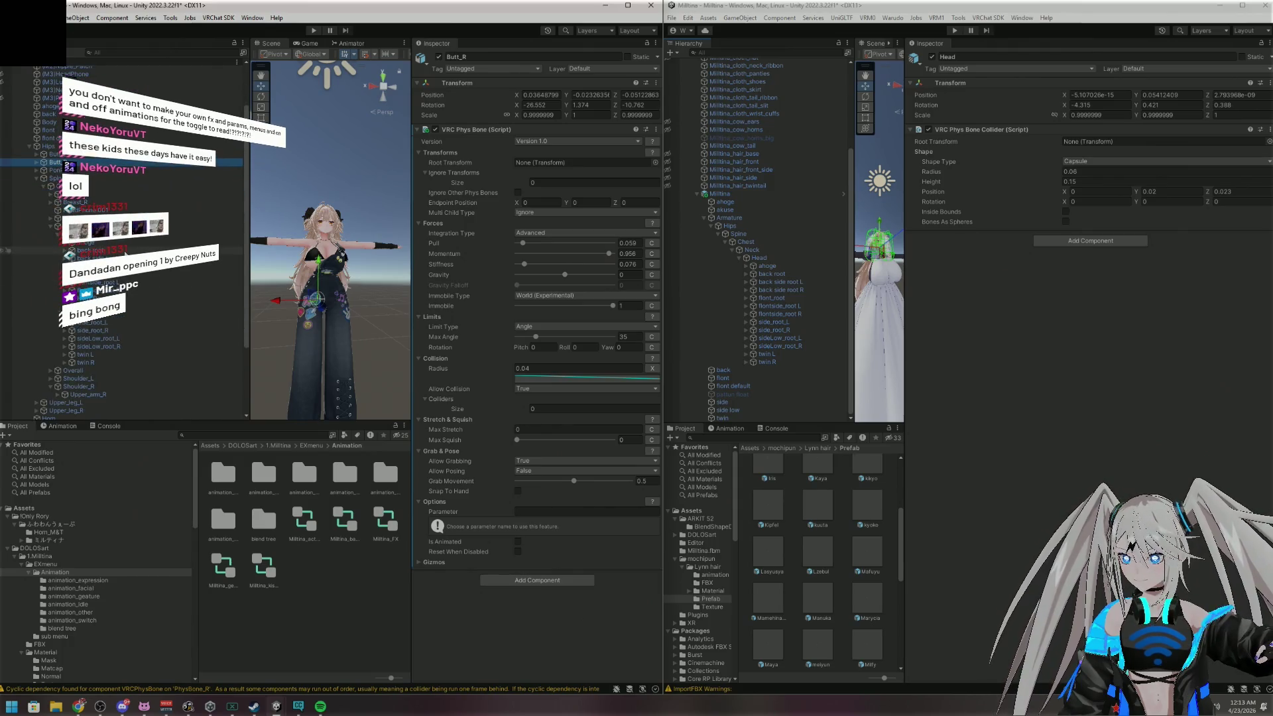
{"action": "left_click", "coordinate": [146, 242]}
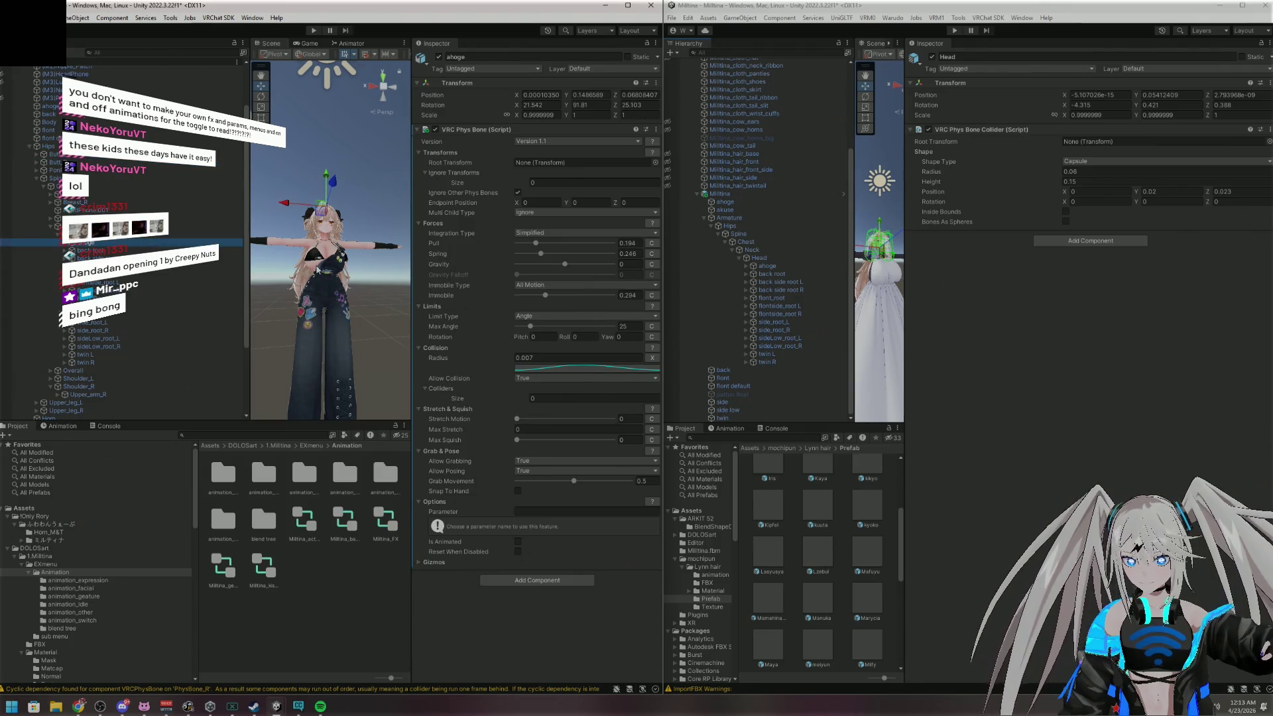
{"action": "left_click", "coordinate": [788, 265]}
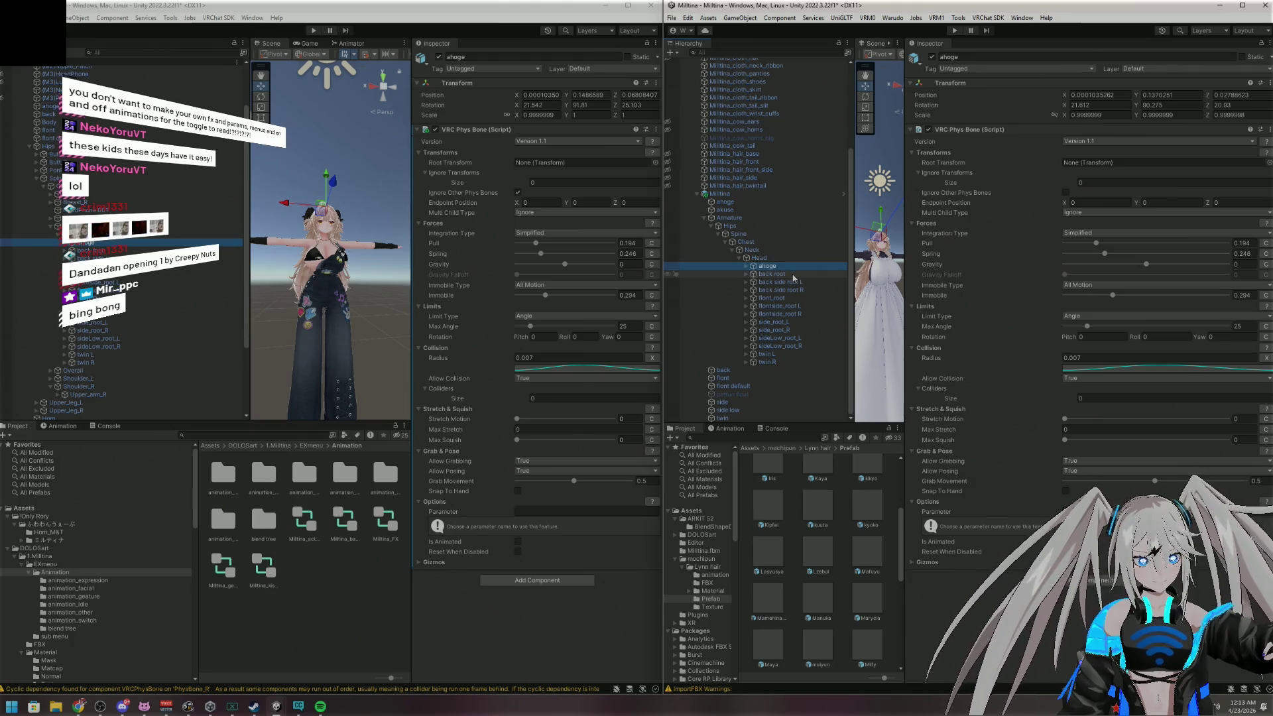
{"action": "left_click", "coordinate": [788, 282]}
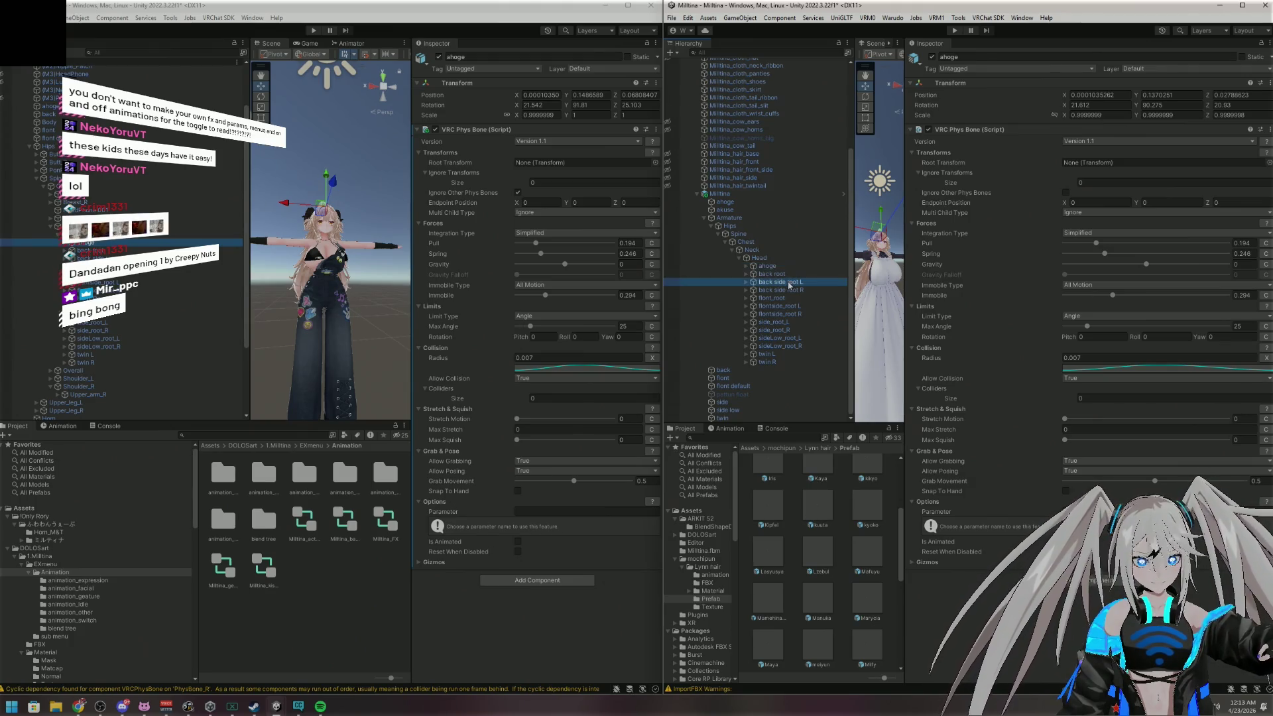
{"action": "left_click", "coordinate": [92, 258]}
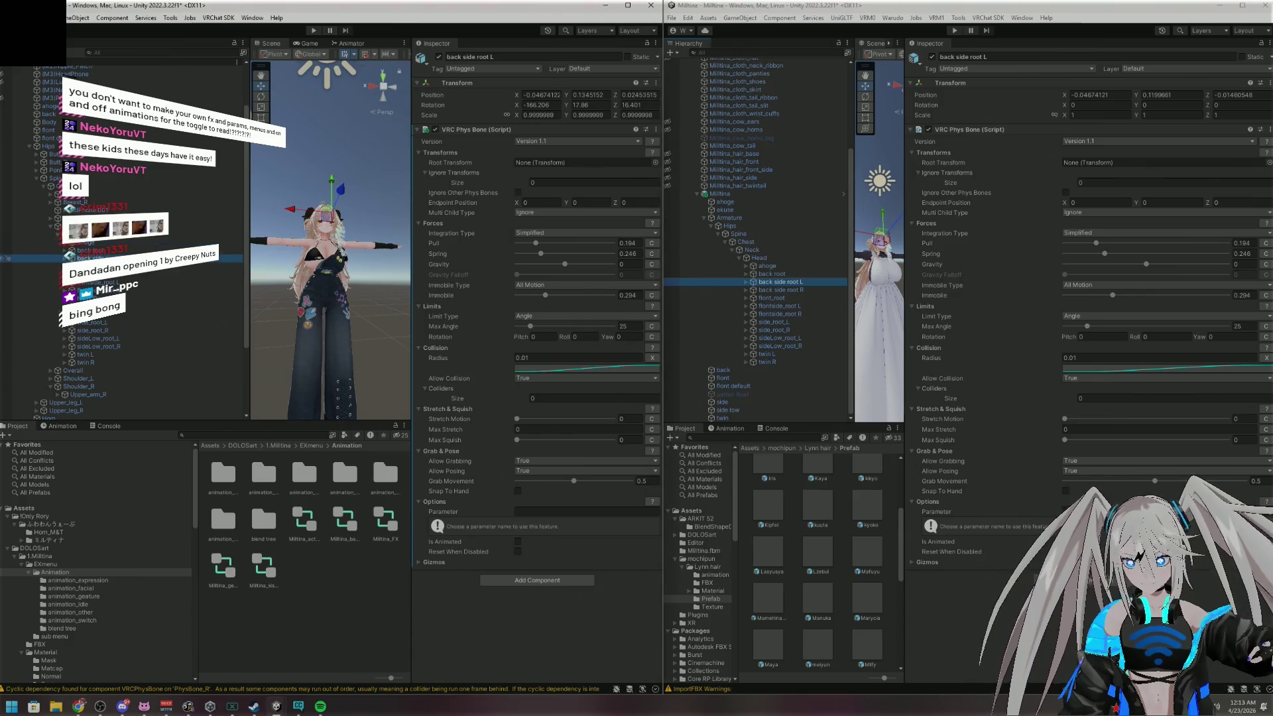
{"action": "left_click", "coordinate": [167, 266]}
{"action": "left_click", "coordinate": [790, 291]}
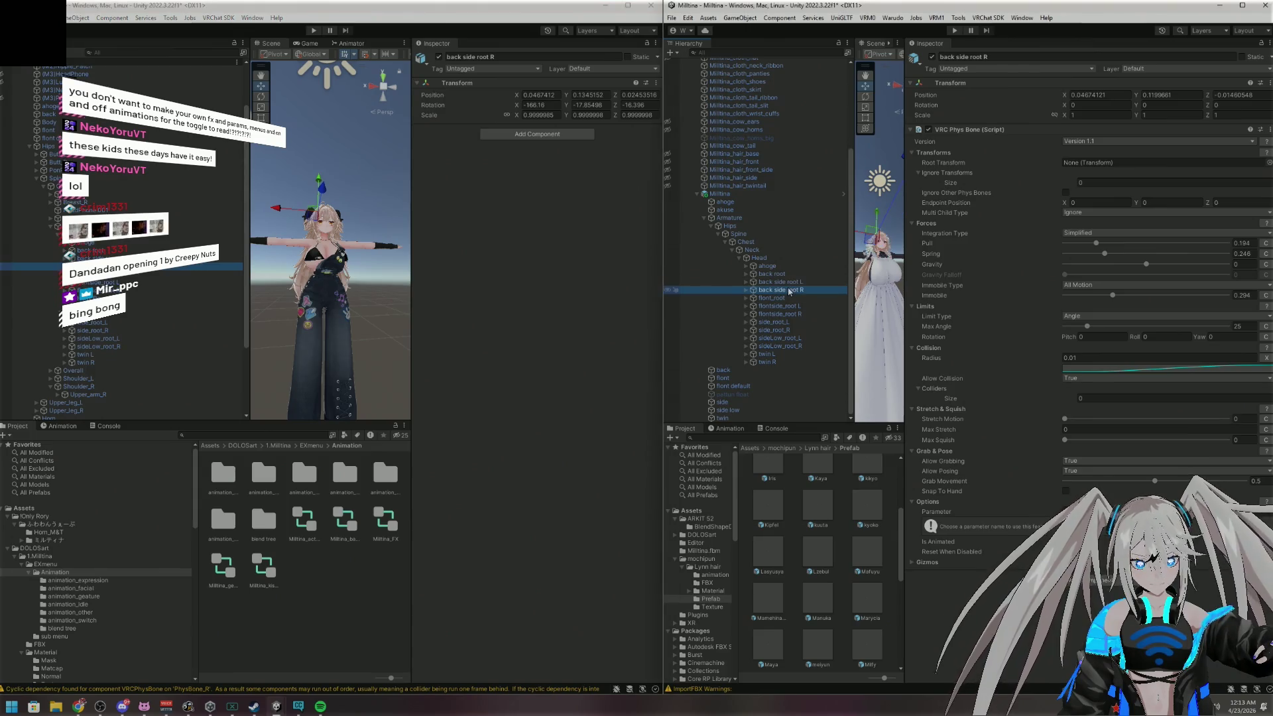
Add a VRC Phys Bone to back side root R with Pull 0.194, Spring 0.246, Immobile 0.294
{"action": "left_click", "coordinate": [537, 134]}
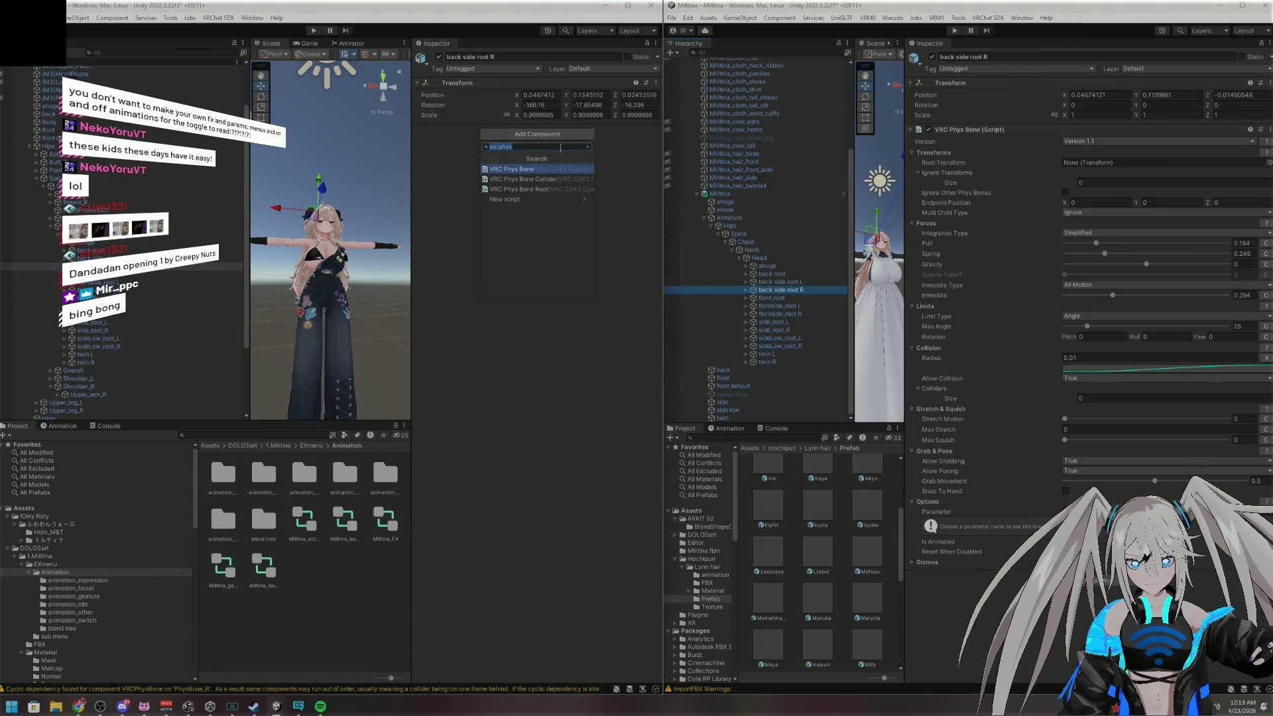
{"action": "left_click", "coordinate": [524, 169]}
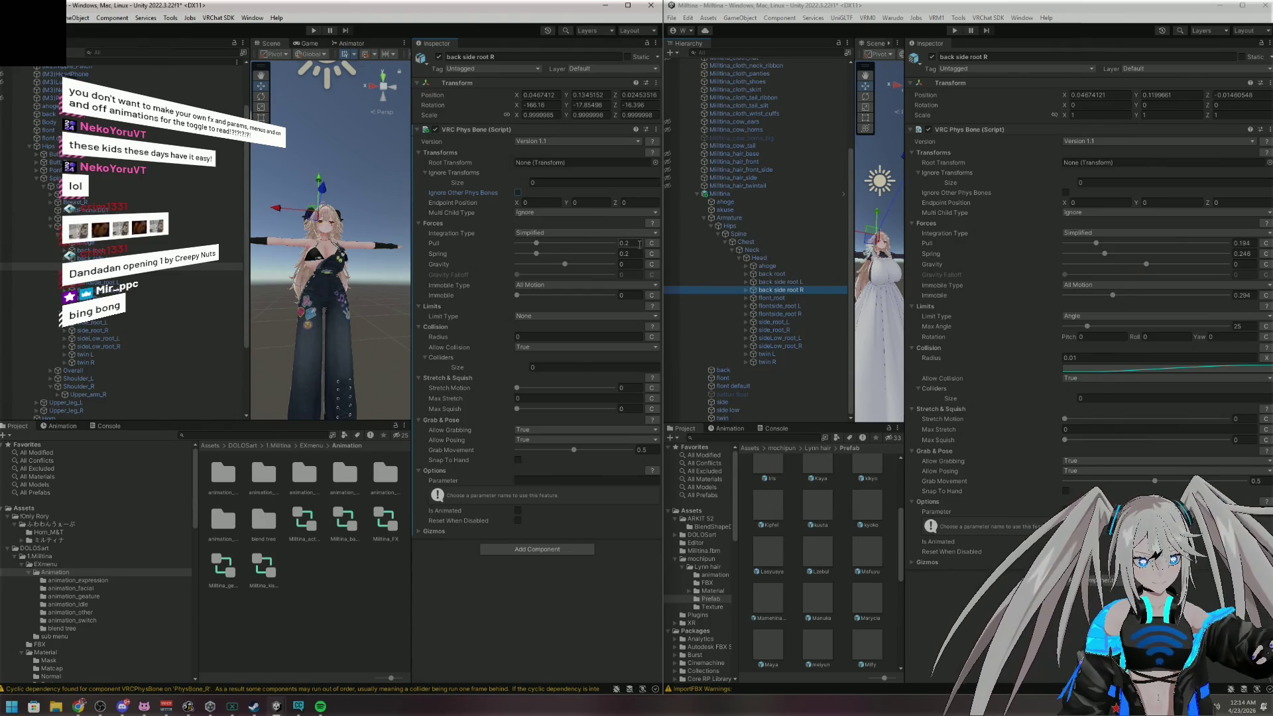
{"action": "left_click", "coordinate": [1237, 243]}
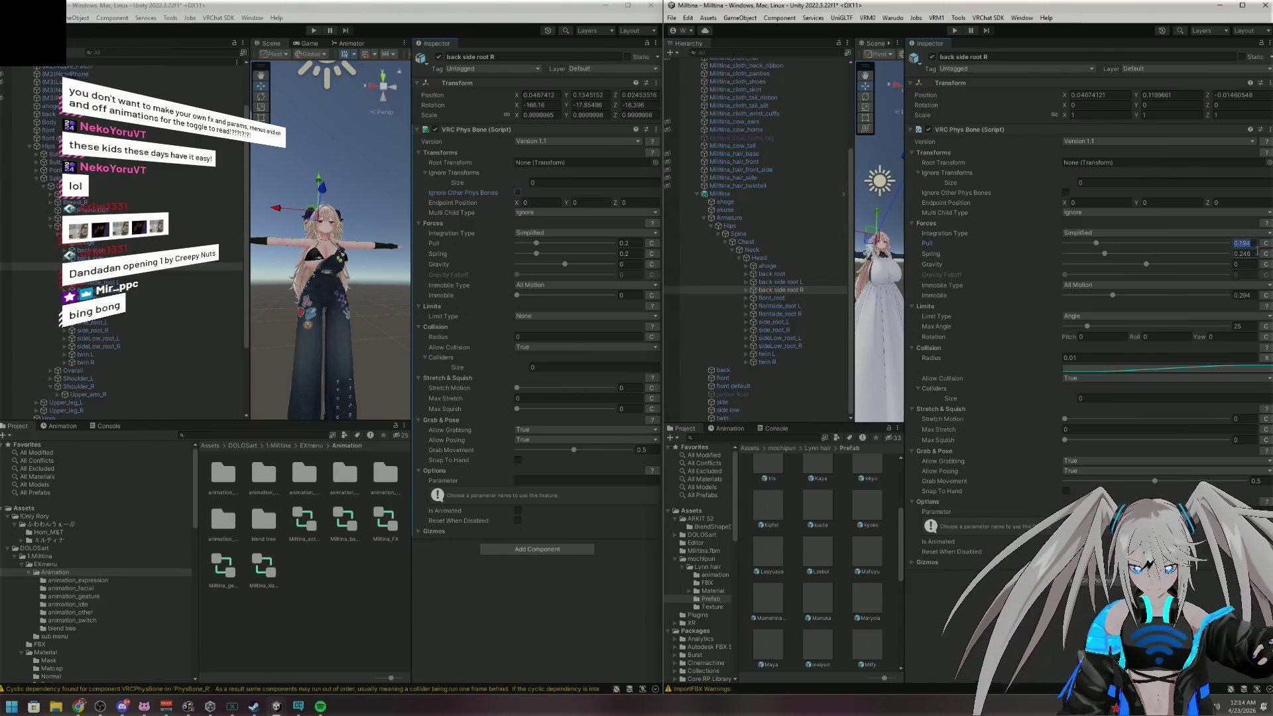
{"action": "left_click", "coordinate": [625, 242]}
{"action": "type", "text": "0.194"}
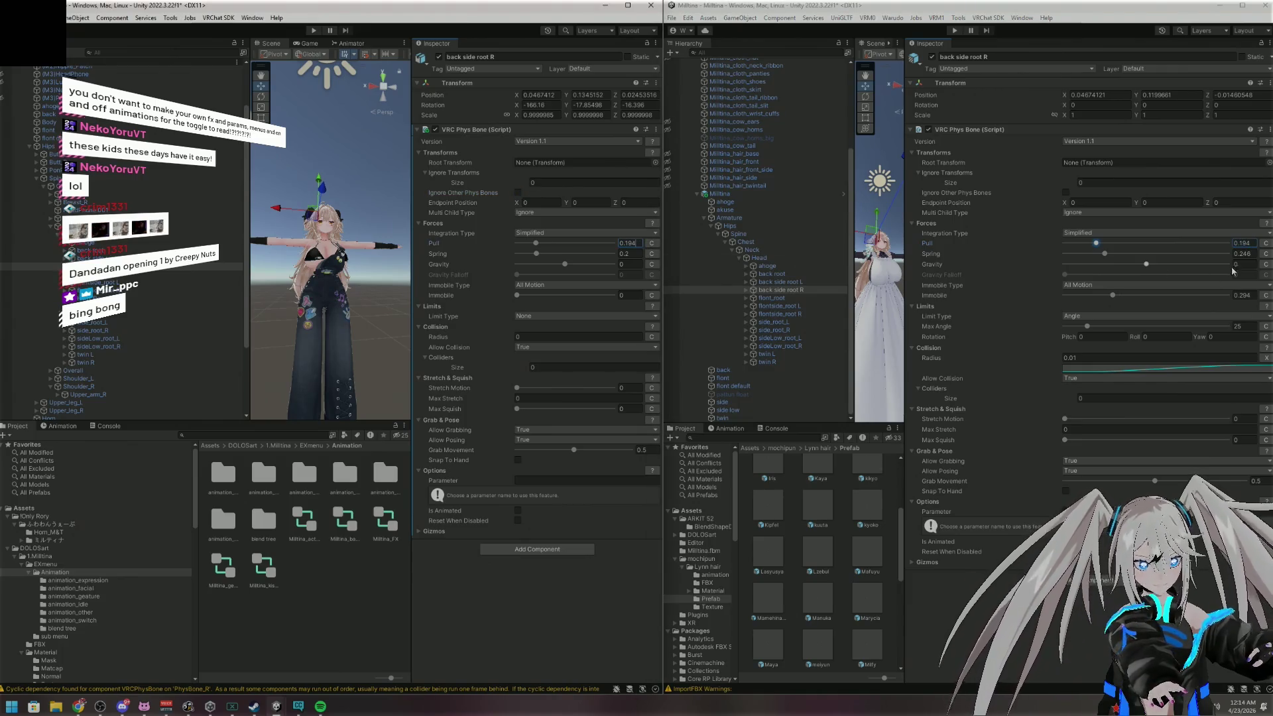
{"action": "left_click", "coordinate": [1253, 253]}
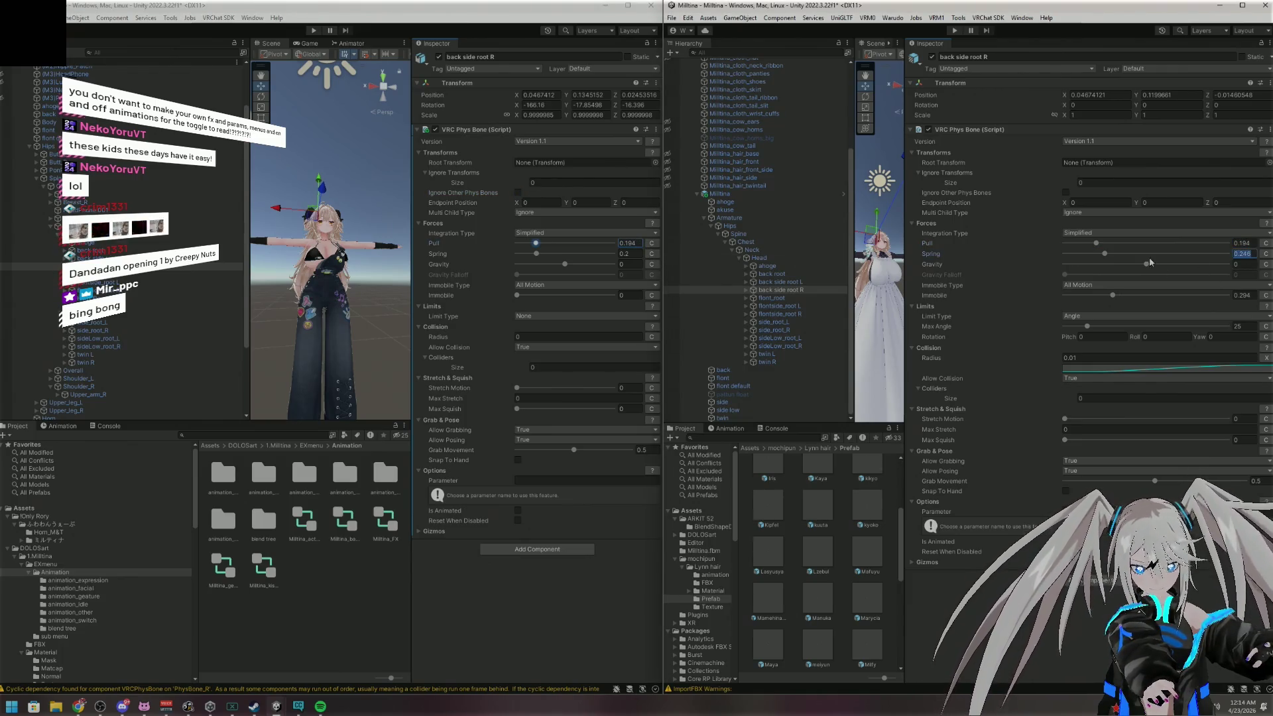
{"action": "left_click", "coordinate": [635, 254]}
{"action": "type", "text": "0.246"}
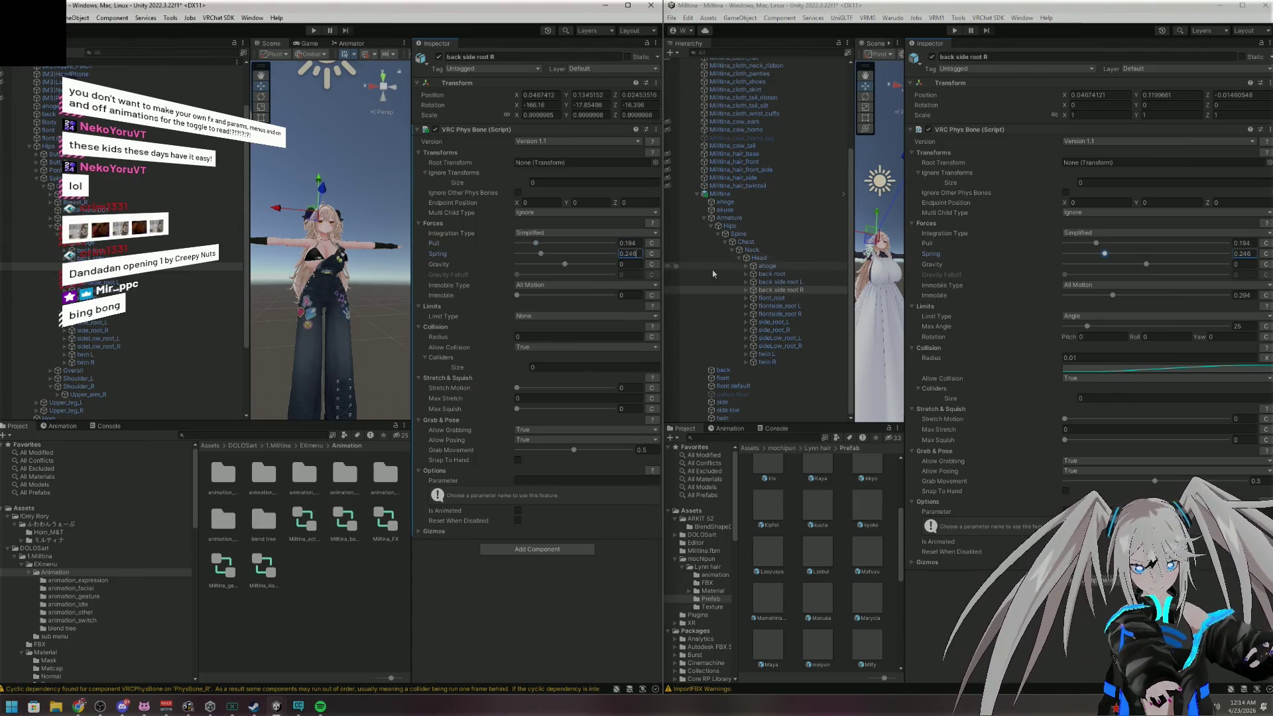
{"action": "left_click", "coordinate": [1253, 295]}
{"action": "left_click", "coordinate": [633, 295]}
{"action": "type", "text": "0.294"}
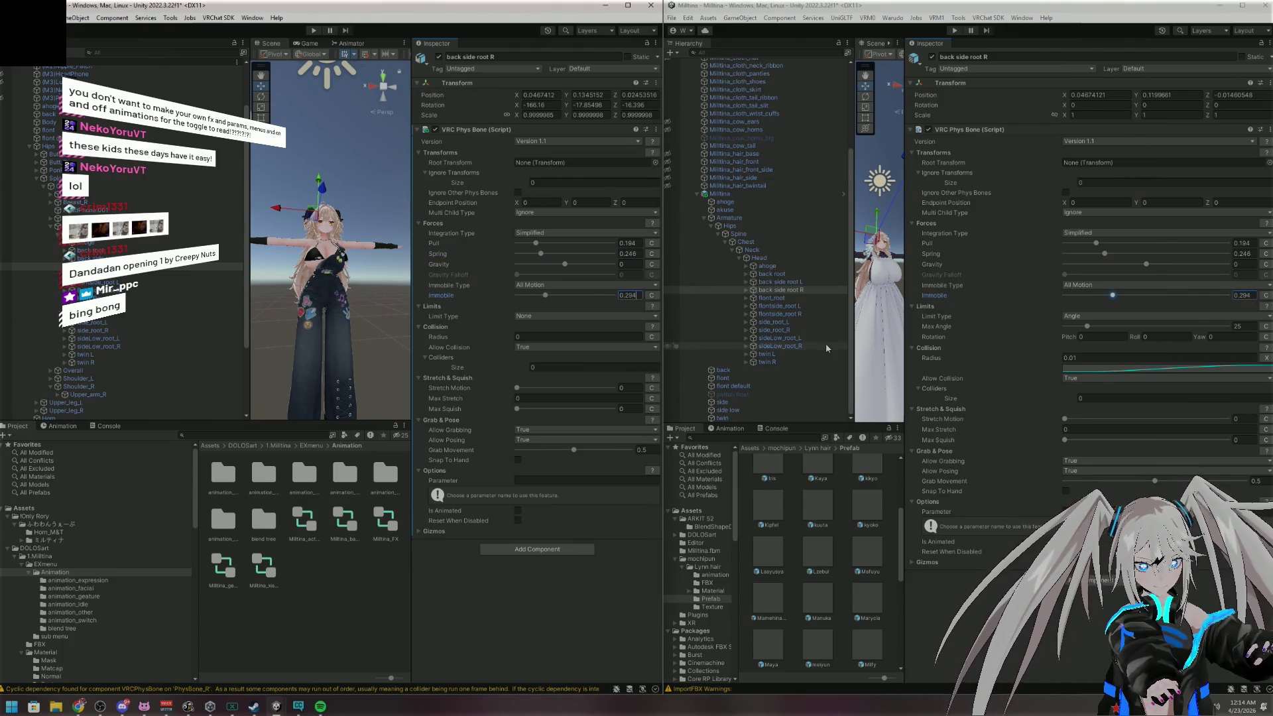
Set the Phys Bone limit to Angle with Max Angle 25 and Radius 0.01
{"action": "left_click", "coordinate": [586, 316]}
{"action": "left_click", "coordinate": [559, 338]}
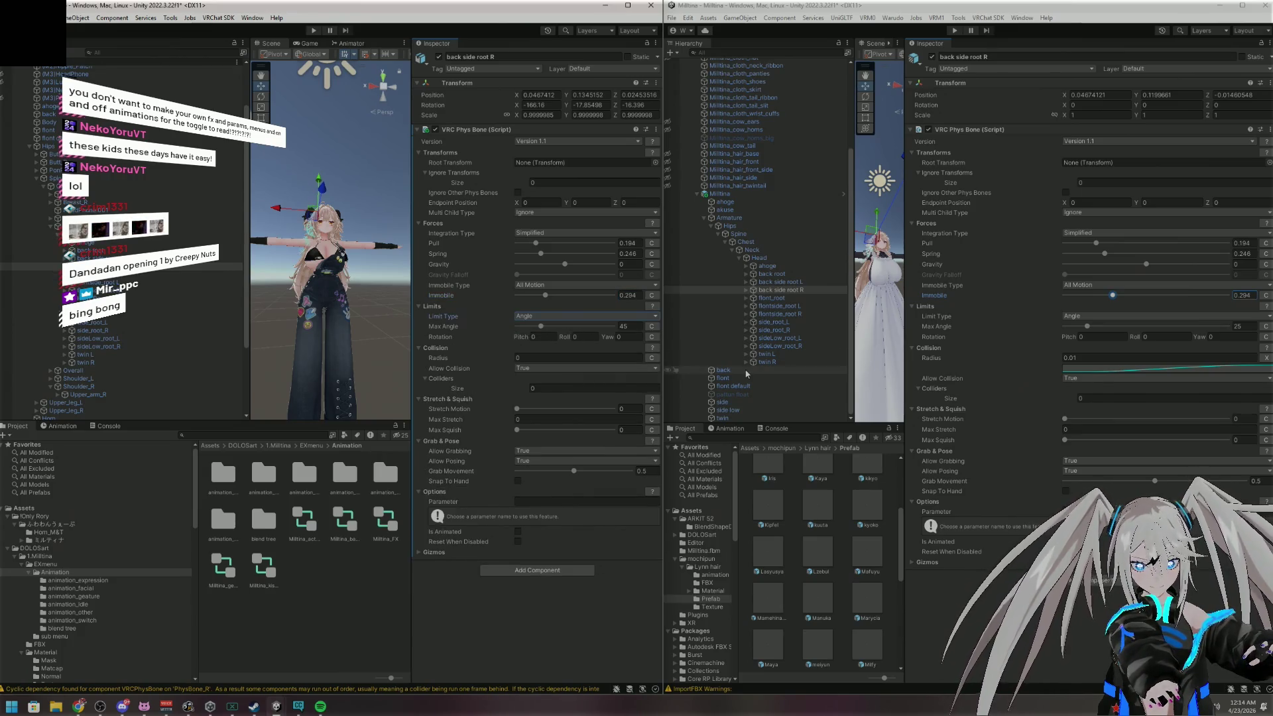
{"action": "double_click", "coordinate": [634, 325]}
{"action": "type", "text": "25"}
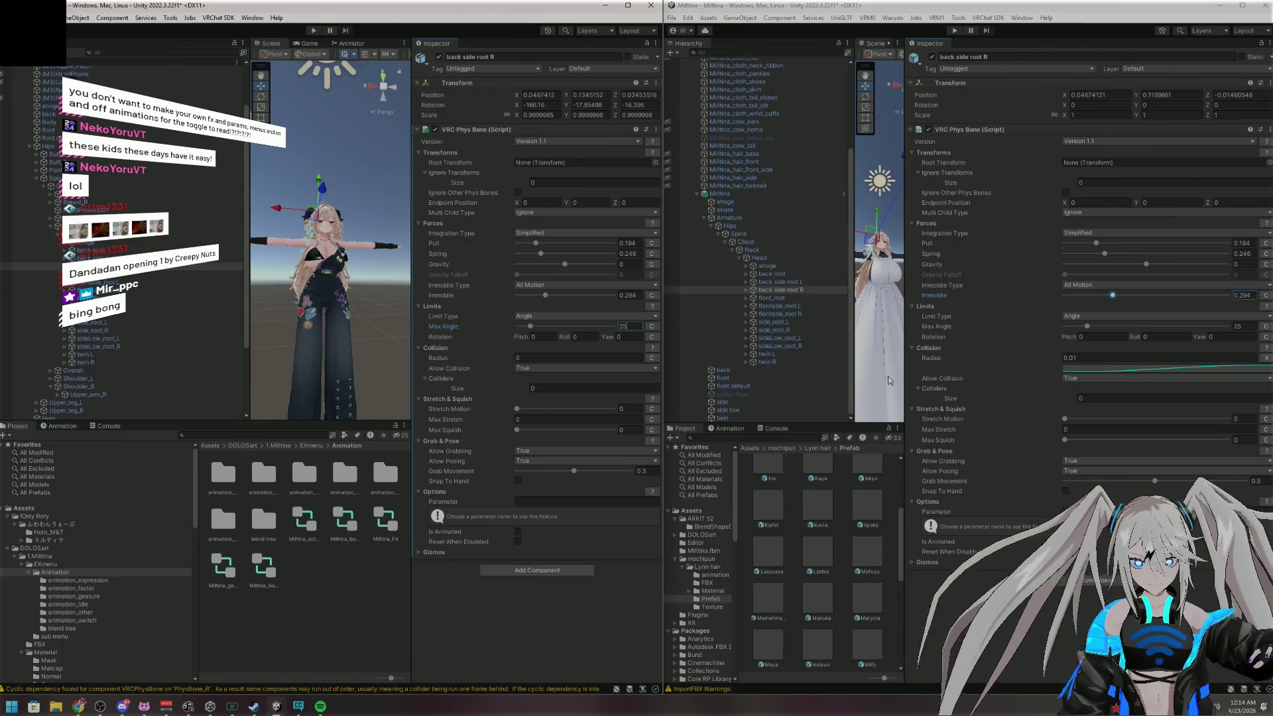
{"action": "left_click", "coordinate": [561, 358]}
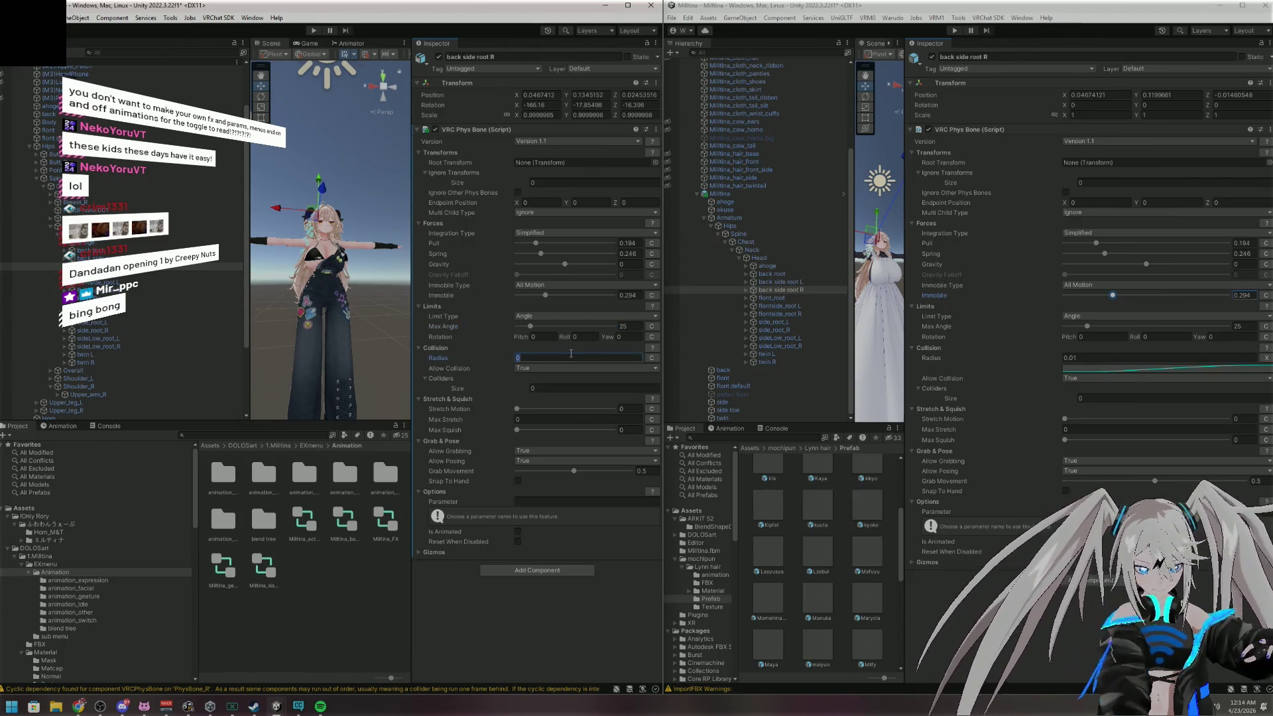
{"action": "type", "text": ".01"}
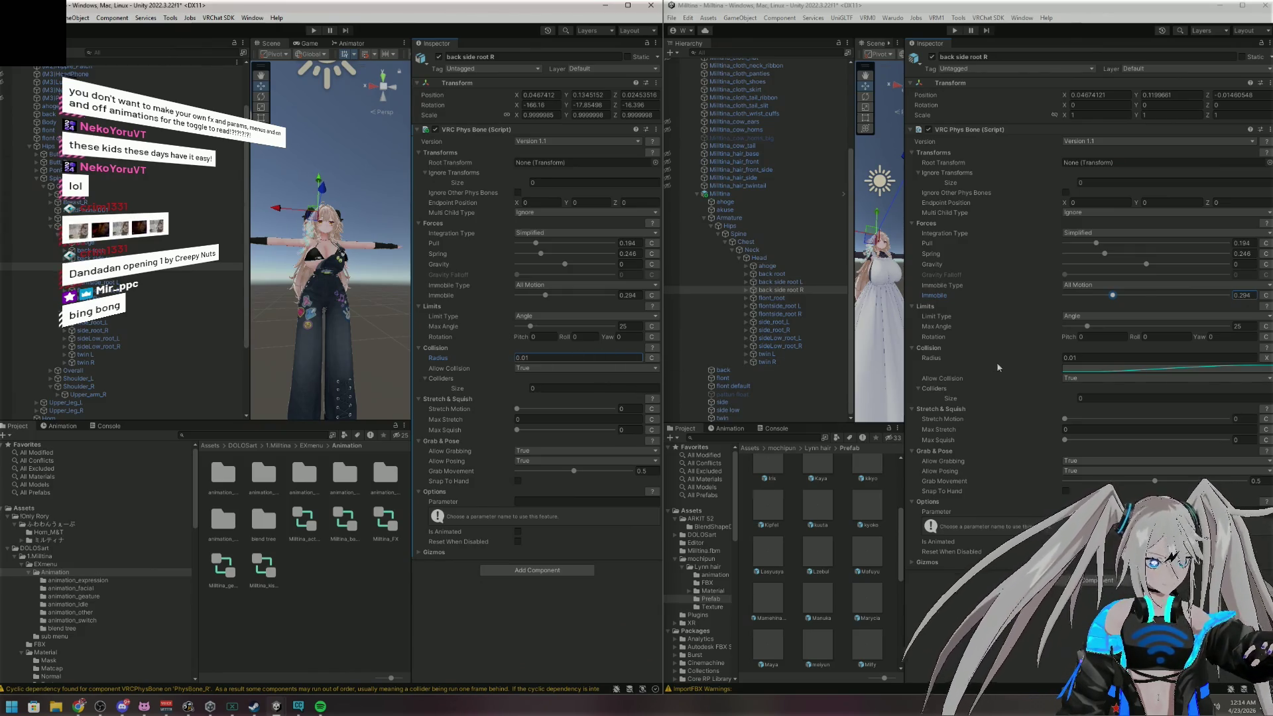
{"action": "key", "text": "Return"}
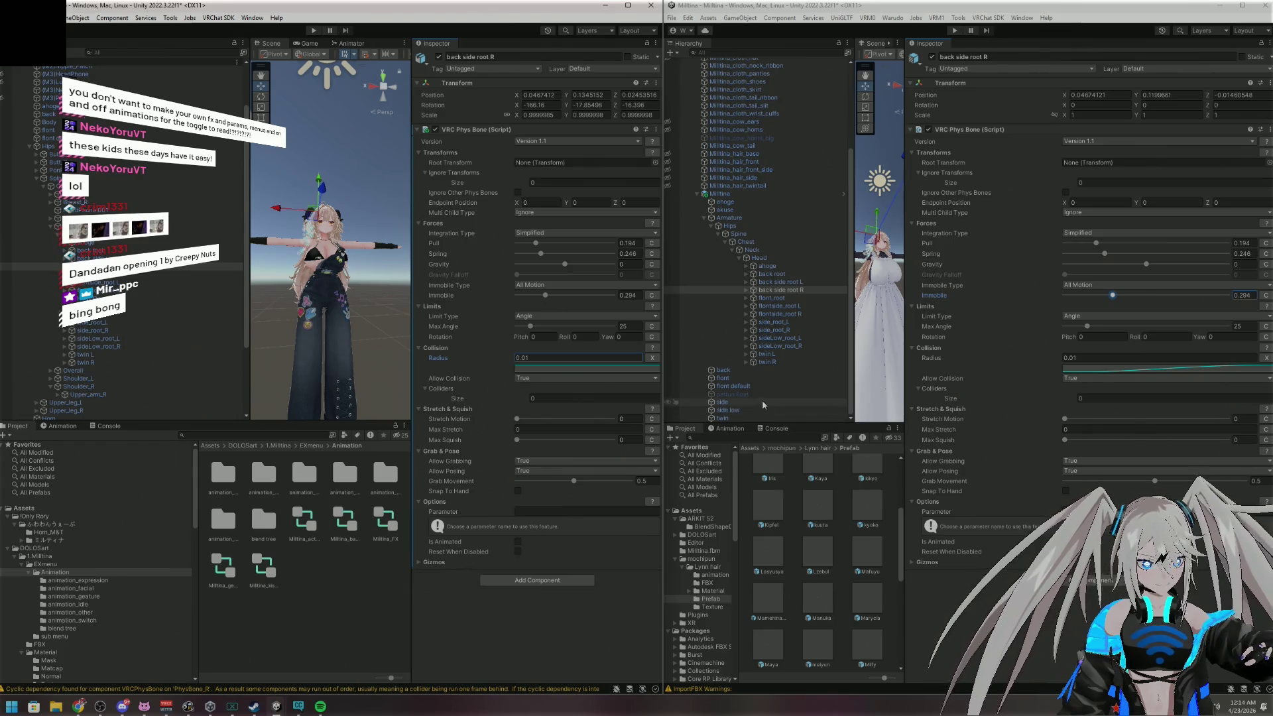
{"action": "left_click", "coordinate": [1160, 368]}
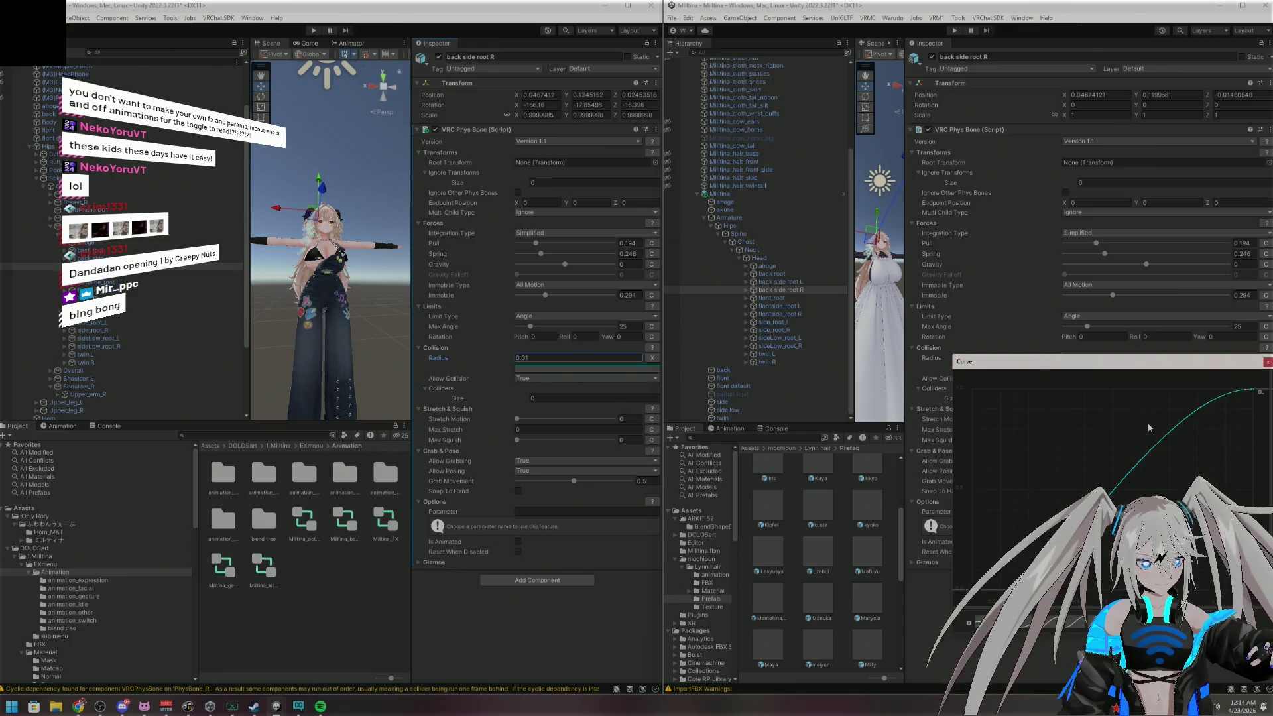
Apply the rising S-shaped preset to back side root R's radius curve, matching the reference
{"action": "left_click", "coordinate": [968, 623]}
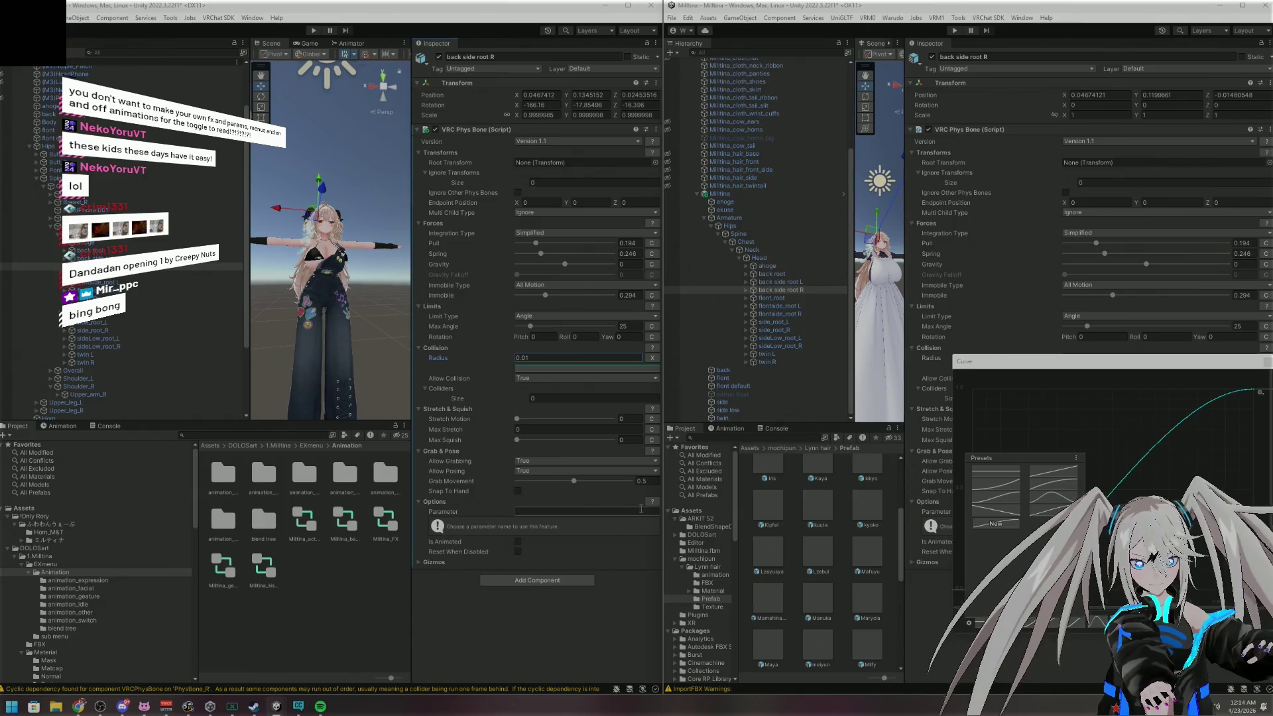
{"action": "left_click", "coordinate": [563, 364]}
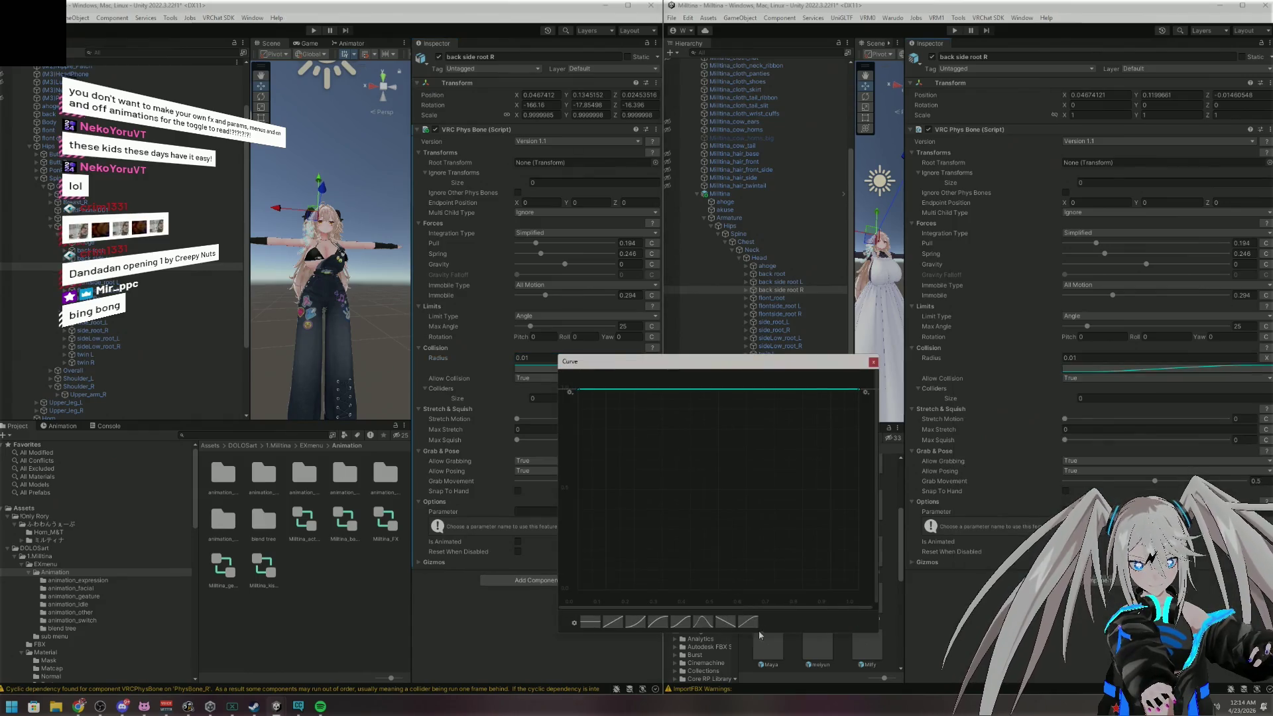
{"action": "left_click", "coordinate": [748, 621]}
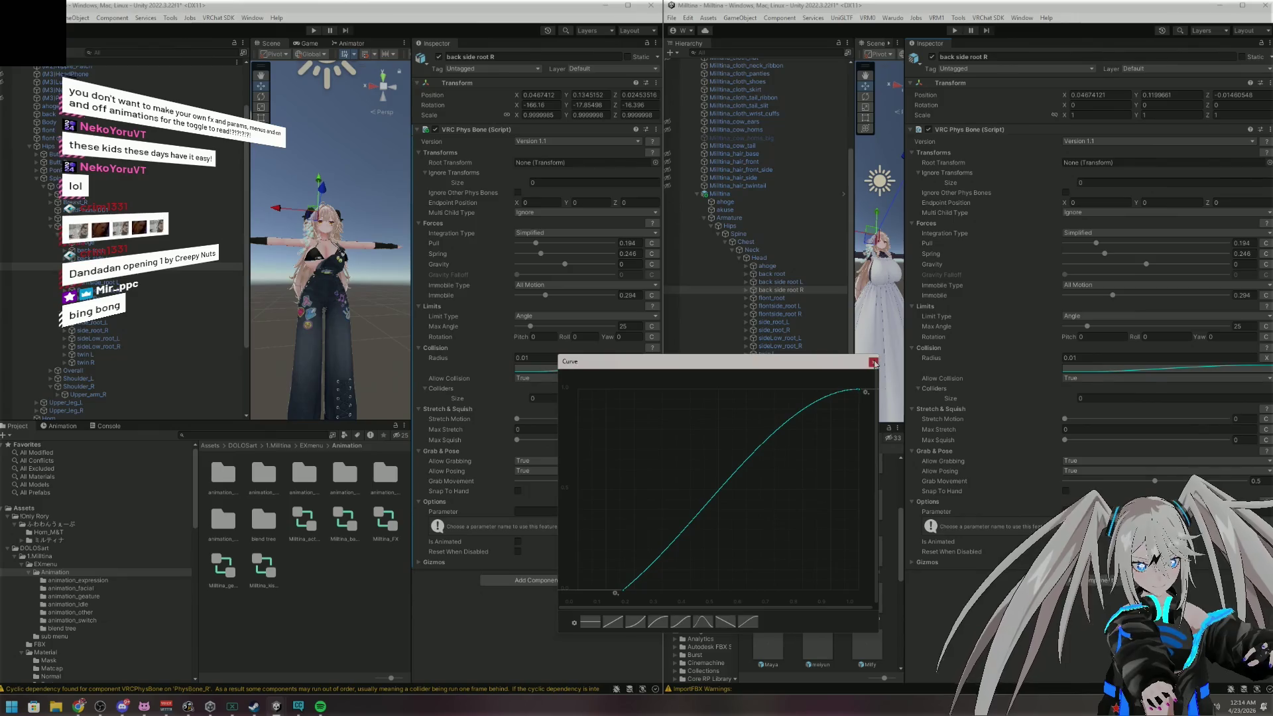
{"action": "left_click", "coordinate": [874, 362]}
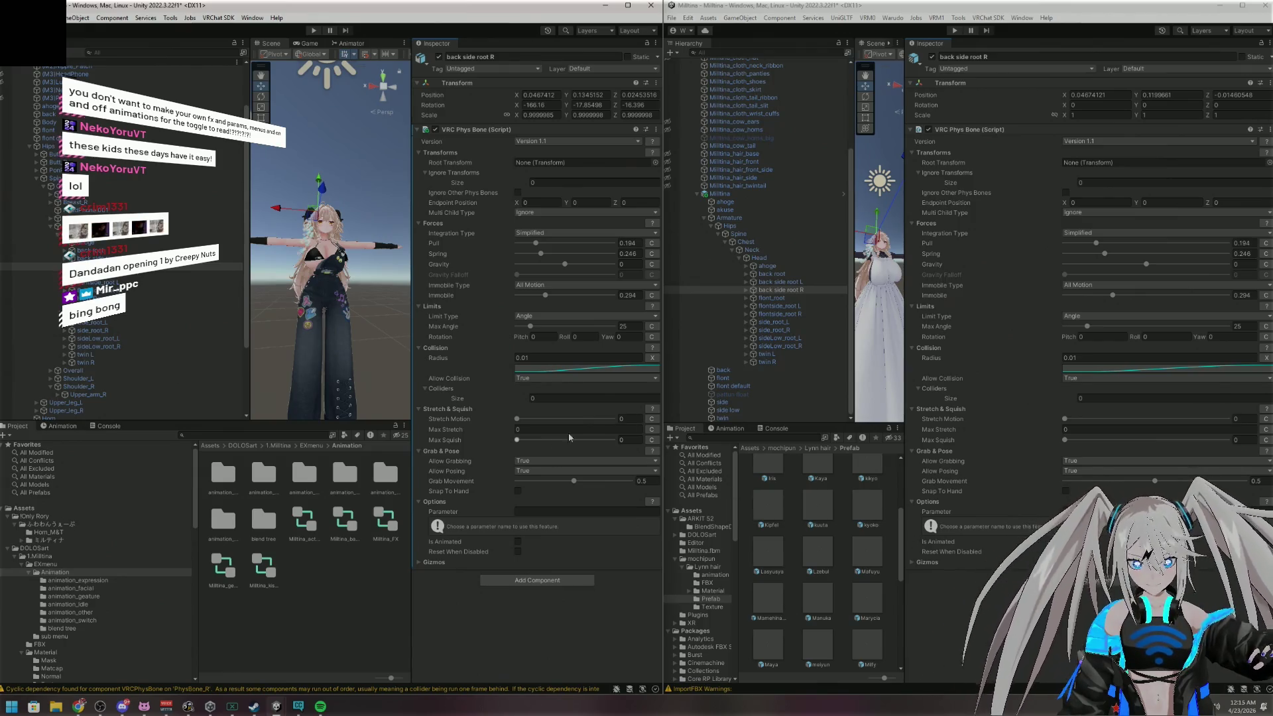
{"action": "left_click", "coordinate": [770, 299]}
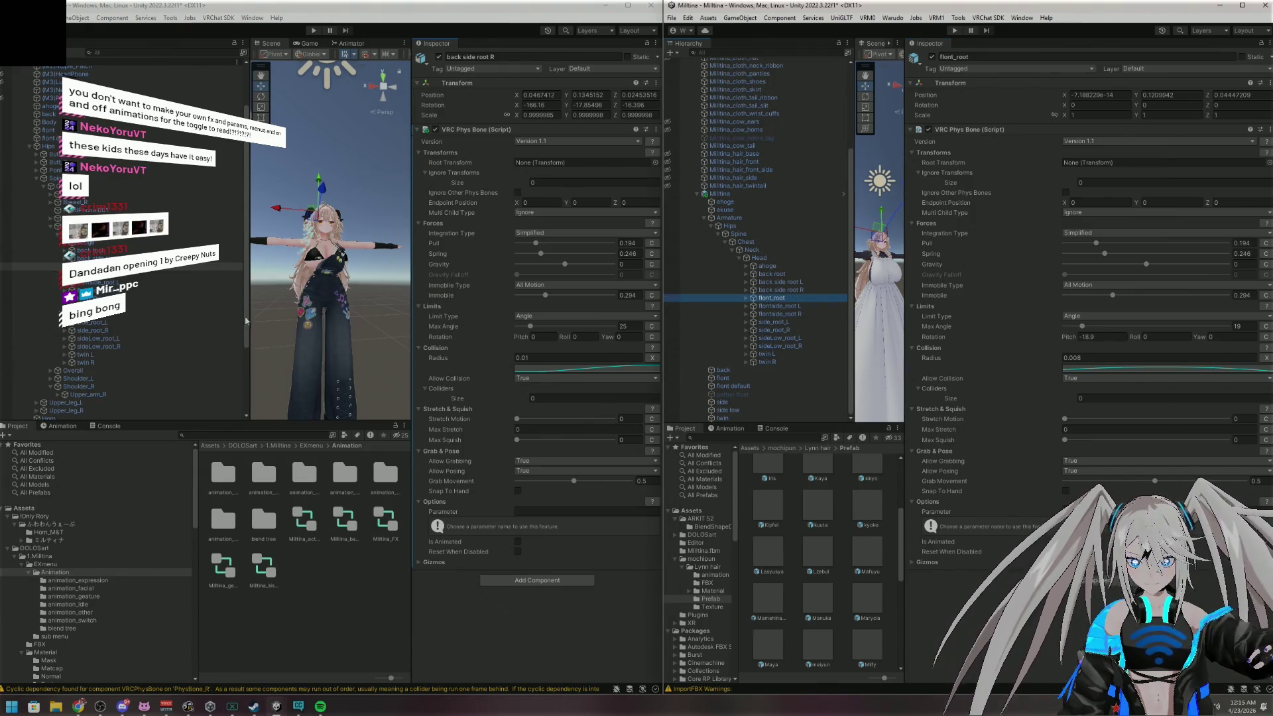
Add a VRC Phys Bone to flont_root with Pull 0.194, Spring 0.246, Immobile 0.294
{"action": "left_click", "coordinate": [104, 275]}
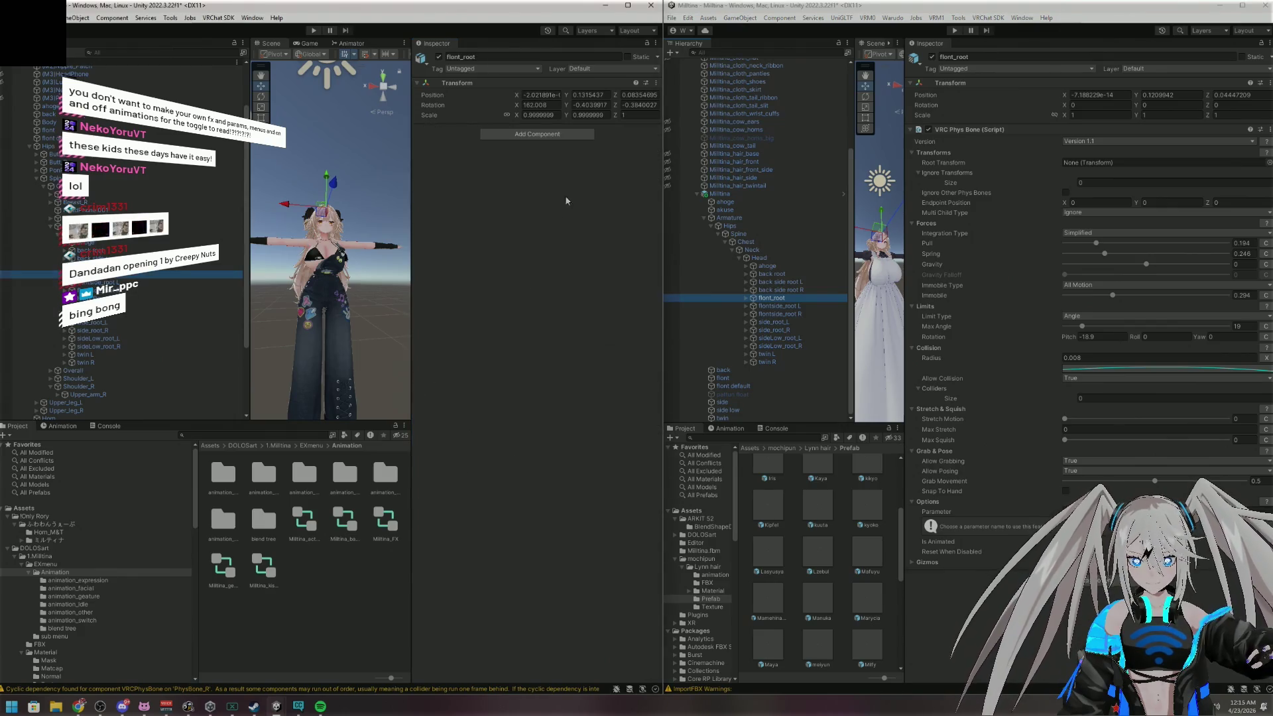
{"action": "left_click", "coordinate": [539, 134]}
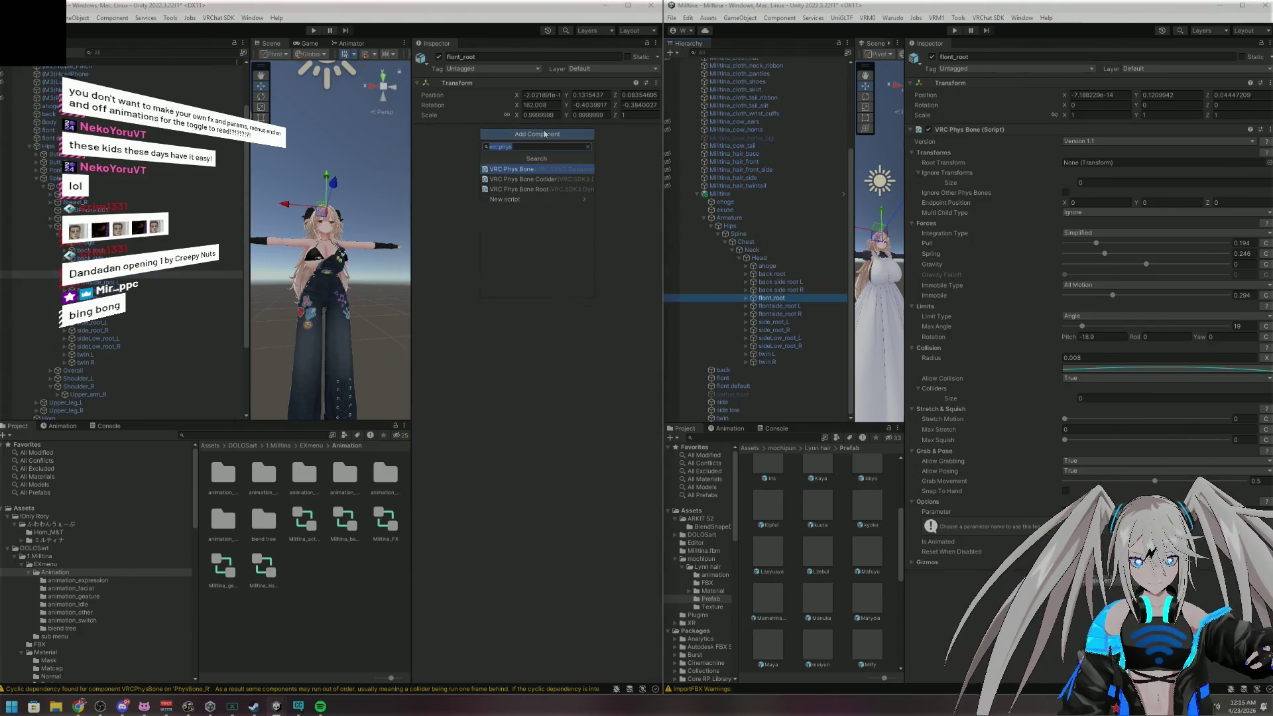
{"action": "left_click", "coordinate": [524, 169]}
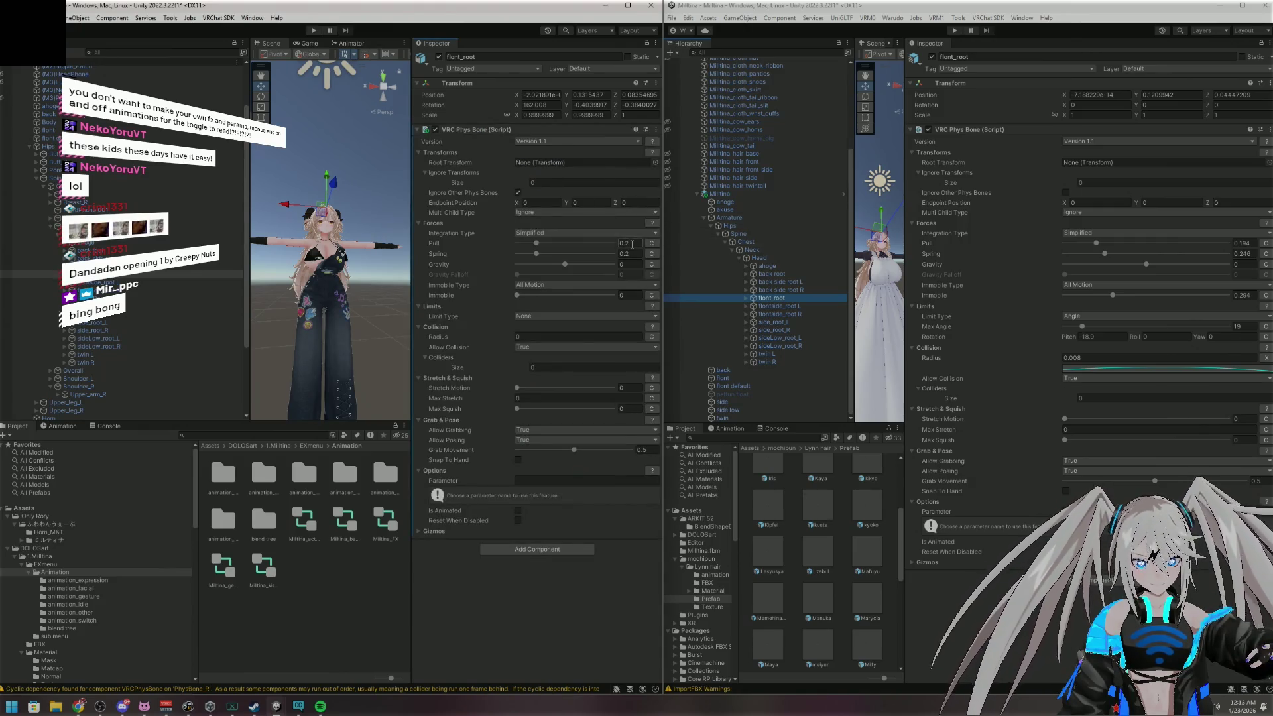
{"action": "left_click", "coordinate": [1251, 246]}
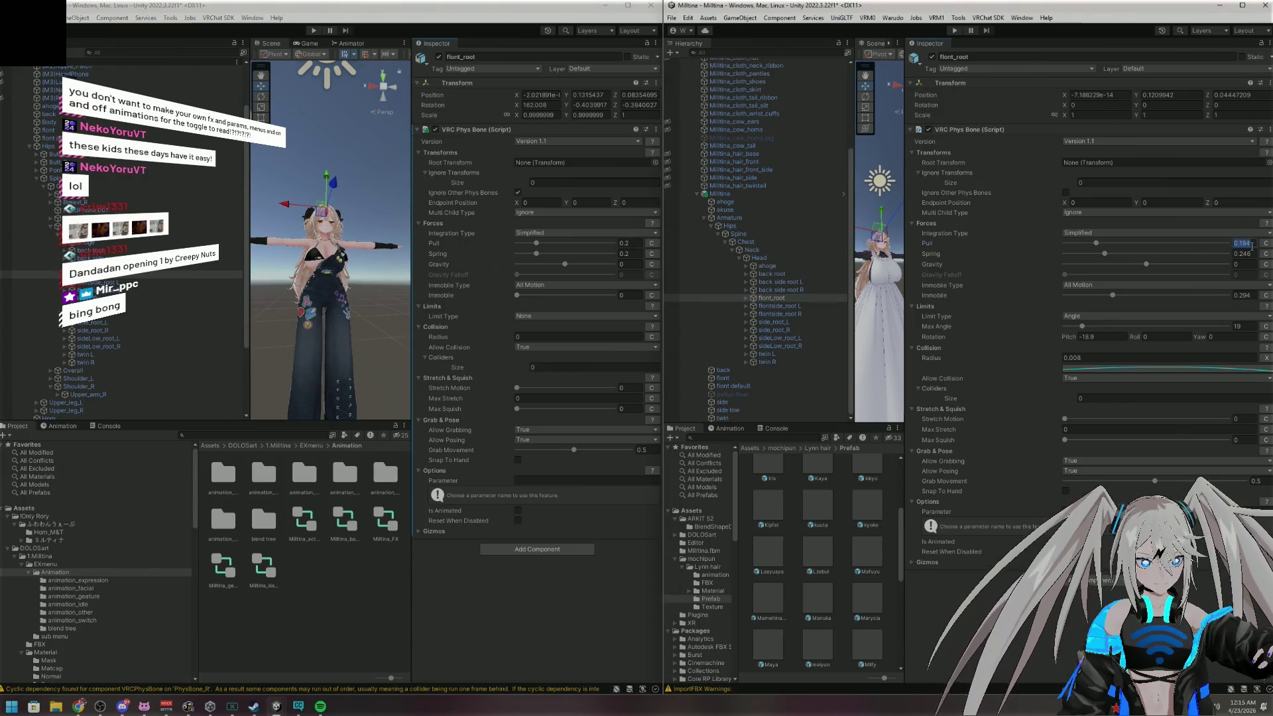
{"action": "left_click", "coordinate": [638, 243]}
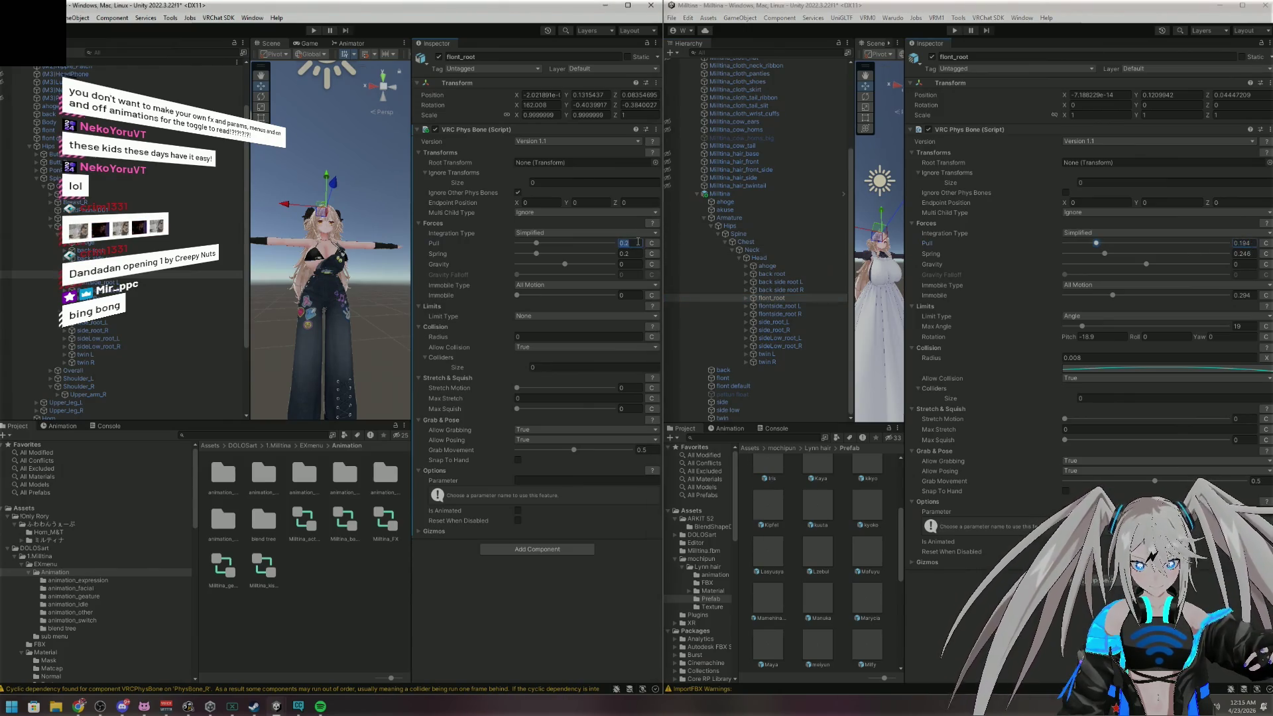
{"action": "type", "text": "0.194"}
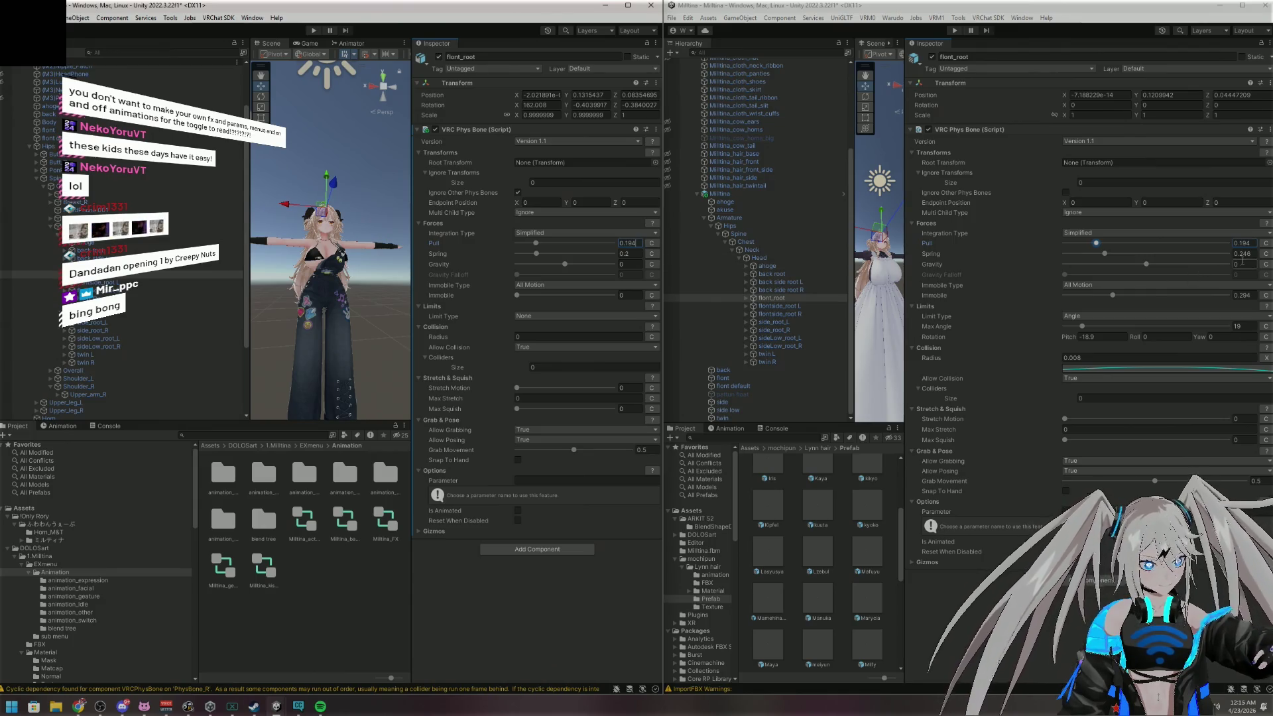
{"action": "left_click", "coordinate": [1249, 254]}
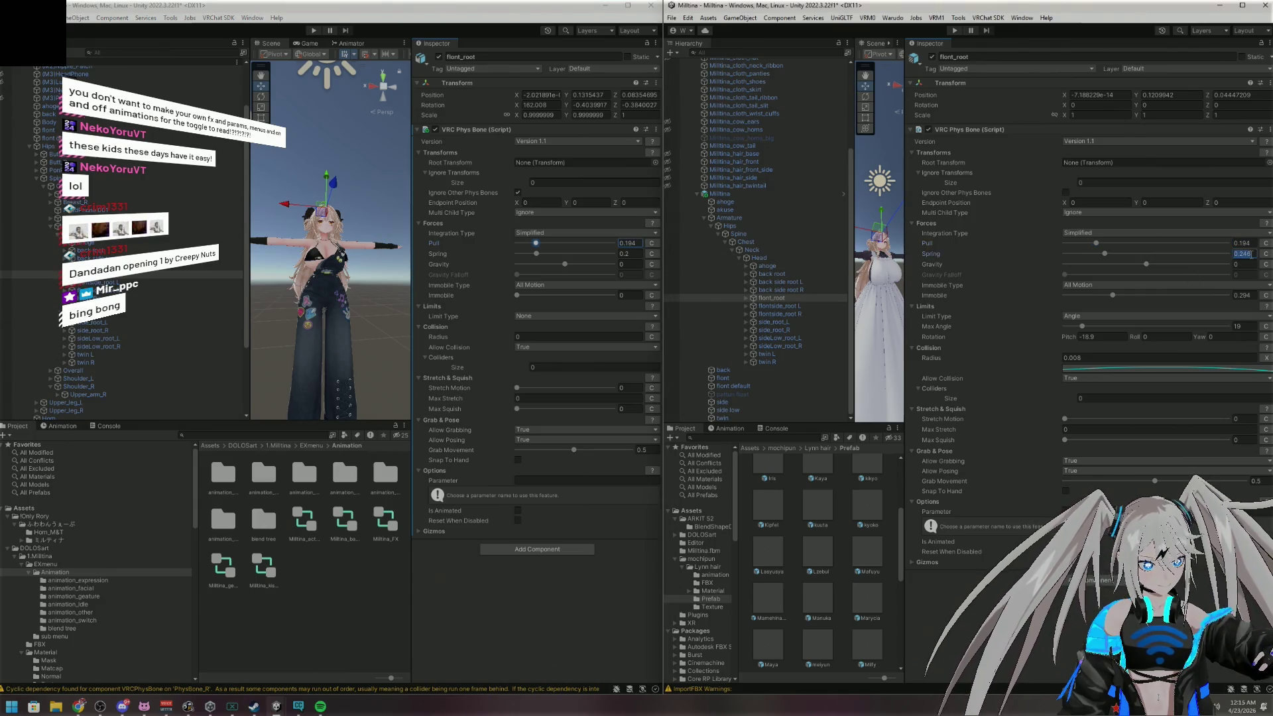
{"action": "left_click", "coordinate": [629, 254]}
{"action": "type", "text": "0.246"}
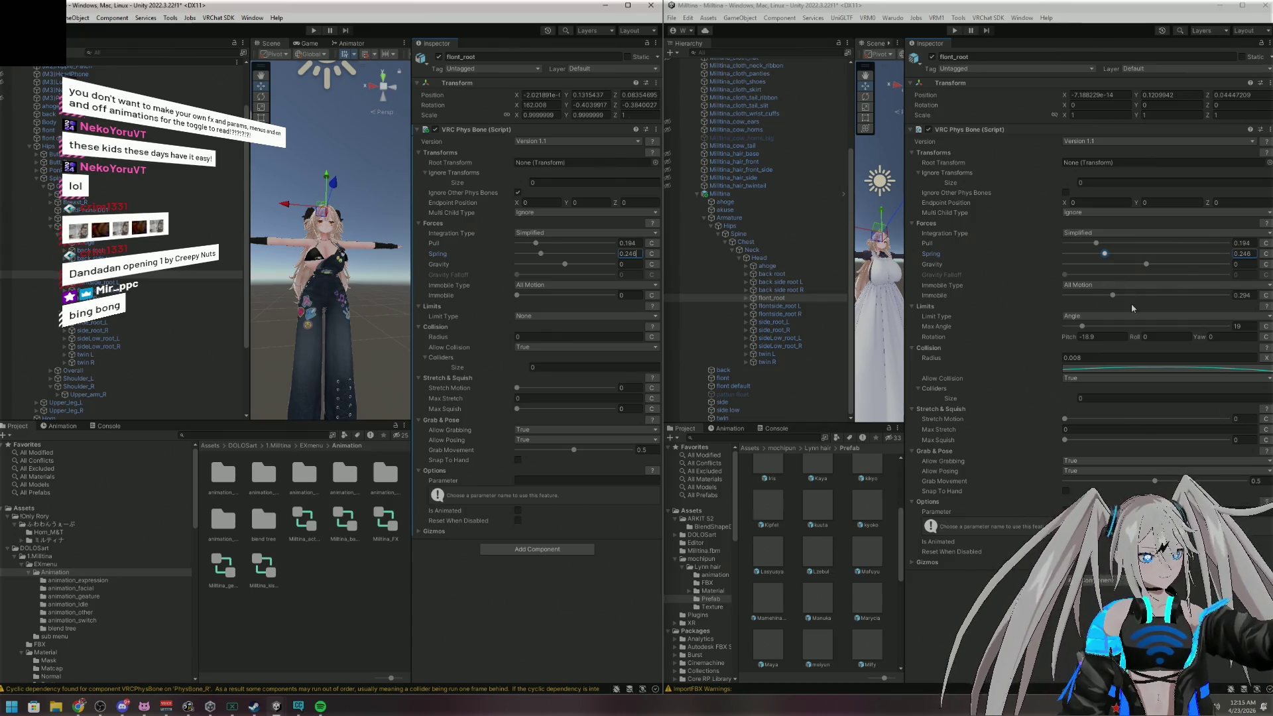
{"action": "left_click", "coordinate": [1255, 295]}
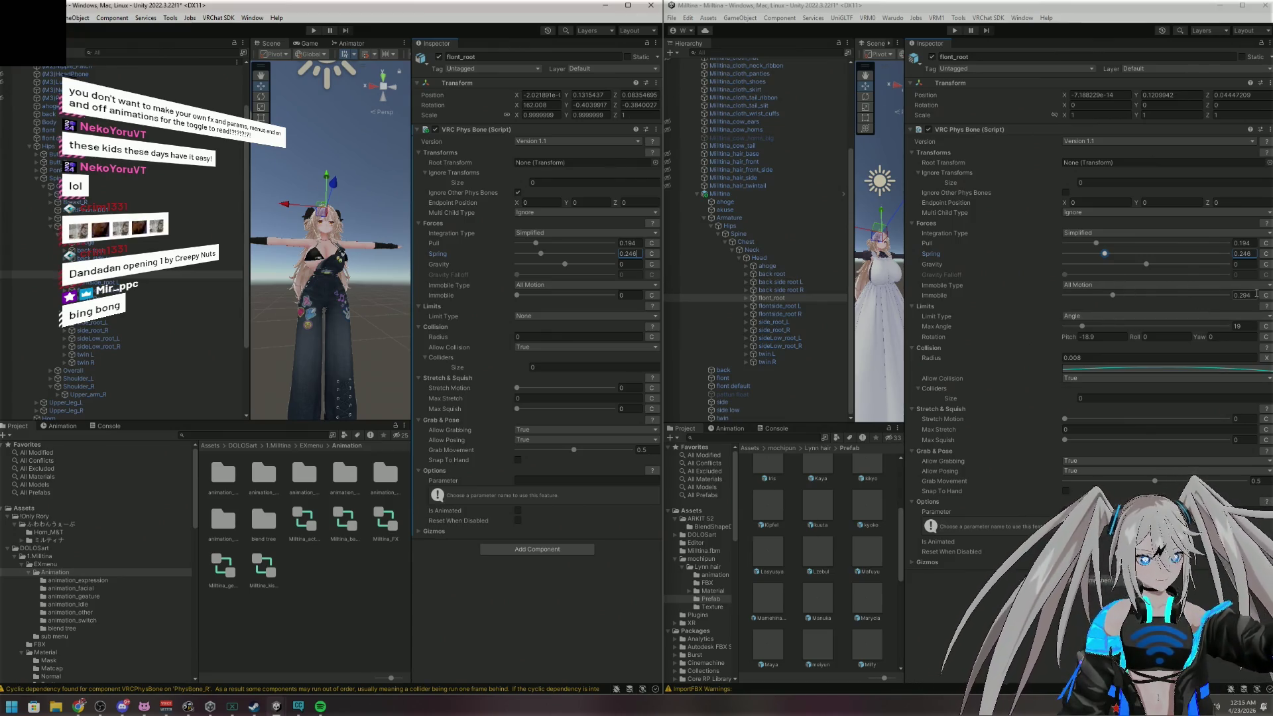
{"action": "left_click", "coordinate": [637, 296]}
{"action": "type", "text": "0.294"}
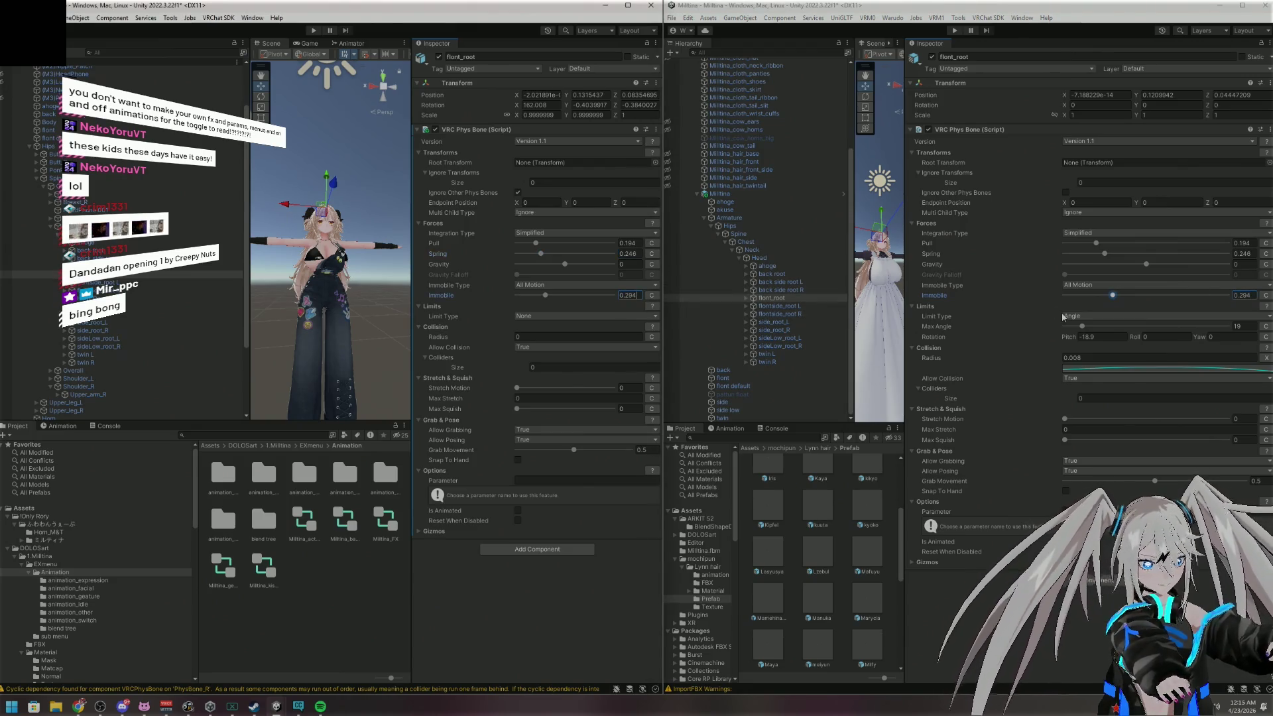
Set flont_root's limit to Angle, Max Angle 19, Pitch -18.9, and collision Radius 0.008
{"action": "left_click", "coordinate": [1244, 326]}
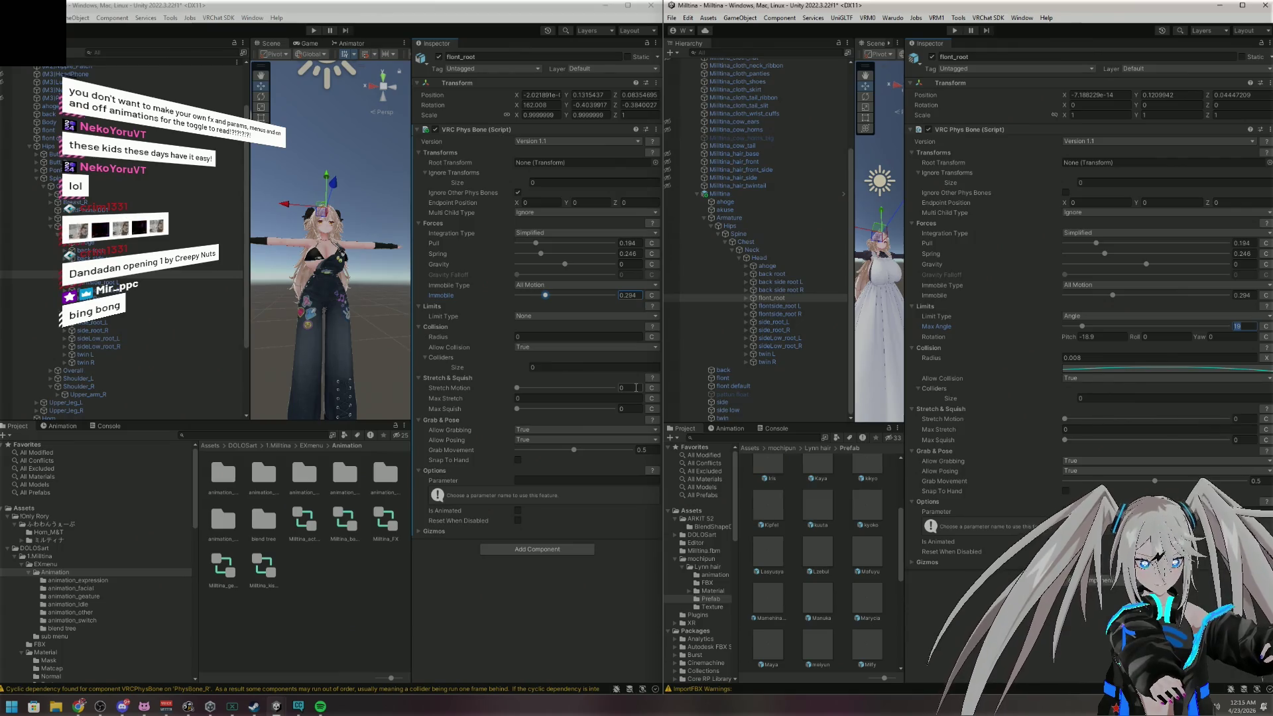
{"action": "left_click", "coordinate": [562, 317]}
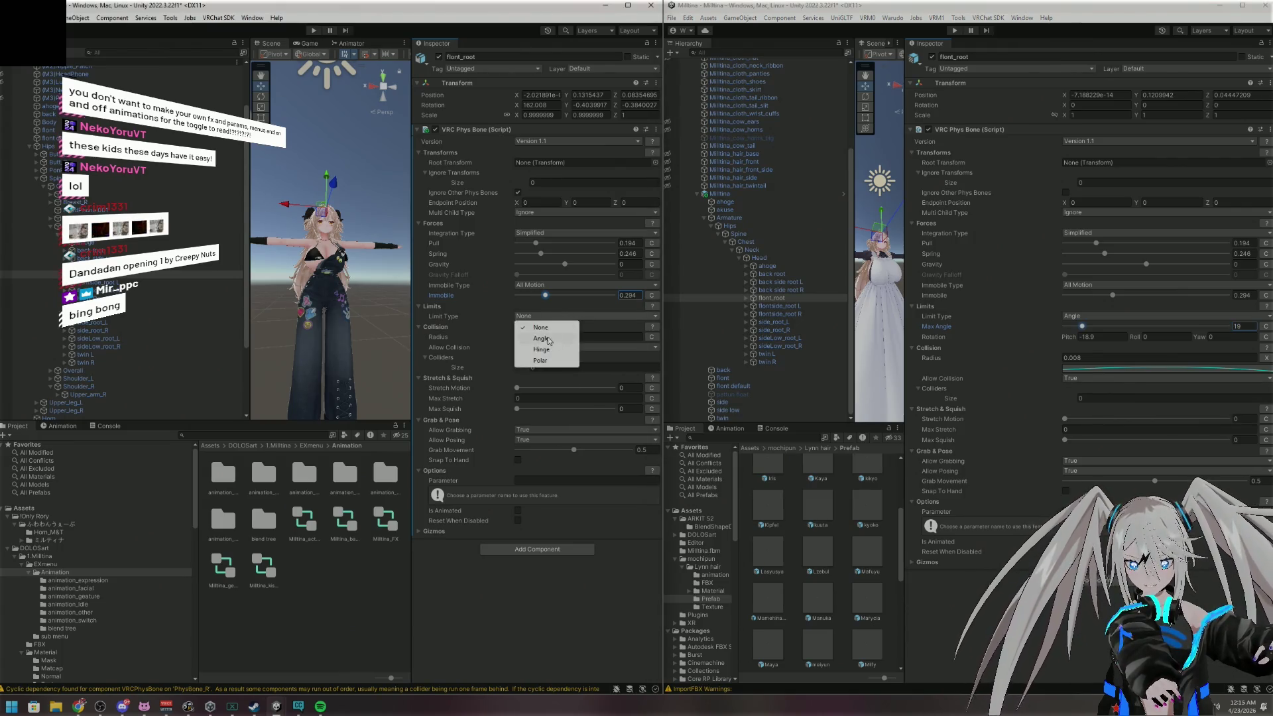
{"action": "left_click", "coordinate": [544, 342]}
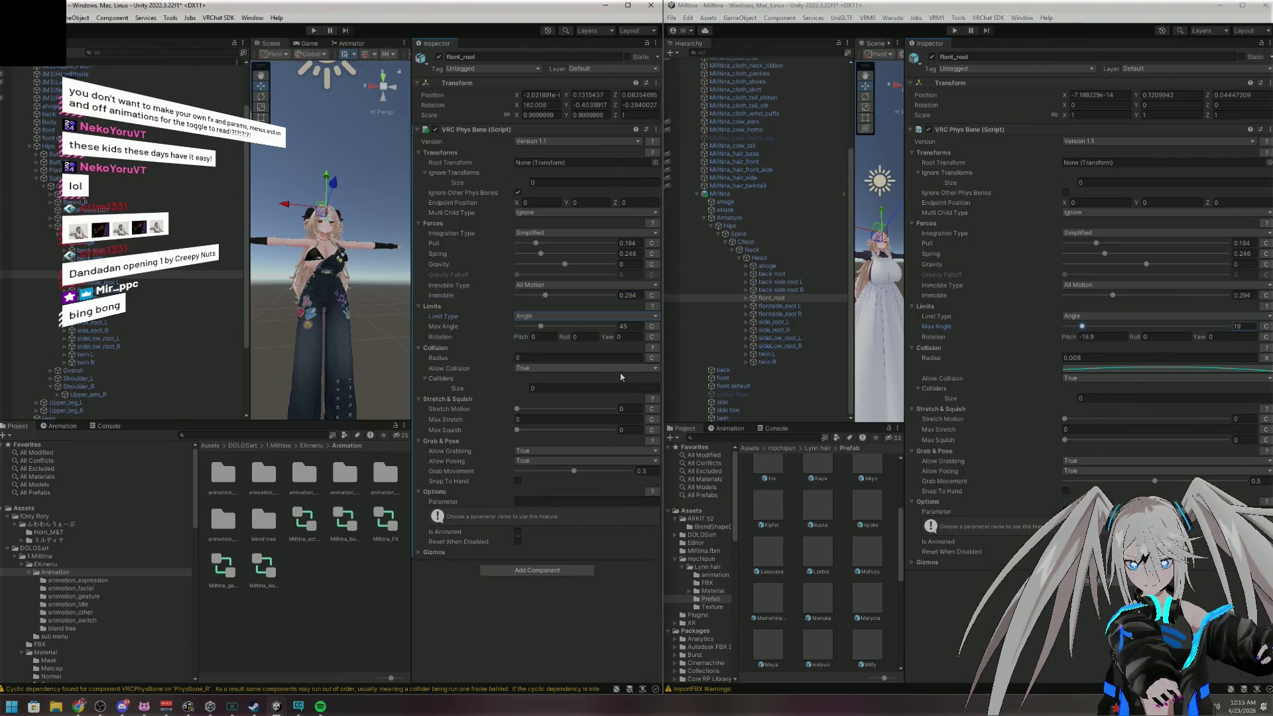
{"action": "left_click", "coordinate": [635, 326]}
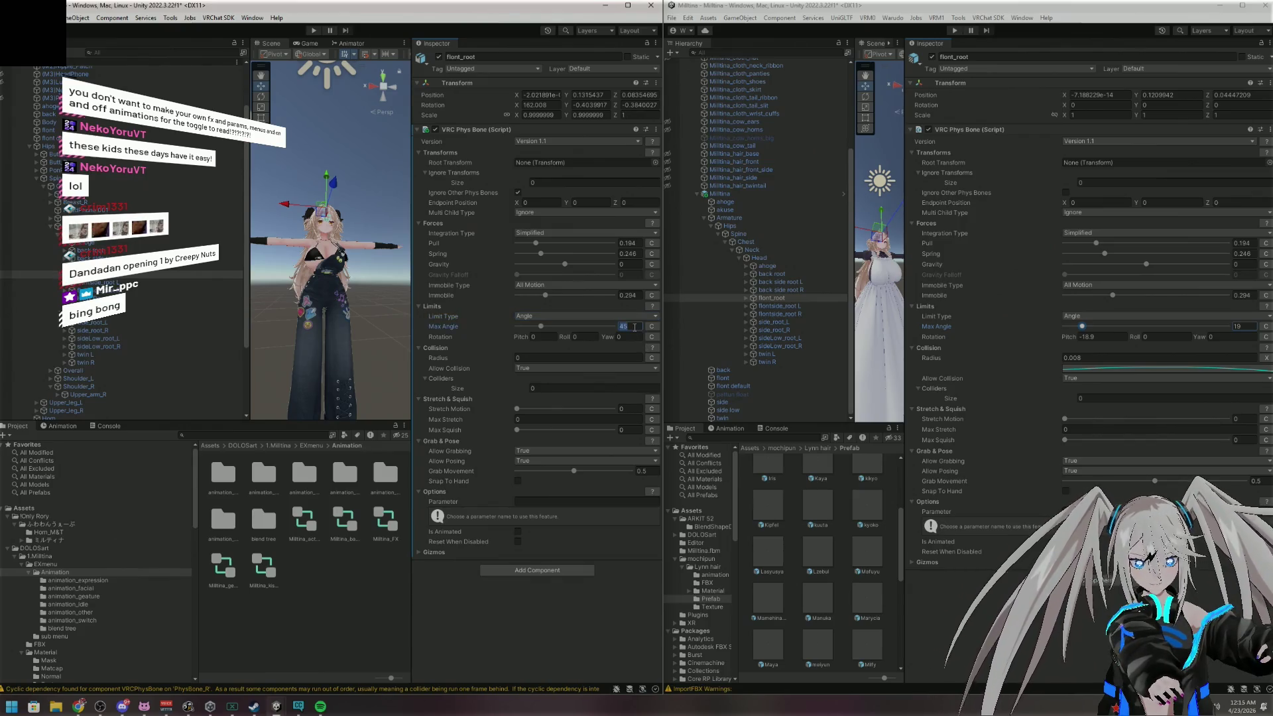
{"action": "type", "text": "19"}
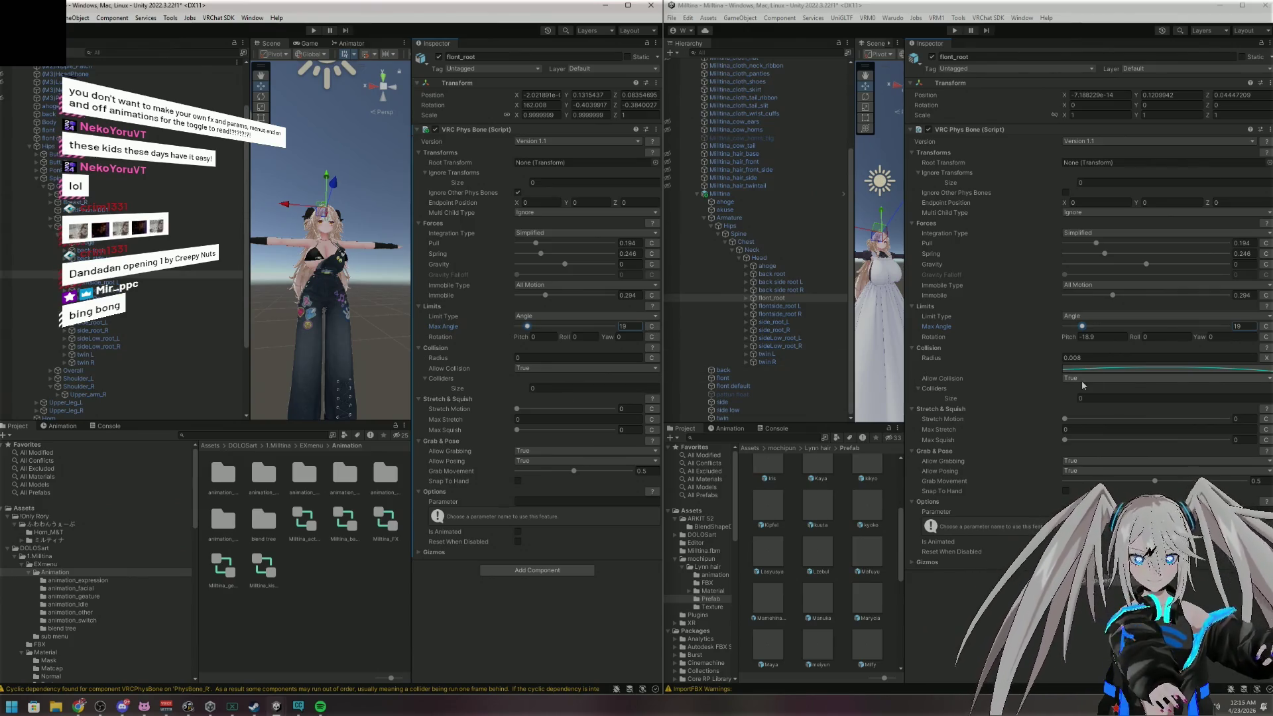
{"action": "left_click", "coordinate": [1119, 336]}
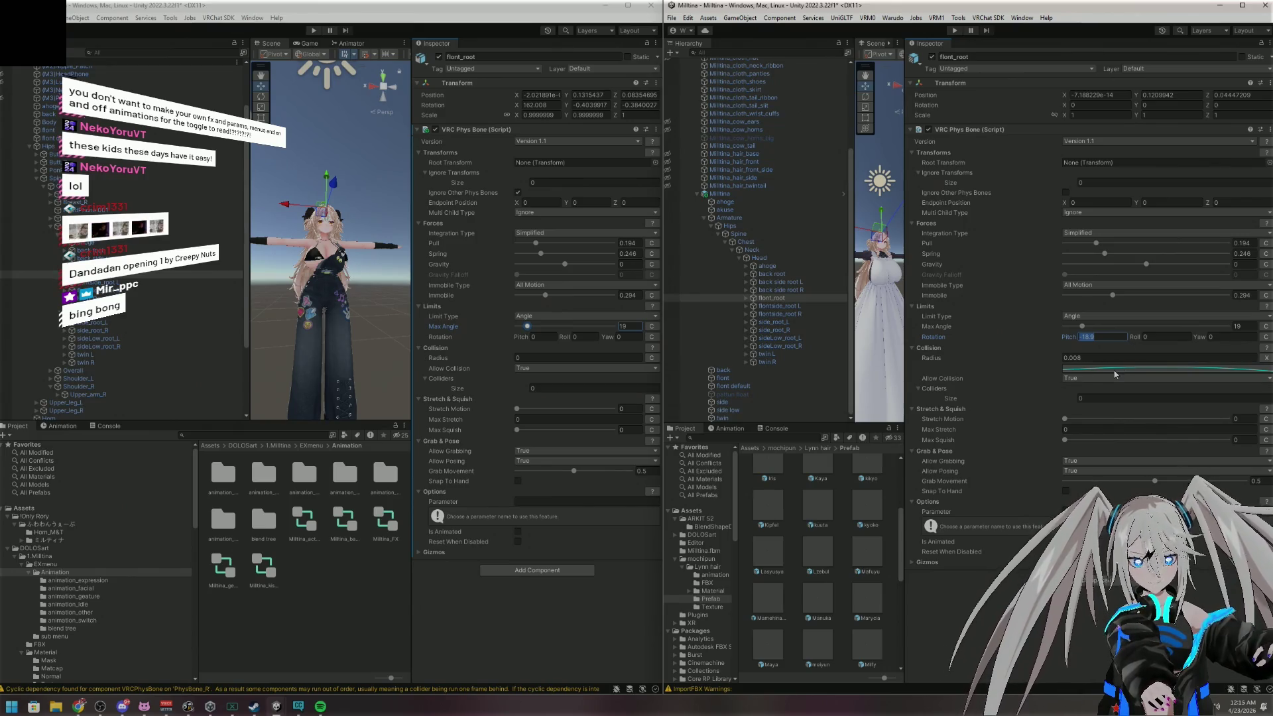
{"action": "left_click", "coordinate": [547, 337]}
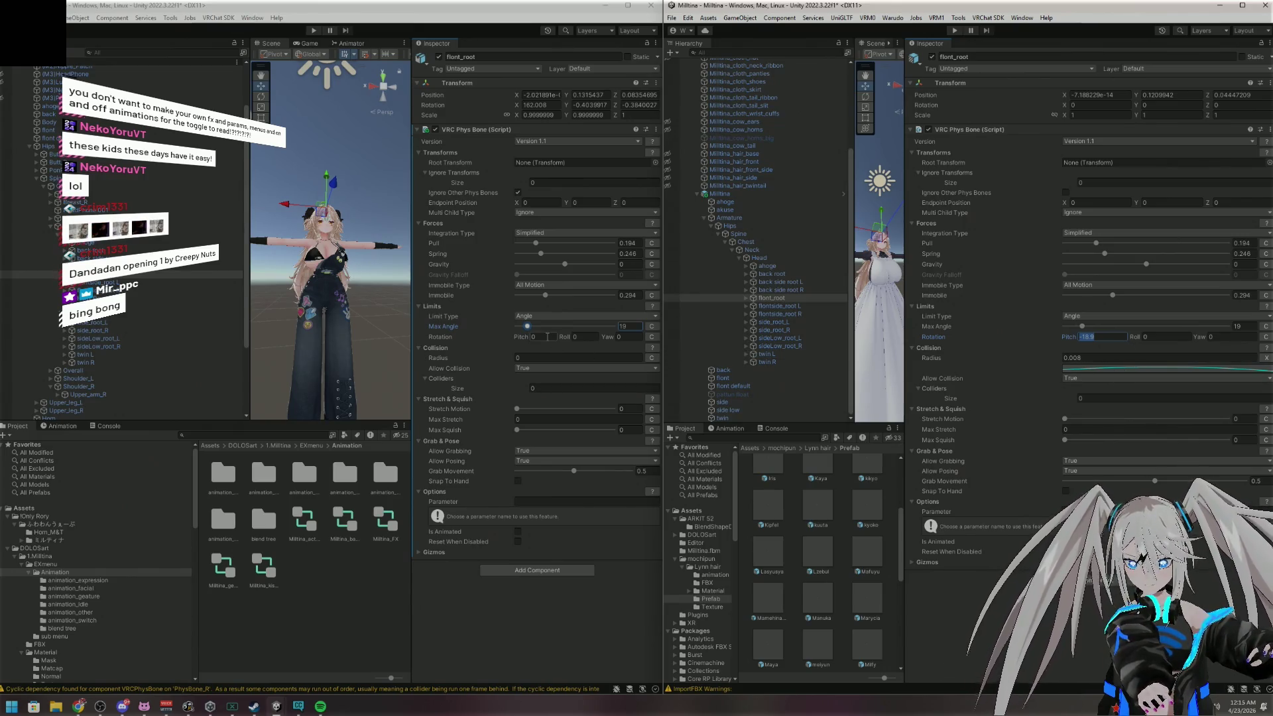
{"action": "type", "text": "-18.9"}
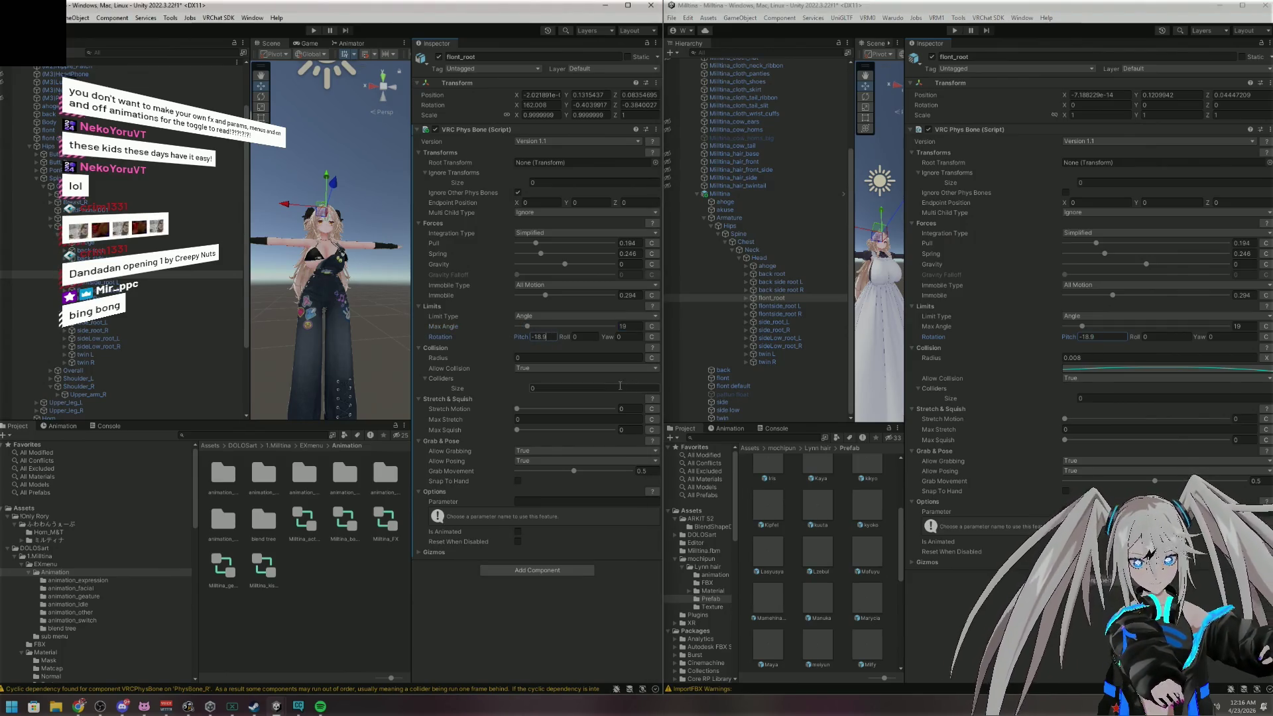
{"action": "left_click", "coordinate": [1119, 357]}
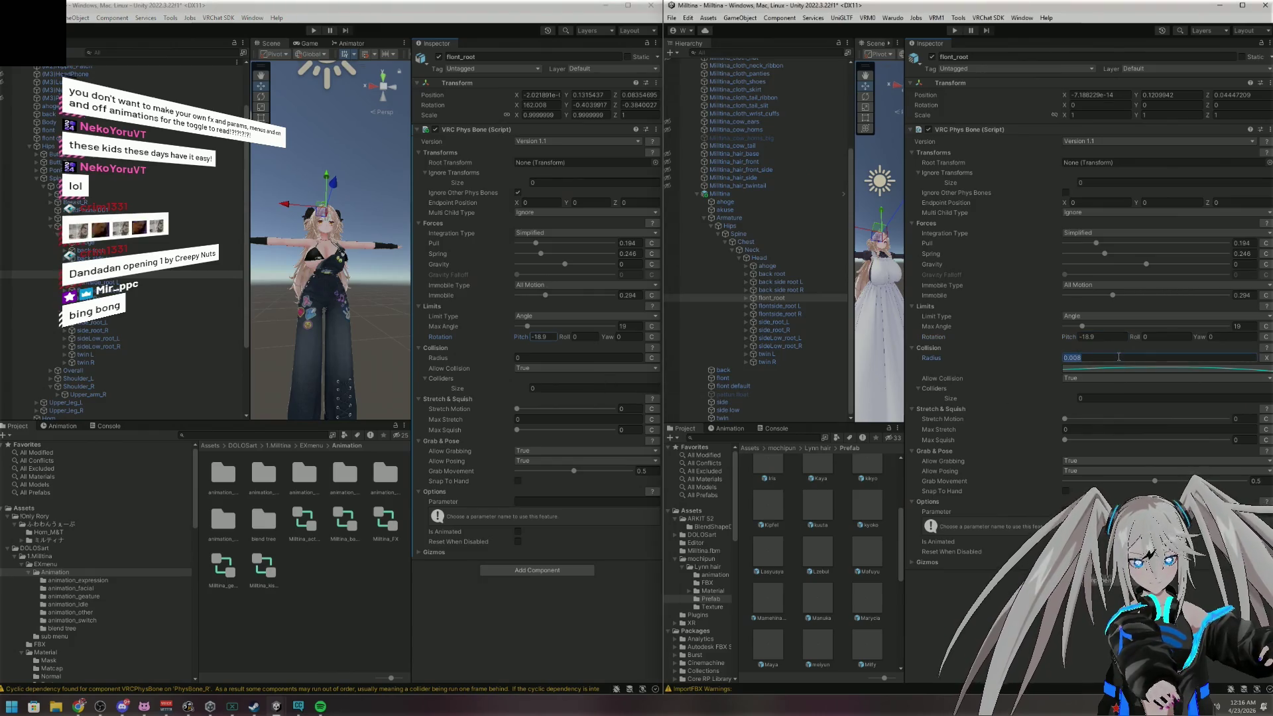
{"action": "left_click", "coordinate": [552, 358]}
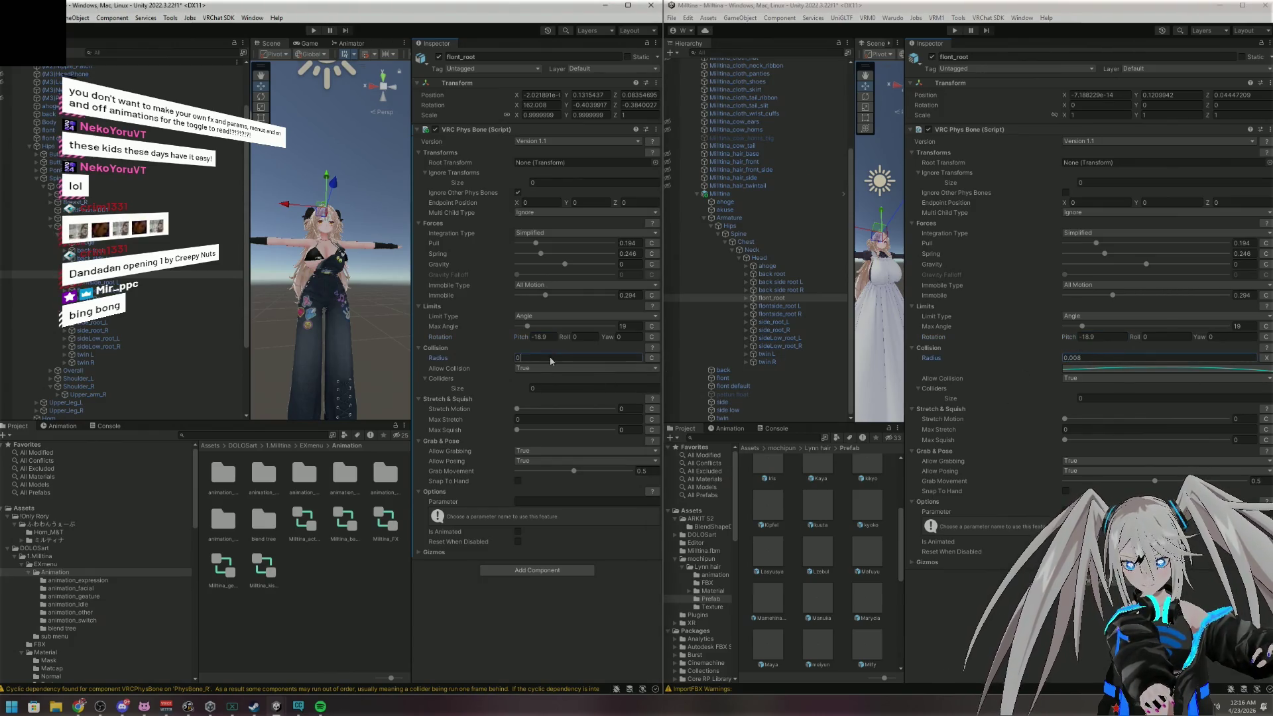
{"action": "type", "text": "0.008"}
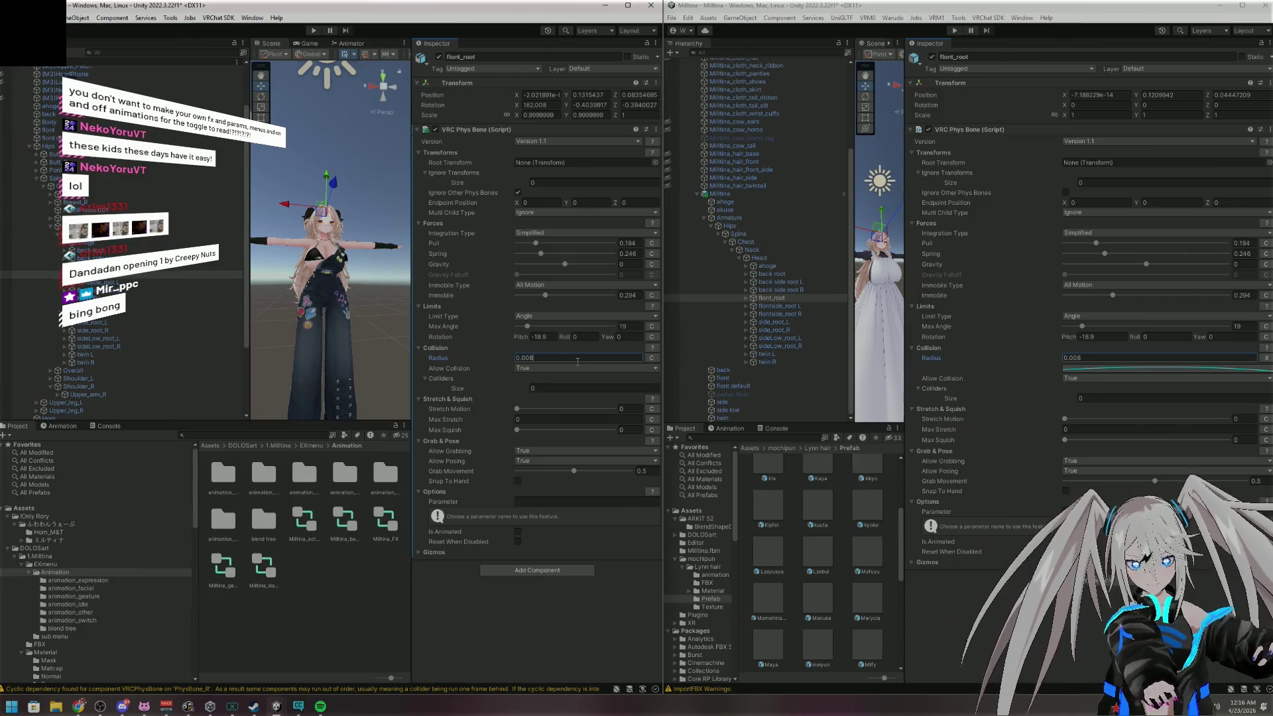
{"action": "left_click", "coordinate": [1101, 371]}
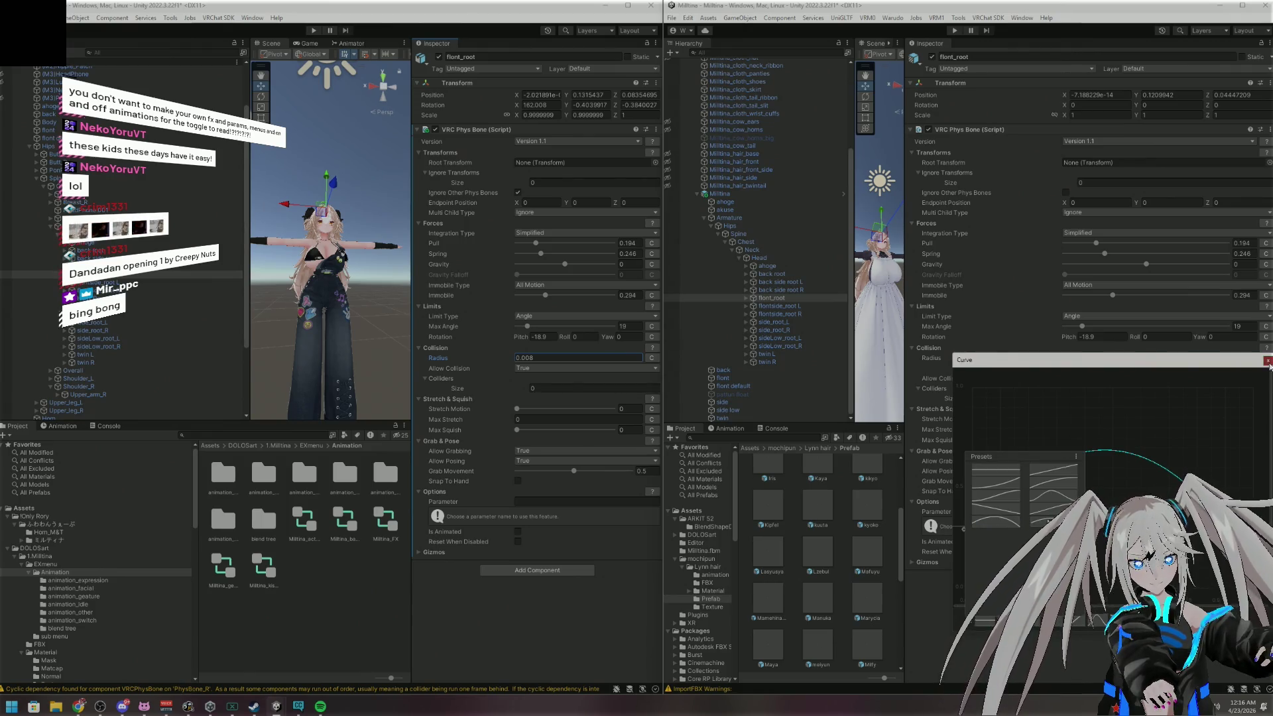
Give flont_root's collision radius a curve using the arch-shaped bell preset
{"action": "key", "text": "Escape"}
{"action": "left_click", "coordinate": [651, 357]}
{"action": "left_click", "coordinate": [593, 365]}
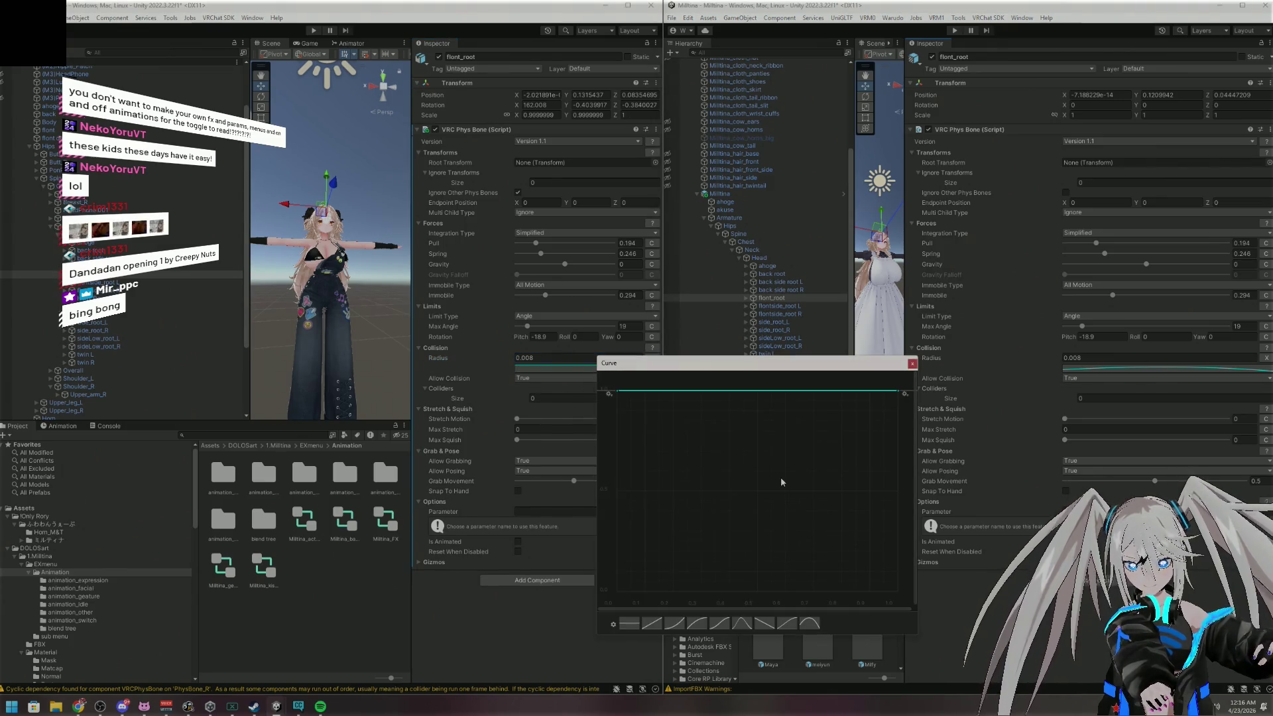
{"action": "left_click", "coordinate": [809, 622]}
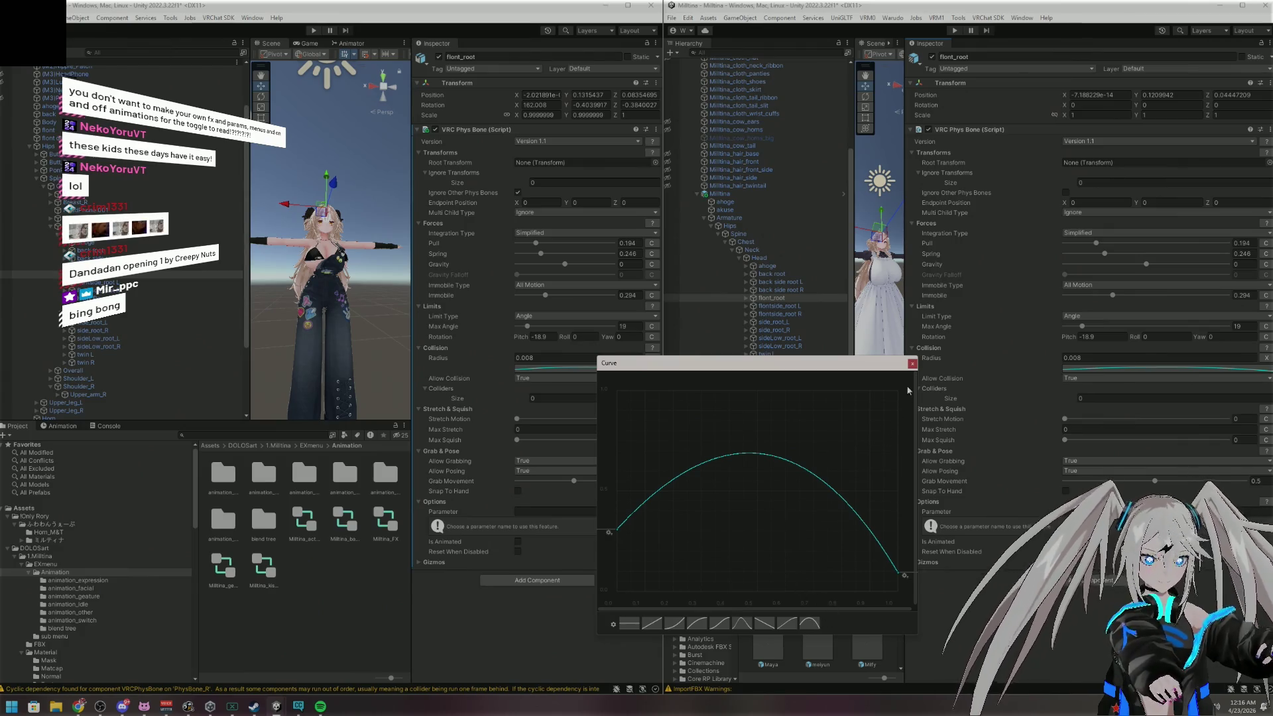
{"action": "left_click", "coordinate": [912, 363]}
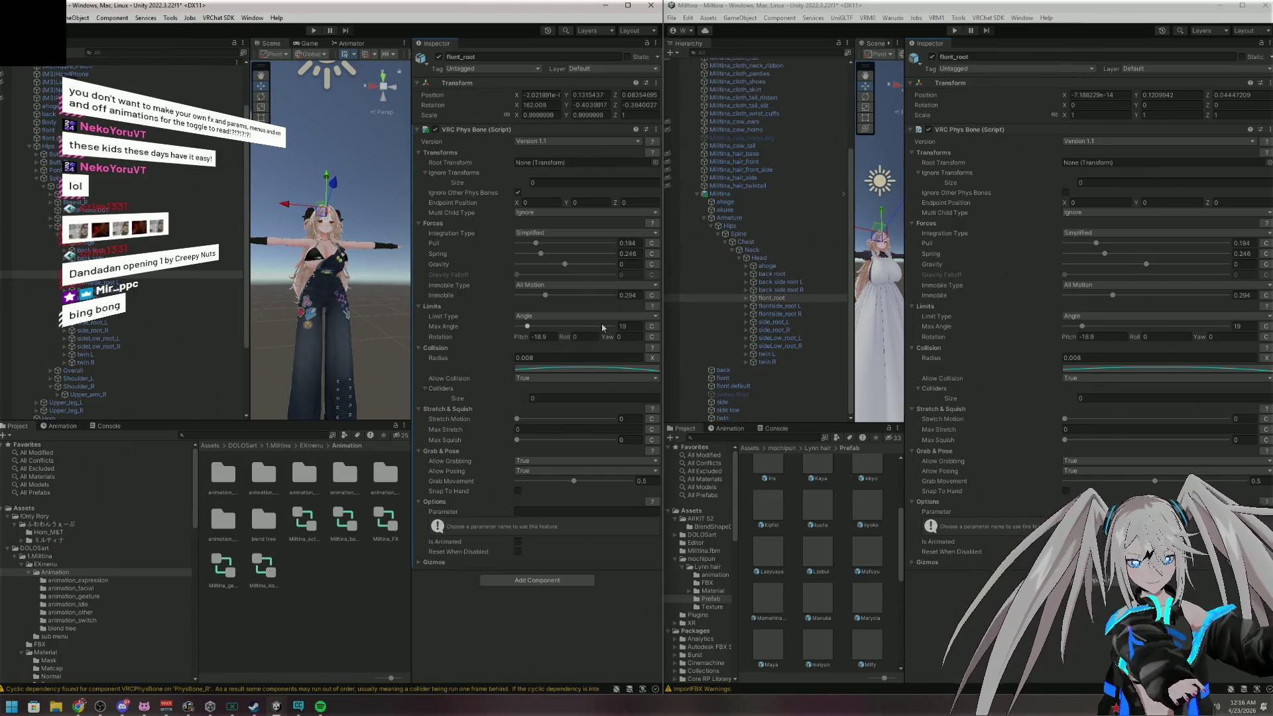
{"action": "left_click", "coordinate": [145, 282]}
Add a VRC Phys Bone to flontside_root L with an arch-shaped radius curve
{"action": "left_click", "coordinate": [793, 307]}
{"action": "left_click", "coordinate": [537, 134]}
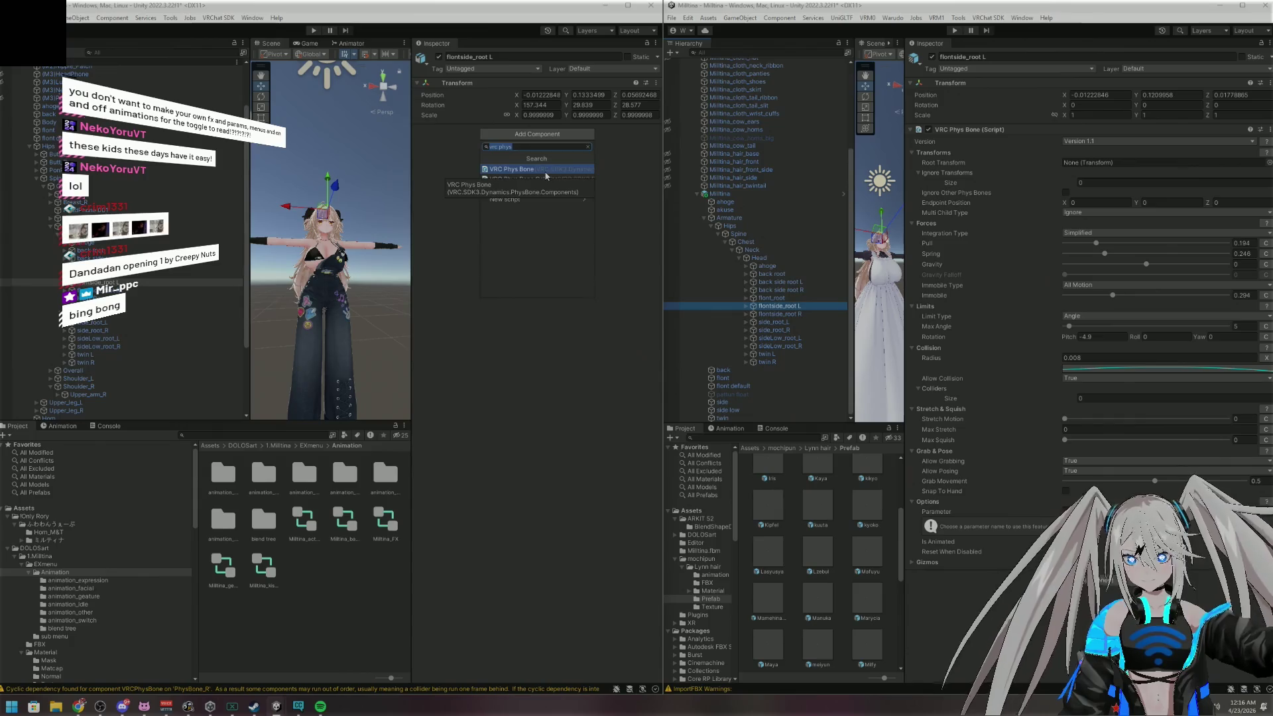
{"action": "left_click", "coordinate": [543, 170]}
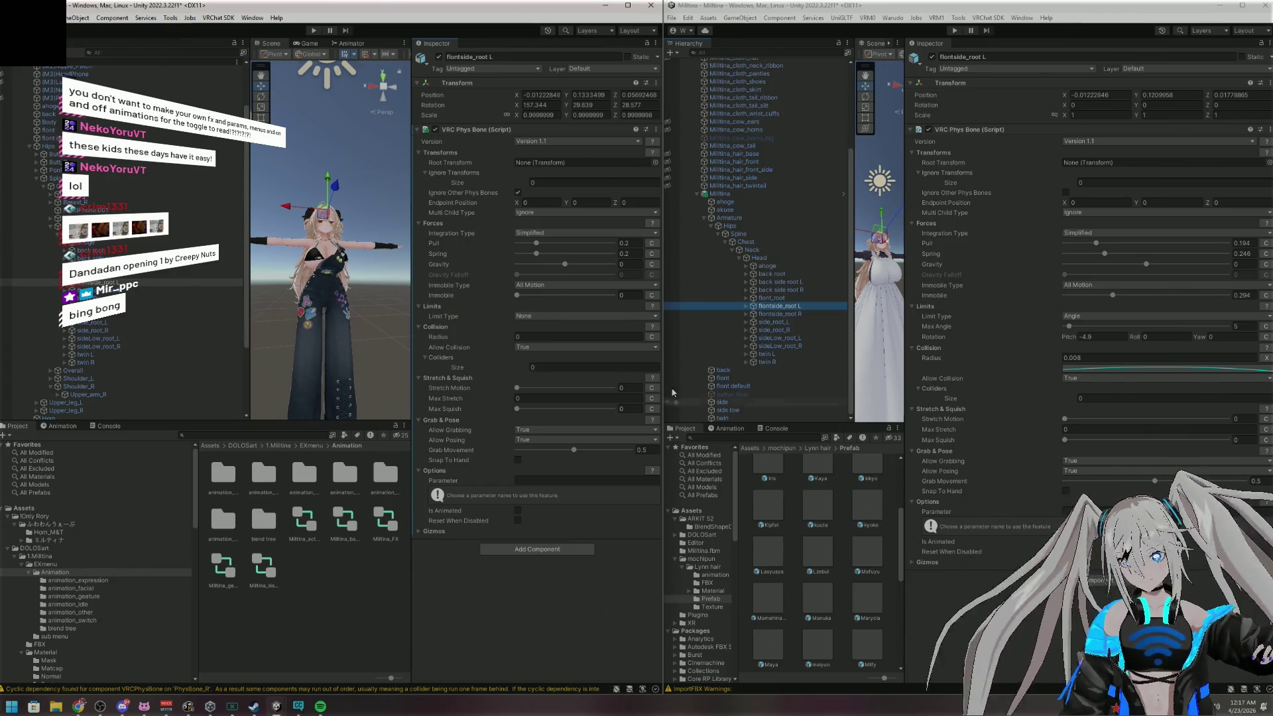
{"action": "left_click", "coordinate": [651, 337]}
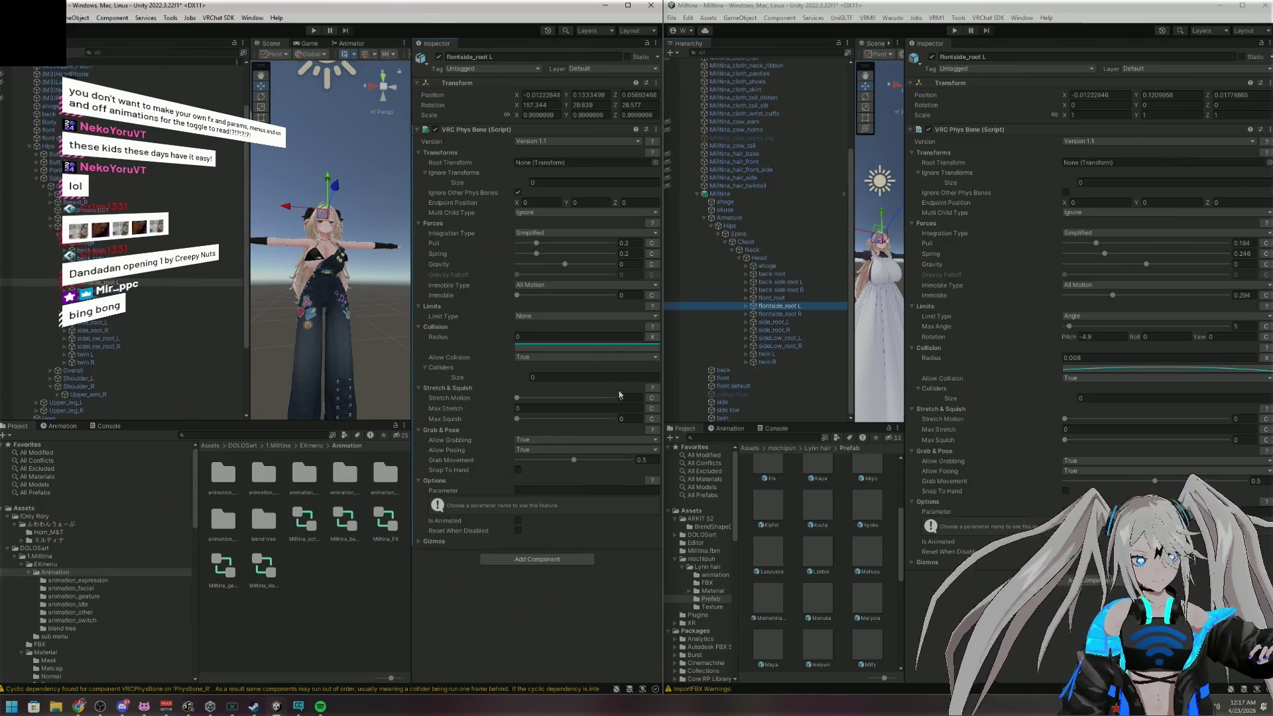
{"action": "left_click", "coordinate": [595, 345]}
{"action": "left_click", "coordinate": [805, 602]}
{"action": "left_click", "coordinate": [907, 342]}
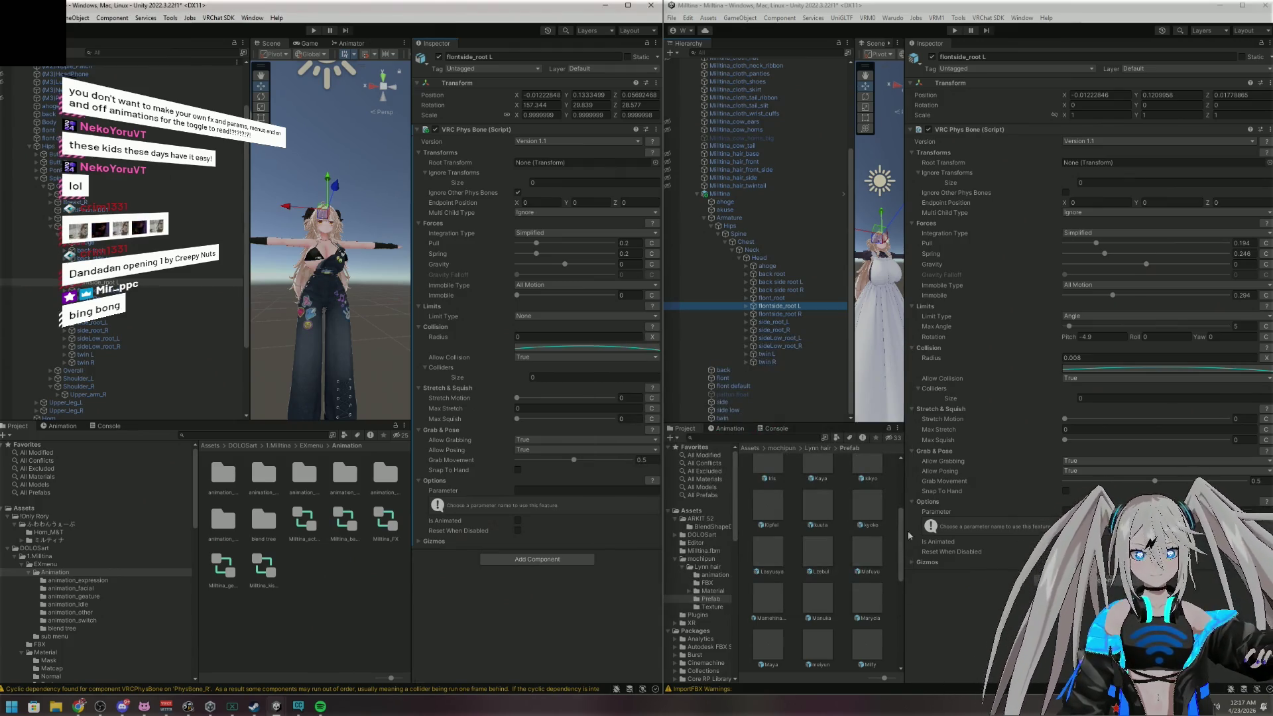
Set flontside_root L's radius 0.008, Angle limit, Max Angle 5, Pitch -4.9, Immobile 0.294
{"action": "left_click", "coordinate": [1226, 358]}
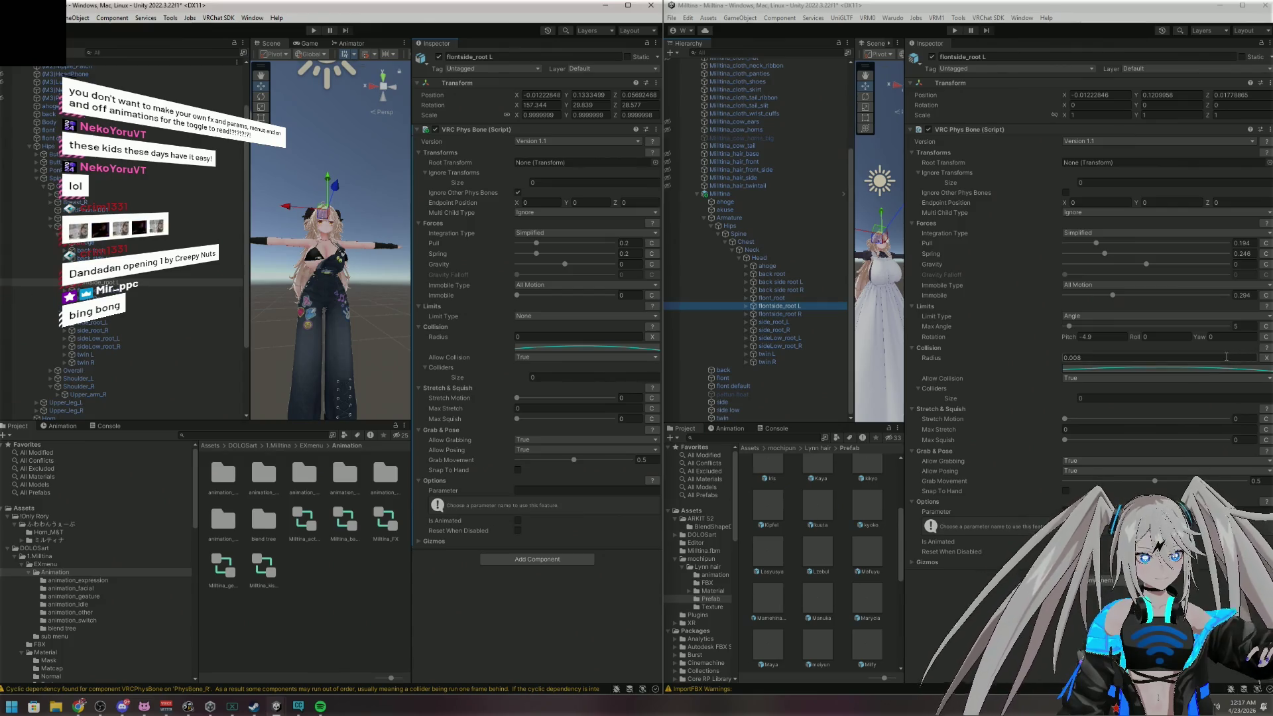
{"action": "left_click", "coordinate": [584, 337]}
{"action": "type", "text": ".008"}
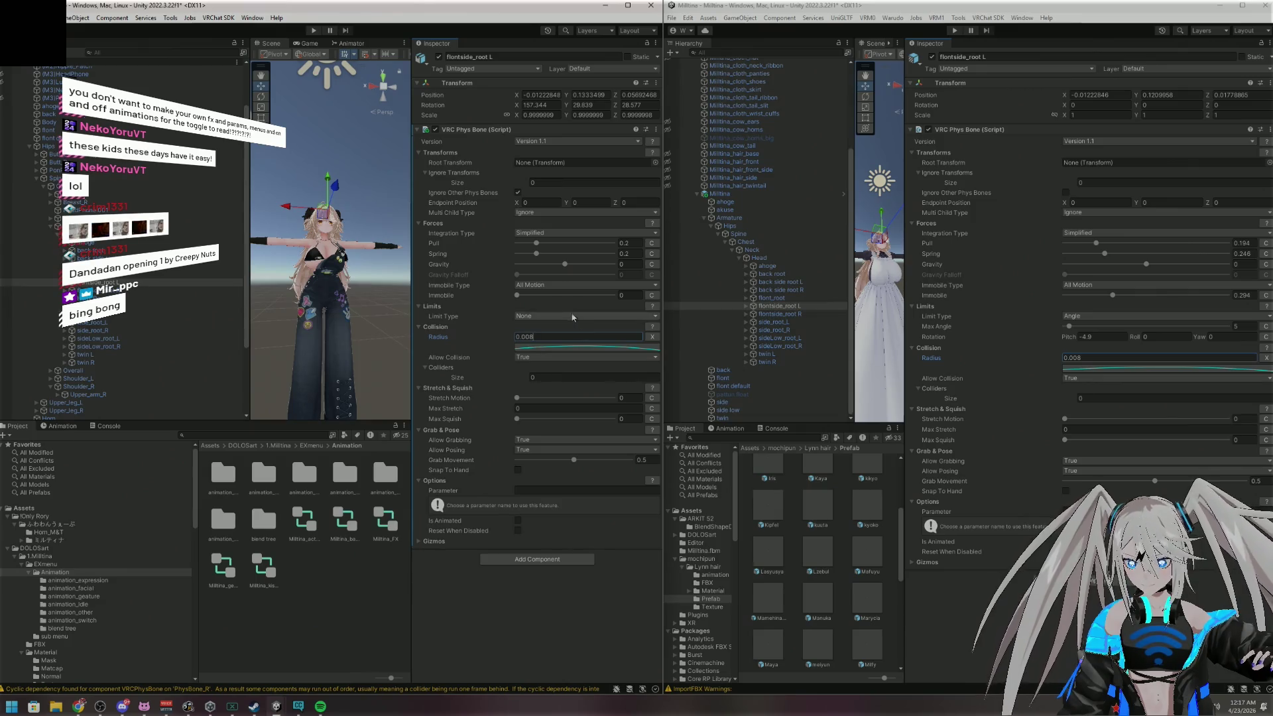
{"action": "left_click", "coordinate": [569, 314]}
{"action": "left_click", "coordinate": [547, 331]}
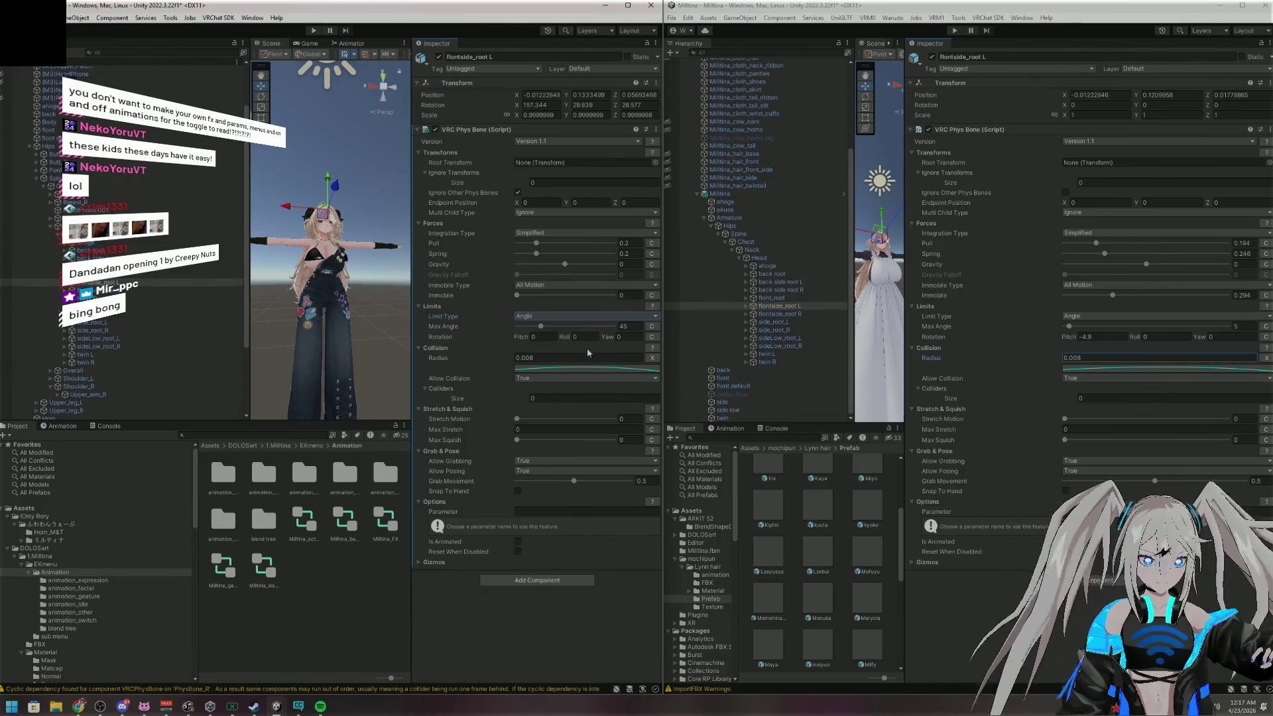
{"action": "left_click", "coordinate": [549, 336]}
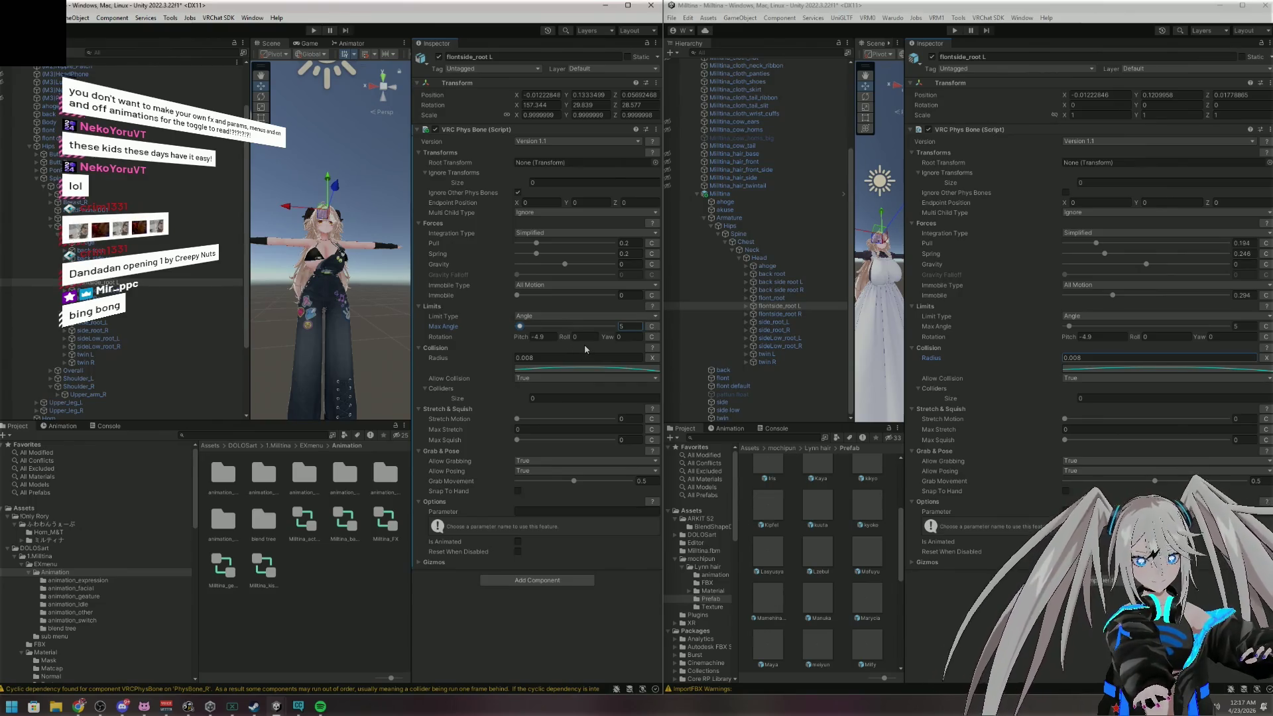
{"action": "left_click", "coordinate": [628, 295]}
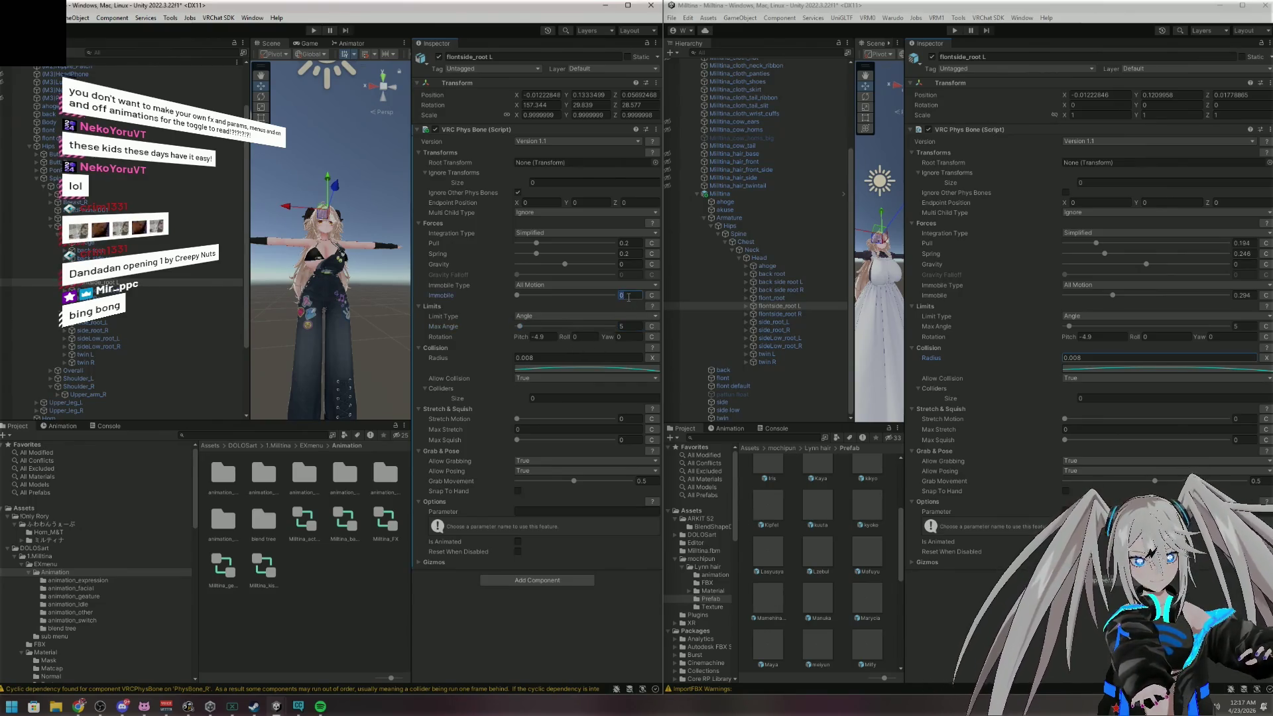
{"action": "type", "text": "0."}
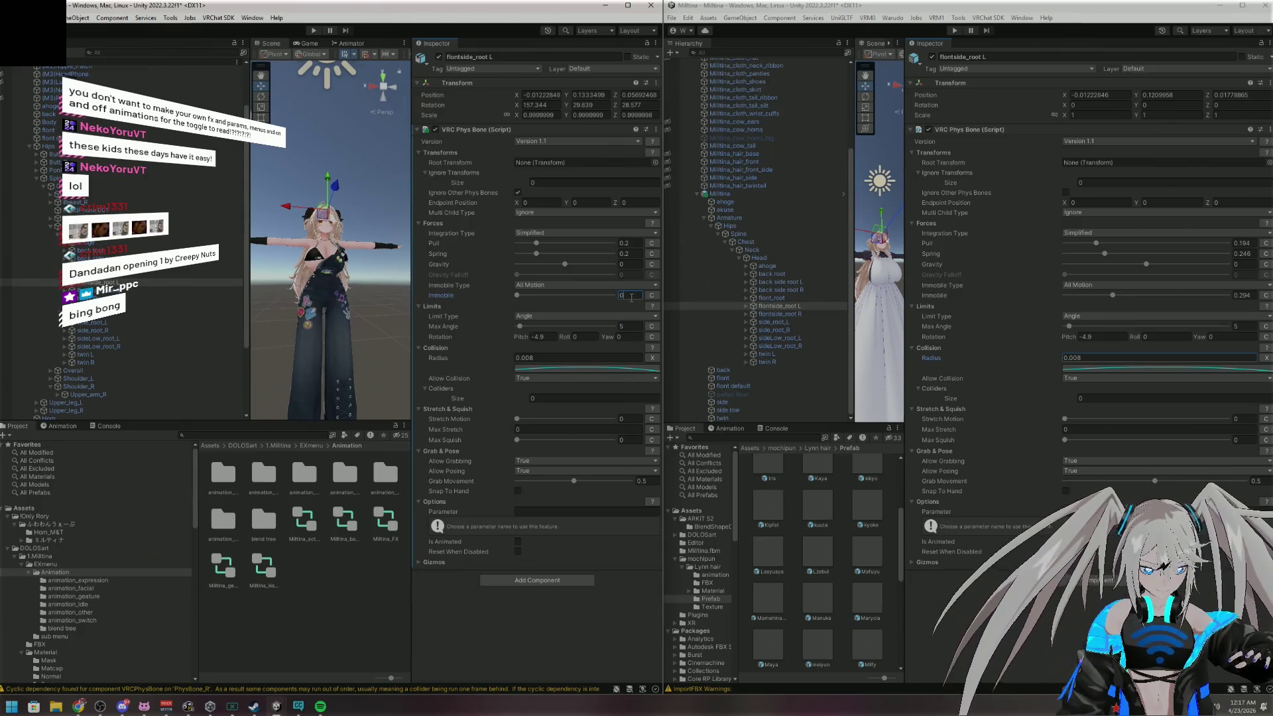
{"action": "type", "text": "294"}
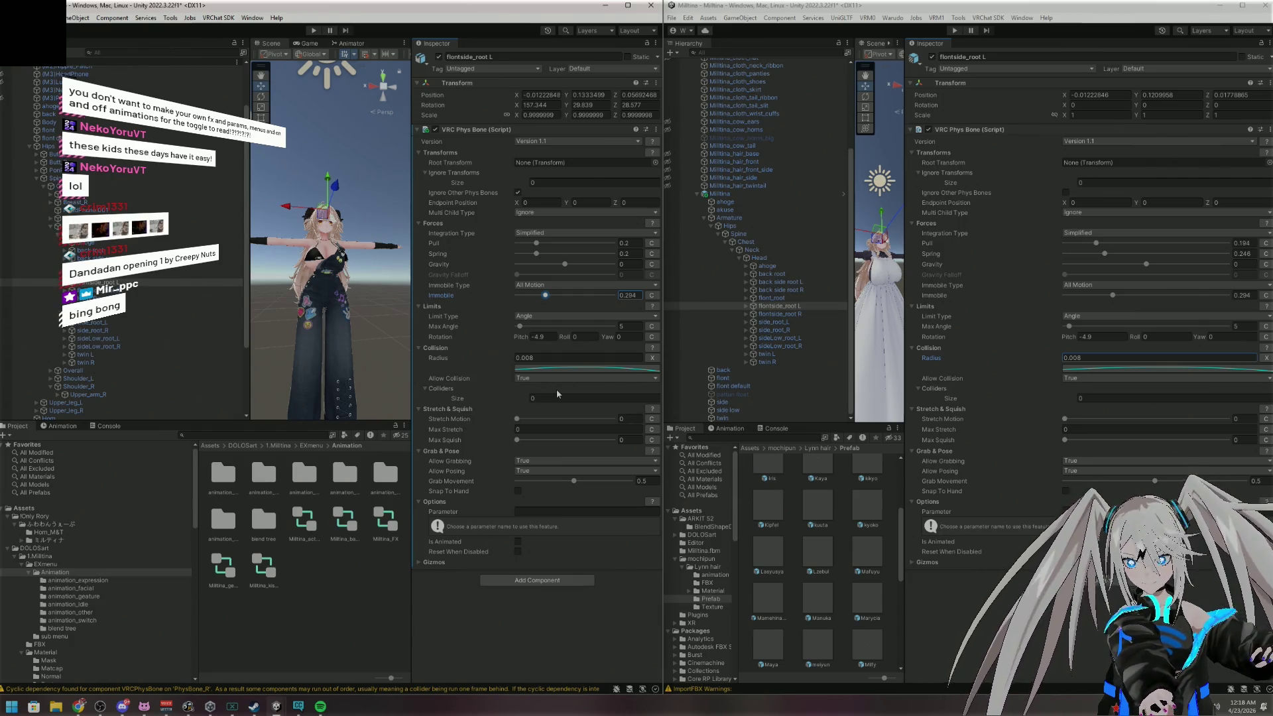
{"action": "left_click", "coordinate": [170, 292]}
Compare the reference avatar's flontside_root L and R Phys Bone values
{"action": "left_click", "coordinate": [782, 313]}
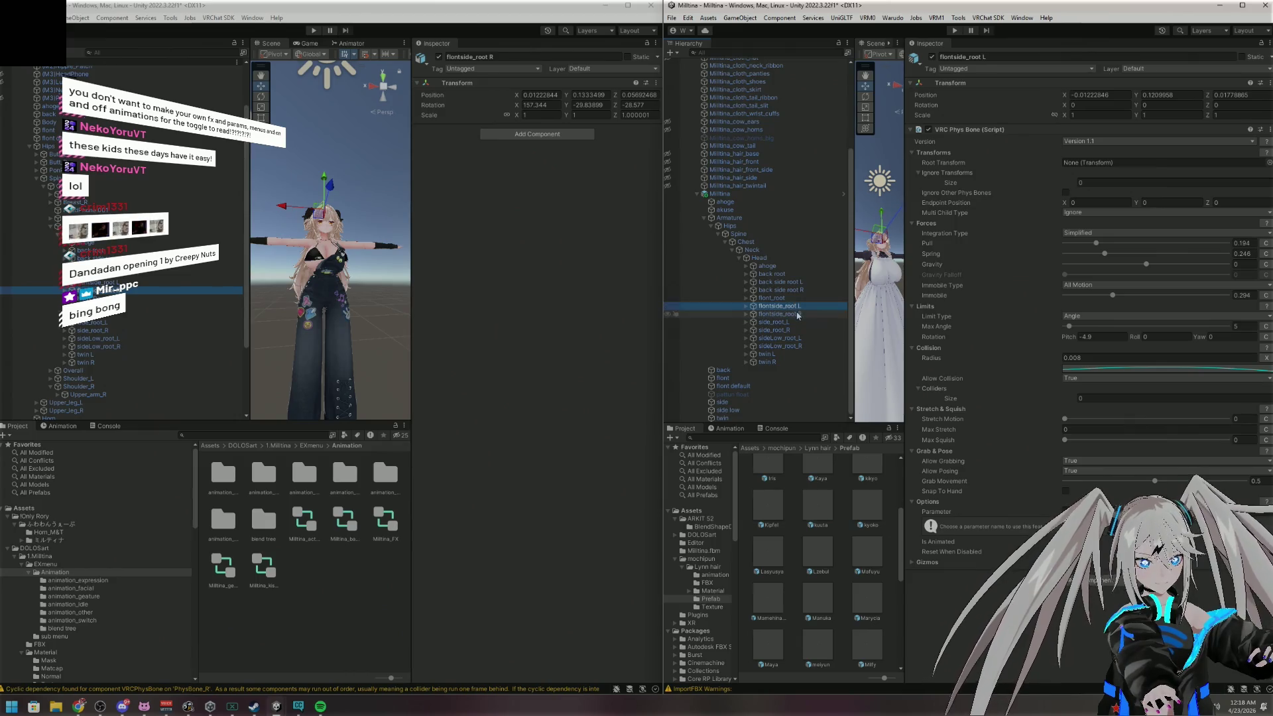
{"action": "key", "text": "Up"}
{"action": "key", "text": "Down"}
{"action": "left_click", "coordinate": [798, 315]}
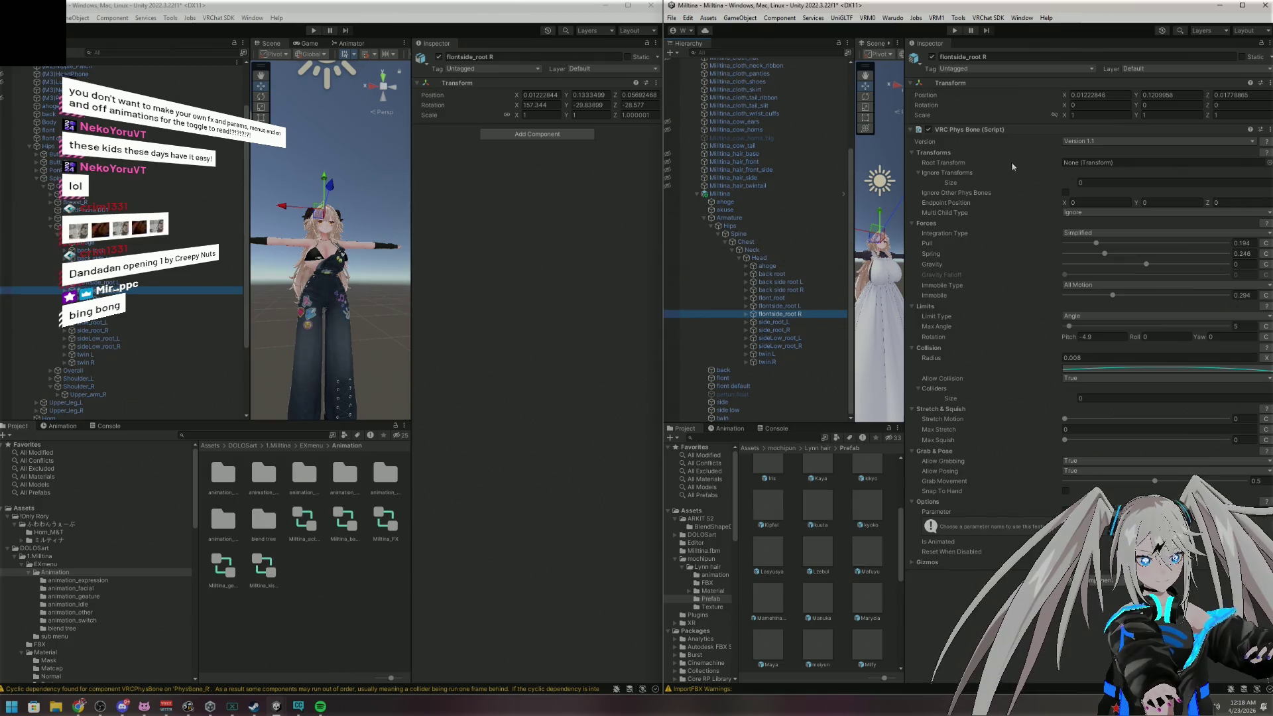
Copy flontside_root L's VRC Phys Bone onto a new Phys Bone on flontside_root R
{"action": "left_click", "coordinate": [159, 282]}
{"action": "right_click", "coordinate": [482, 131]}
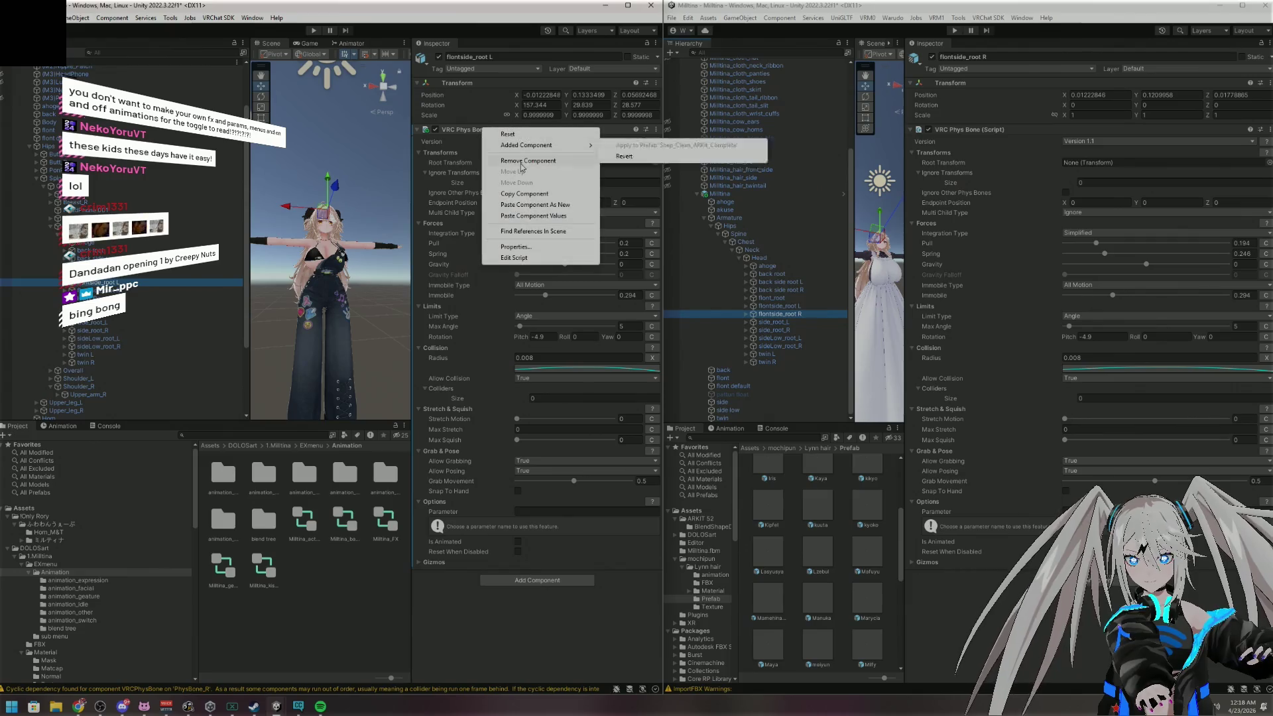
{"action": "left_click", "coordinate": [255, 254]}
{"action": "left_click", "coordinate": [212, 289]}
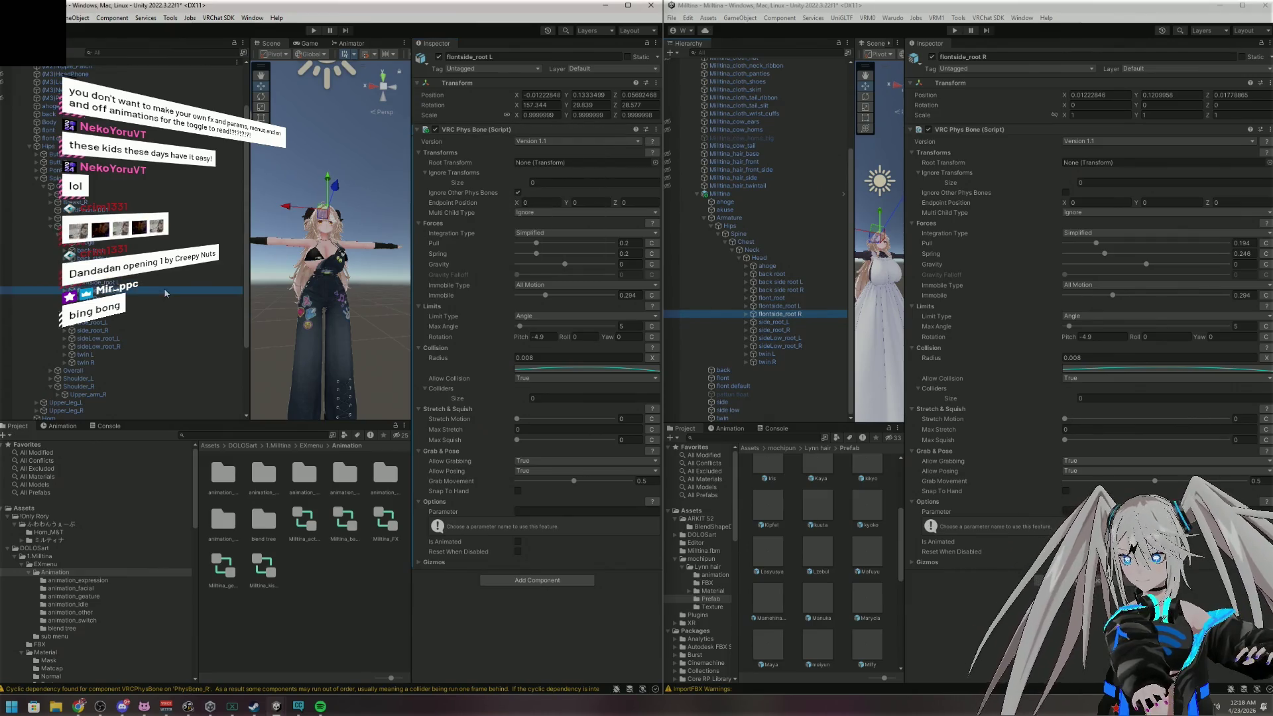
{"action": "left_click", "coordinate": [537, 134]}
{"action": "key", "text": "Up"}
{"action": "key", "text": "Return"}
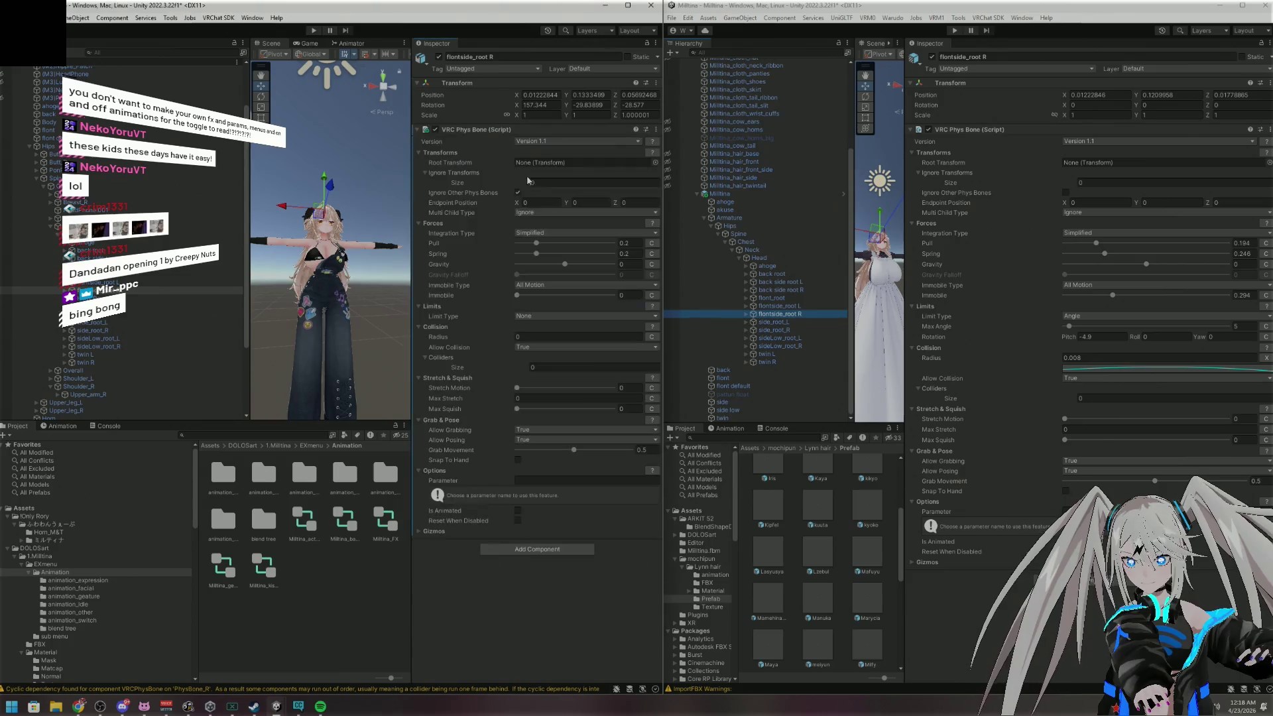
{"action": "right_click", "coordinate": [502, 133]}
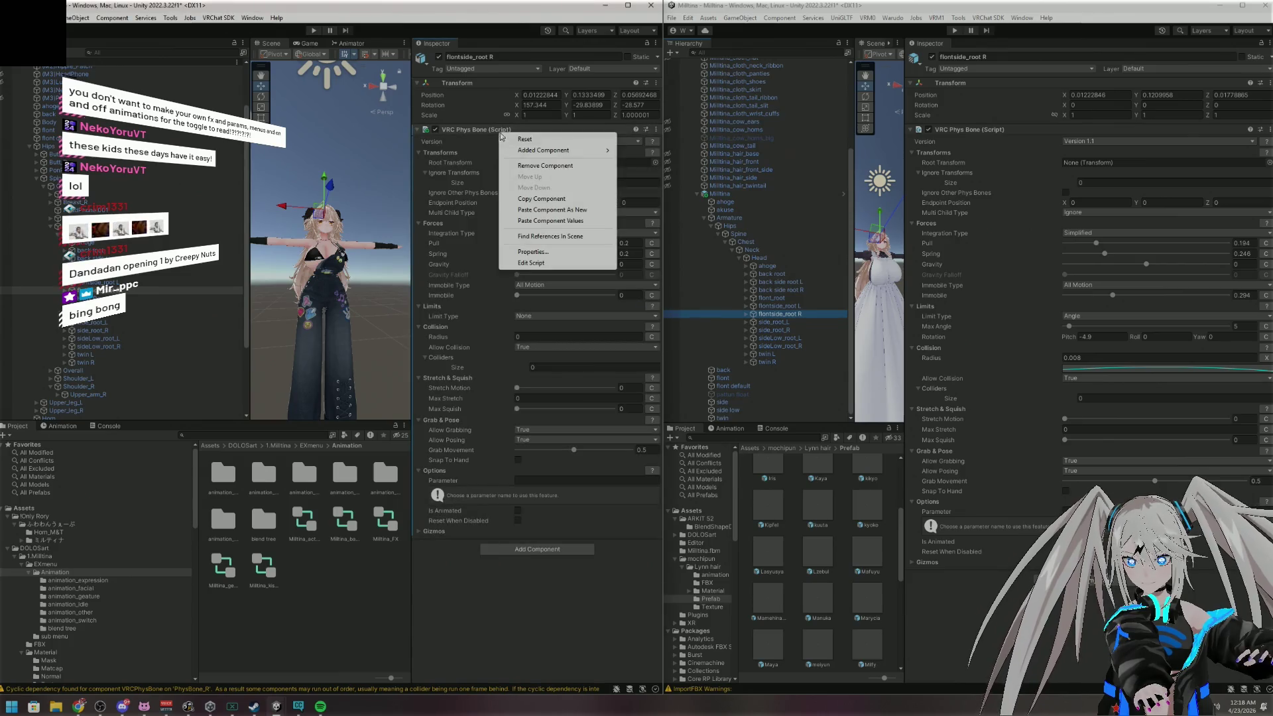
{"action": "left_click", "coordinate": [530, 221]}
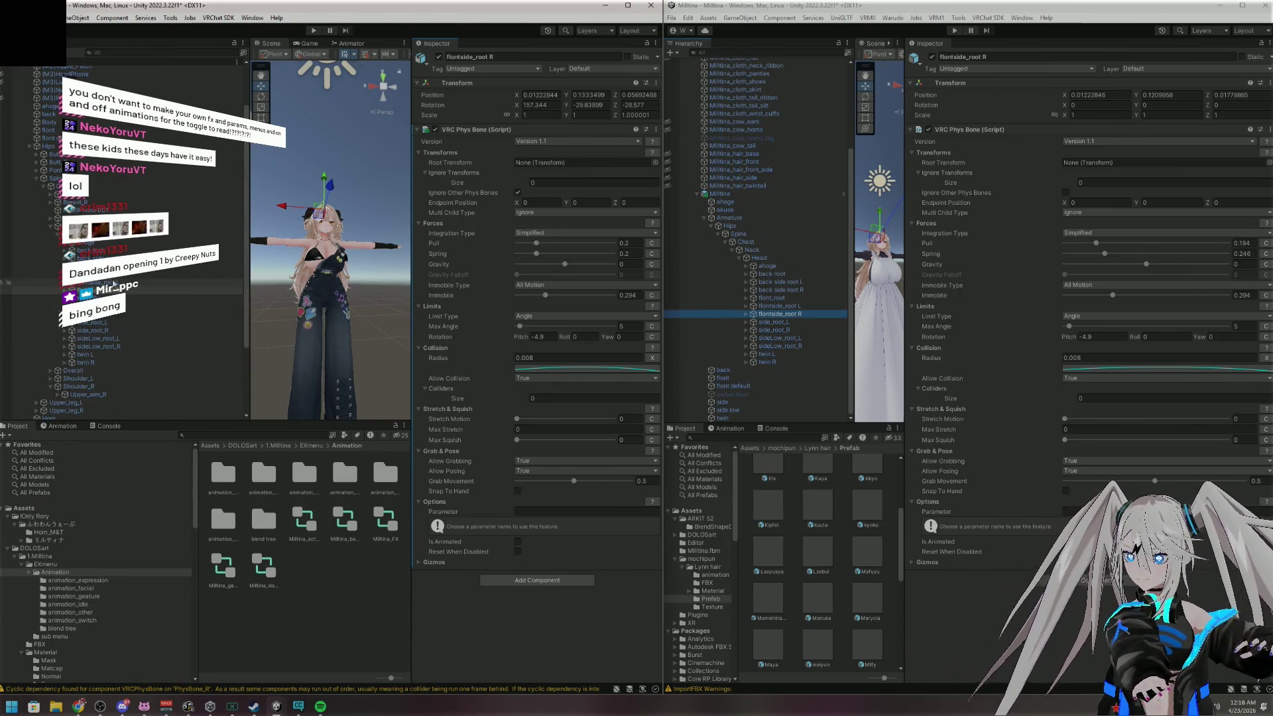
Review the Phys Bones on back side root R, front_root, and both flontside_roots
{"action": "left_click", "coordinate": [93, 266]}
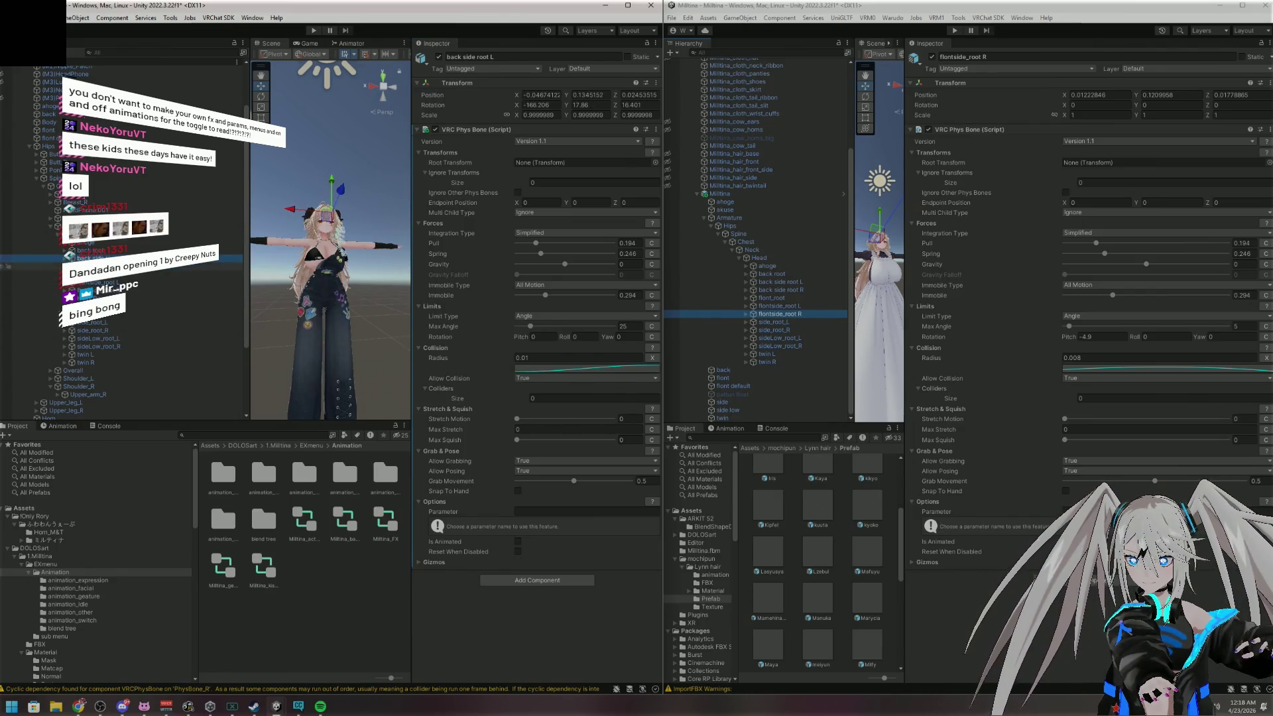
{"action": "left_click", "coordinate": [101, 276]}
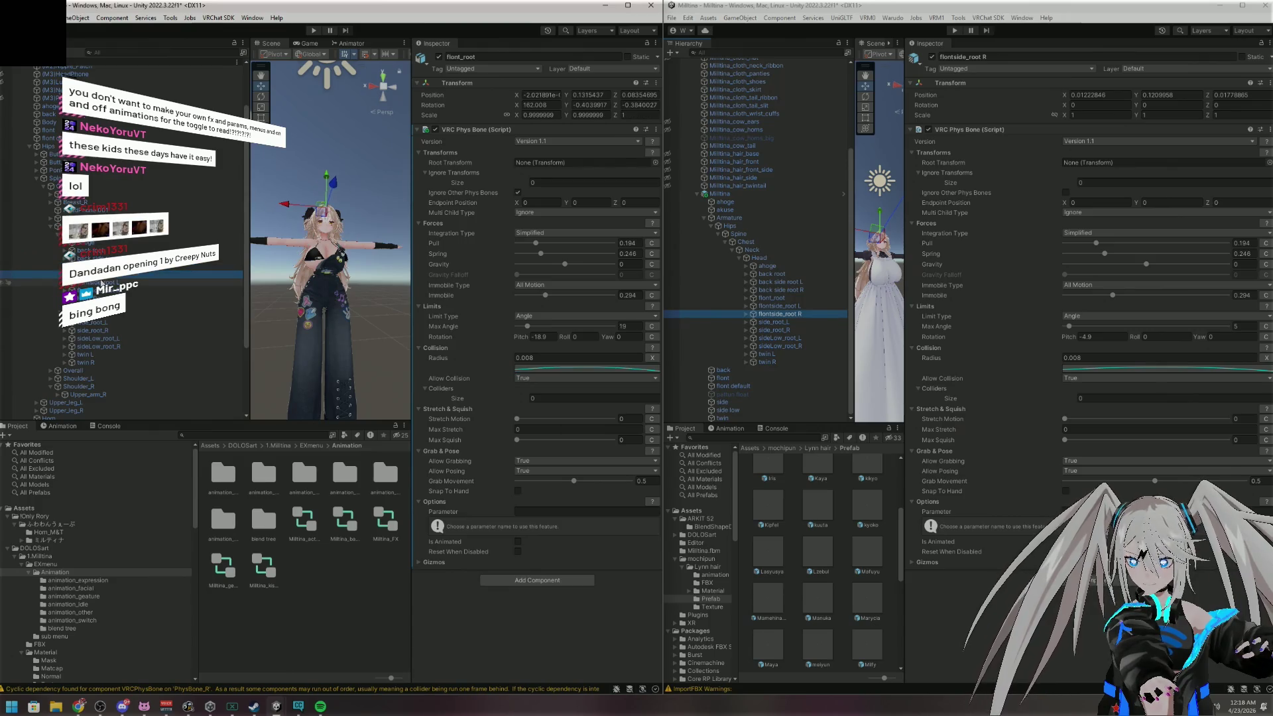
{"action": "left_click", "coordinate": [102, 282]}
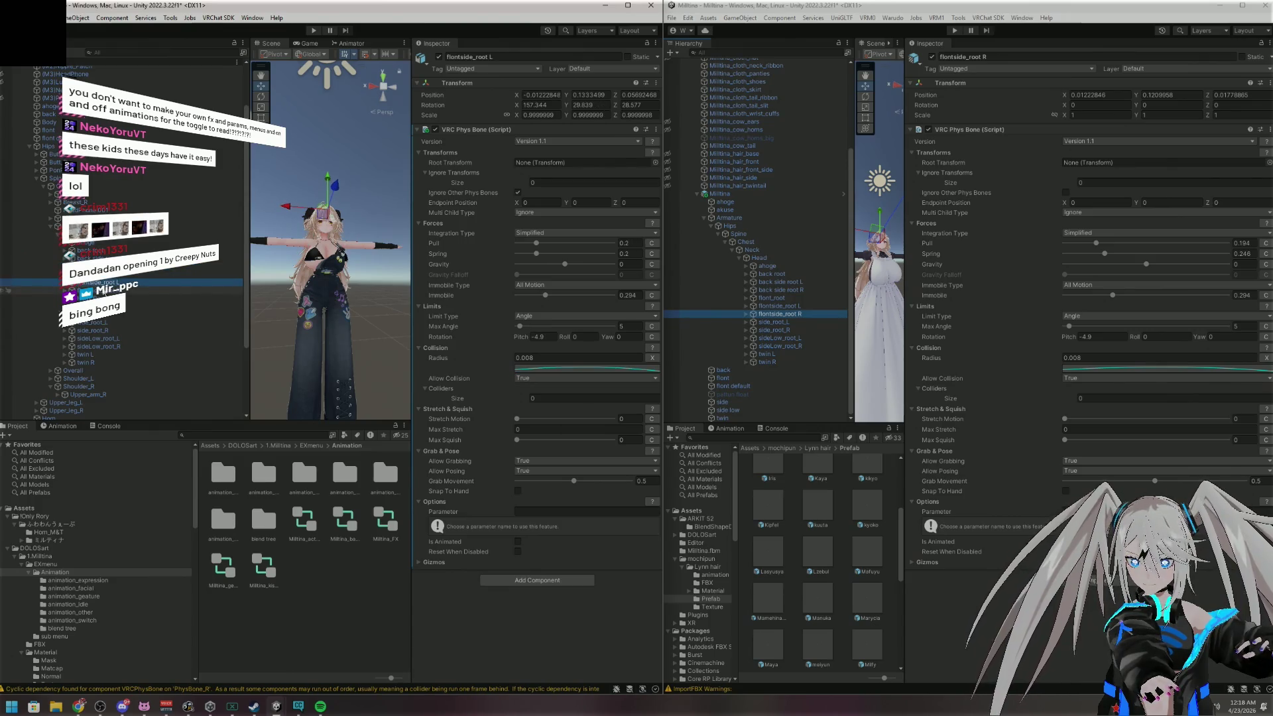
{"action": "left_click", "coordinate": [102, 290]}
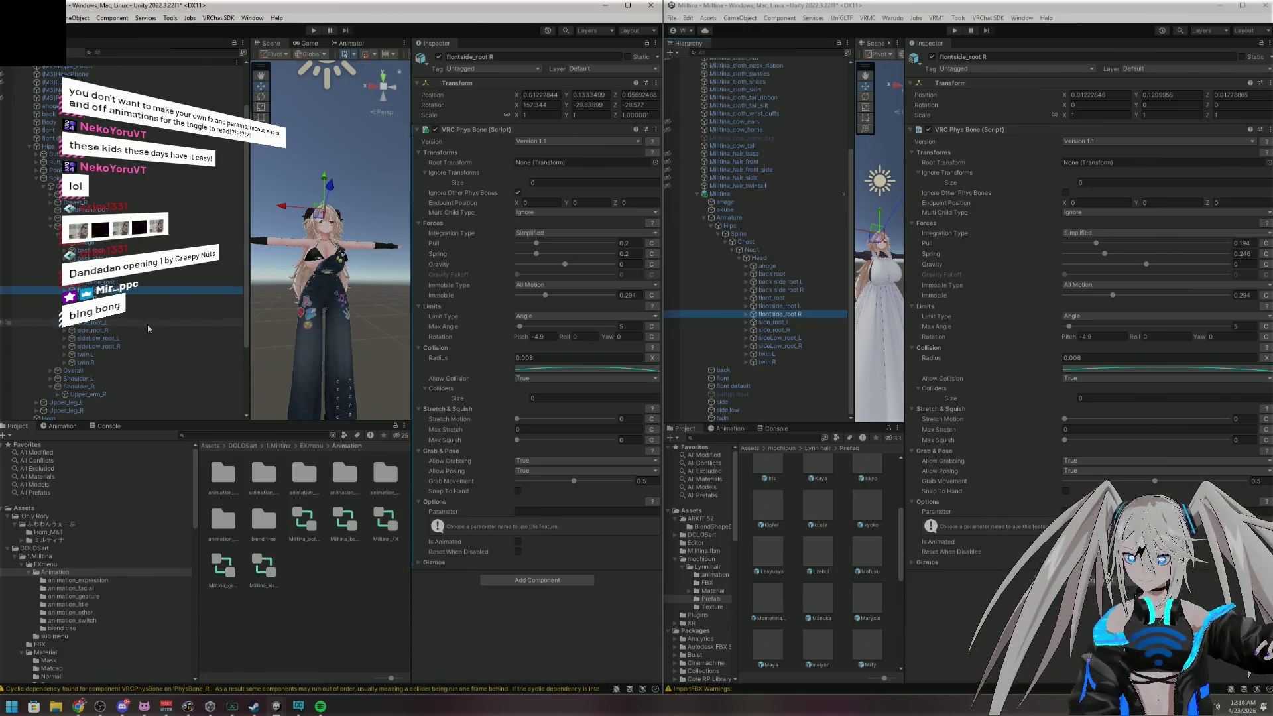
{"action": "left_click", "coordinate": [147, 322]}
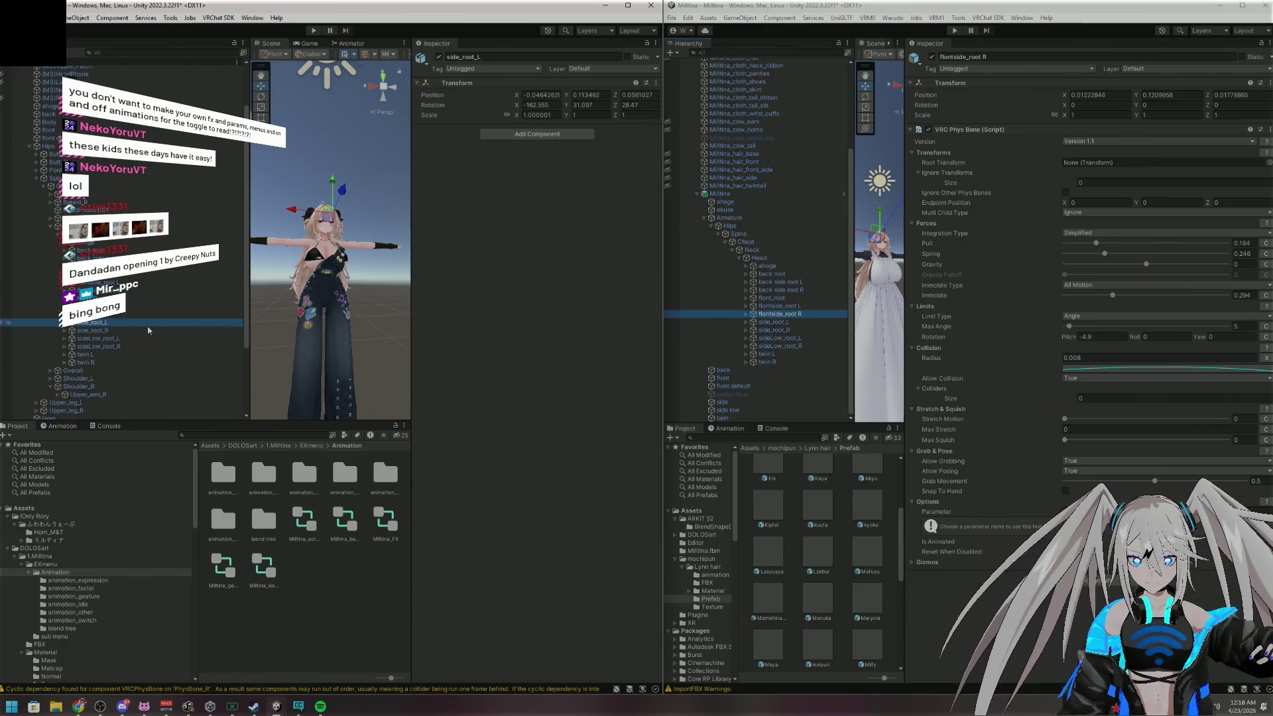
Review the reference side_root_L radius curve, then add a VRC Phys Bone to the avatar's side_root_L
{"action": "left_click", "coordinate": [773, 322]}
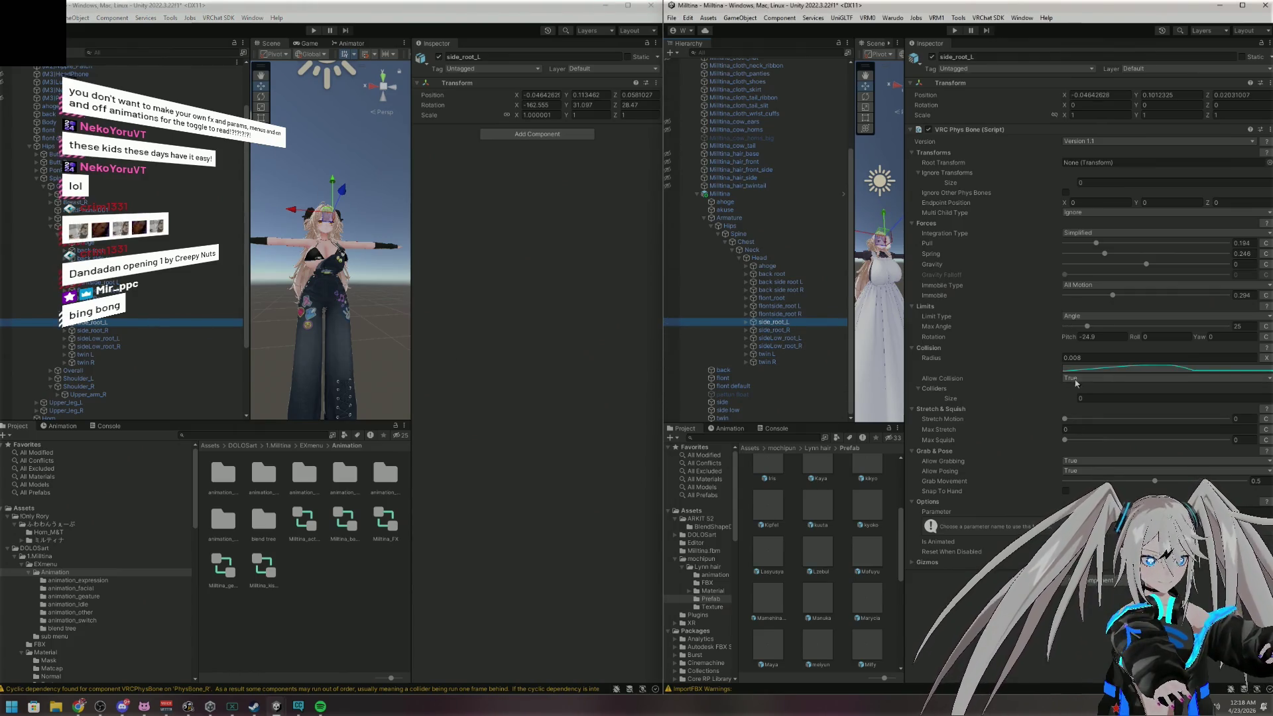
{"action": "left_click", "coordinate": [1127, 367]}
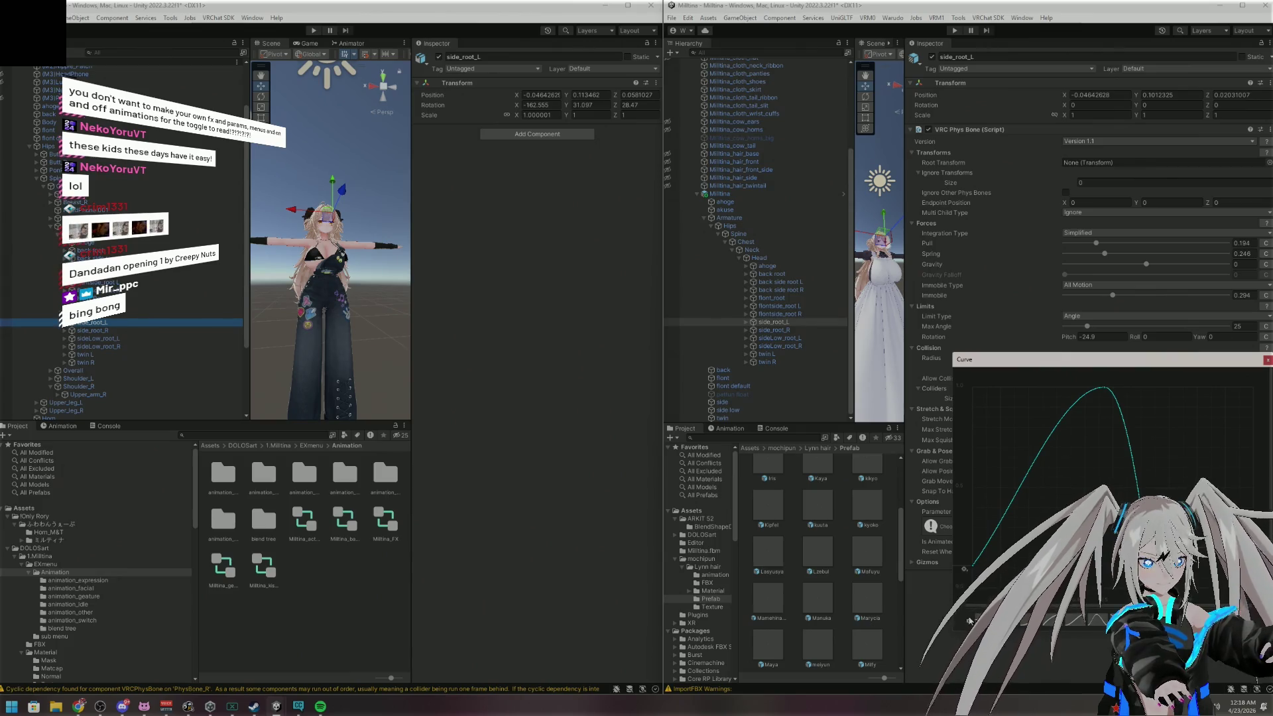
{"action": "left_click", "coordinate": [969, 620]}
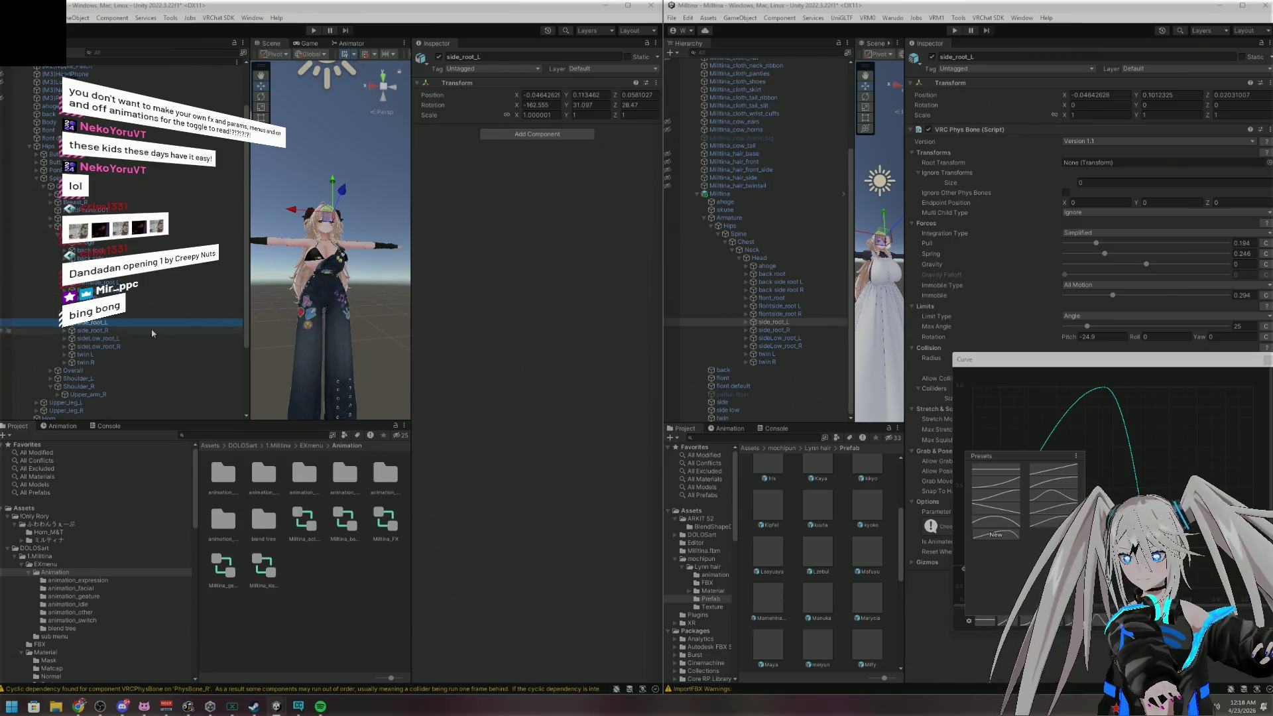
{"action": "left_click", "coordinate": [536, 134]}
{"action": "key", "text": "Return"}
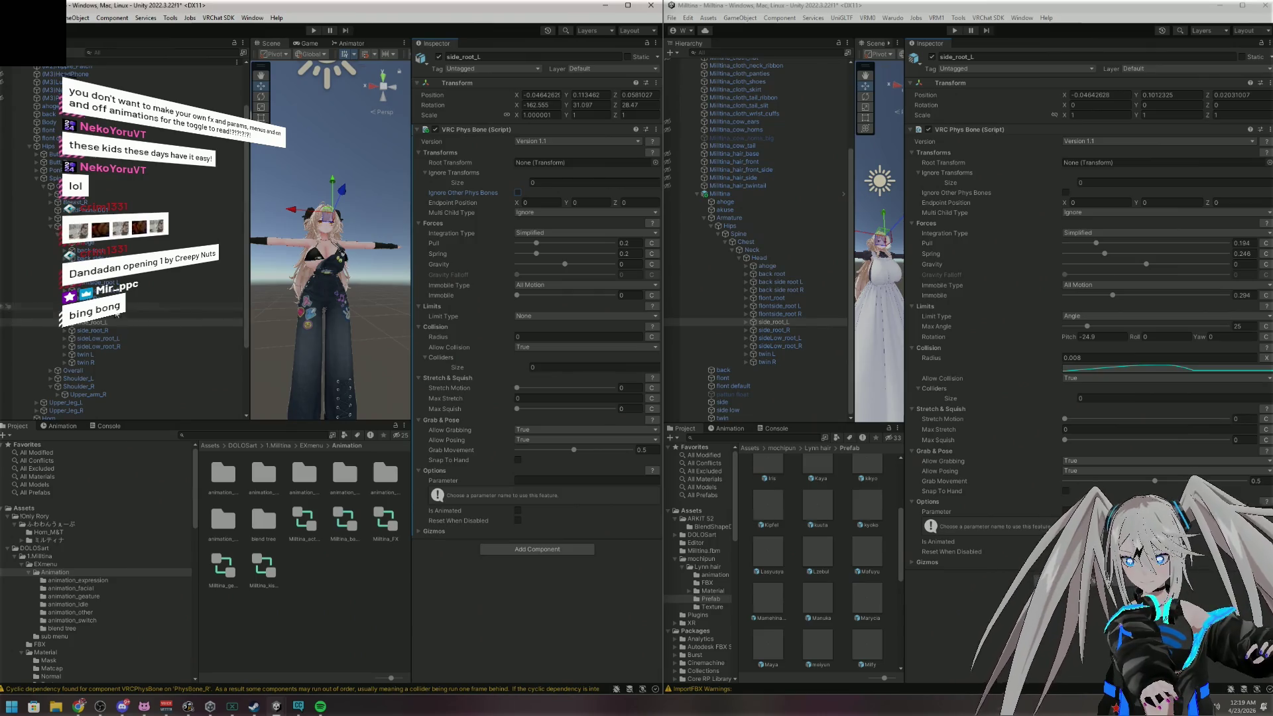
Compare the front and back root phys bones, and stop ahoge ignoring other phys bones
{"action": "left_click", "coordinate": [153, 290]}
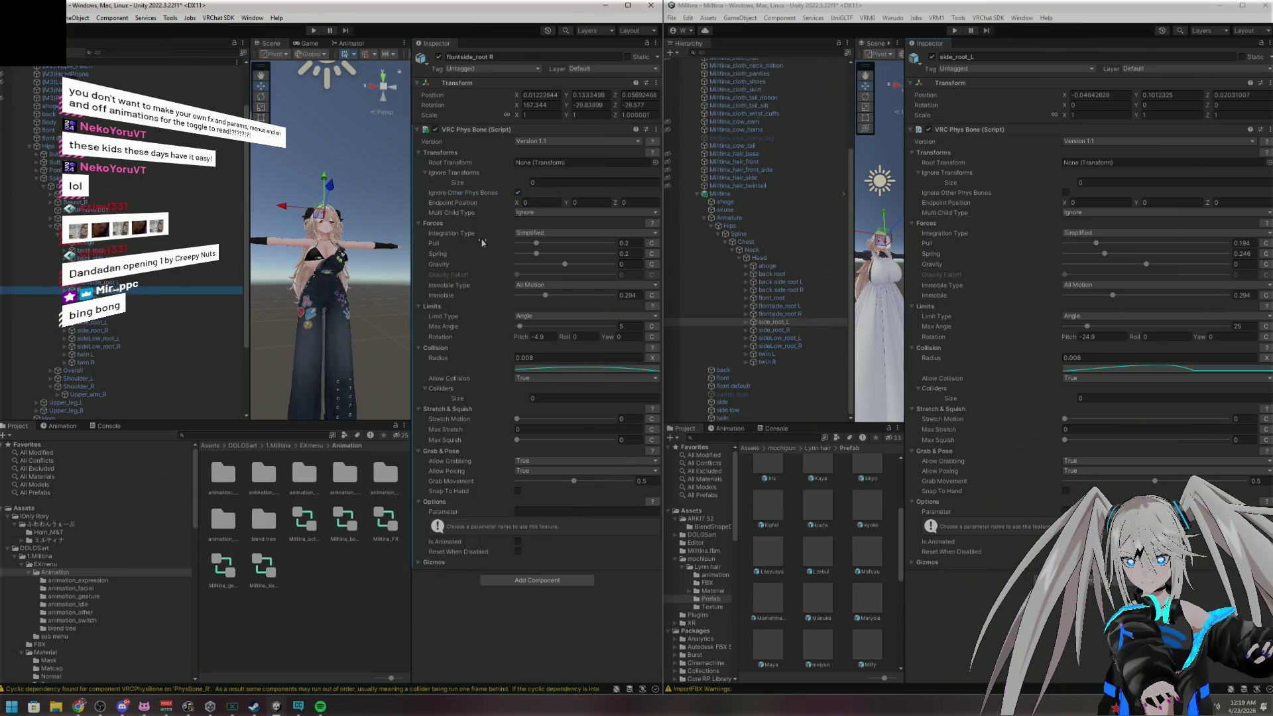
{"action": "key", "text": "Up"}
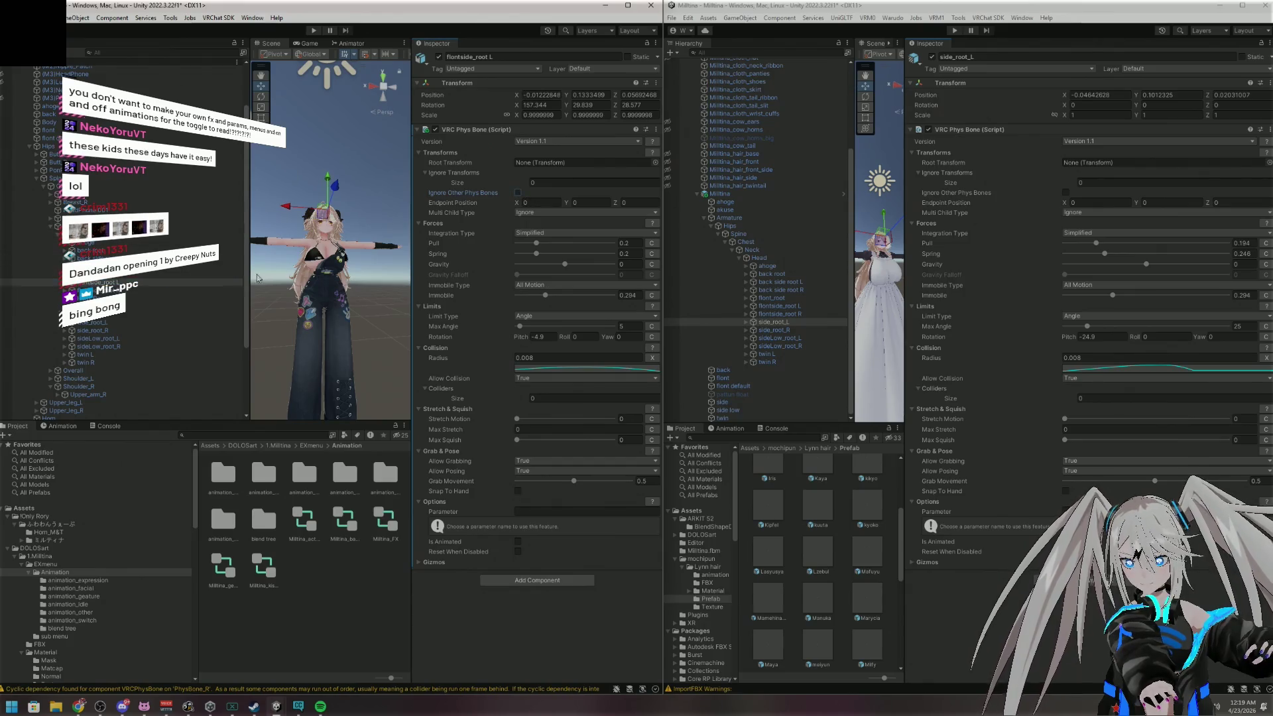
{"action": "key", "text": "Up"}
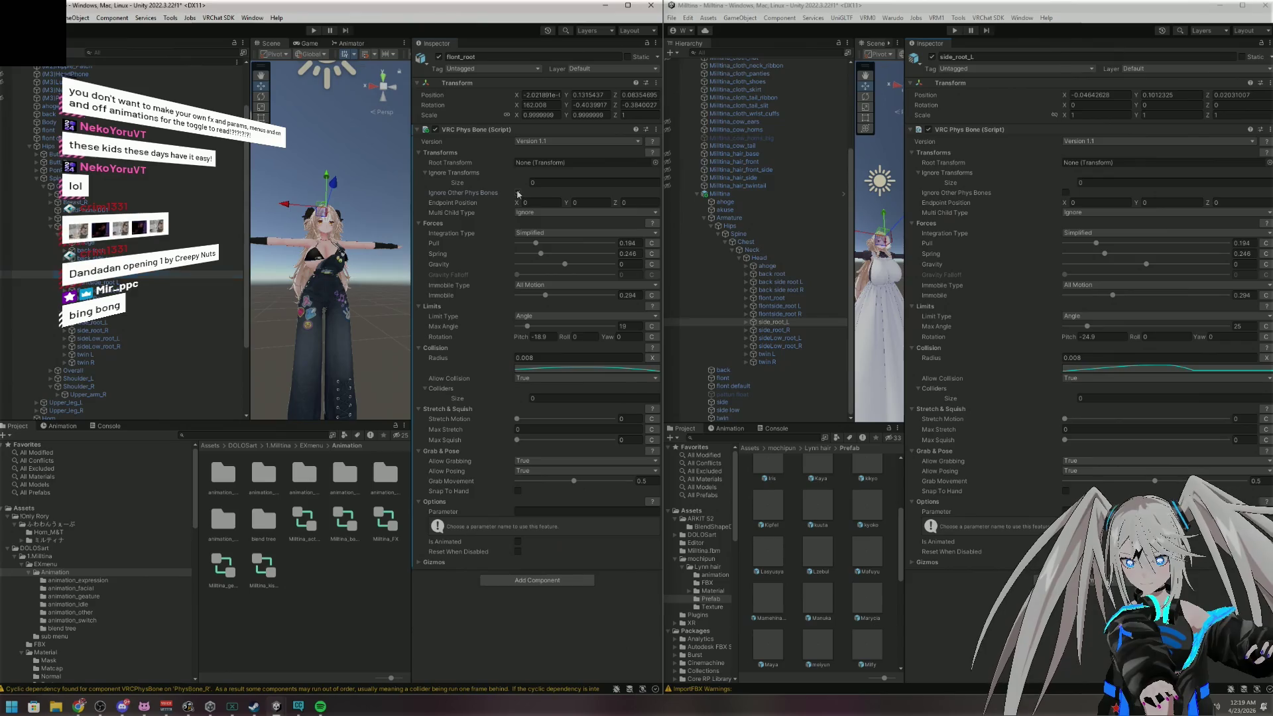
{"action": "left_click", "coordinate": [172, 268]}
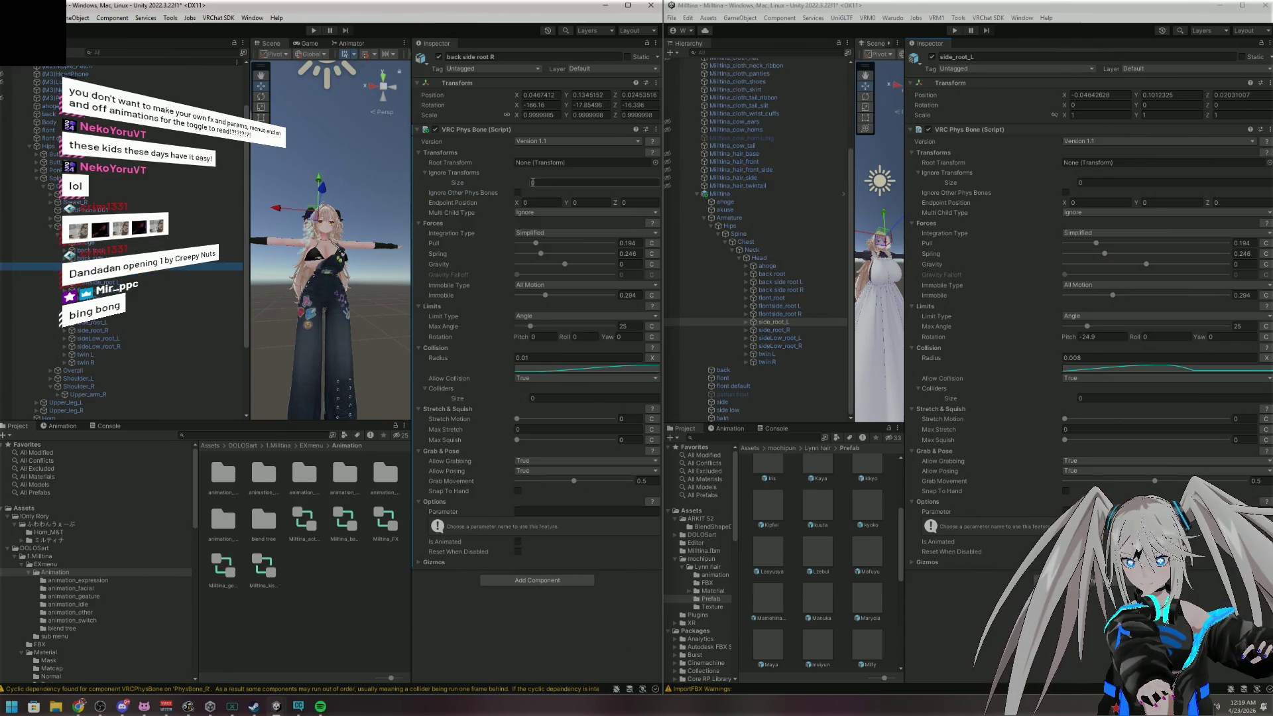
{"action": "left_click", "coordinate": [172, 258]}
{"action": "key", "text": "Up"}
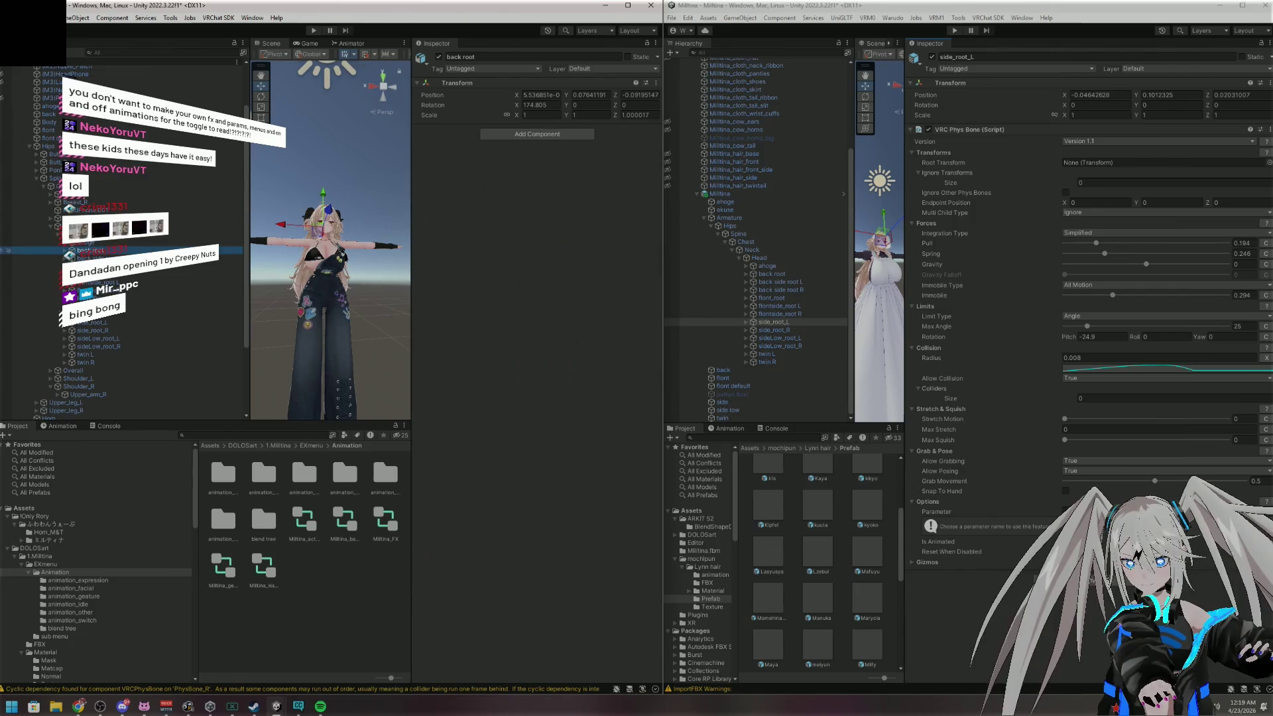
{"action": "key", "text": "Up"}
{"action": "left_click", "coordinate": [518, 192]}
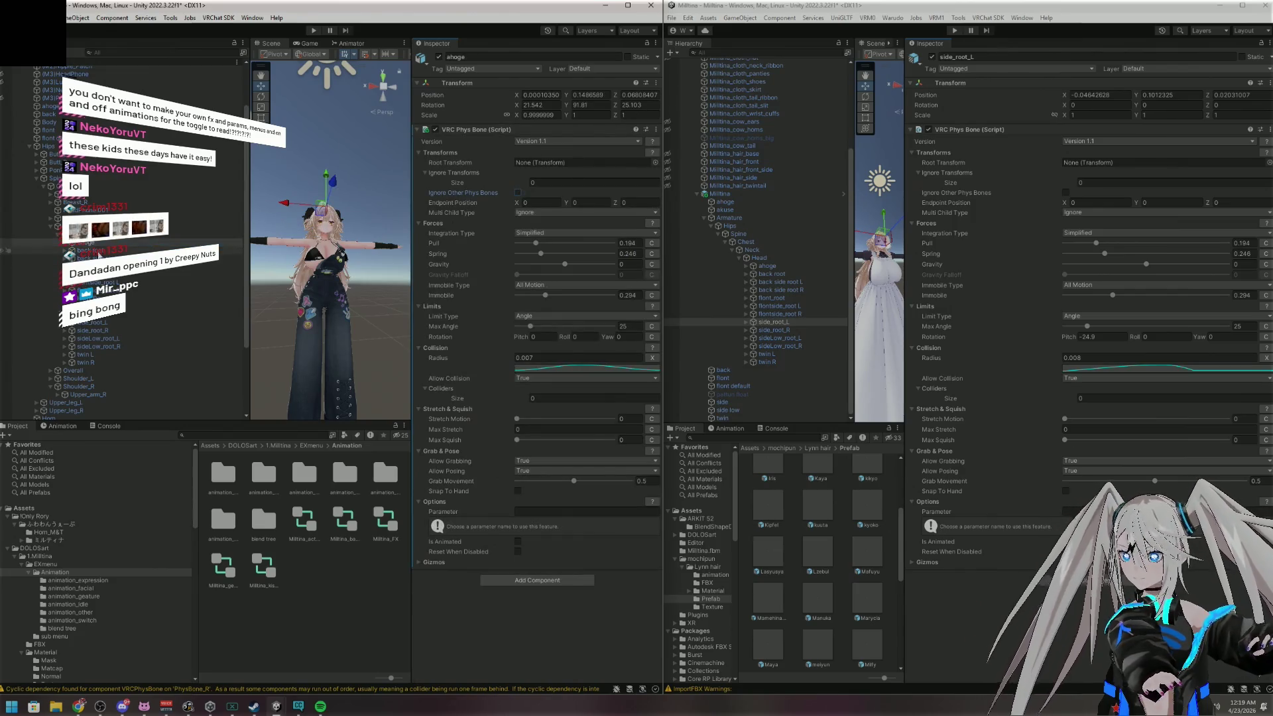
Inspect the Butt, back side root, Horn_Root and RightEye phys bones, ending on side_root_L
{"action": "left_click", "coordinate": [133, 153]}
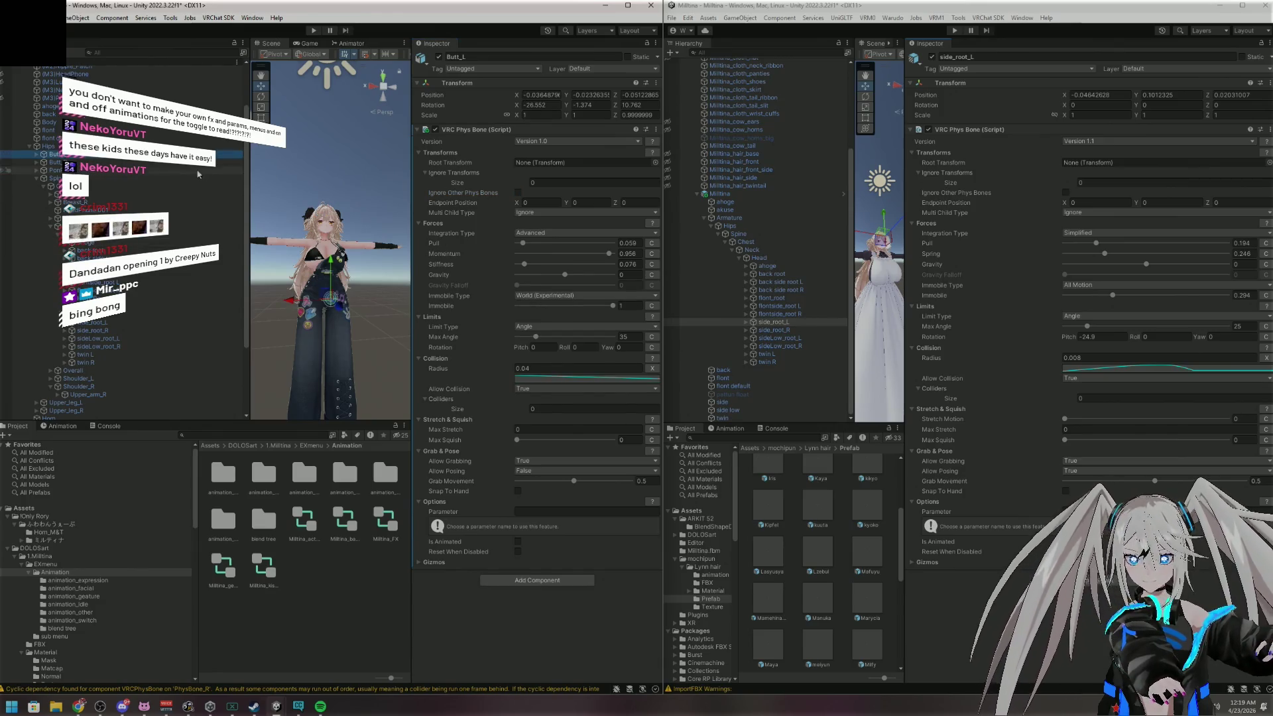
{"action": "key", "text": "Down"}
{"action": "left_click", "coordinate": [152, 266]}
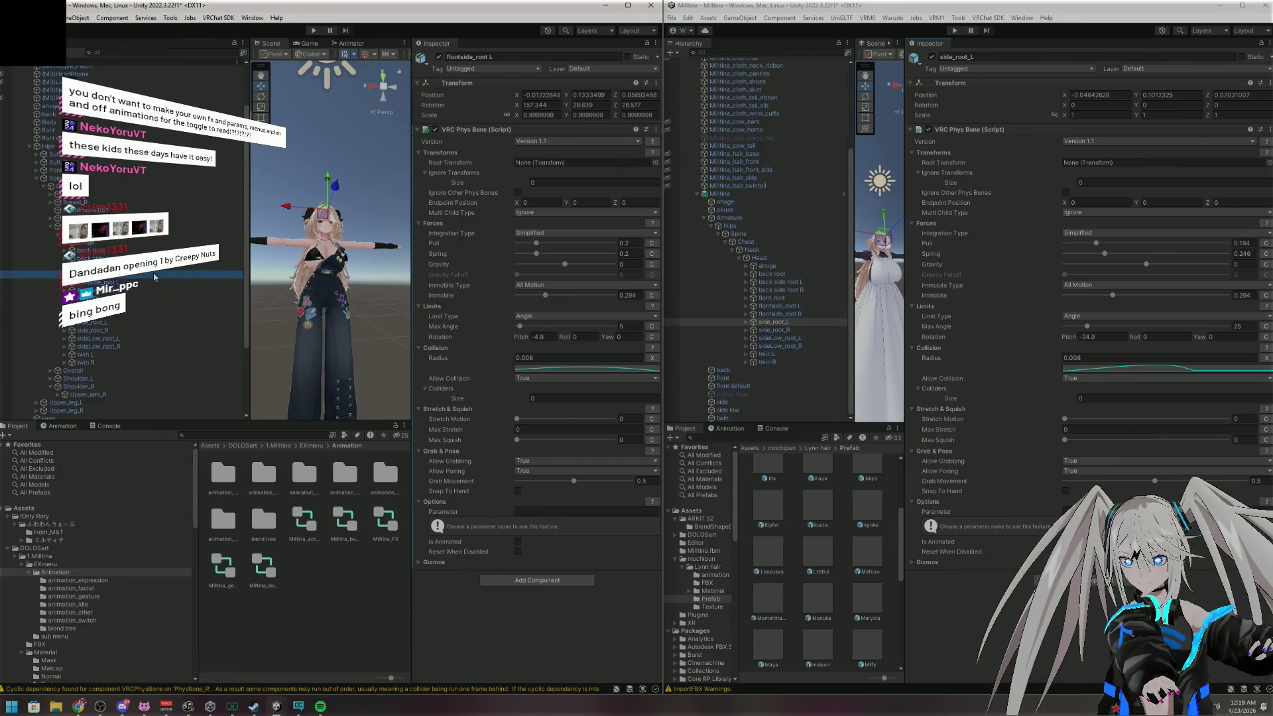
{"action": "left_click", "coordinate": [145, 298]}
{"action": "left_click", "coordinate": [142, 306]}
{"action": "left_click", "coordinate": [142, 313]}
{"action": "left_click", "coordinate": [142, 324]}
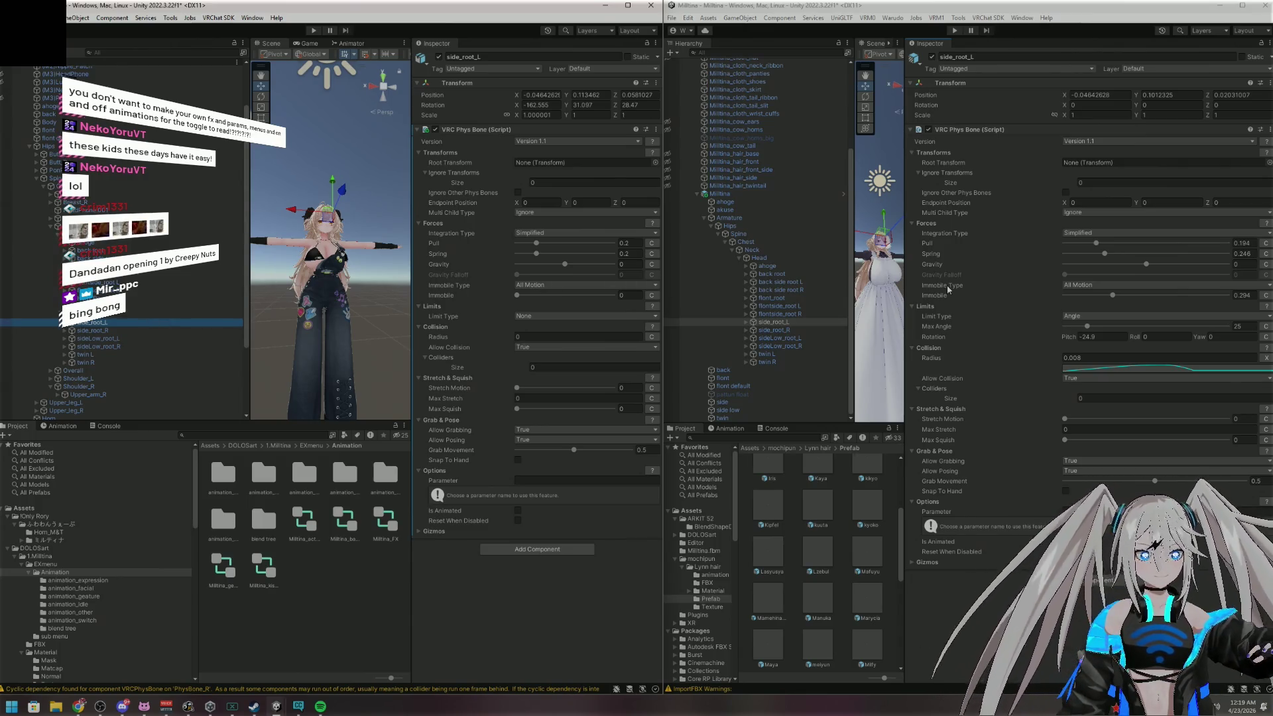
Copy the reference Pull 0.194 and Spring 0.246 into side_root_L's phys bone
{"action": "left_click", "coordinate": [1246, 243]}
{"action": "key", "text": "ctrl+c"}
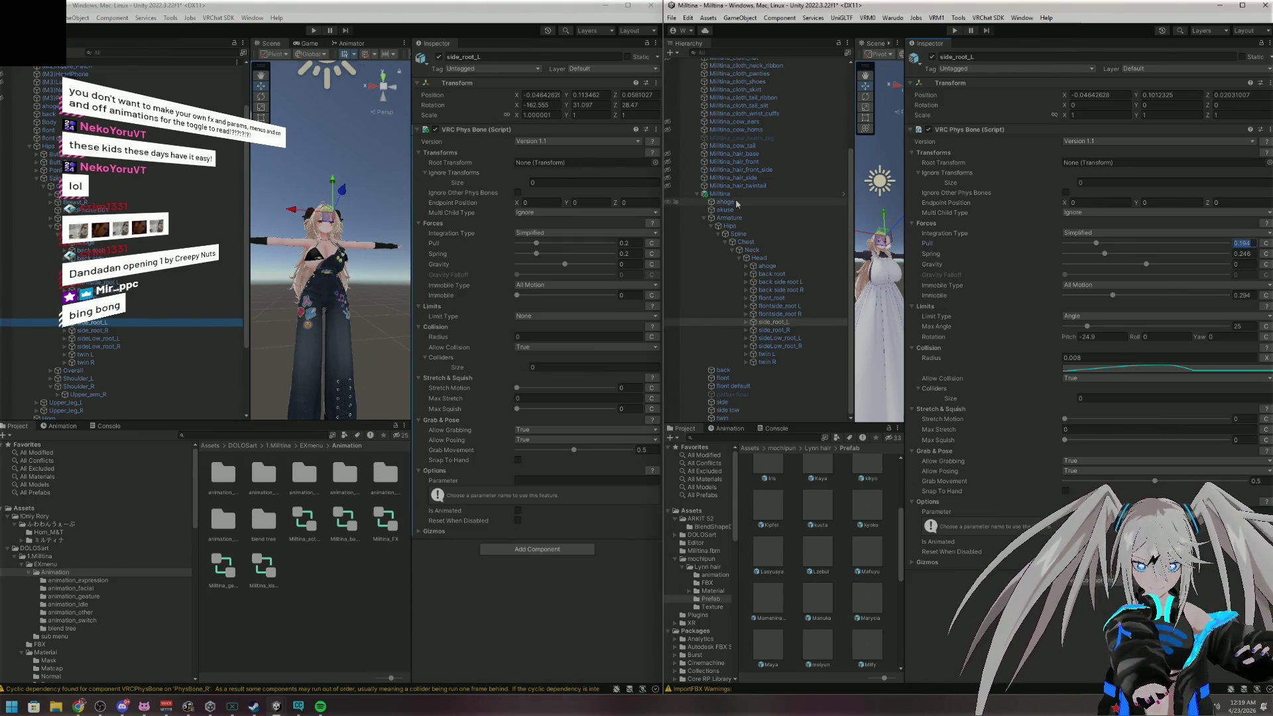
{"action": "left_click", "coordinate": [630, 243]}
{"action": "key", "text": "ctrl+v"}
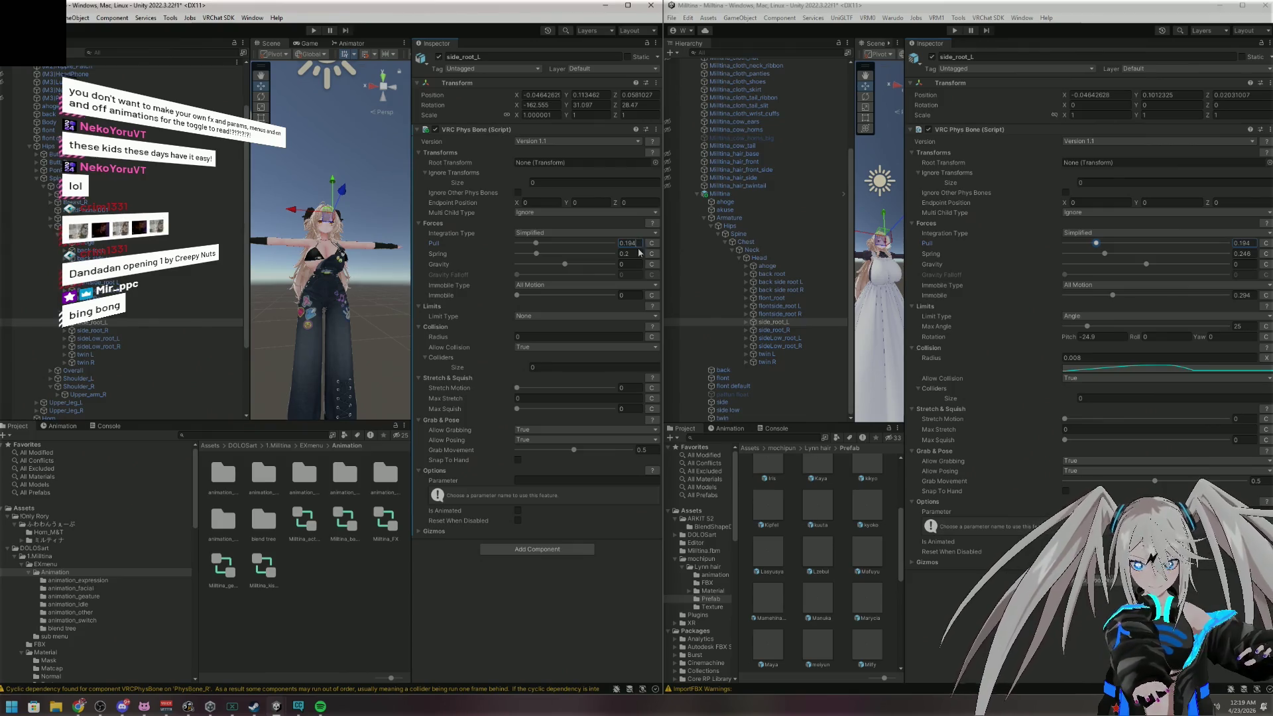
{"action": "left_click", "coordinate": [1242, 254]}
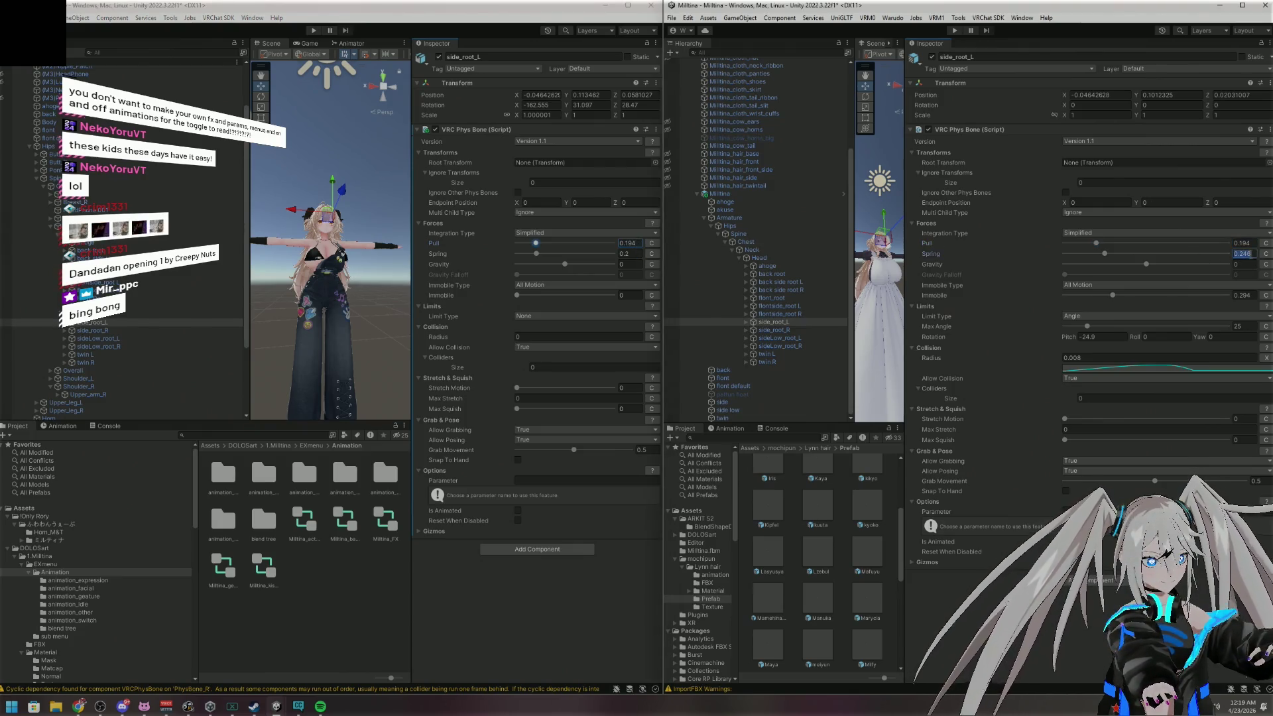
{"action": "key", "text": "ctrl+c"}
{"action": "left_click", "coordinate": [630, 254]}
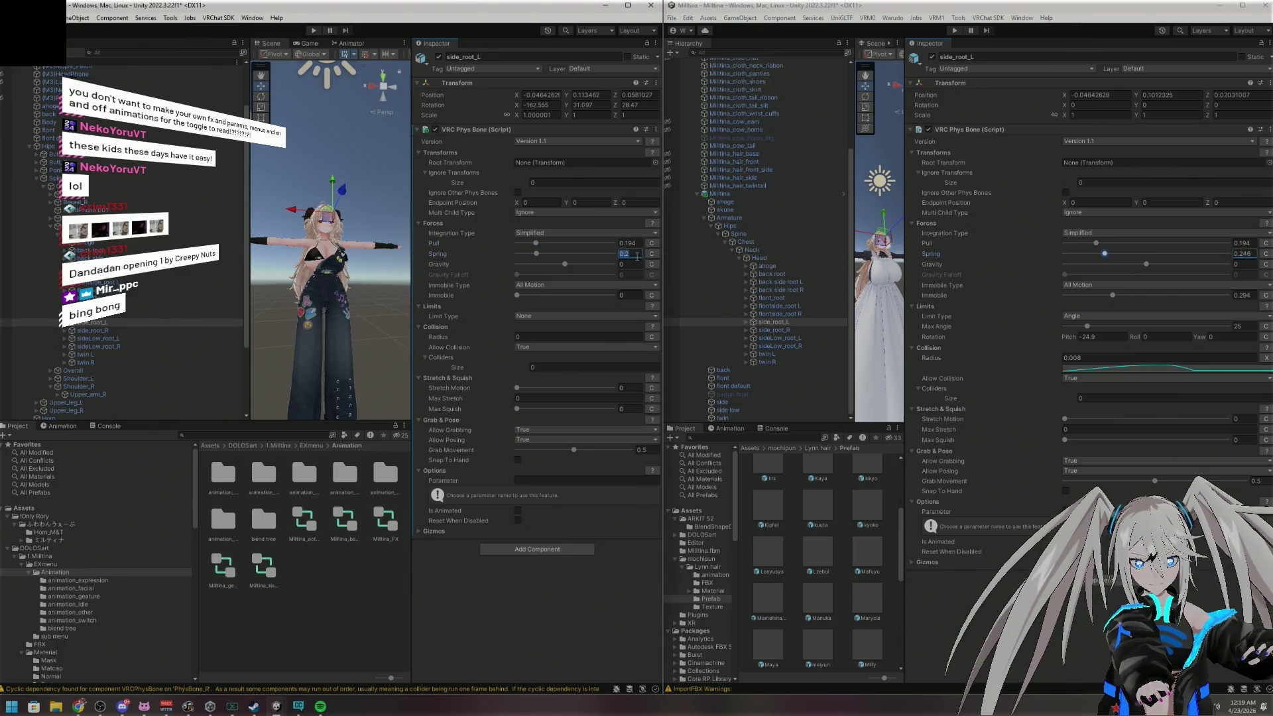
{"action": "key", "text": "ctrl+v"}
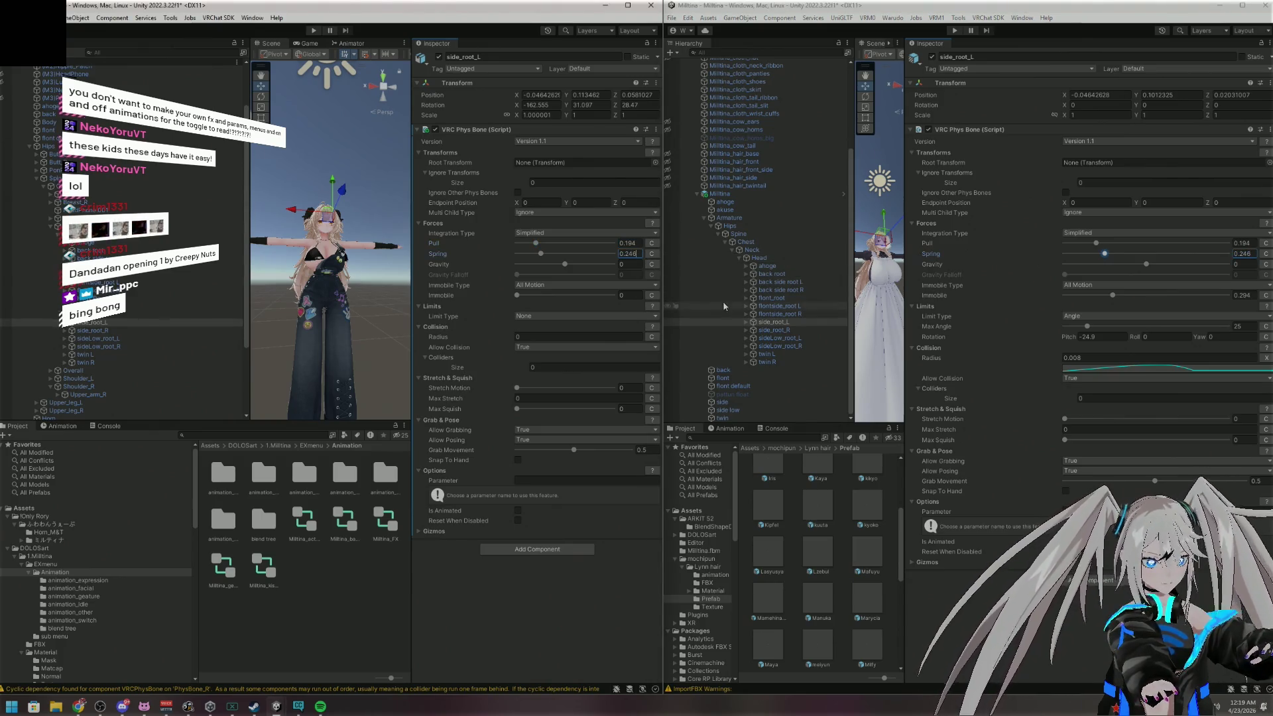
Read the reference Immobile 0.294 and Max Angle, and set side_root_L's Limit Type to Angle
{"action": "left_click", "coordinate": [1250, 295]}
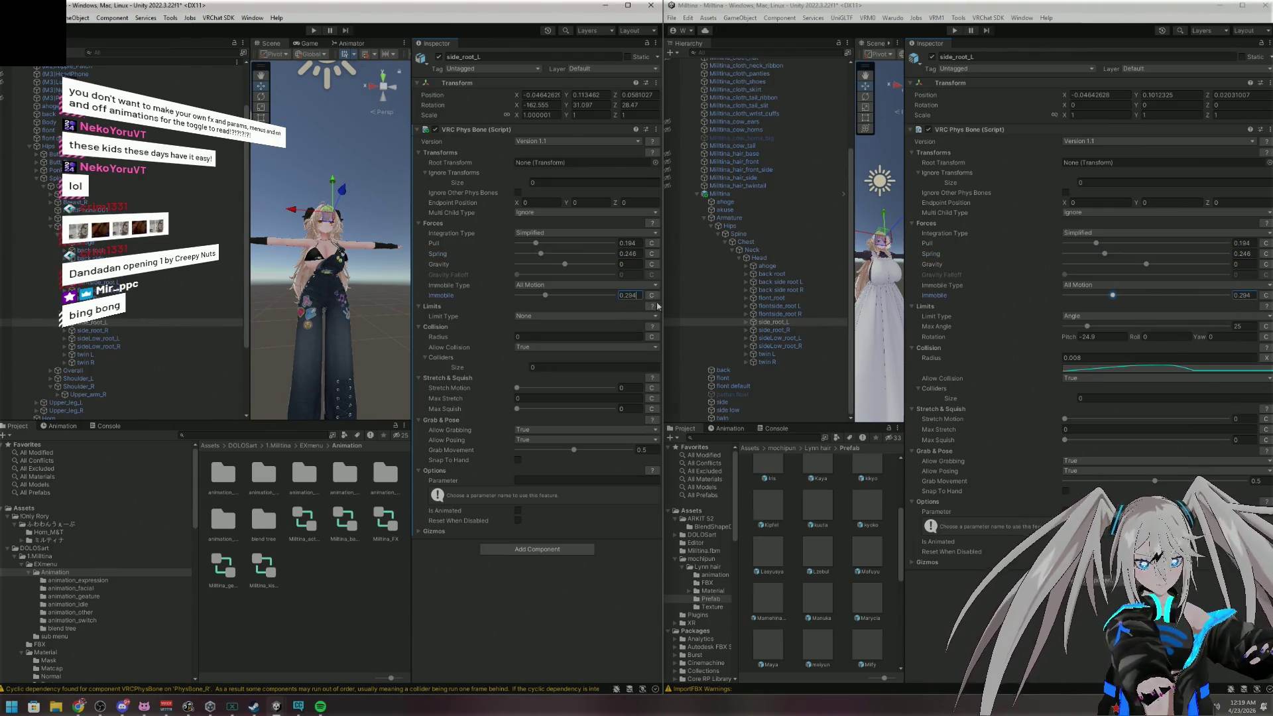
{"action": "left_click", "coordinate": [1245, 326]}
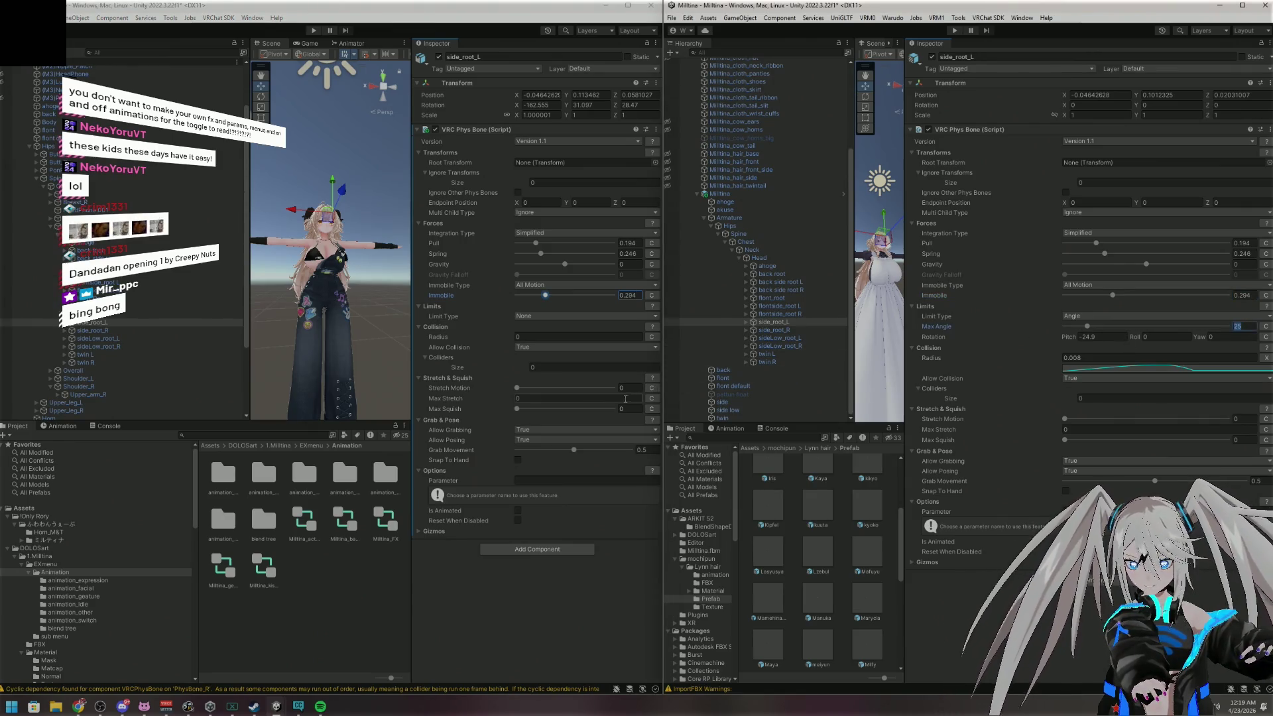
{"action": "left_click", "coordinate": [528, 316]}
{"action": "left_click", "coordinate": [537, 332]}
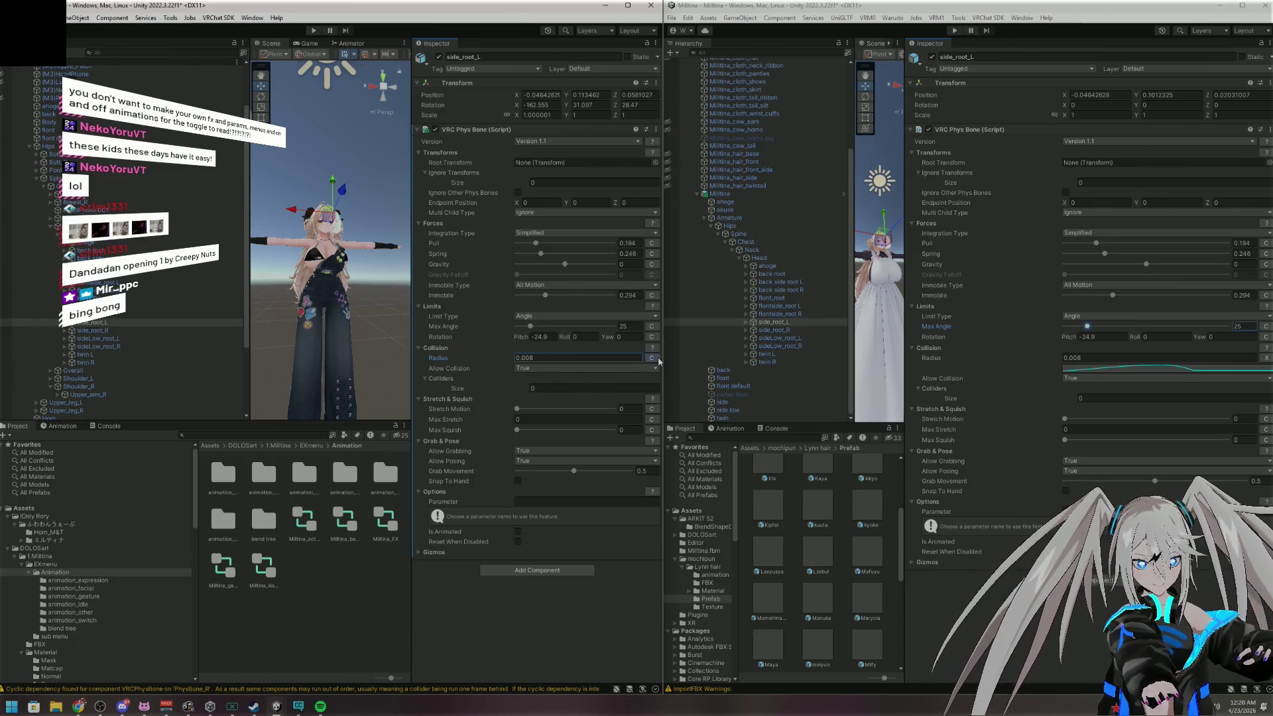
Switch side_root_L's 0.008 Radius to a curve and apply the arch-shaped last preset
{"action": "left_click", "coordinate": [658, 359]}
{"action": "left_click", "coordinate": [607, 366]}
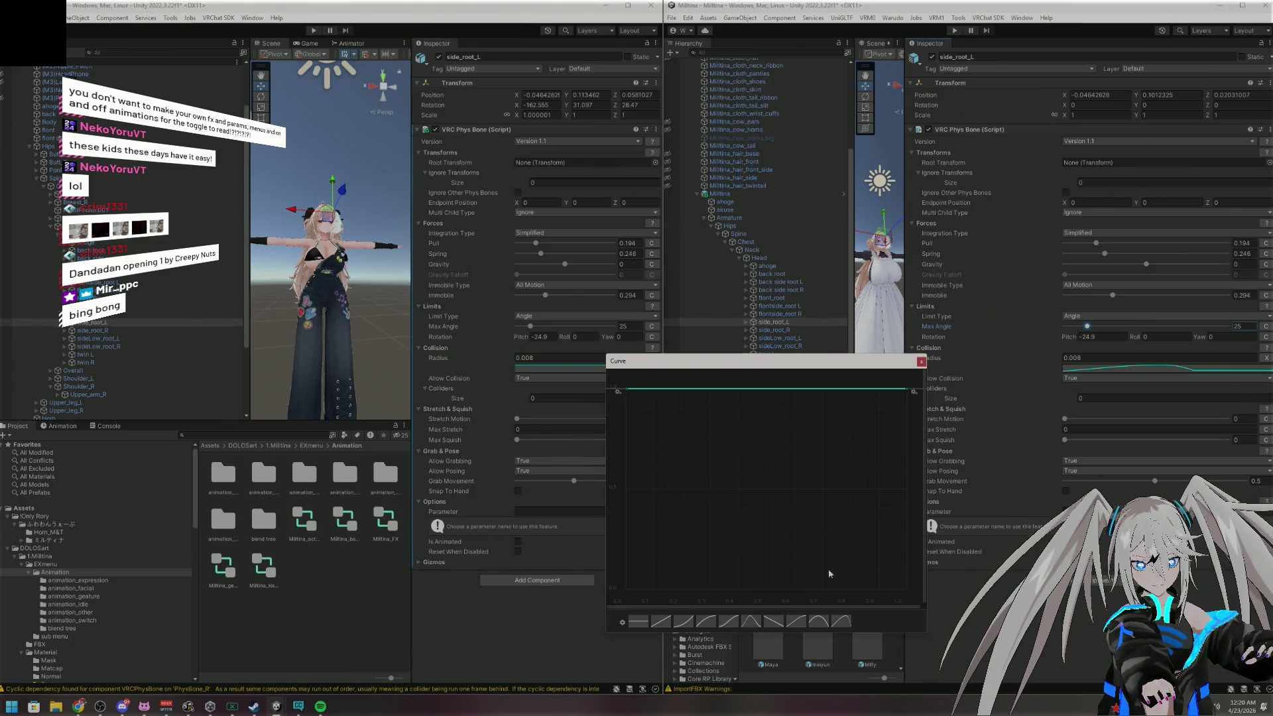
{"action": "left_click", "coordinate": [843, 620]}
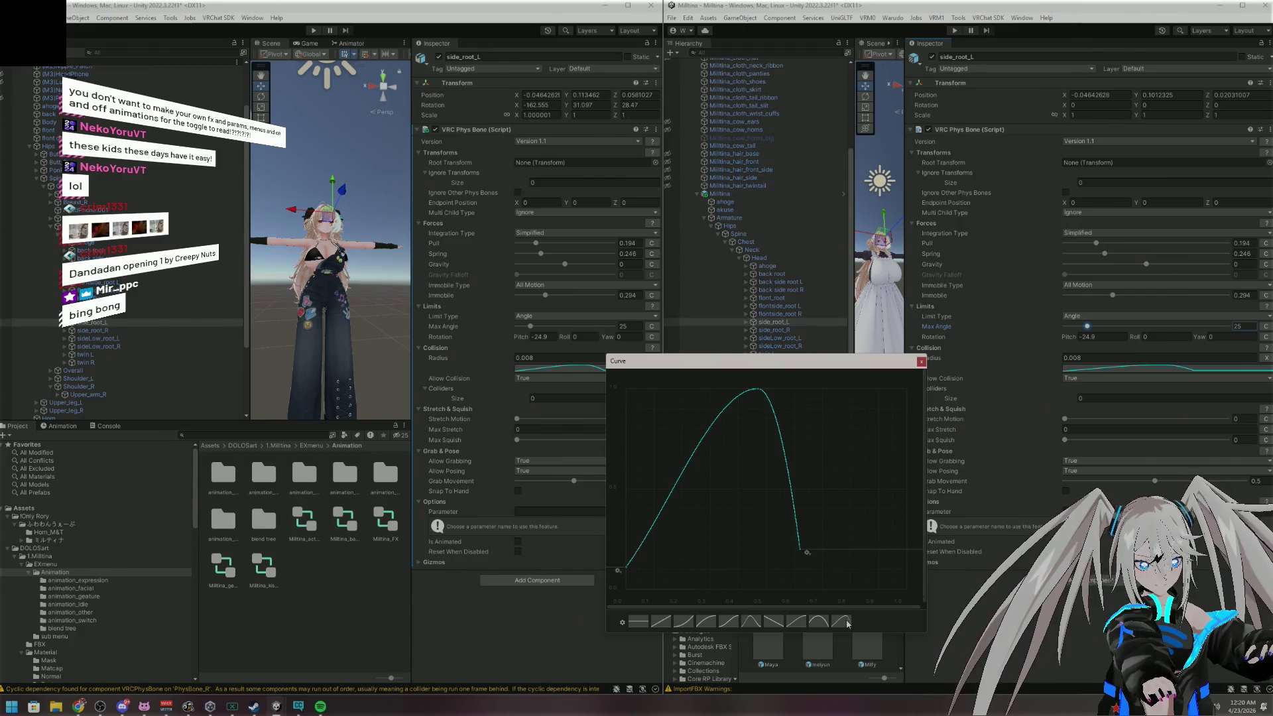
{"action": "left_click", "coordinate": [921, 362]}
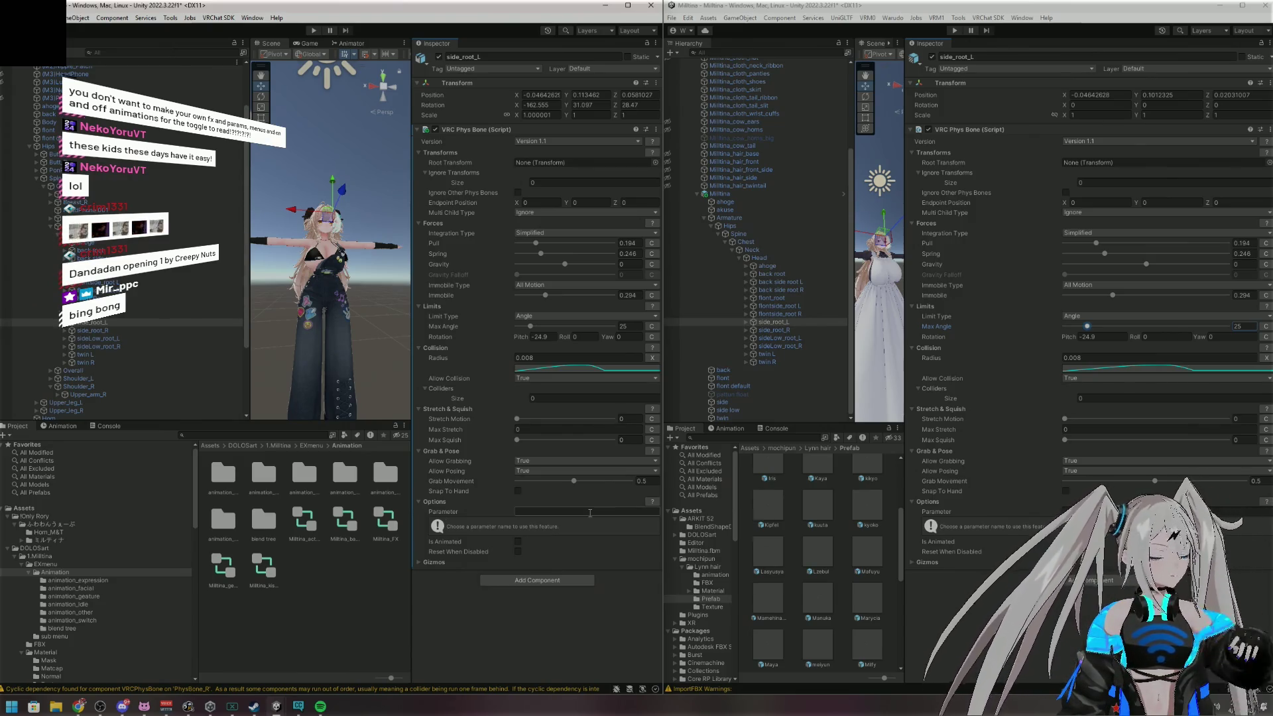
{"action": "left_click", "coordinate": [93, 330]}
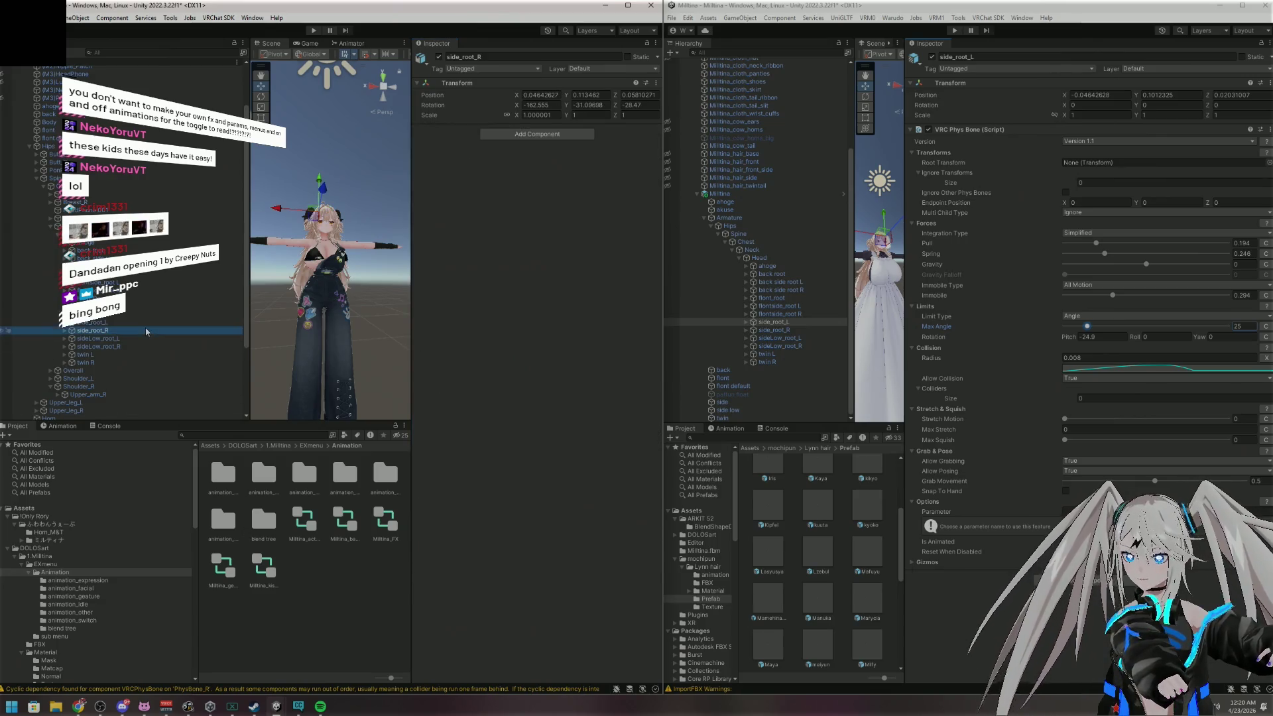
Add a VRC Phys Bone to side_root_R and copy side_root_L's phys bone component
{"action": "left_click", "coordinate": [536, 134]}
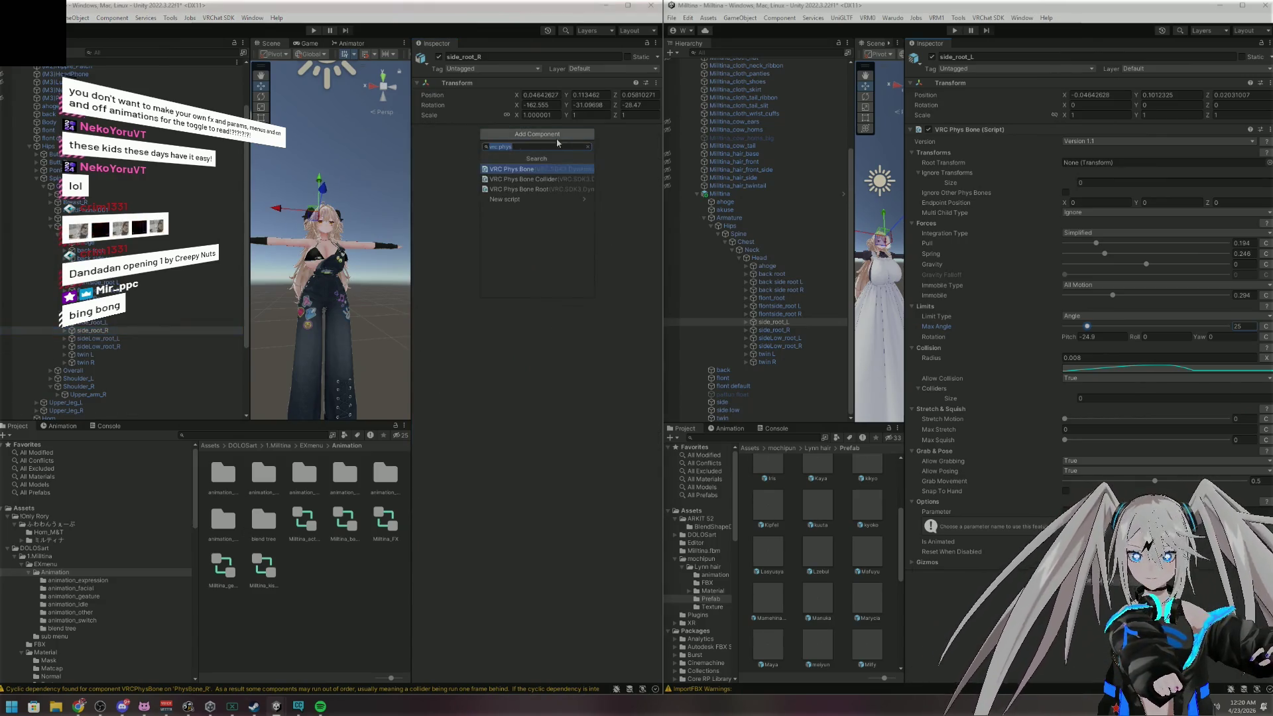
{"action": "left_click", "coordinate": [524, 168]}
{"action": "left_click", "coordinate": [184, 323]}
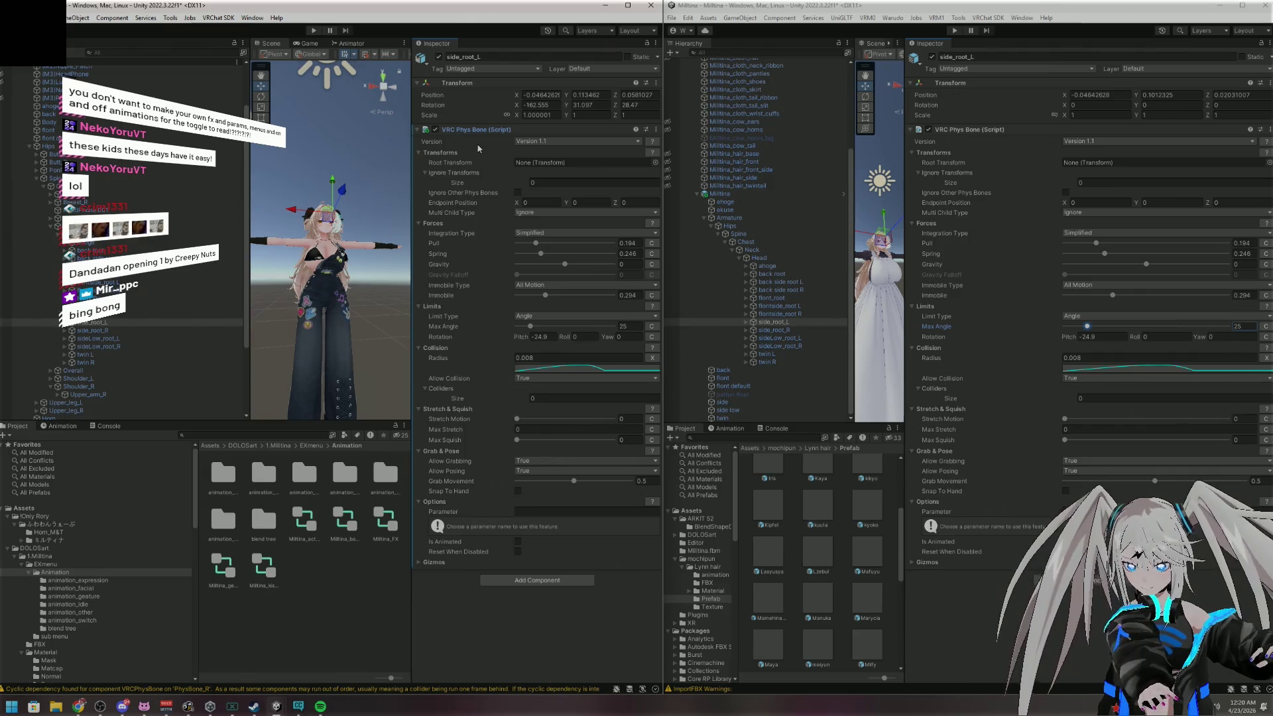
{"action": "right_click", "coordinate": [475, 139]}
{"action": "right_click", "coordinate": [491, 131]}
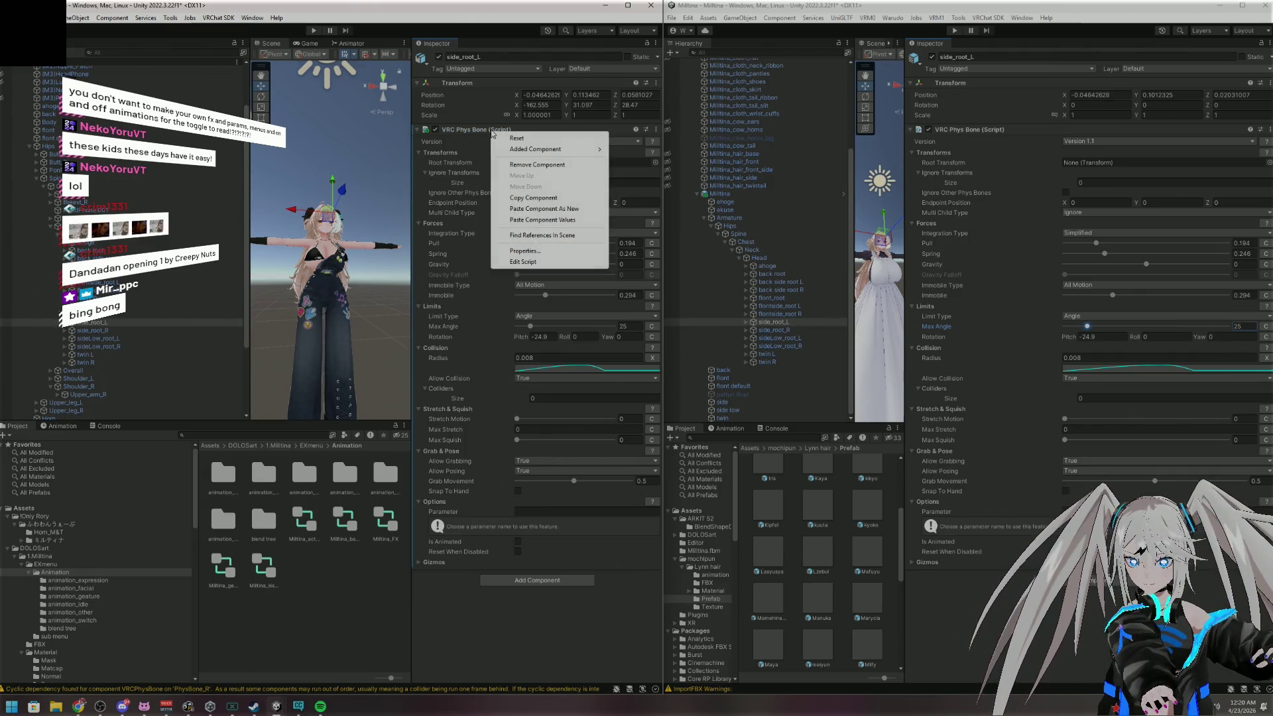
{"action": "left_click", "coordinate": [534, 198]}
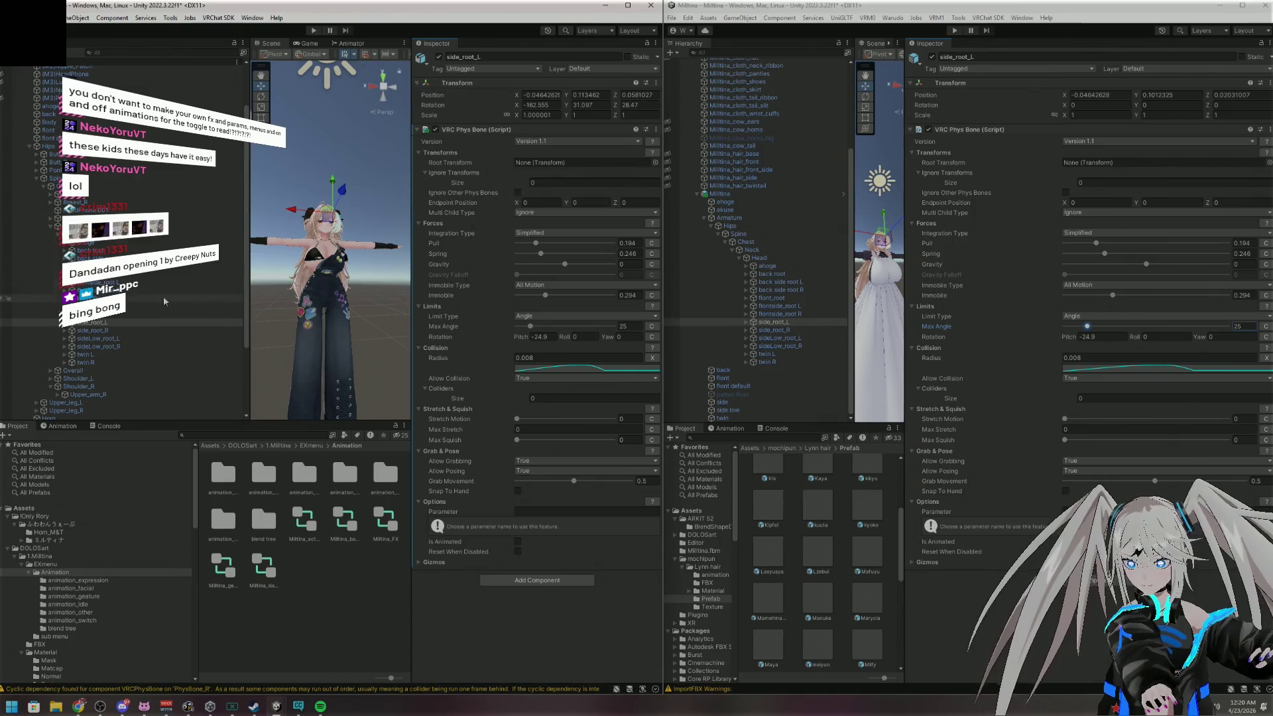
Paste side_root_L's phys bone values onto side_root_R, then check reference side_root_R and sideLow_root_L
{"action": "left_click", "coordinate": [93, 330]}
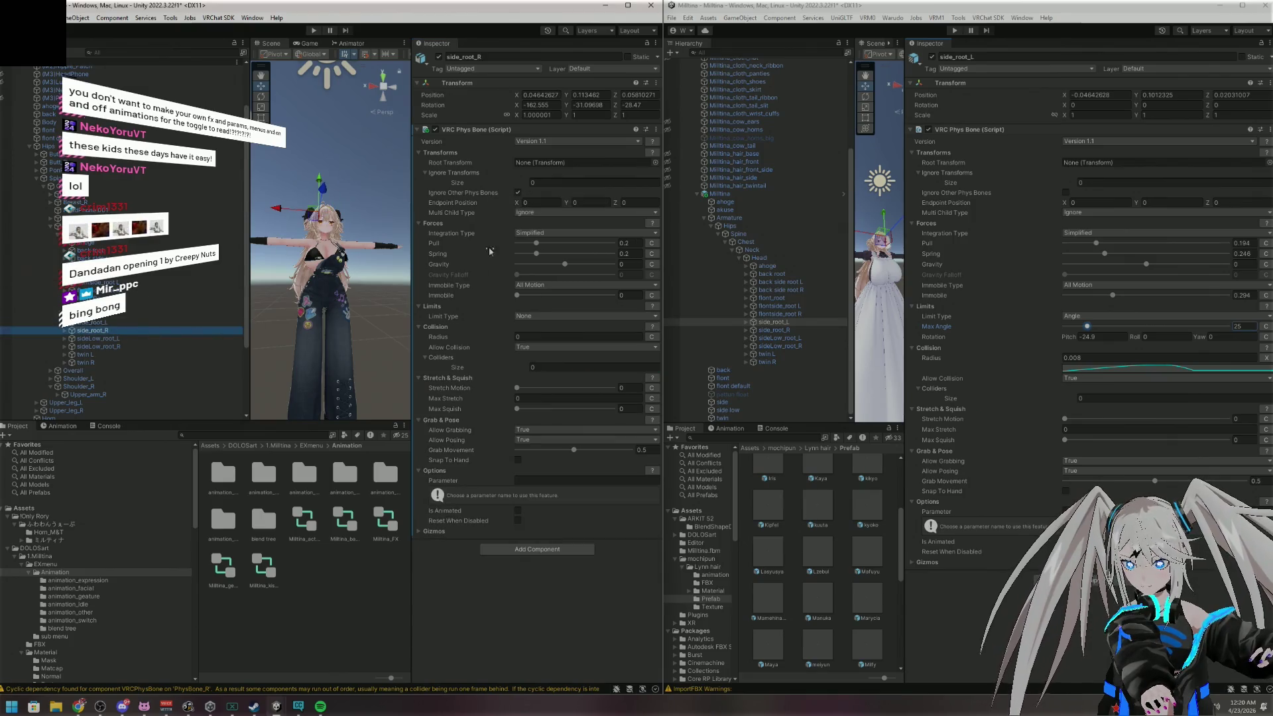
{"action": "right_click", "coordinate": [495, 131]}
{"action": "left_click", "coordinate": [550, 217]}
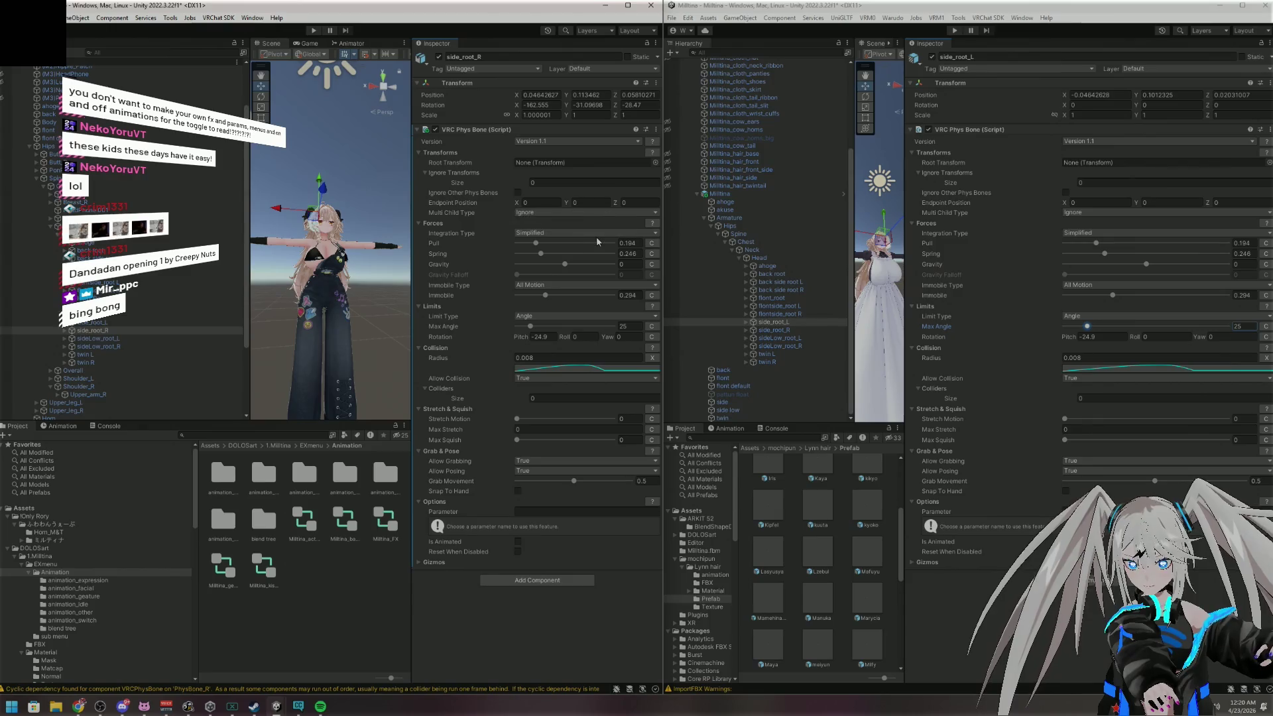
{"action": "left_click", "coordinate": [774, 329]}
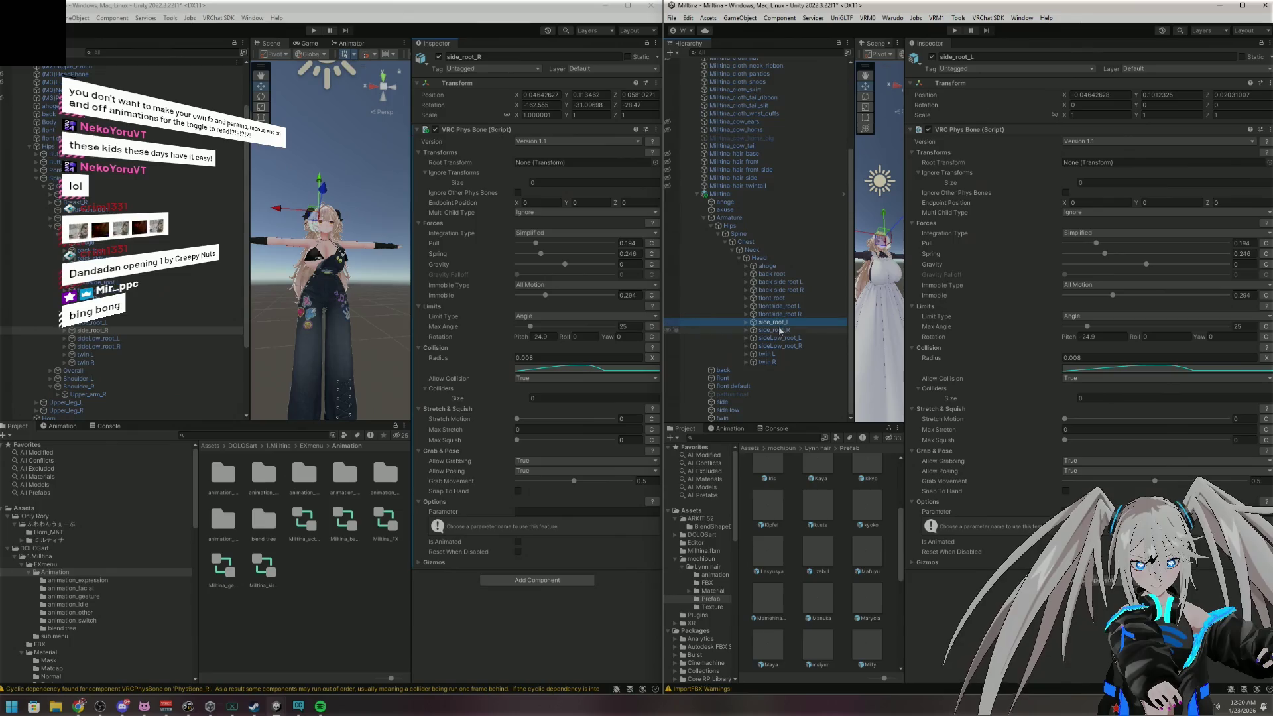
{"action": "left_click", "coordinate": [776, 339]}
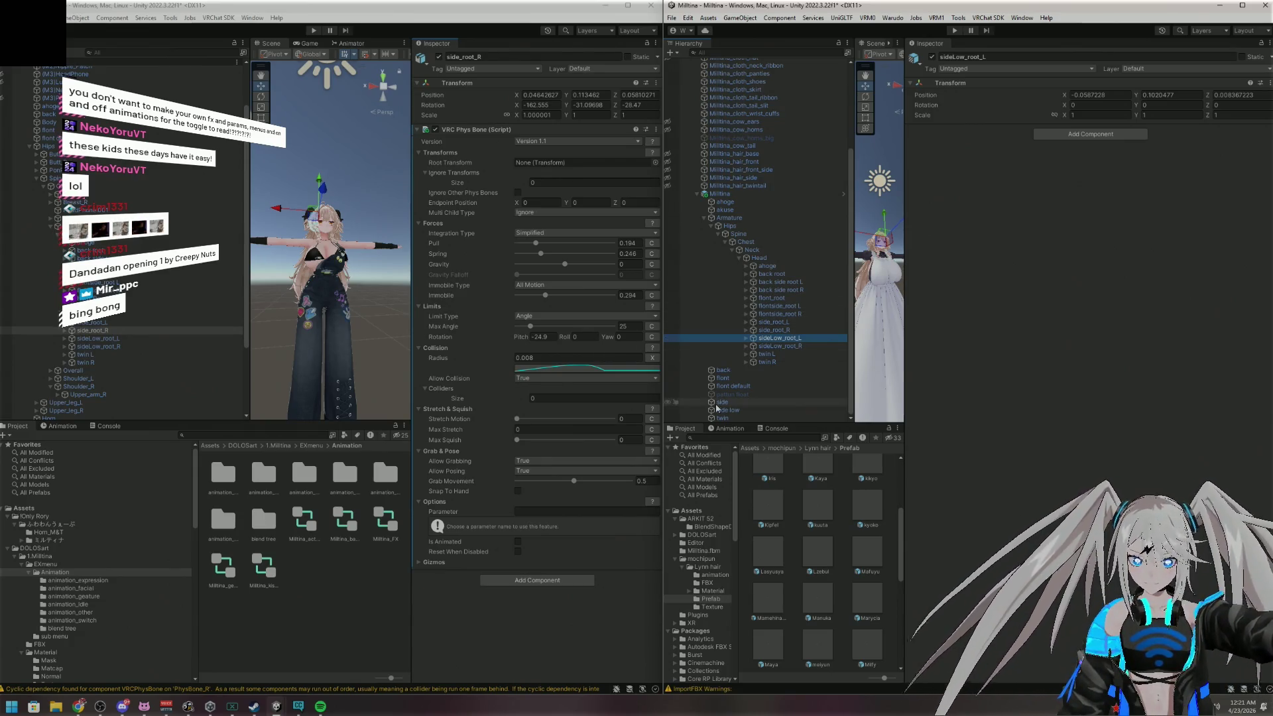
Review the reference sideLow_root_R and twin bones, then add a VRC Phys Bone to twin L
{"action": "left_click", "coordinate": [773, 344]}
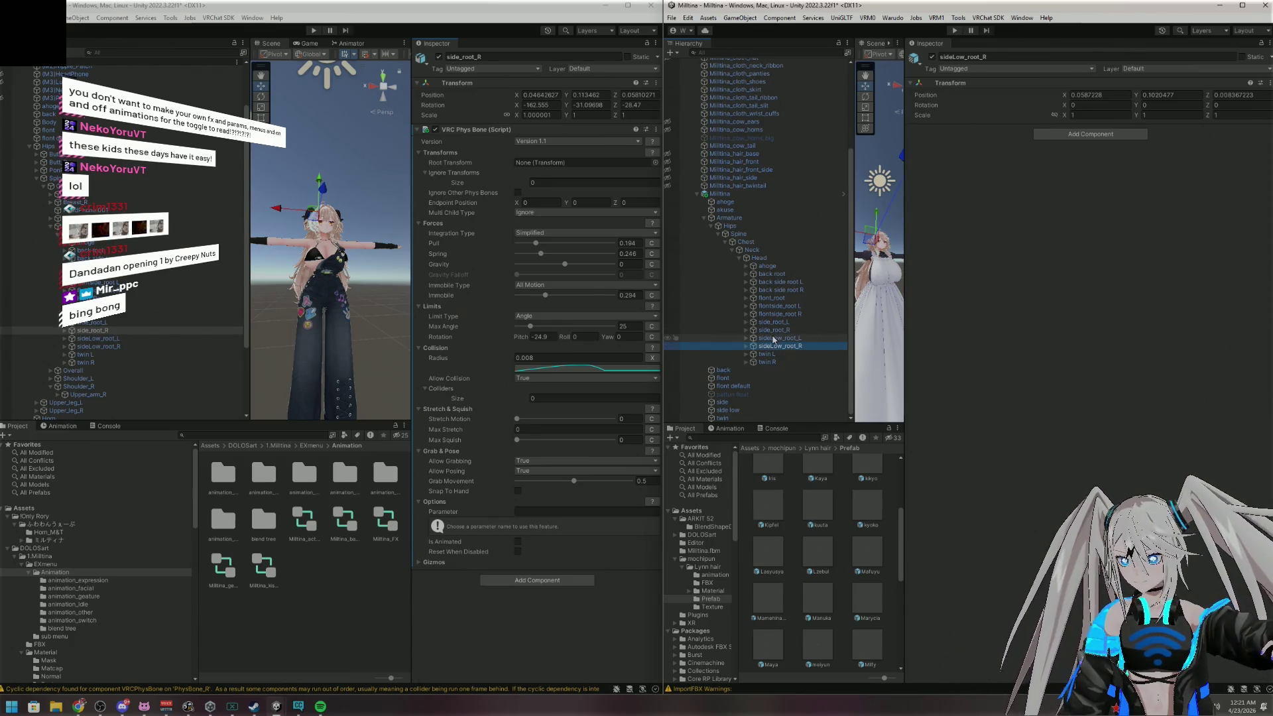
{"action": "left_click", "coordinate": [766, 361]}
{"action": "left_click", "coordinate": [766, 354]}
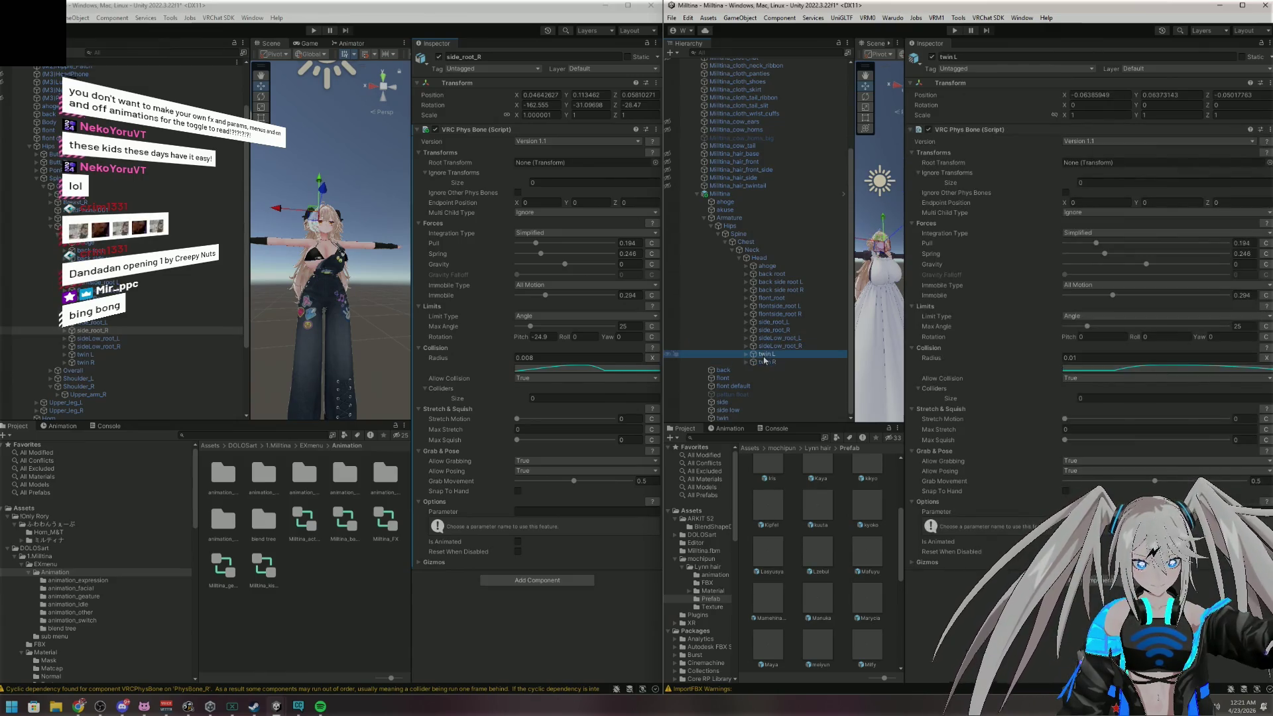
{"action": "left_click", "coordinate": [89, 355]}
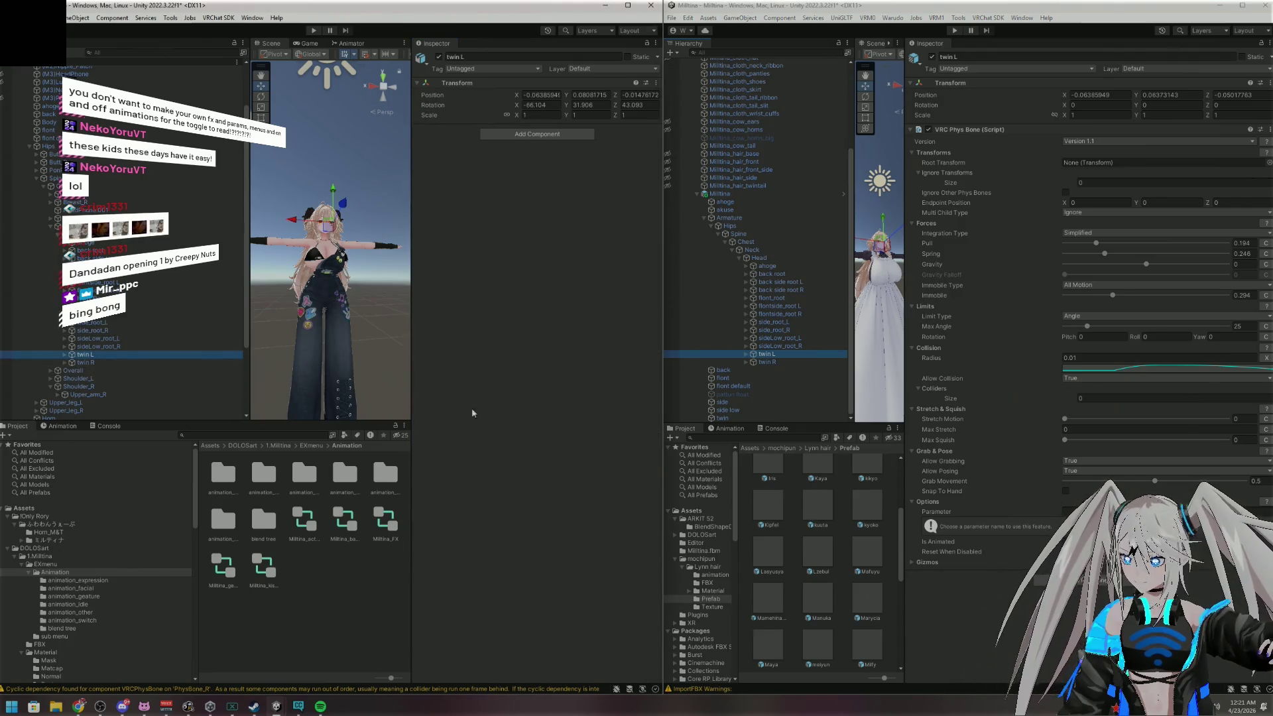
{"action": "left_click", "coordinate": [537, 134]}
{"action": "left_click", "coordinate": [532, 170]}
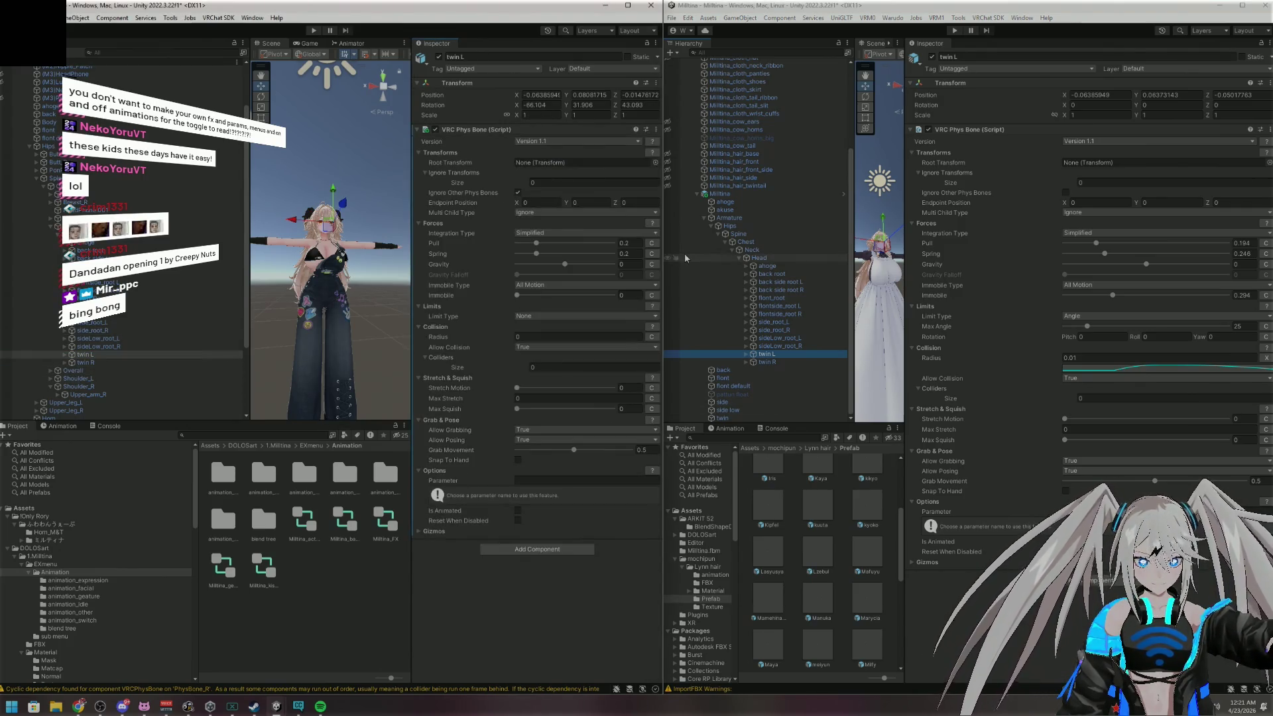
On twin L, stop ignoring other phys bones and set Pull 0.194, Spring 0.246, Immobile 0.294
{"action": "left_click", "coordinate": [1142, 369]}
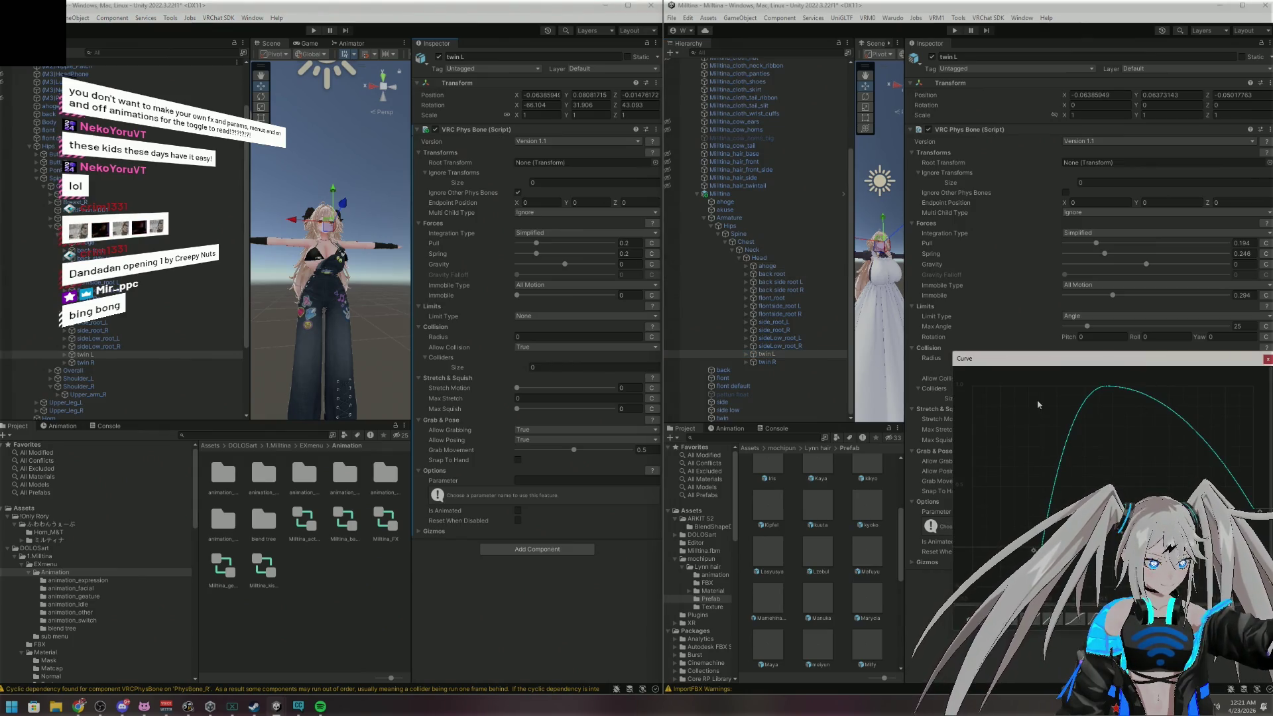
{"action": "left_click", "coordinate": [976, 624]}
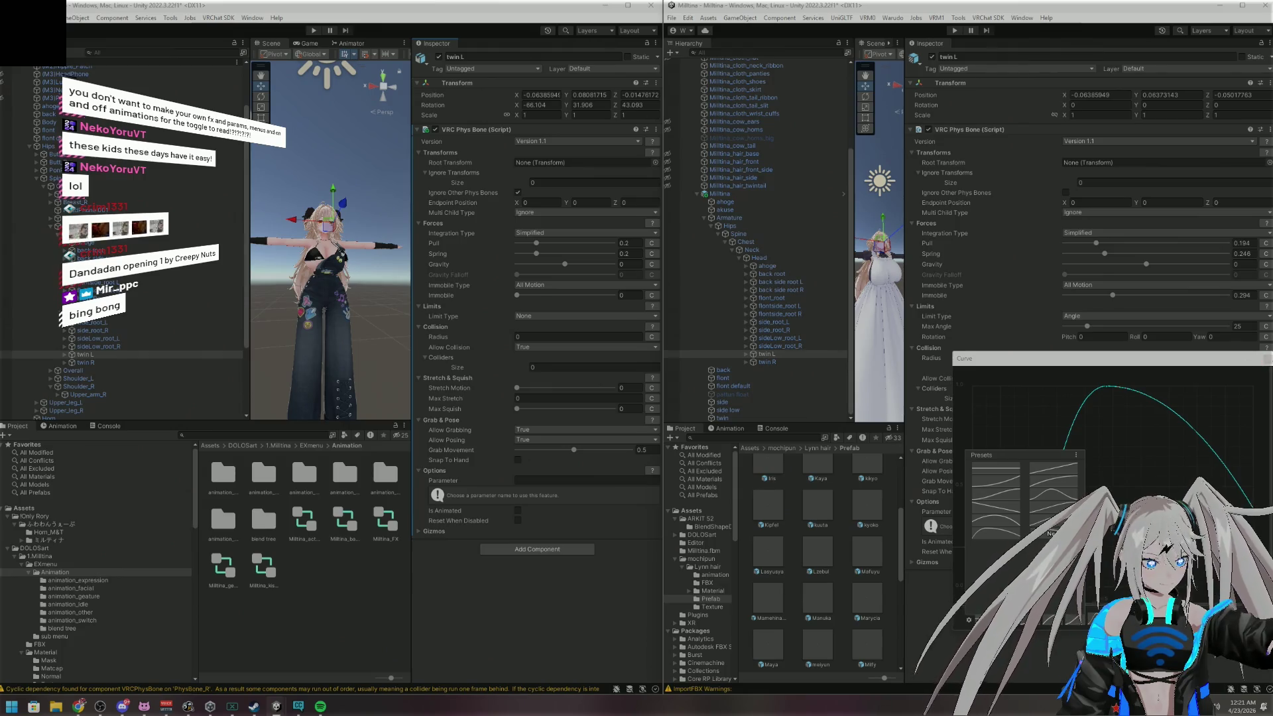
{"action": "left_click", "coordinate": [509, 193]}
{"action": "left_click", "coordinate": [517, 193]}
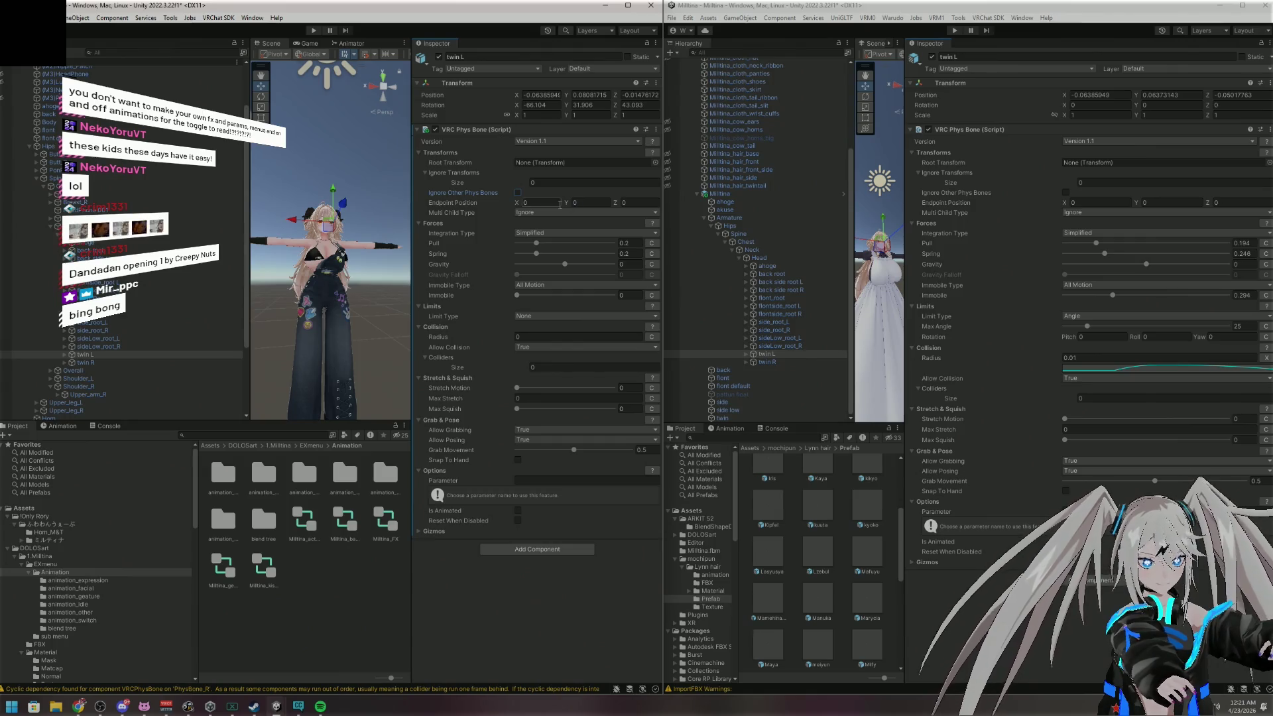
{"action": "left_click", "coordinate": [624, 243]}
{"action": "type", "text": ".194"}
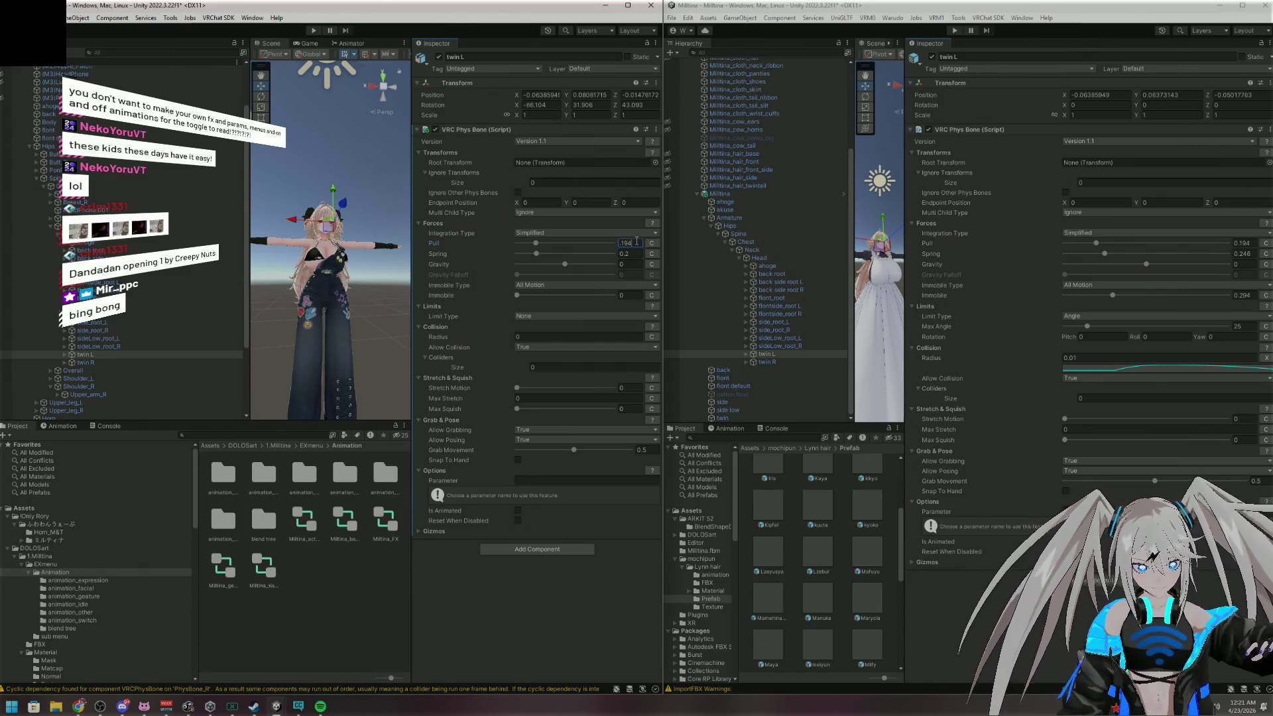
{"action": "left_click", "coordinate": [633, 253]}
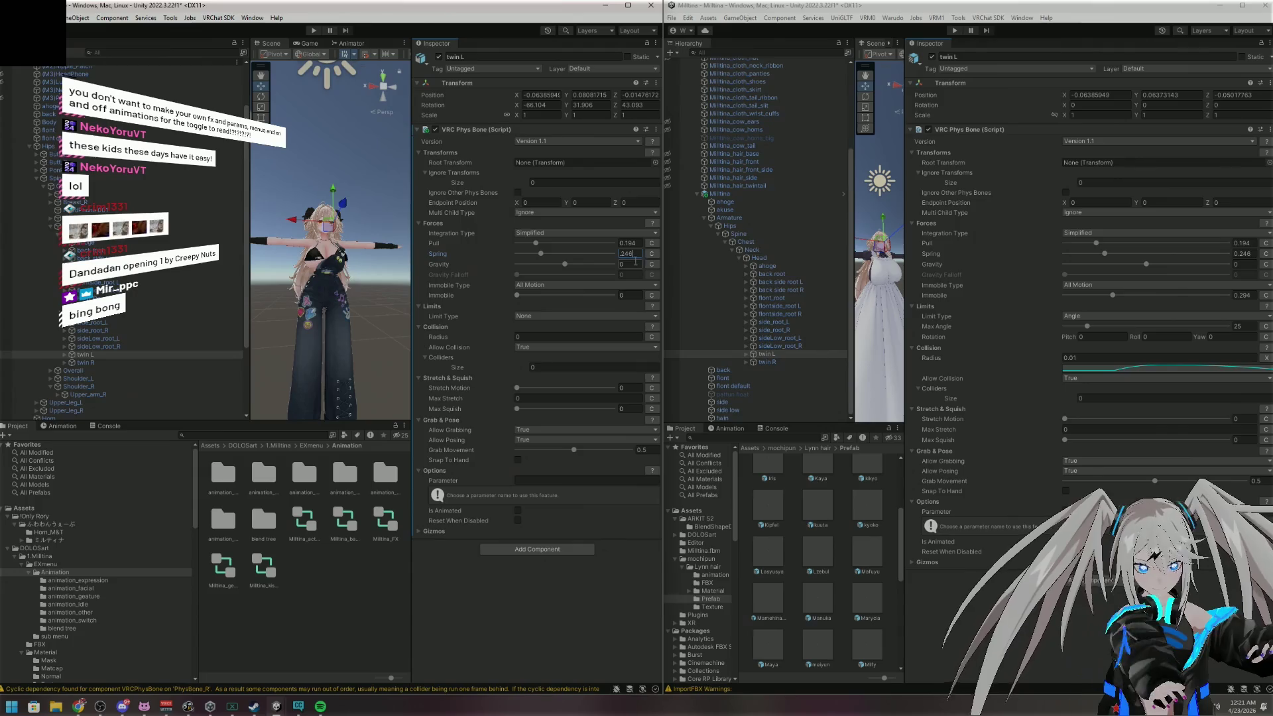
{"action": "left_click", "coordinate": [633, 295]}
{"action": "type", "text": ".294"}
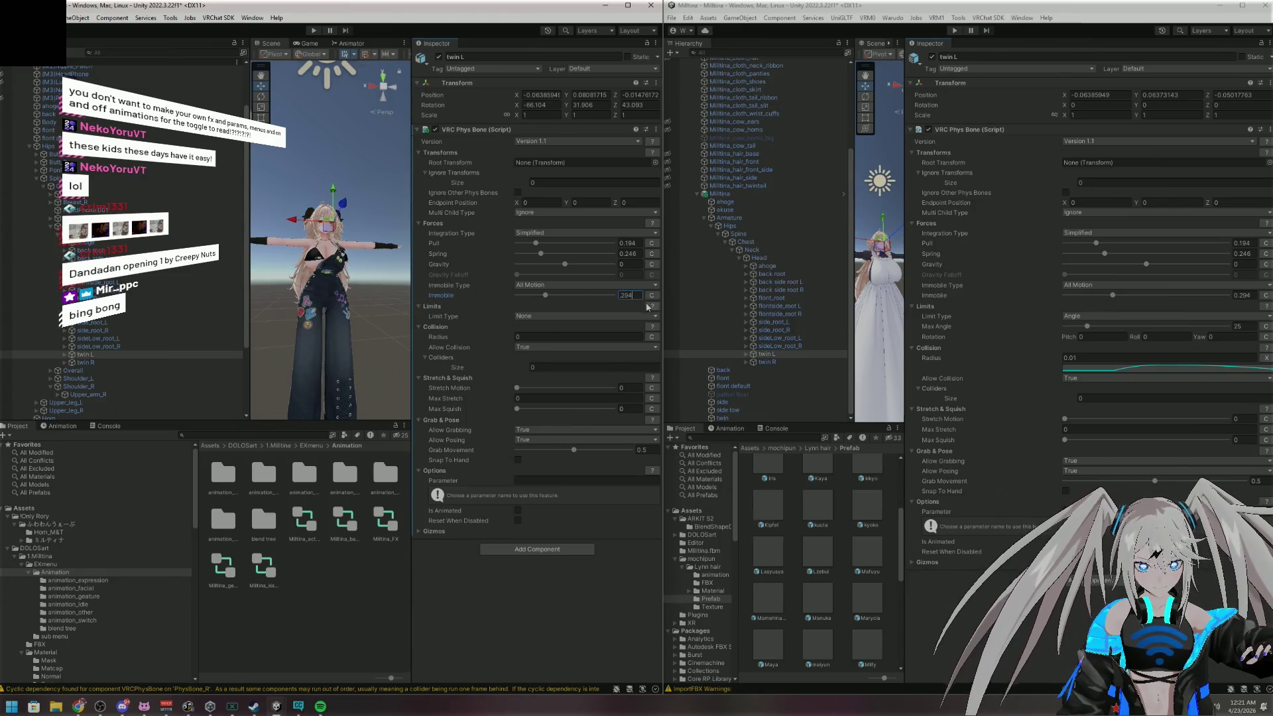
Limit twin L by Angle with Max Angle 25 and a 0.01 Radius on a hump-shaped curve
{"action": "left_click", "coordinate": [577, 316]}
{"action": "left_click", "coordinate": [571, 344]}
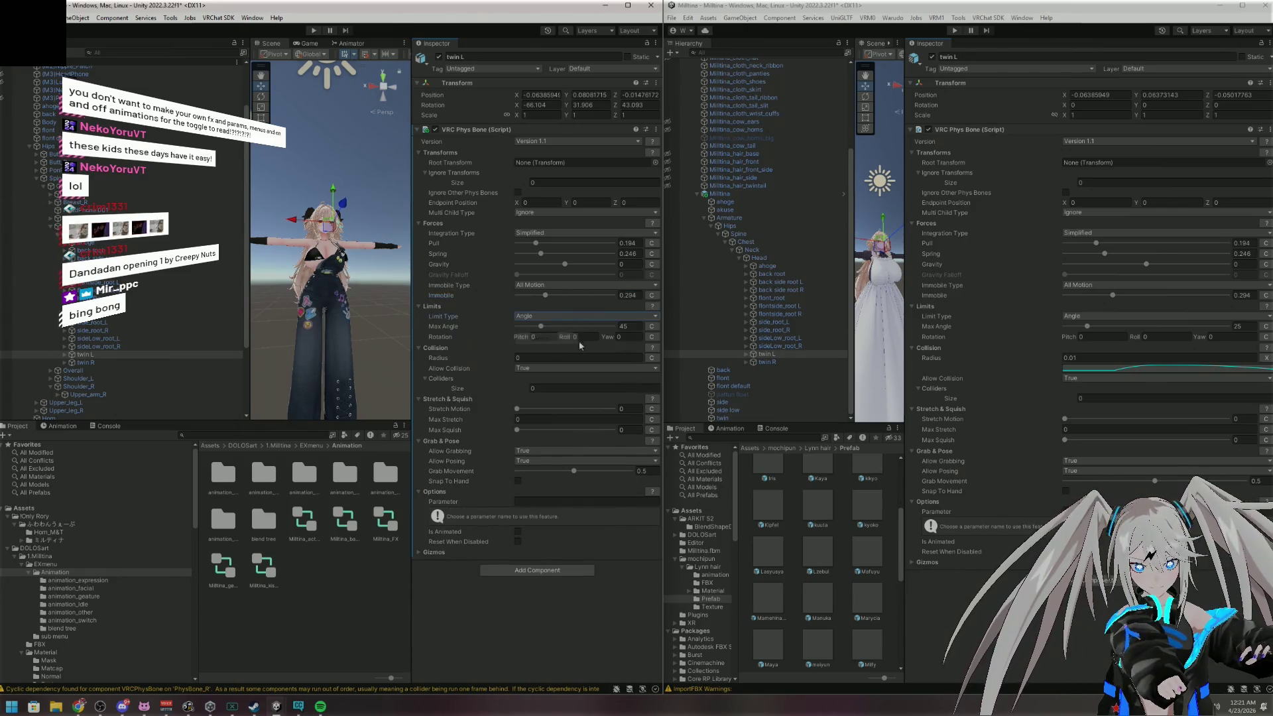
{"action": "left_click", "coordinate": [638, 327]}
{"action": "type", "text": "25"}
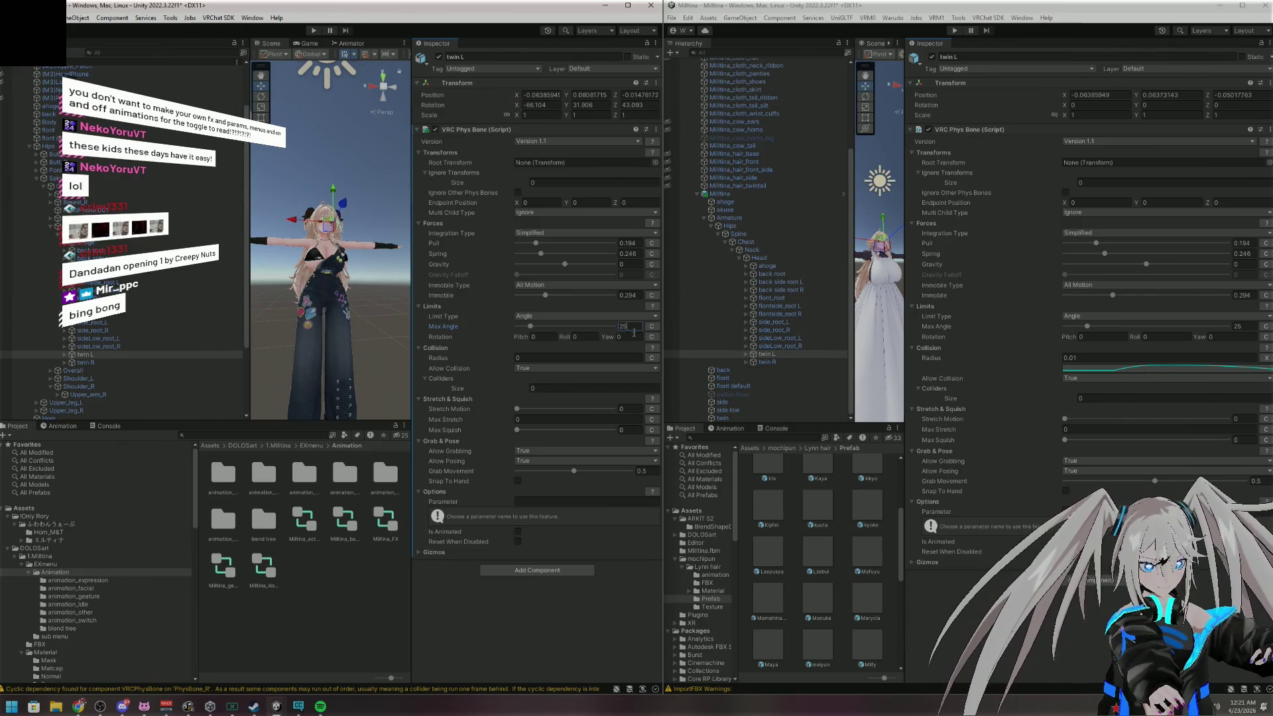
{"action": "left_click", "coordinate": [612, 358]}
{"action": "type", "text": ".01"}
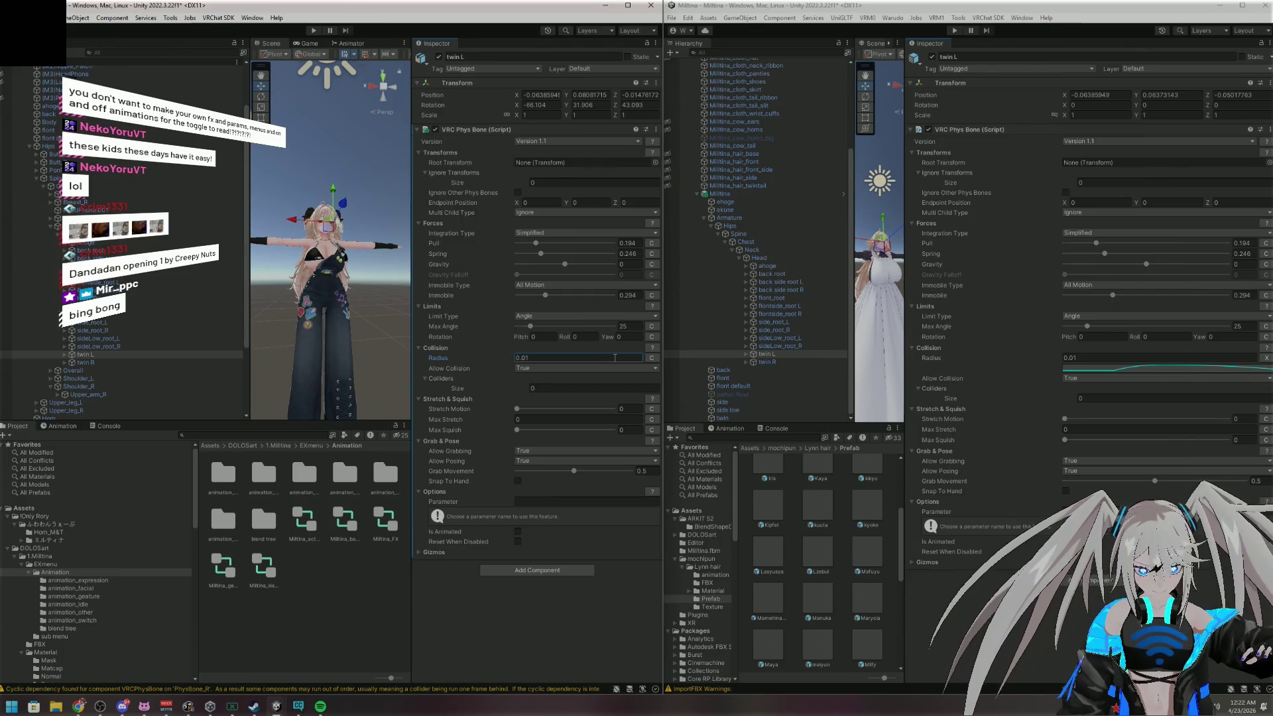
{"action": "left_click", "coordinate": [652, 360]}
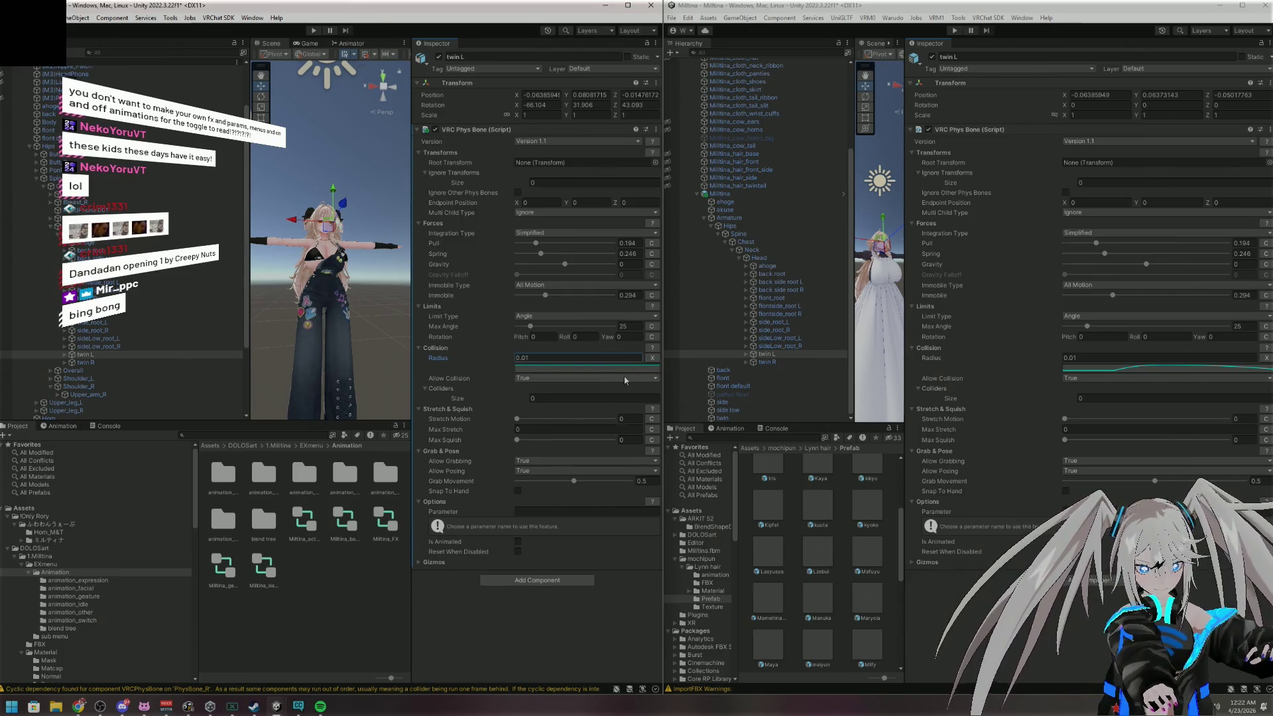
{"action": "left_click", "coordinate": [655, 365]}
{"action": "left_click", "coordinate": [860, 621]}
{"action": "left_click", "coordinate": [921, 360]}
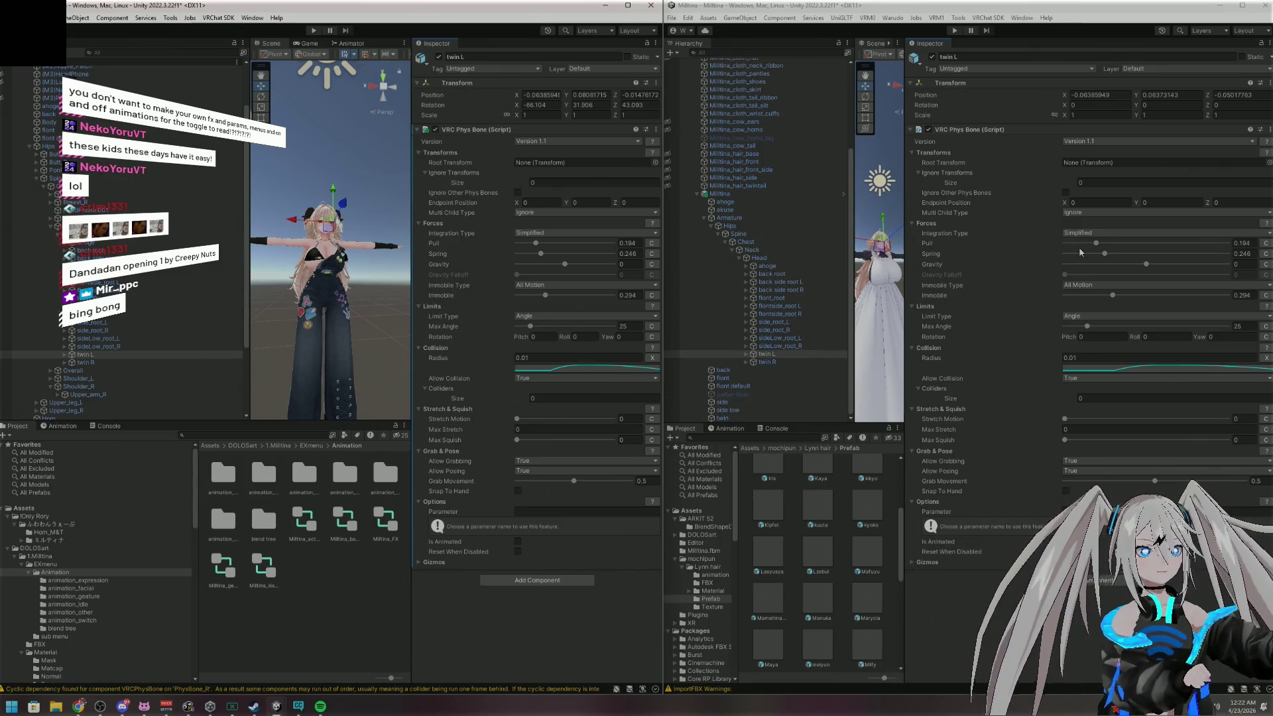
{"action": "left_click", "coordinate": [1262, 6]}
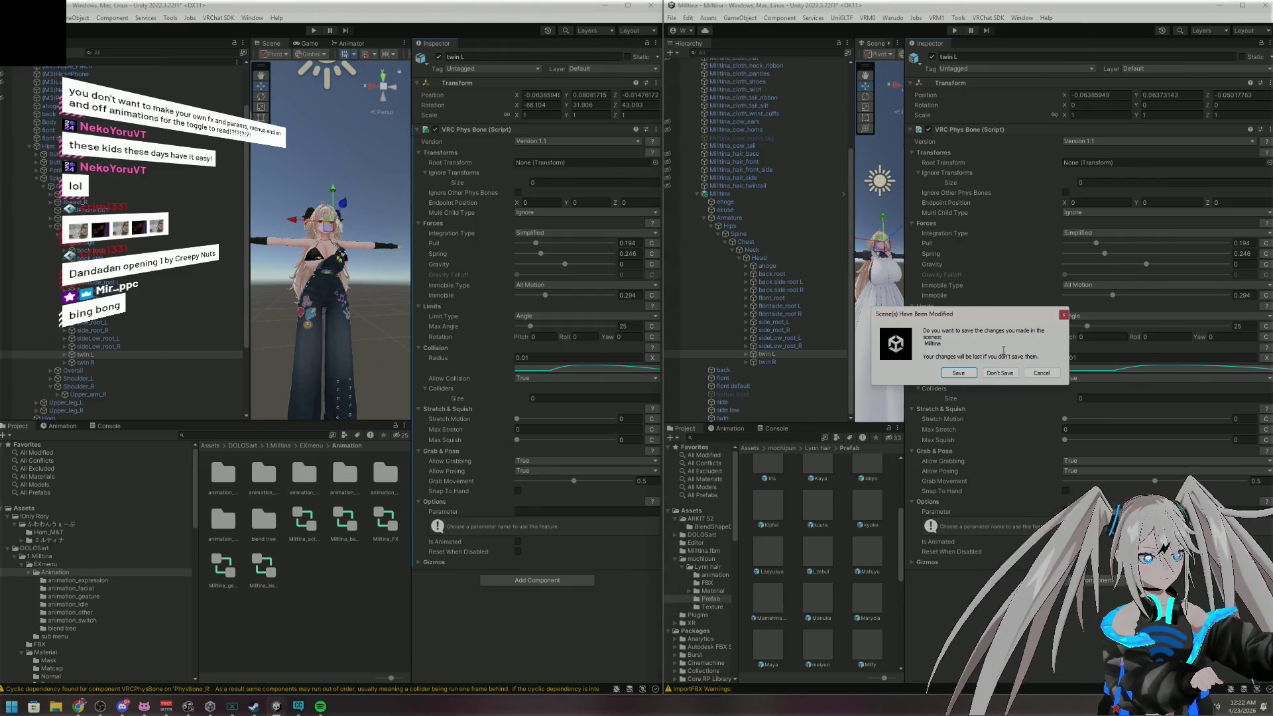
Dismiss the unsaved-scene prompt and maximize the remaining avatar project window
{"action": "left_click", "coordinate": [999, 373]}
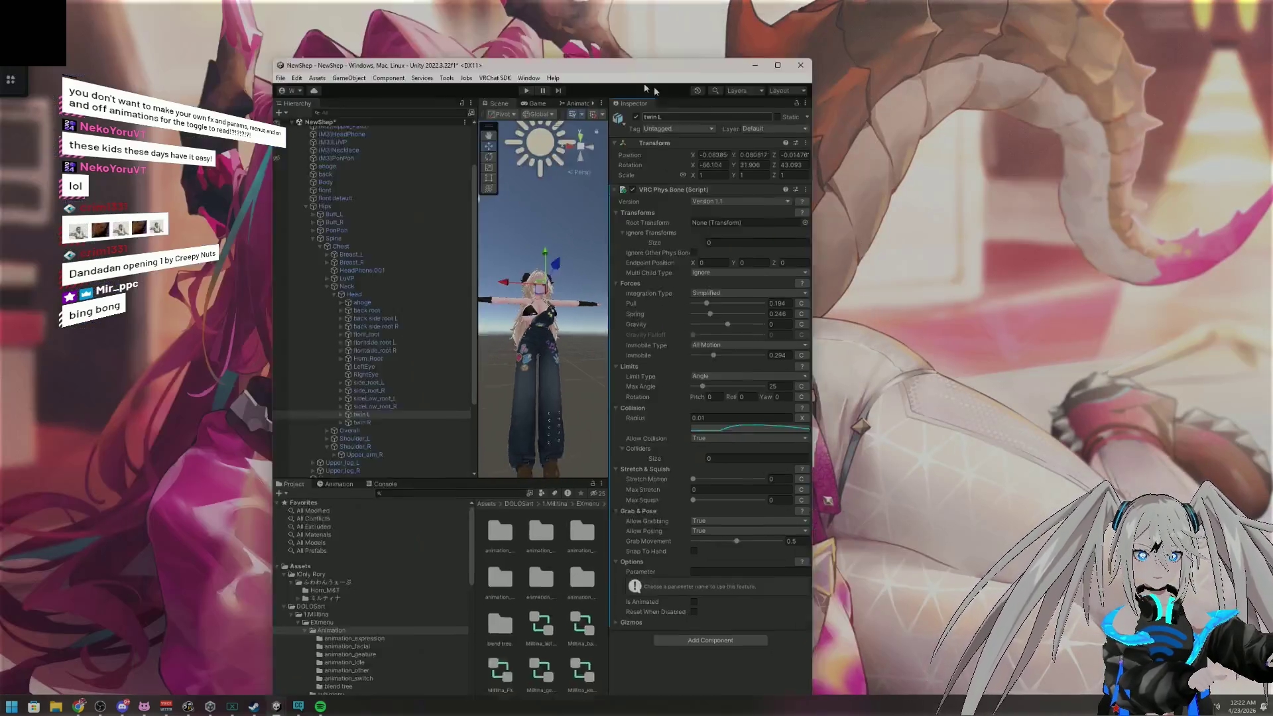
{"action": "mouse_move", "coordinate": [577, 5]}
{"action": "left_mouse_down"}
{"action": "mouse_move", "coordinate": [747, 51]}
{"action": "mouse_move", "coordinate": [737, 3]}
{"action": "left_mouse_up"}
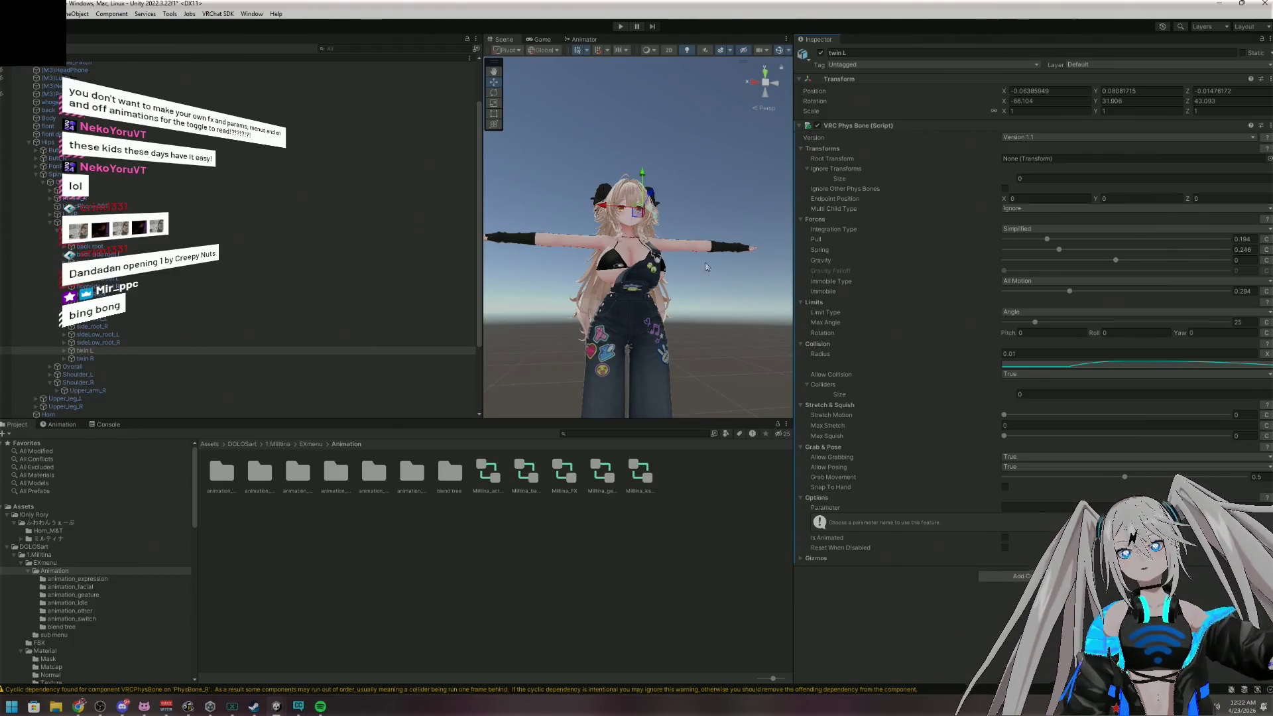
With the avatar root and Assets folder selected, start a custom package import from VRCHAT PARTS
{"action": "mouse_move", "coordinate": [578, 225]}
{"action": "left_mouse_down"}
{"action": "mouse_move", "coordinate": [557, 215]}
{"action": "mouse_move", "coordinate": [772, 391]}
{"action": "mouse_move", "coordinate": [680, 365]}
{"action": "left_mouse_up"}
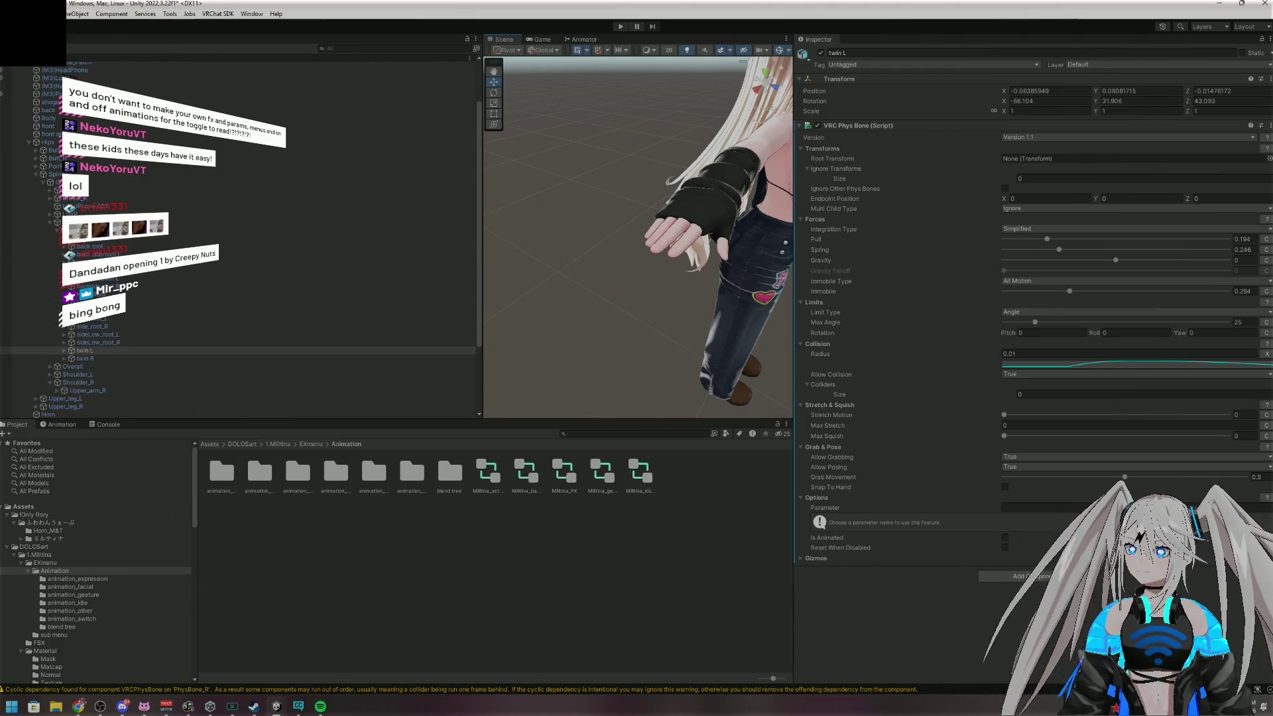
{"action": "scroll", "coordinate": [76, 64], "scroll_direction": "up", "scroll_amount": 3}
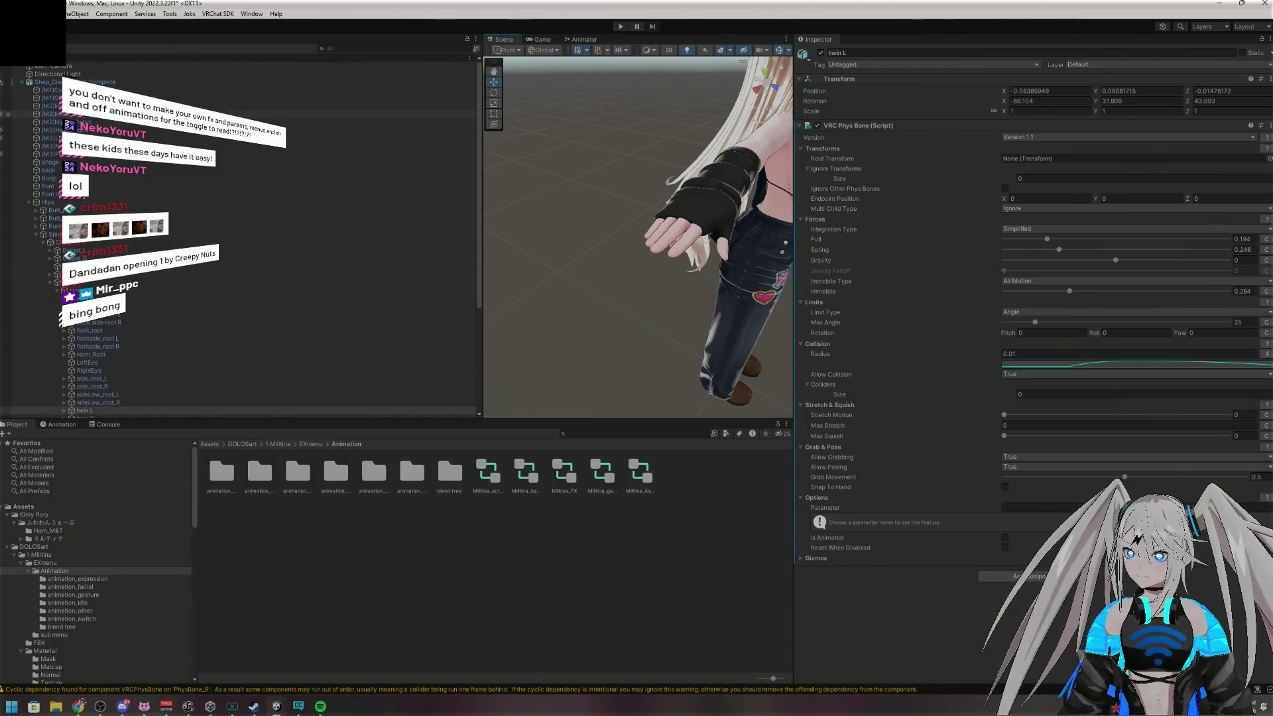
{"action": "left_click", "coordinate": [75, 82]}
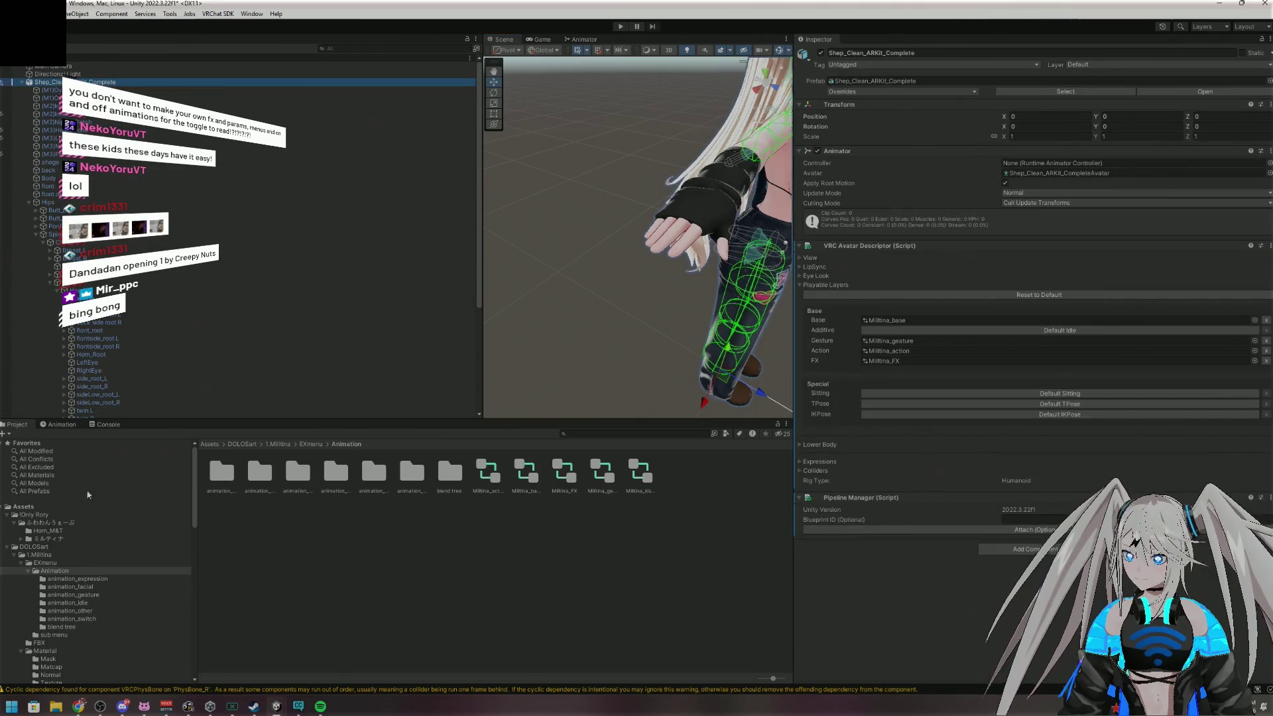
{"action": "left_click", "coordinate": [46, 509]}
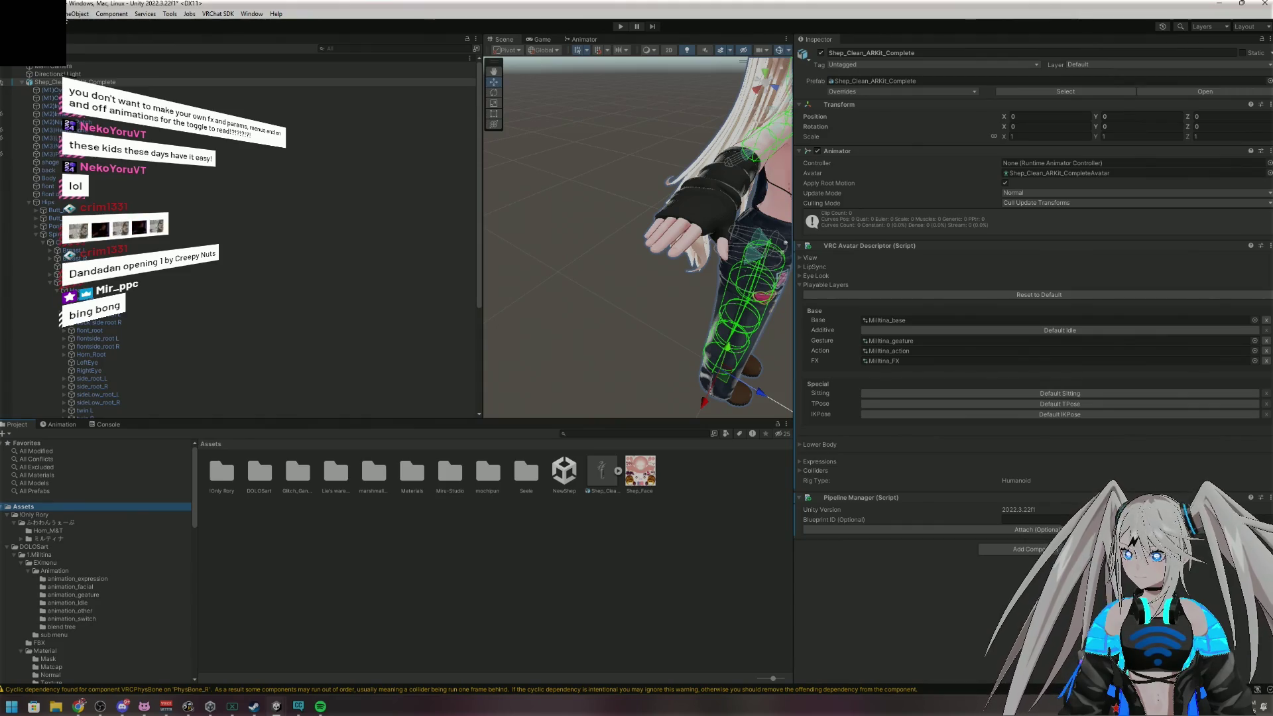
{"action": "left_click", "coordinate": [50, 13]}
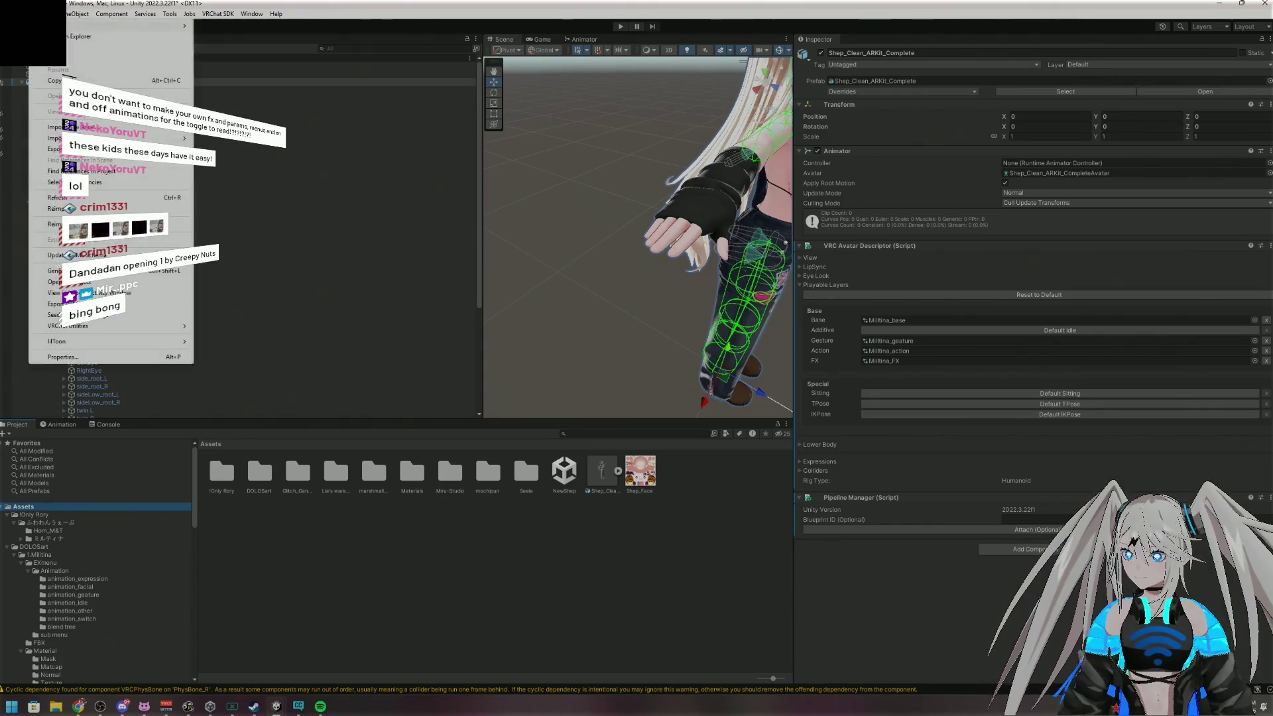
{"action": "left_click", "coordinate": [222, 139]}
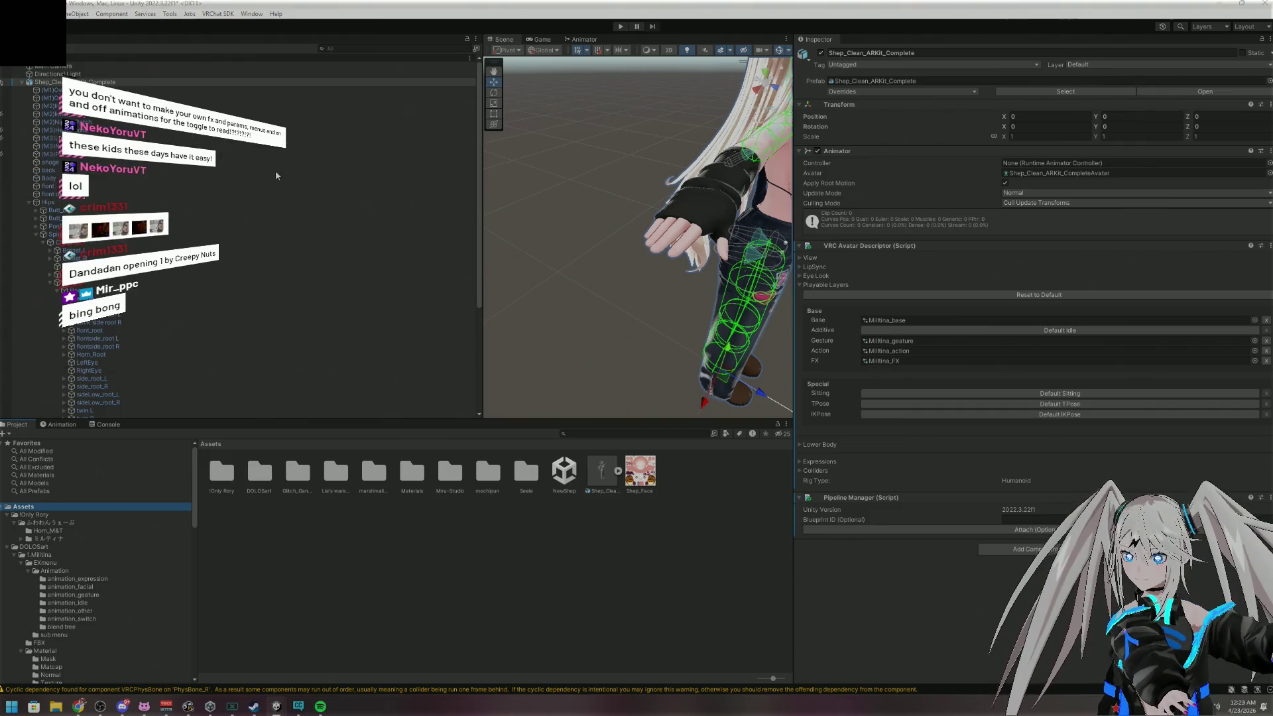
{"action": "left_click", "coordinate": [153, 48]}
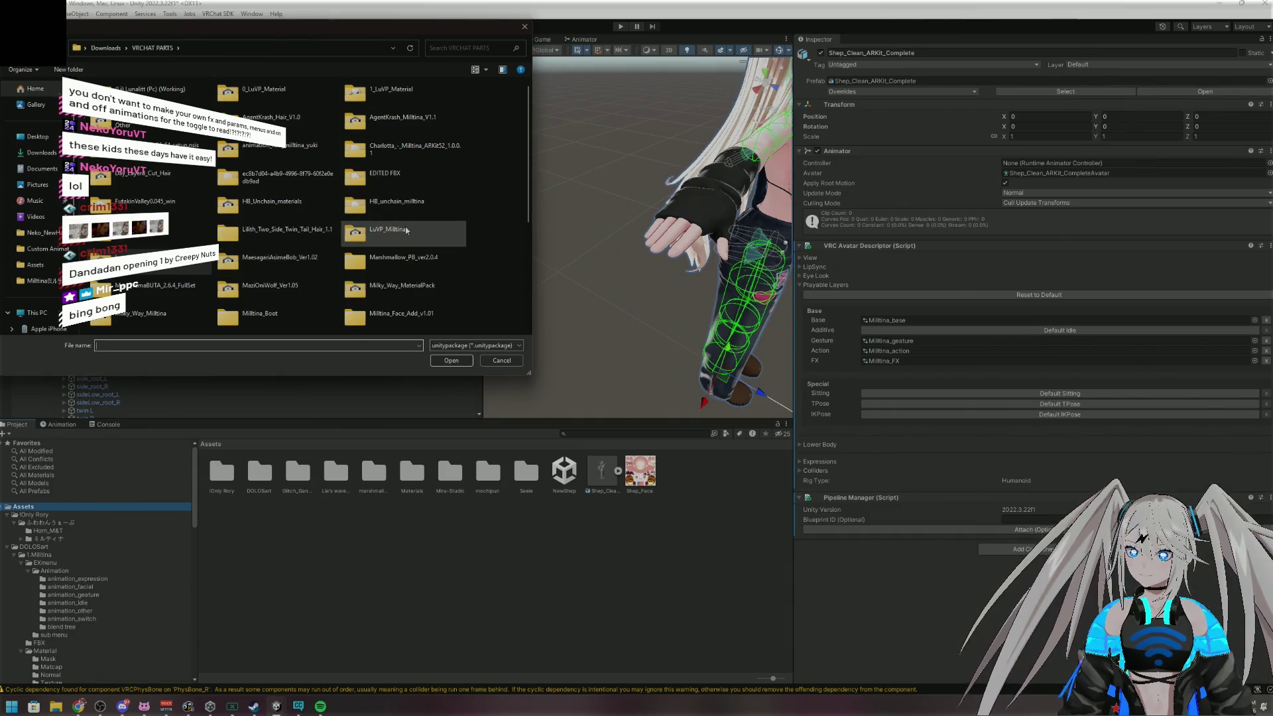
Open the animation_nail_milltina_yuki .unitypackage from its folder and import all its files
{"action": "scroll", "coordinate": [421, 232], "scroll_direction": "down", "scroll_amount": 3}
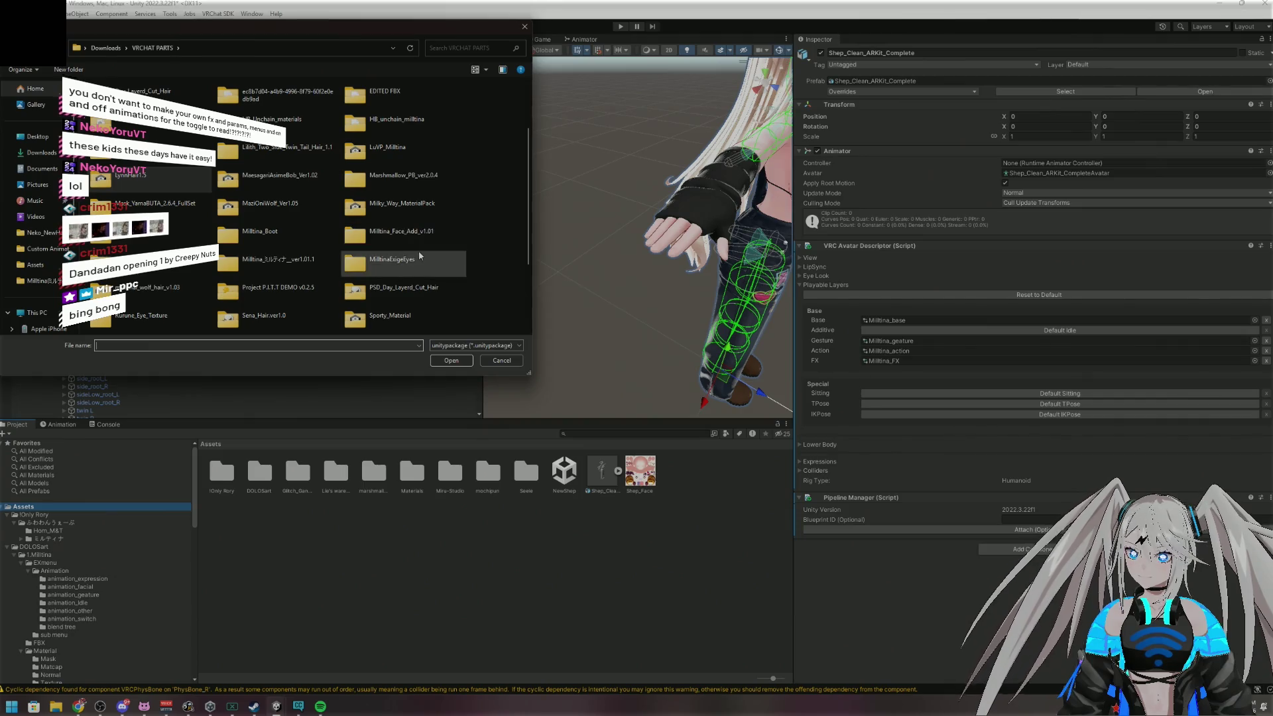
{"action": "scroll", "coordinate": [421, 252], "scroll_direction": "down", "scroll_amount": 3}
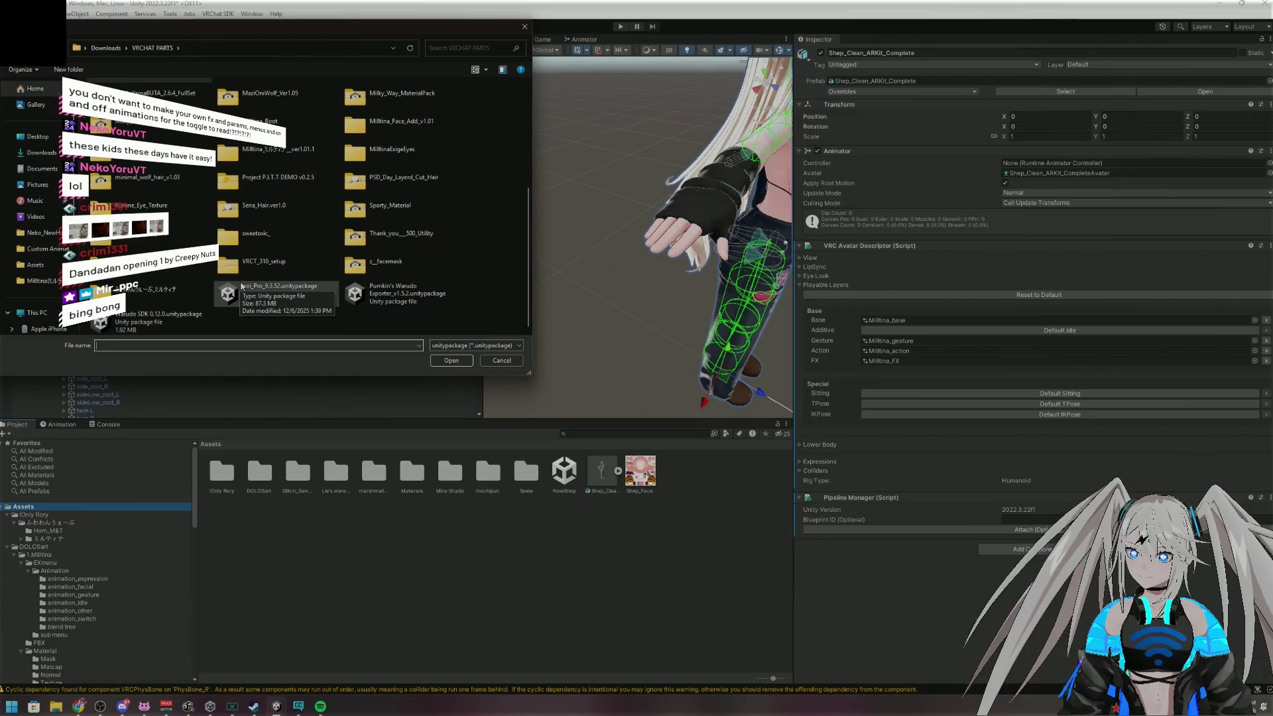
{"action": "scroll", "coordinate": [244, 288], "scroll_direction": "up", "scroll_amount": 2}
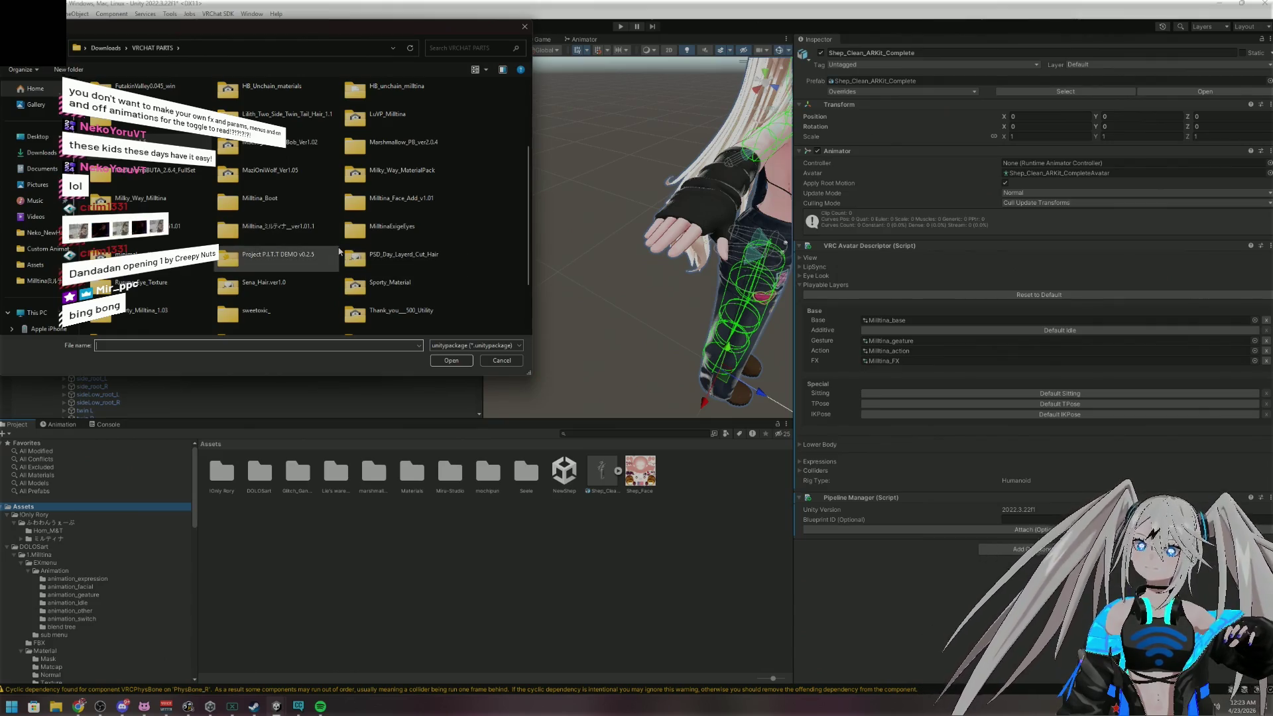
{"action": "scroll", "coordinate": [340, 248], "scroll_direction": "up", "scroll_amount": 3}
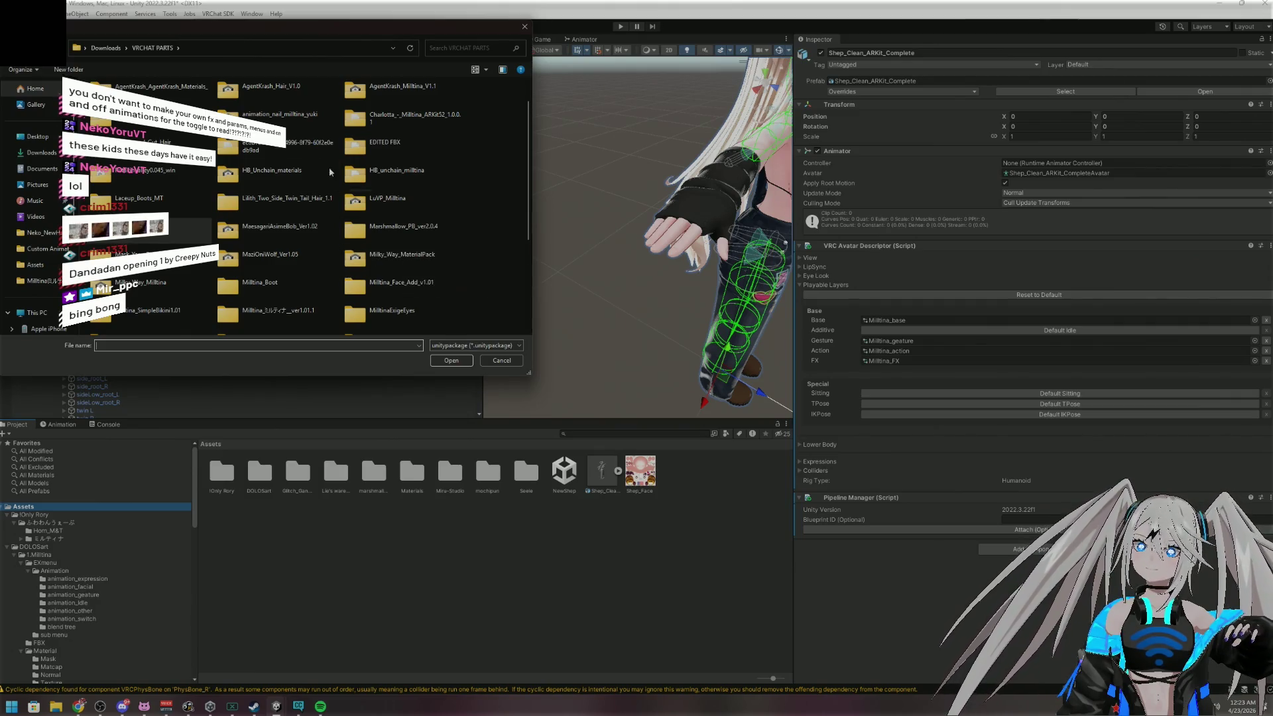
{"action": "double_click", "coordinate": [289, 127]}
{"action": "double_click", "coordinate": [292, 113]}
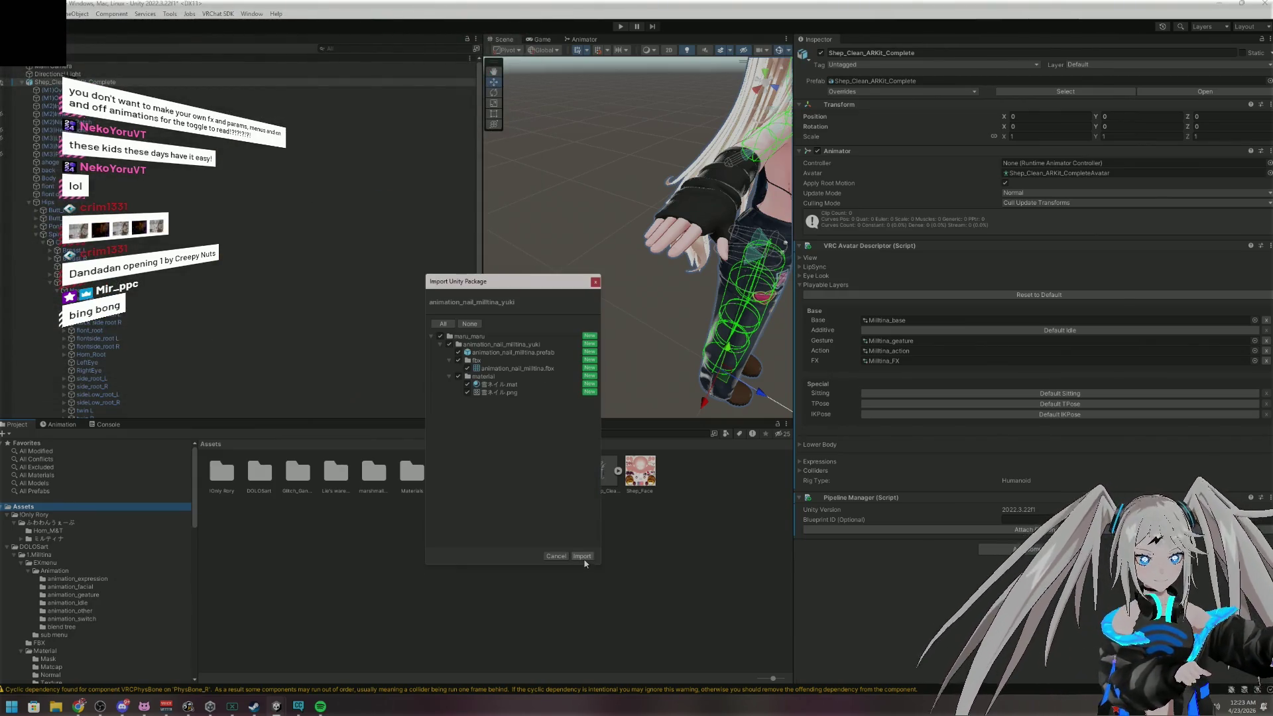
{"action": "left_click", "coordinate": [582, 556]}
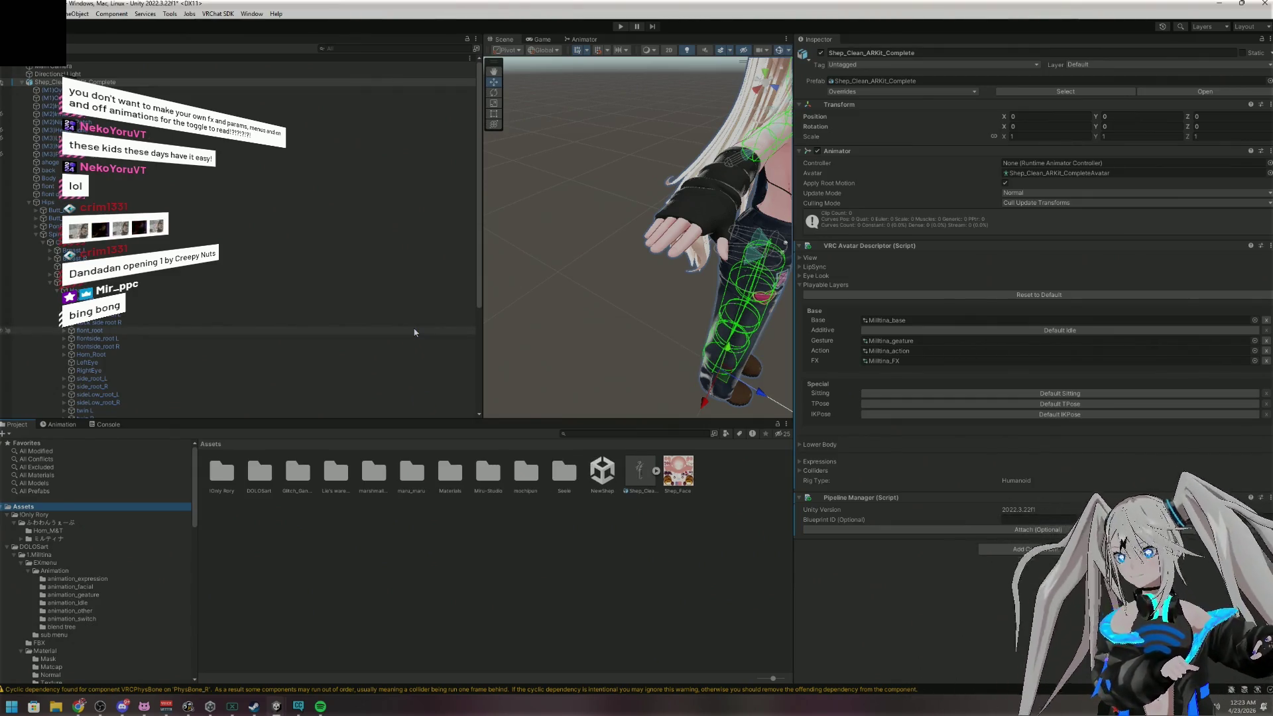
Collapse the Neck, Chest, Spine and Hips branches in the hierarchy
{"action": "left_click", "coordinate": [52, 284]}
{"action": "left_click", "coordinate": [50, 283]}
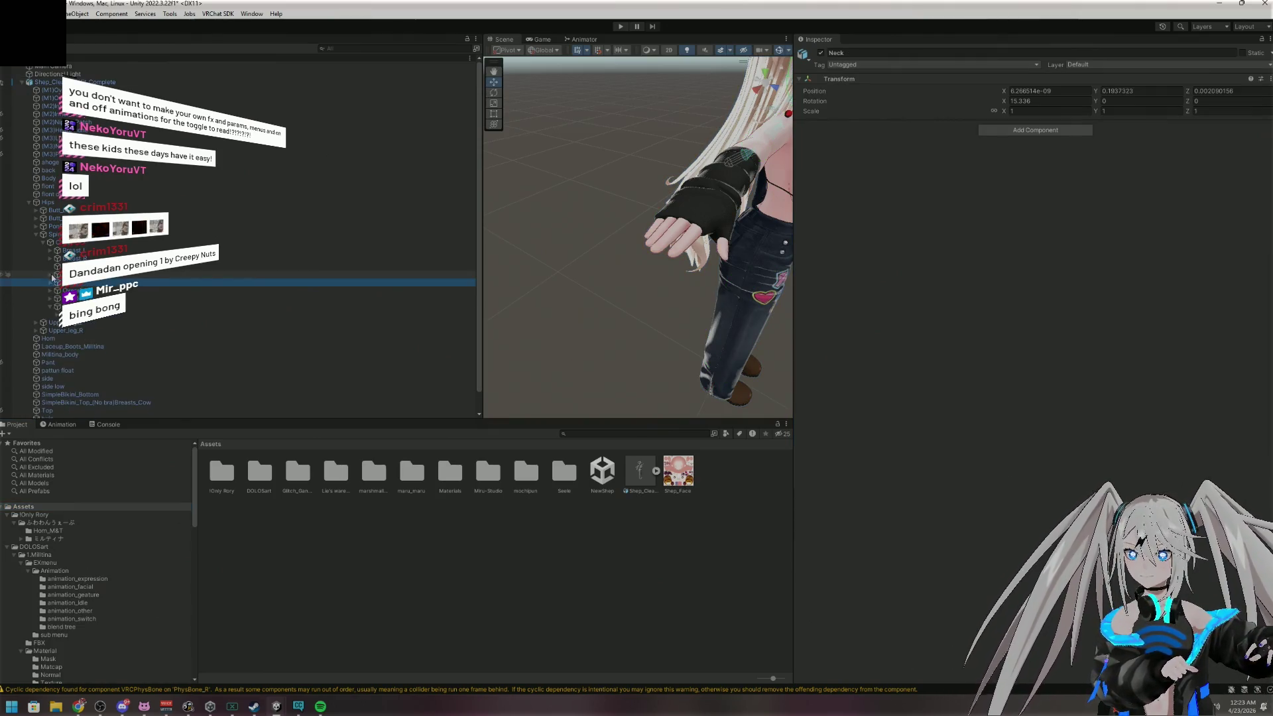
{"action": "left_click", "coordinate": [42, 242]}
{"action": "left_click", "coordinate": [36, 234]}
{"action": "left_click", "coordinate": [29, 202]}
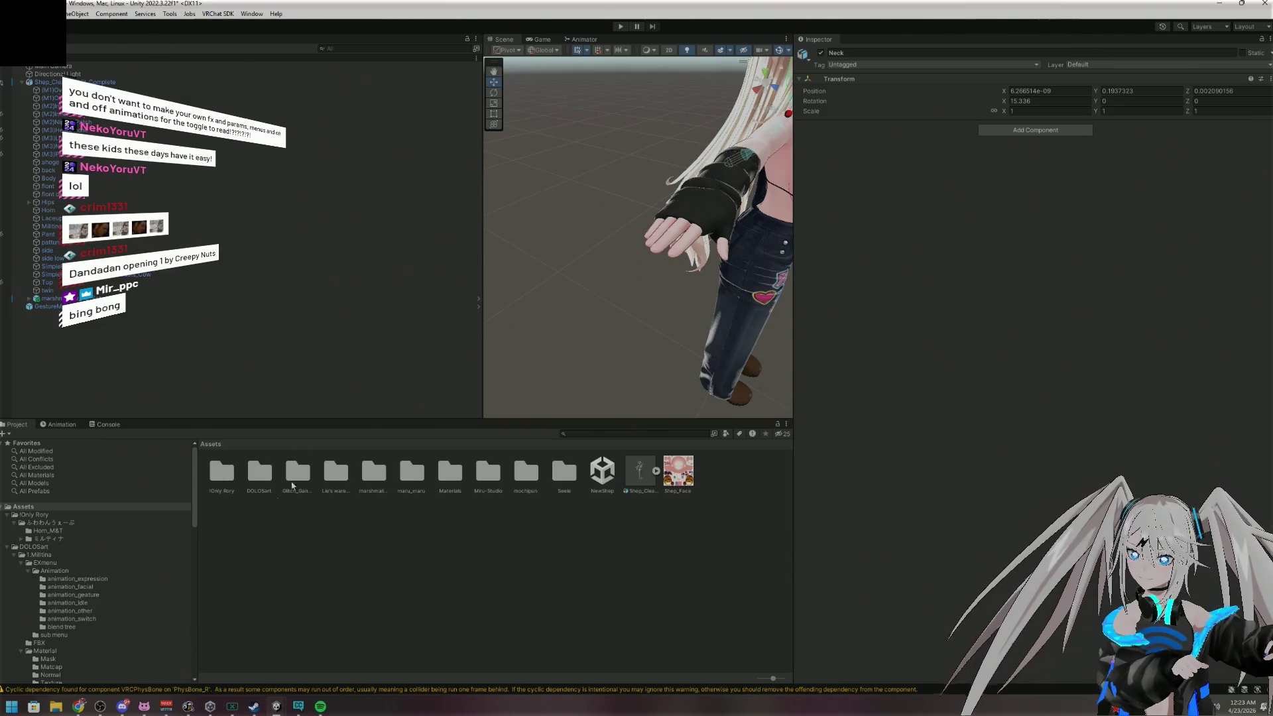
Show maru_maru > animation_nail_milltina_yuki and drop the nail prefab onto the avatar root
{"action": "scroll", "coordinate": [138, 507], "scroll_direction": "down", "scroll_amount": 10}
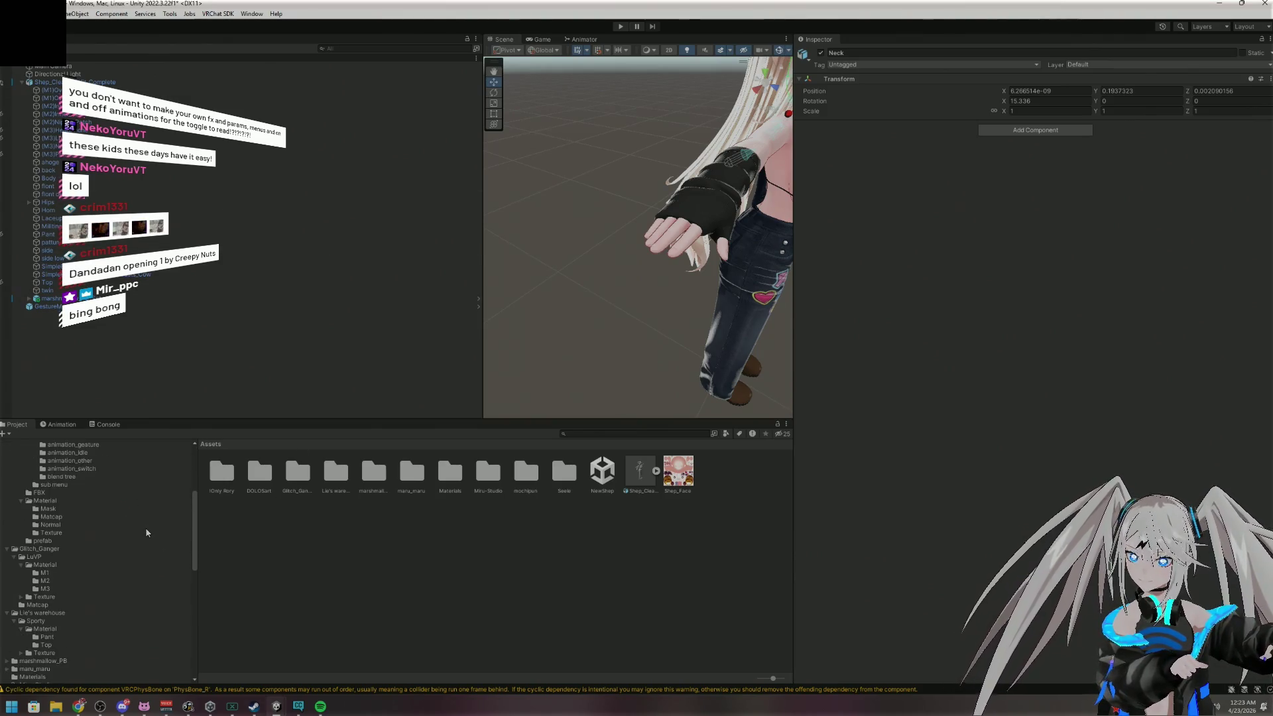
{"action": "scroll", "coordinate": [137, 528], "scroll_direction": "down", "scroll_amount": 6}
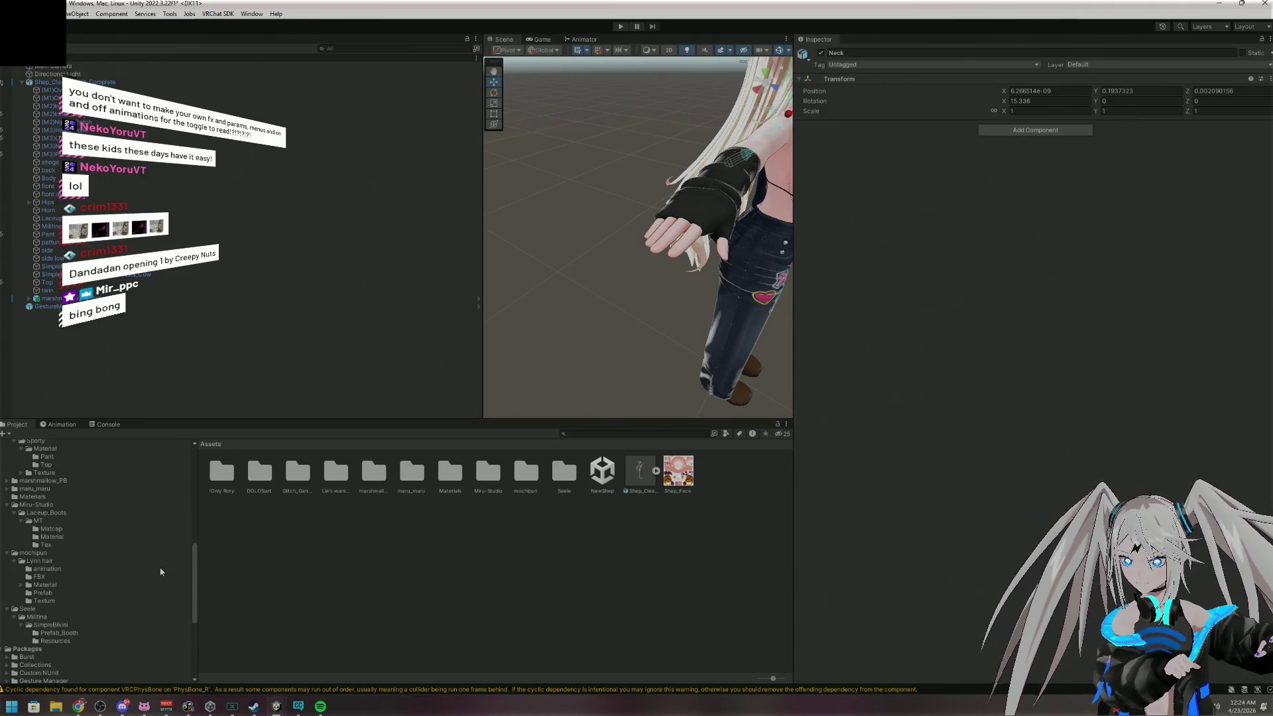
{"action": "scroll", "coordinate": [160, 572], "scroll_direction": "down", "scroll_amount": 2}
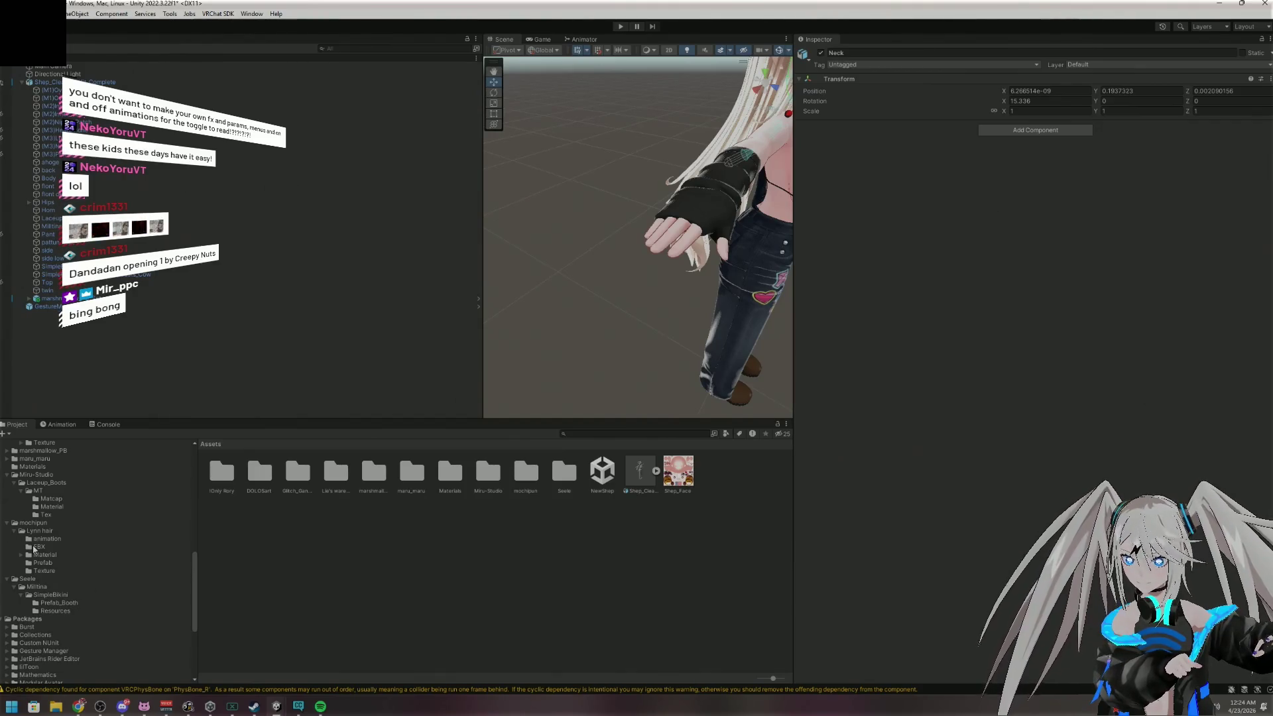
{"action": "scroll", "coordinate": [52, 545], "scroll_direction": "up", "scroll_amount": 2}
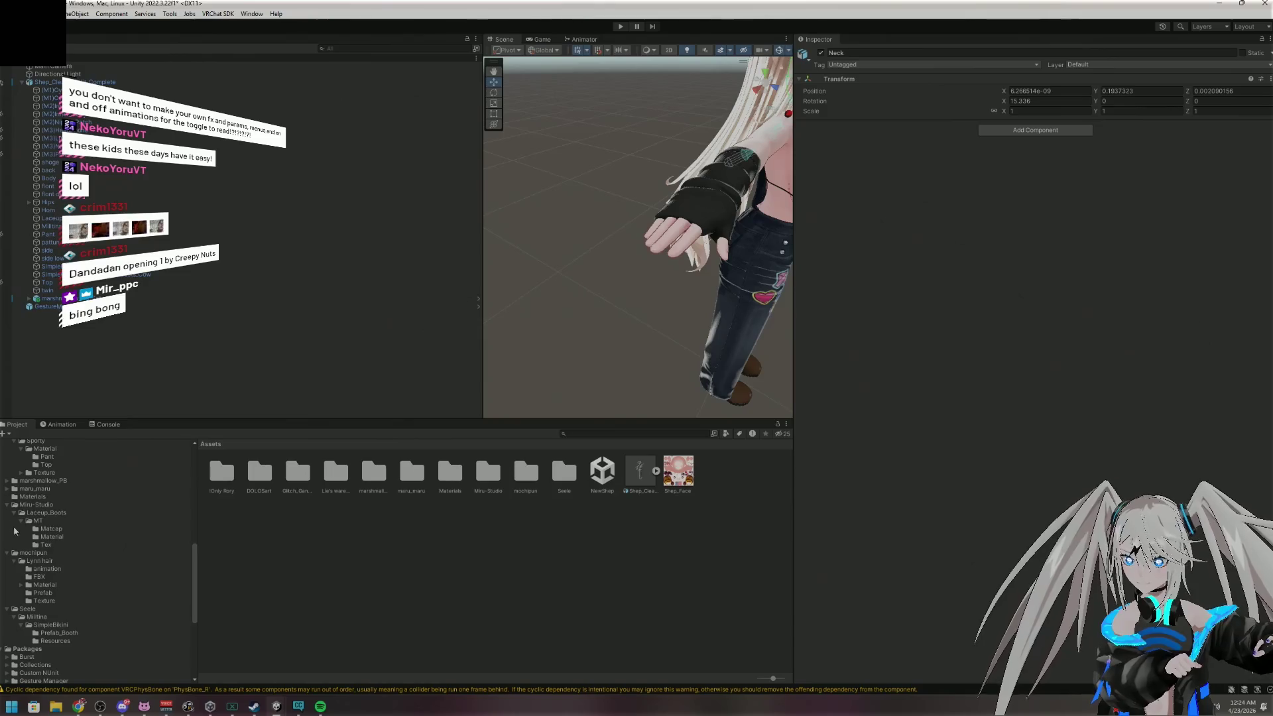
{"action": "left_click", "coordinate": [7, 490]}
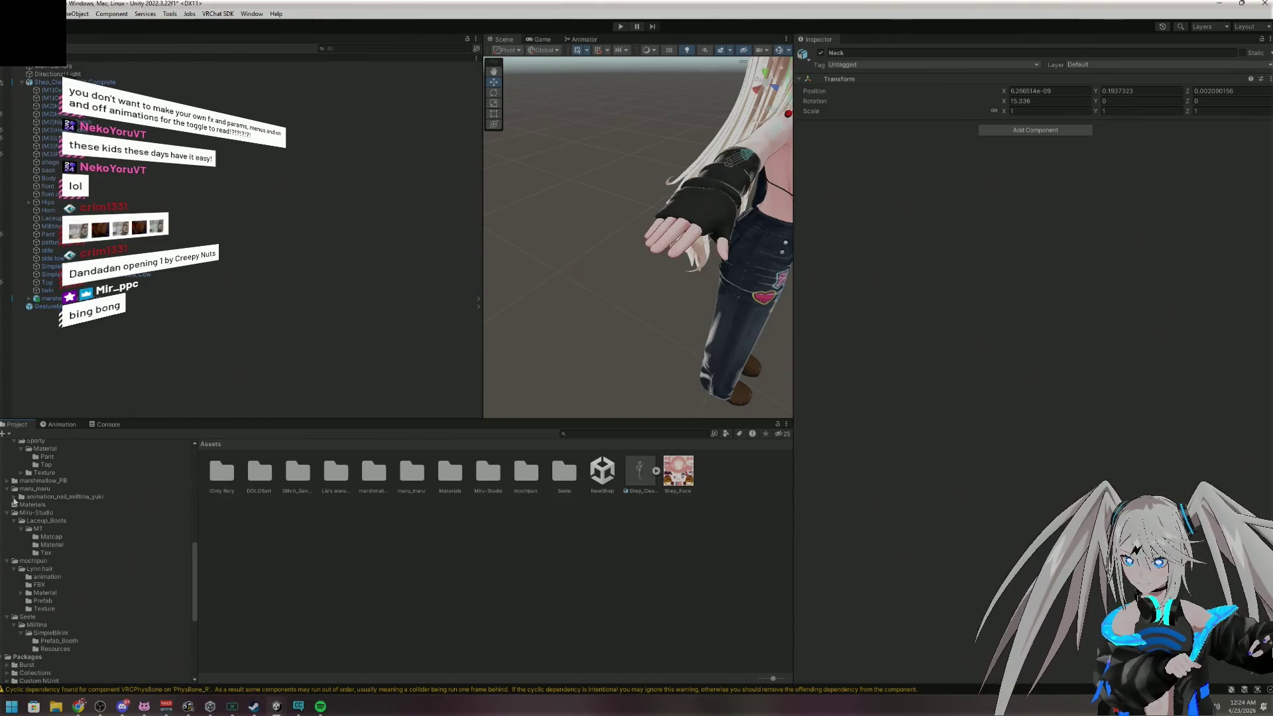
{"action": "left_click", "coordinate": [14, 499]}
{"action": "left_click", "coordinate": [61, 499]}
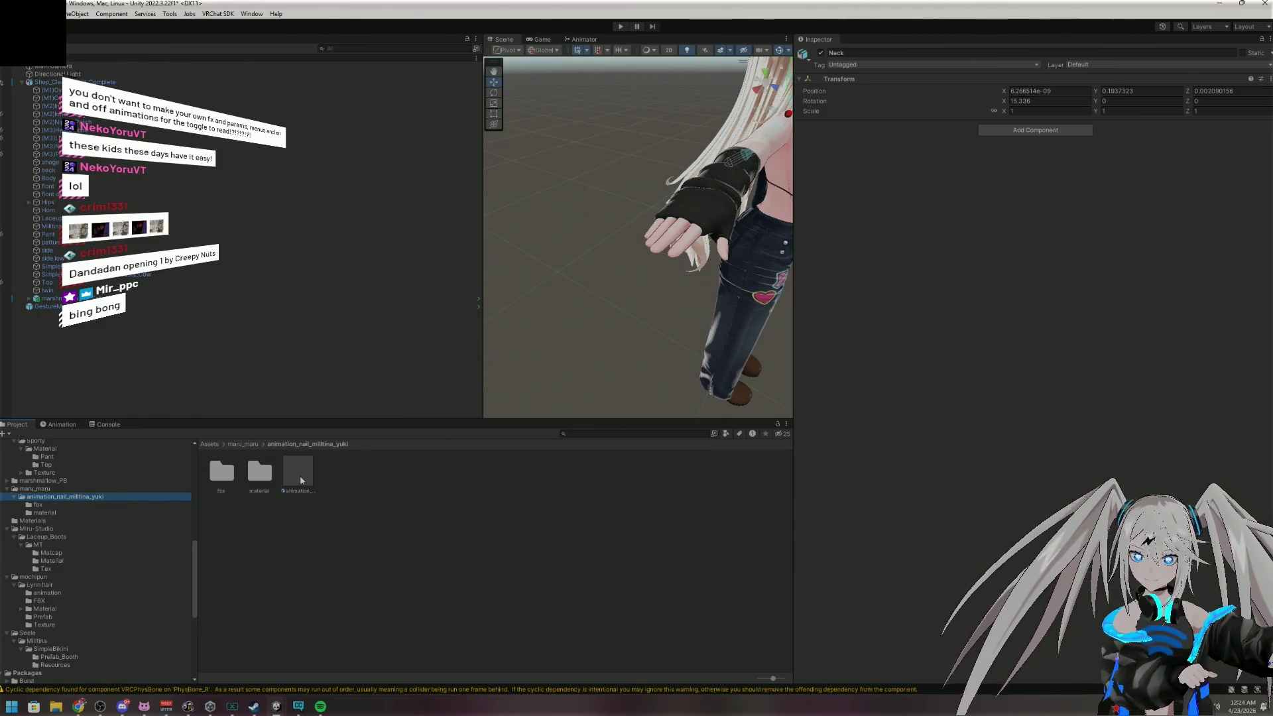
{"action": "mouse_move", "coordinate": [303, 480]}
{"action": "left_mouse_down"}
{"action": "mouse_move", "coordinate": [321, 375]}
{"action": "mouse_move", "coordinate": [206, 133]}
{"action": "mouse_move", "coordinate": [120, 84]}
{"action": "left_mouse_up"}
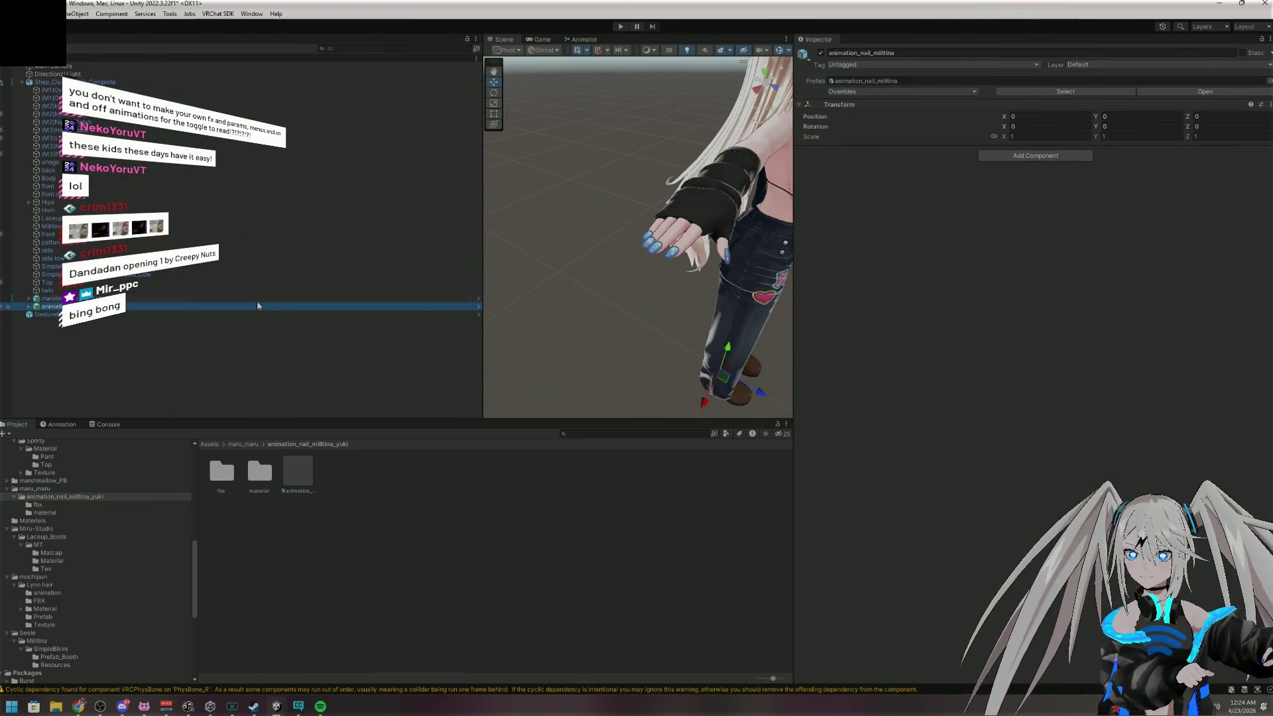
Run Modular Avatar > Setup Outfit on the animation_nail_milltina object
{"action": "right_click", "coordinate": [124, 312]}
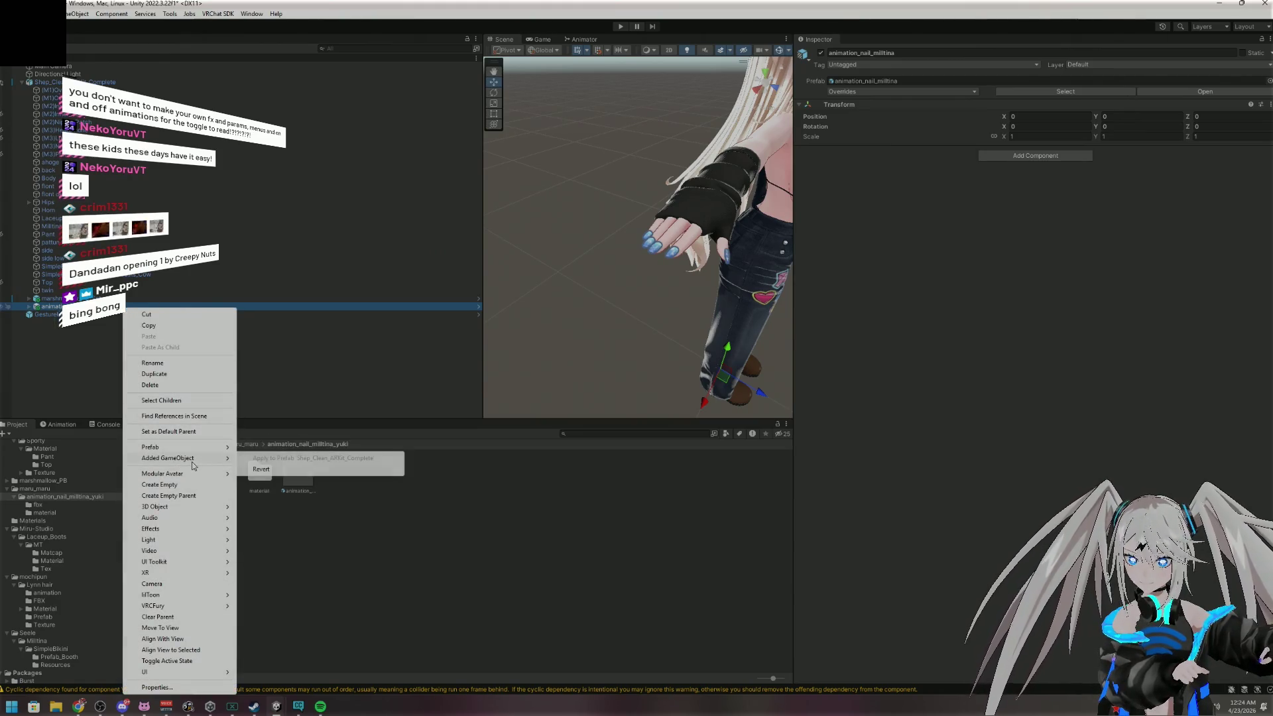
{"action": "mouse_move", "coordinate": [183, 535]}
{"action": "mouse_move", "coordinate": [228, 475]}
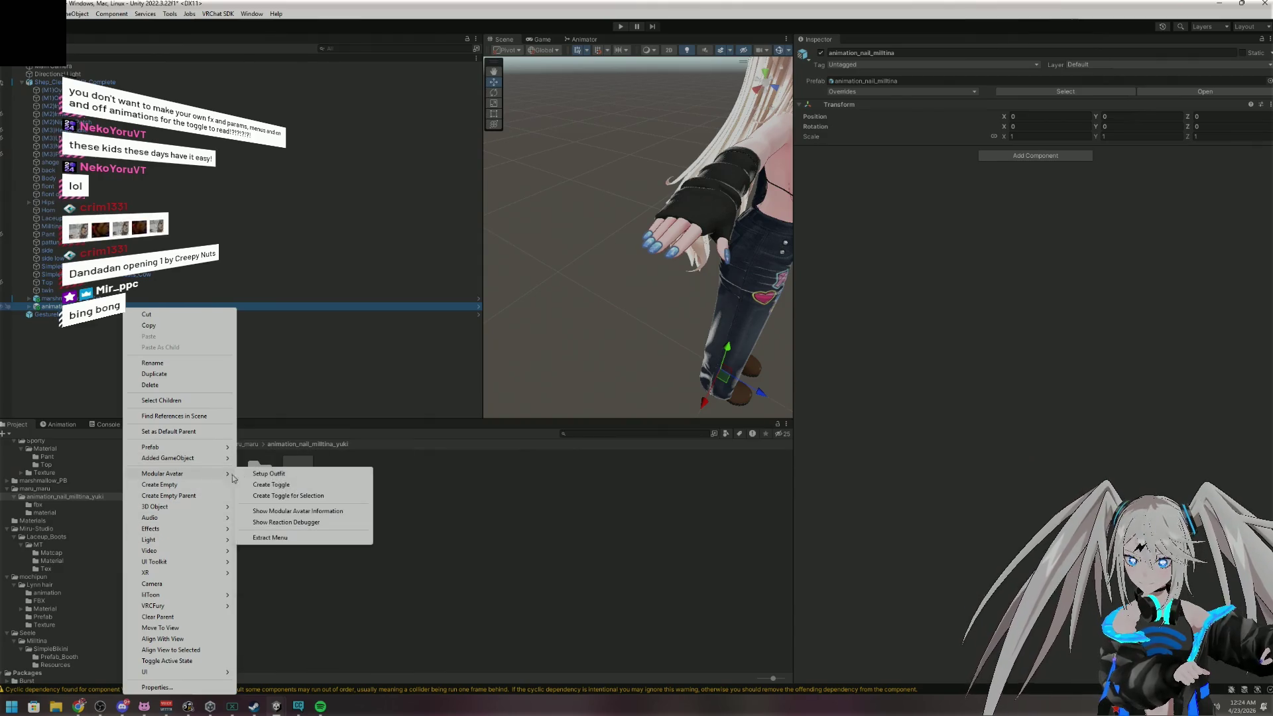
{"action": "left_click", "coordinate": [283, 475]}
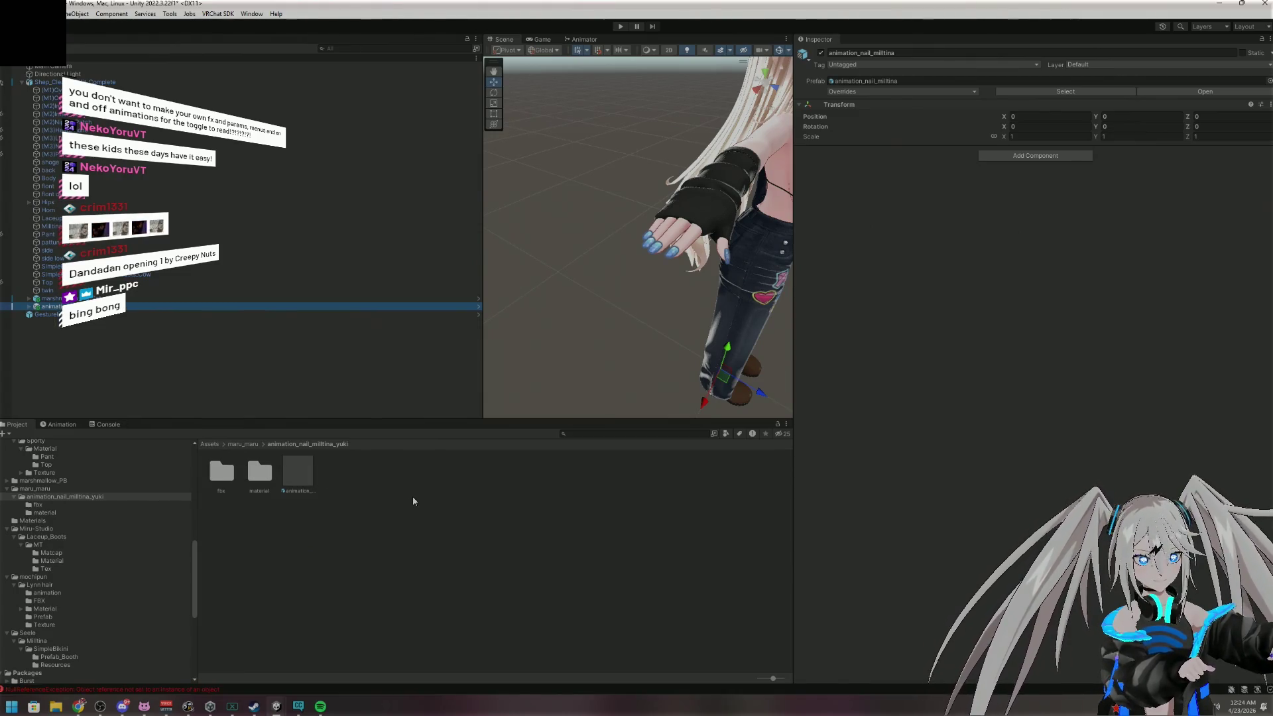
Zoom in on the hand's blue nails, return to a full-body front view, and select the body
{"action": "mouse_move", "coordinate": [698, 197]}
{"action": "left_mouse_down"}
{"action": "mouse_move", "coordinate": [699, 135]}
{"action": "mouse_move", "coordinate": [627, 258]}
{"action": "mouse_move", "coordinate": [681, 372]}
{"action": "mouse_move", "coordinate": [631, 276]}
{"action": "mouse_move", "coordinate": [724, 294]}
{"action": "mouse_move", "coordinate": [821, 276]}
{"action": "mouse_move", "coordinate": [611, 173]}
{"action": "mouse_move", "coordinate": [829, 301]}
{"action": "mouse_move", "coordinate": [795, 290]}
{"action": "mouse_move", "coordinate": [830, 281]}
{"action": "mouse_move", "coordinate": [832, 263]}
{"action": "left_mouse_up"}
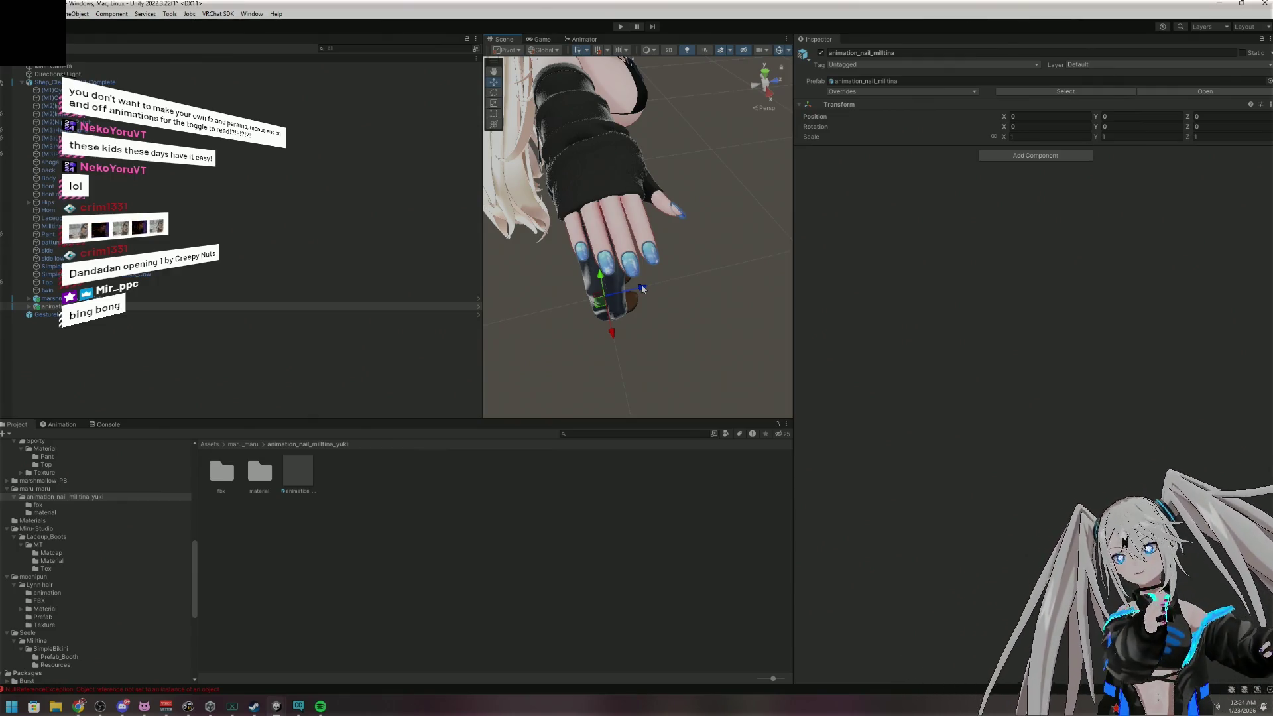
{"action": "mouse_move", "coordinate": [740, 155]}
{"action": "left_mouse_down"}
{"action": "mouse_move", "coordinate": [435, 106]}
{"action": "mouse_move", "coordinate": [425, 123]}
{"action": "mouse_move", "coordinate": [408, 53]}
{"action": "mouse_move", "coordinate": [423, 61]}
{"action": "left_mouse_up"}
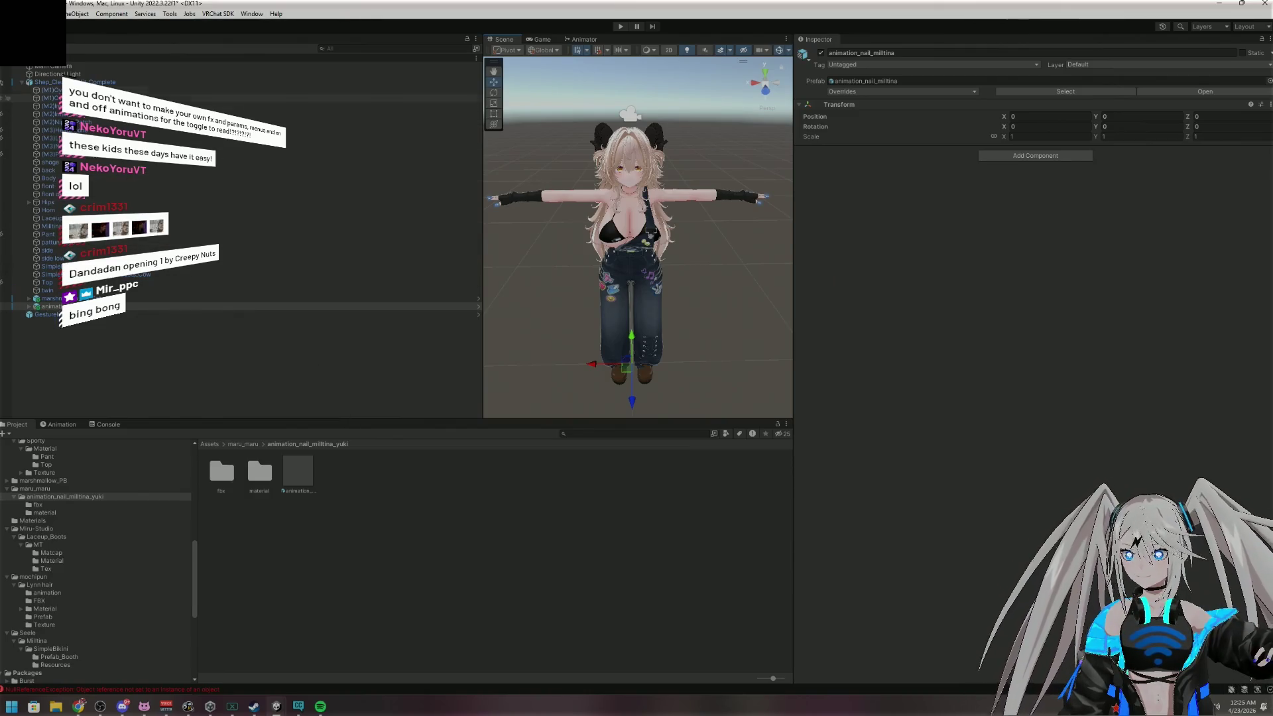
{"action": "left_click", "coordinate": [187, 227]}
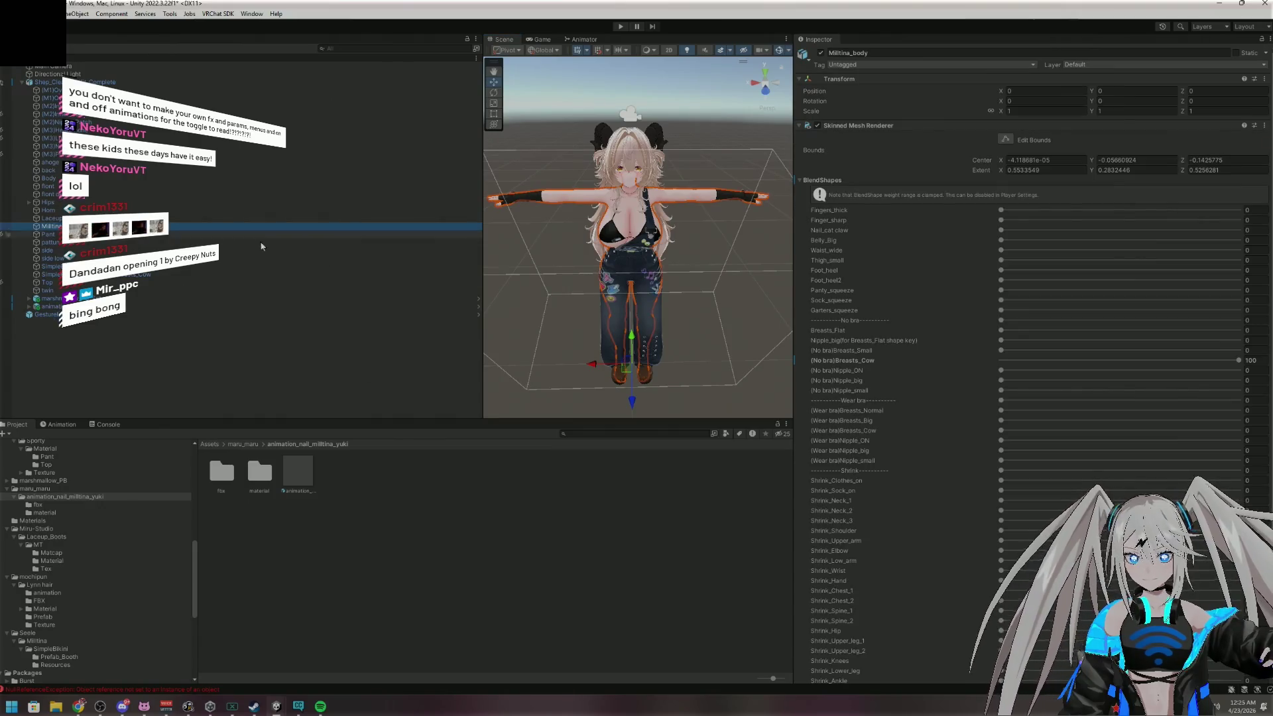
Collapse the BlendShapes list and add a Toggle (VRCFury) component to Milltina_body
{"action": "left_click", "coordinate": [800, 181]}
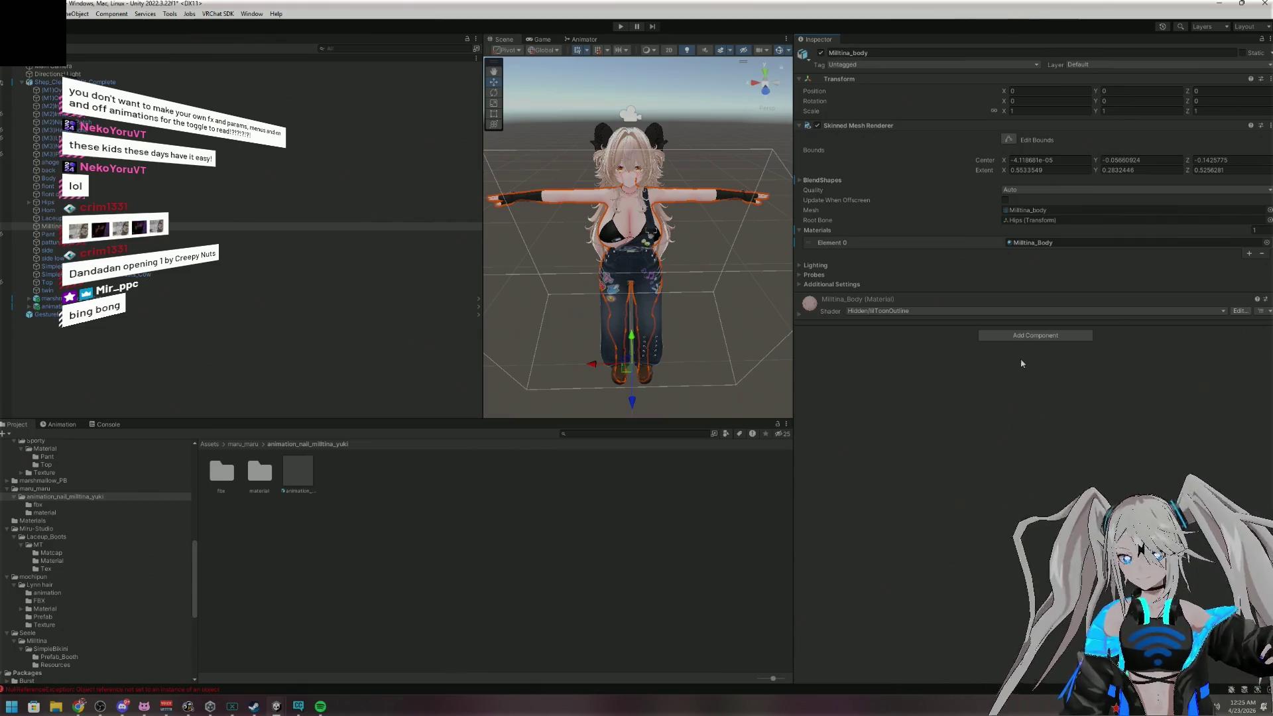
{"action": "left_click", "coordinate": [1038, 336]}
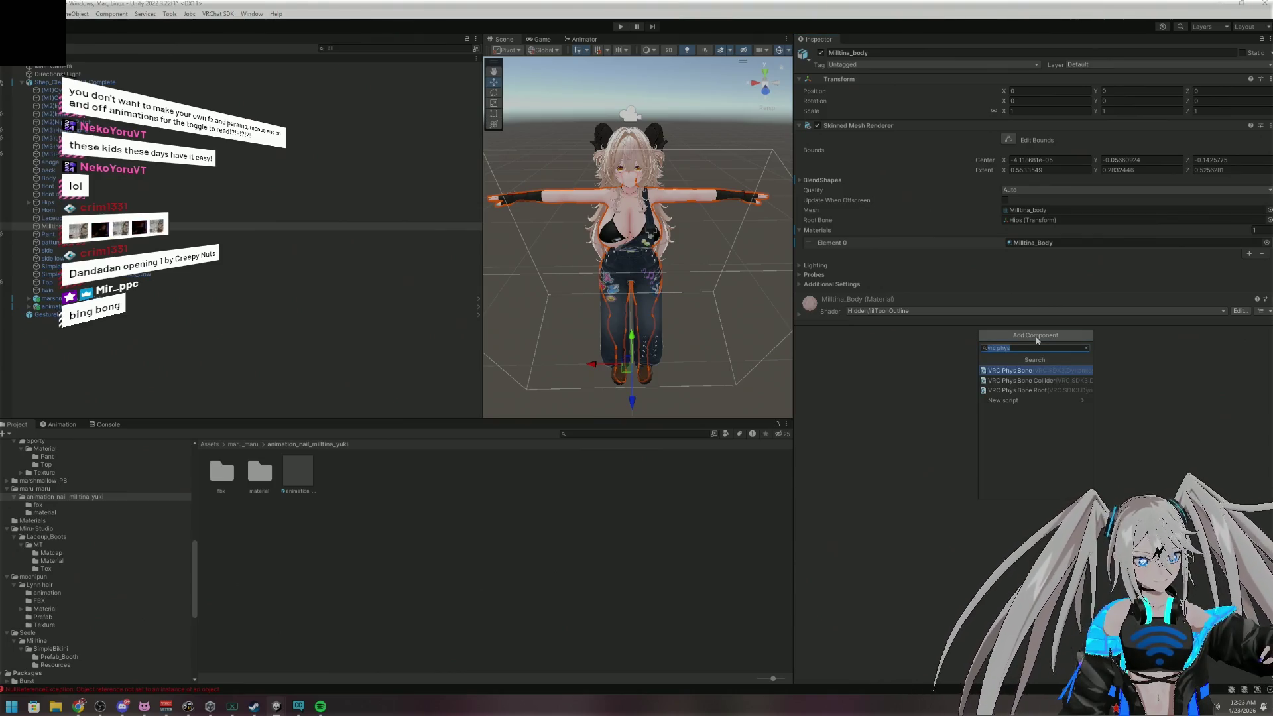
{"action": "type", "text": "to"}
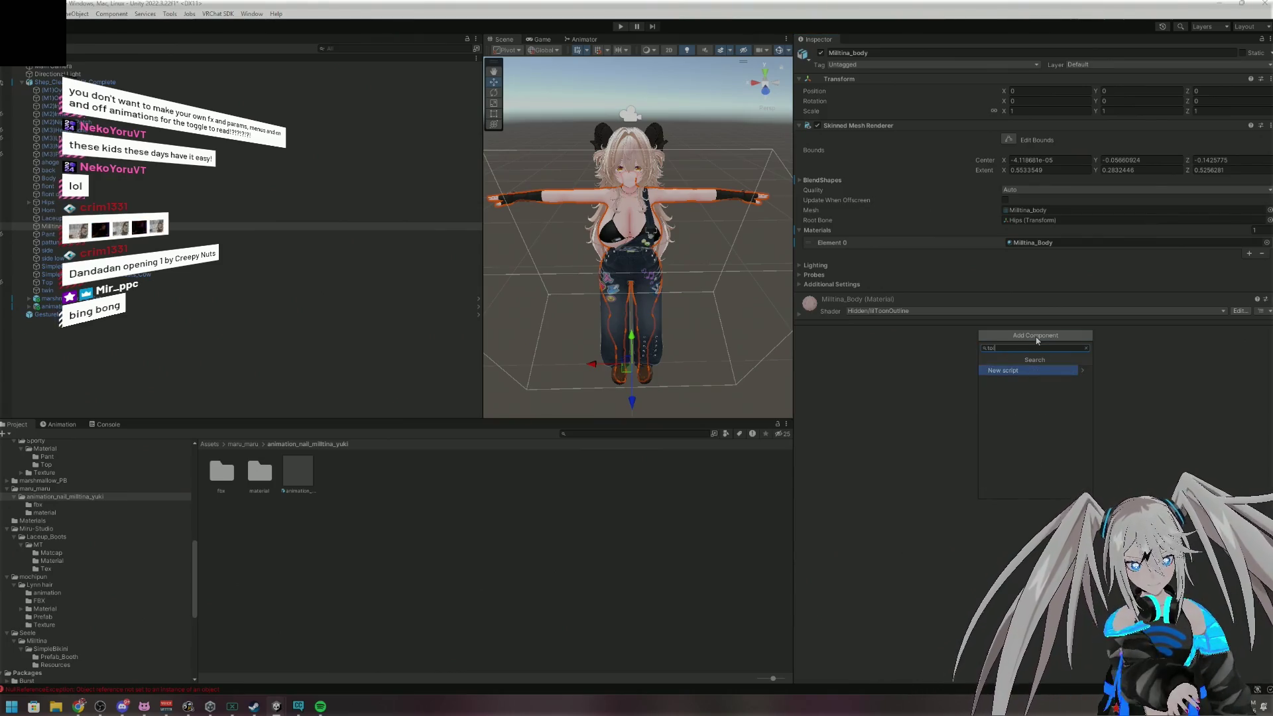
{"action": "type", "text": "ggle"}
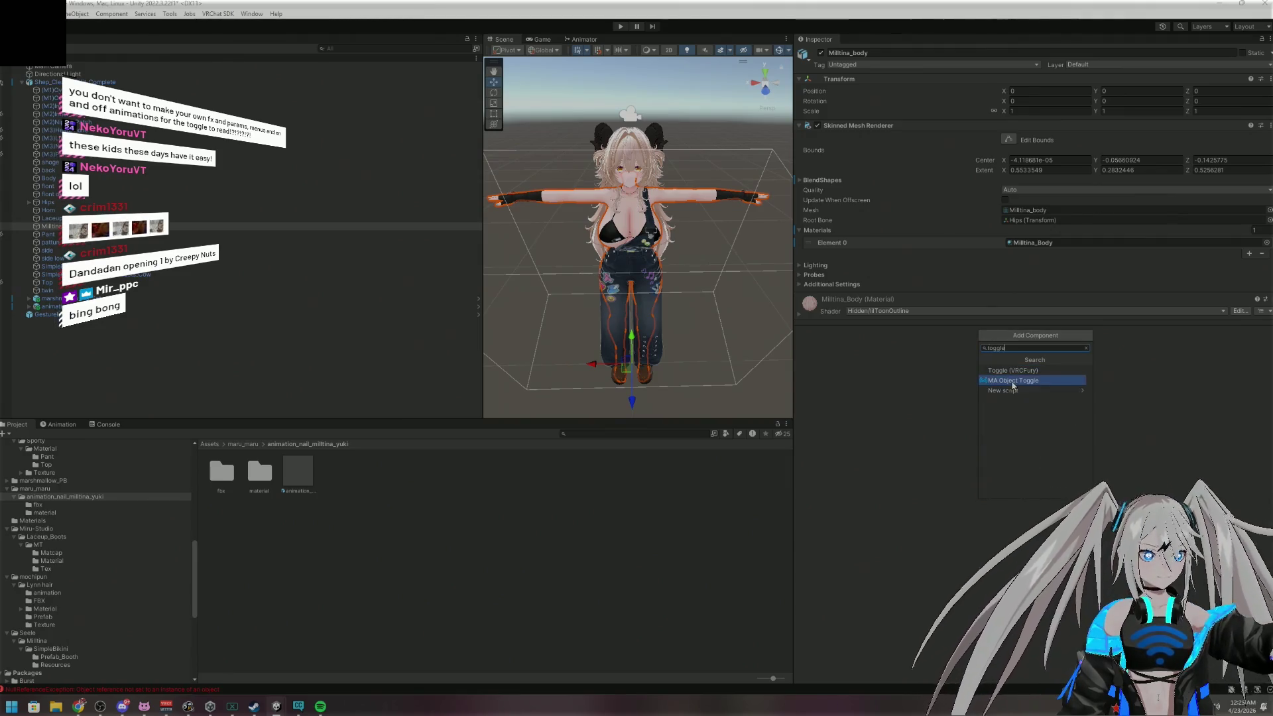
{"action": "left_click", "coordinate": [1021, 370]}
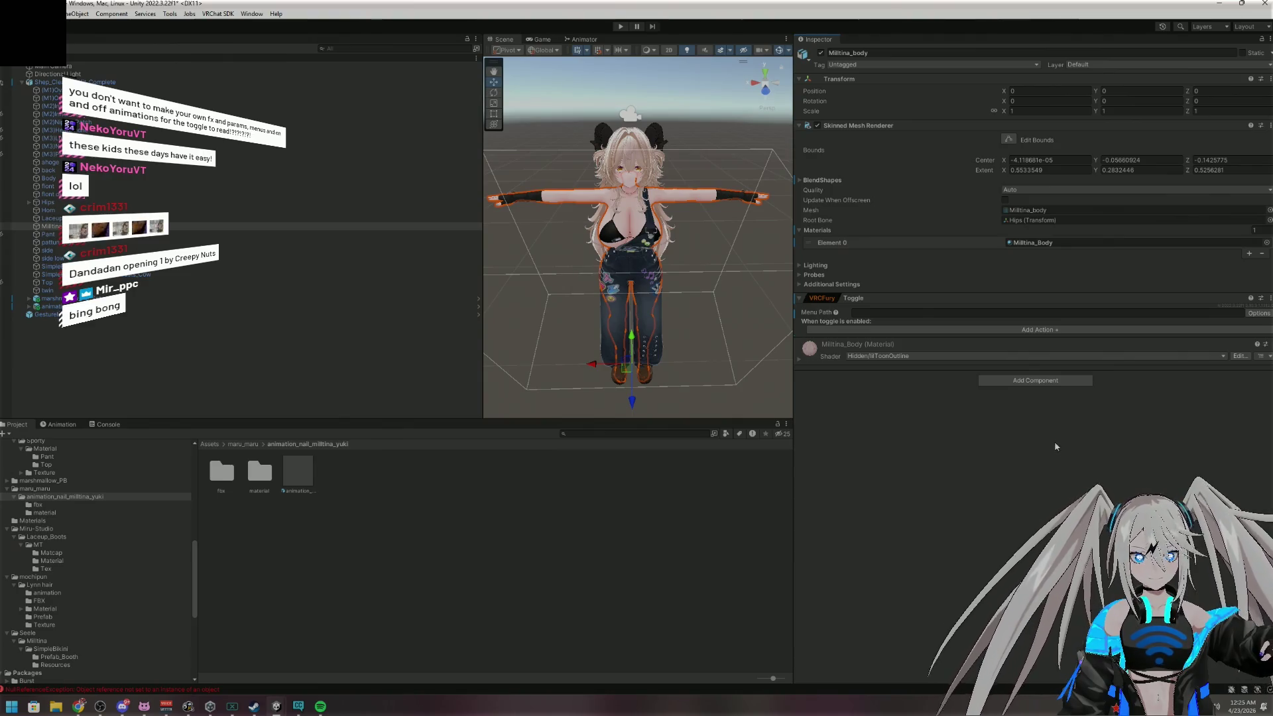
Set the toggle's menu path to Clothes/SportsTop and add an Object Toggle action targeting Top
{"action": "left_click", "coordinate": [1075, 310]}
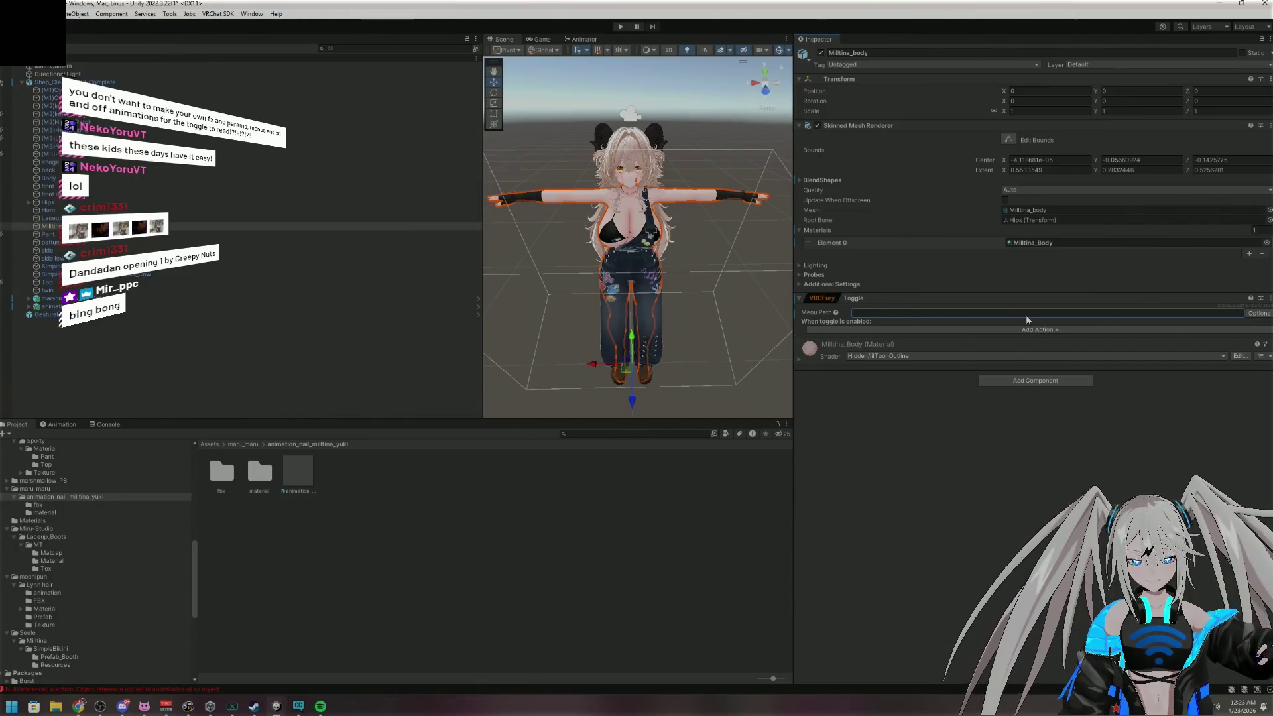
{"action": "type", "text": "Clothes/"}
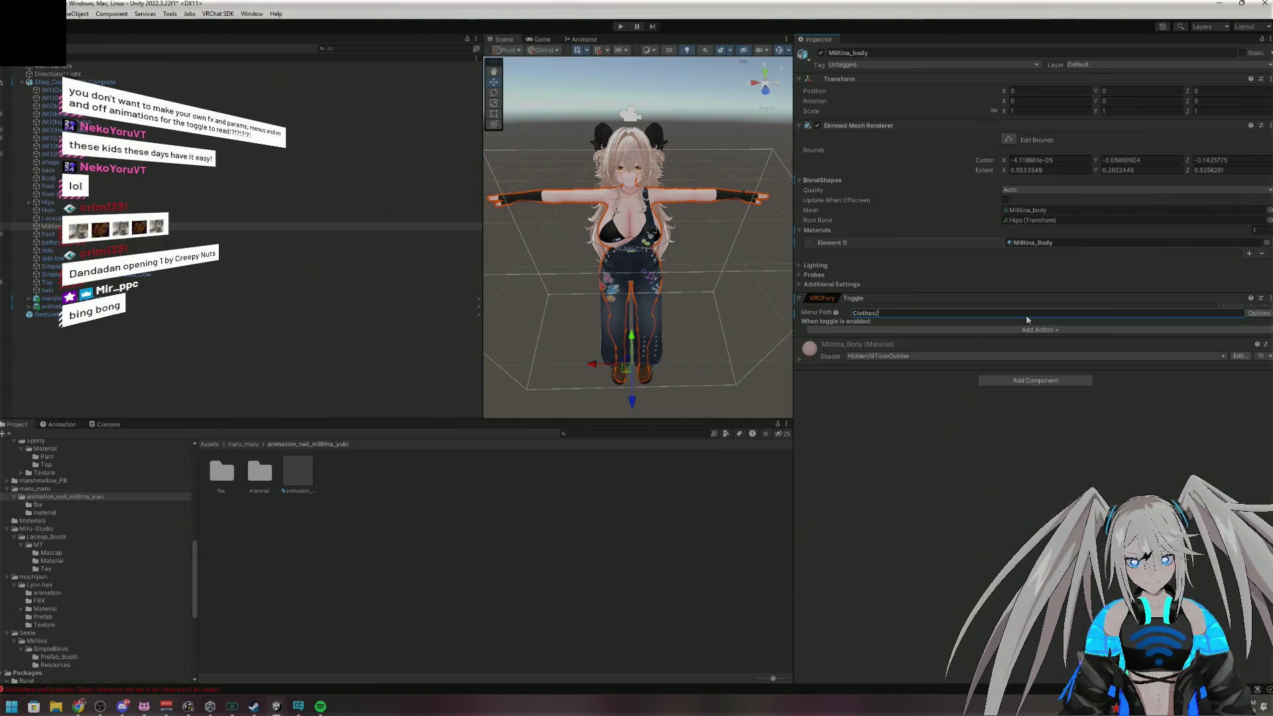
{"action": "type", "text": "Sports"}
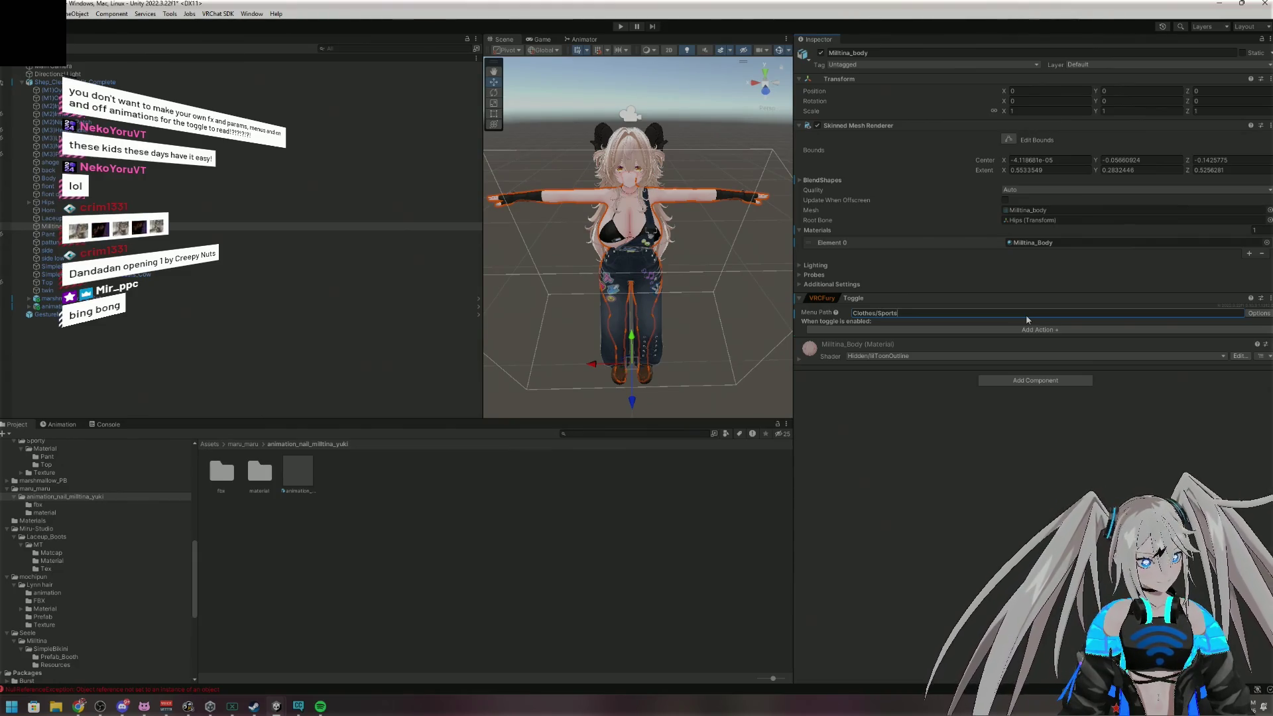
{"action": "type", "text": "Top"}
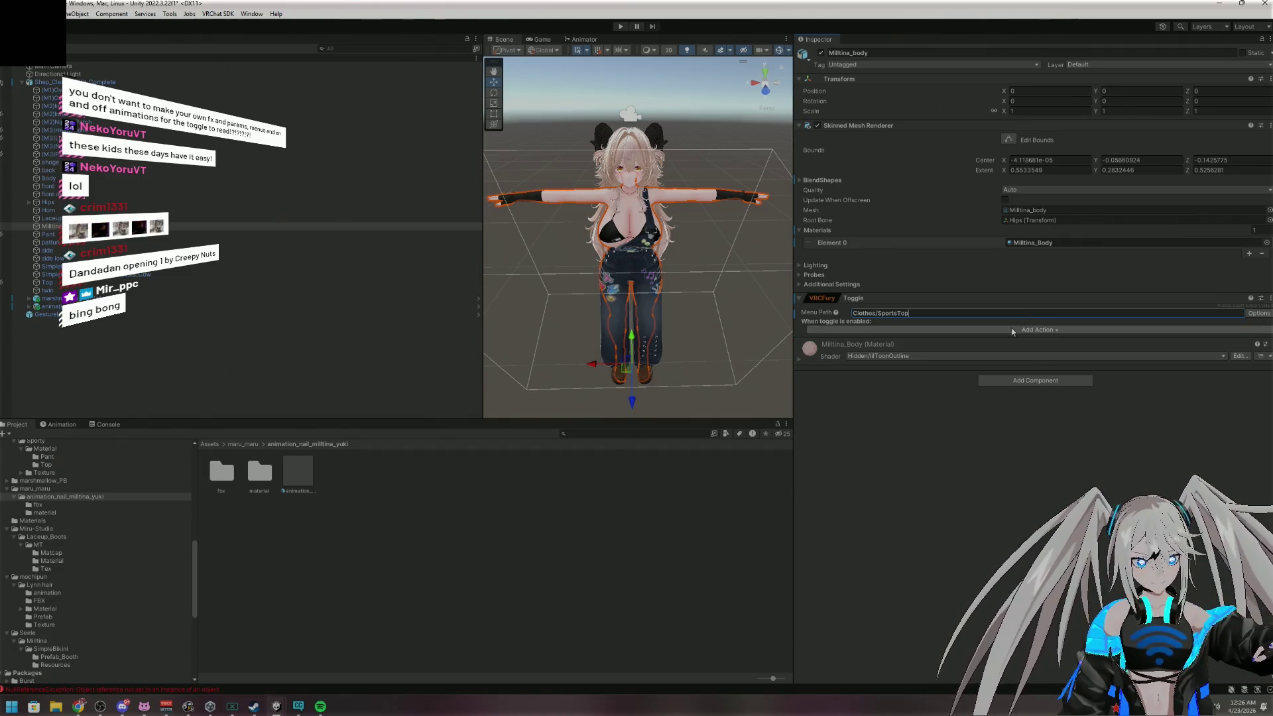
{"action": "left_click", "coordinate": [1013, 331]}
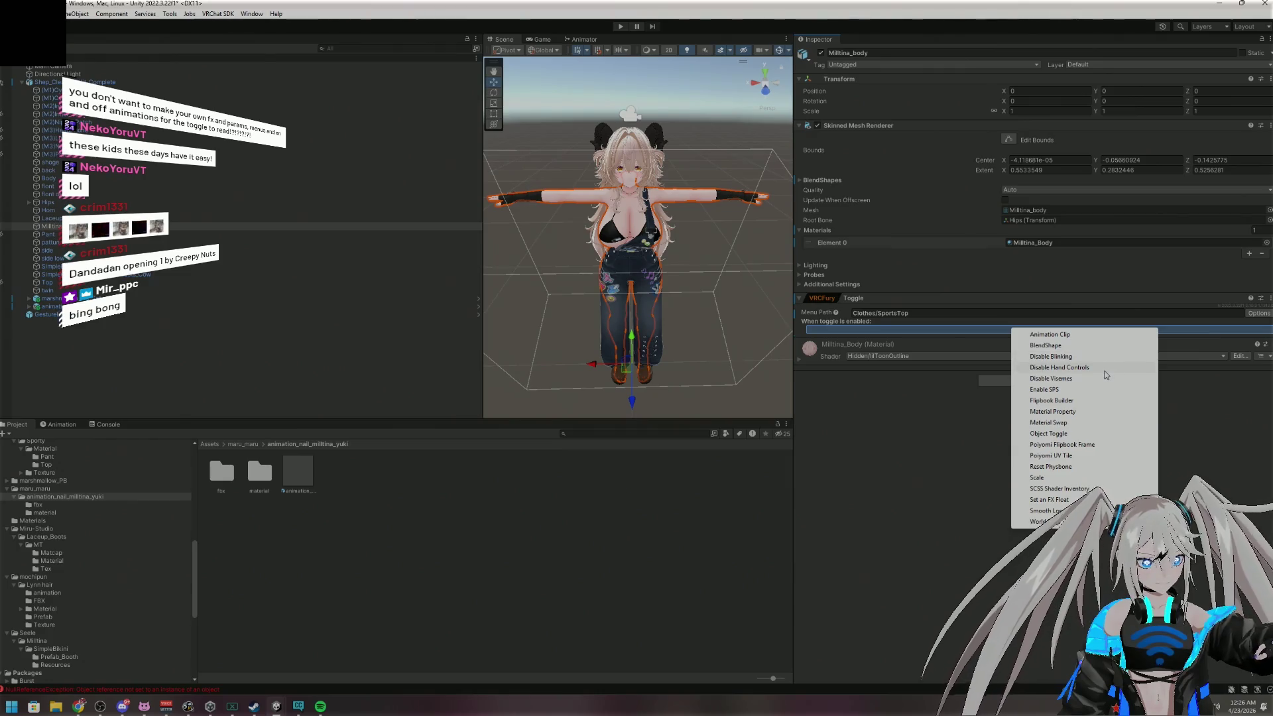
{"action": "left_click", "coordinate": [1054, 433]}
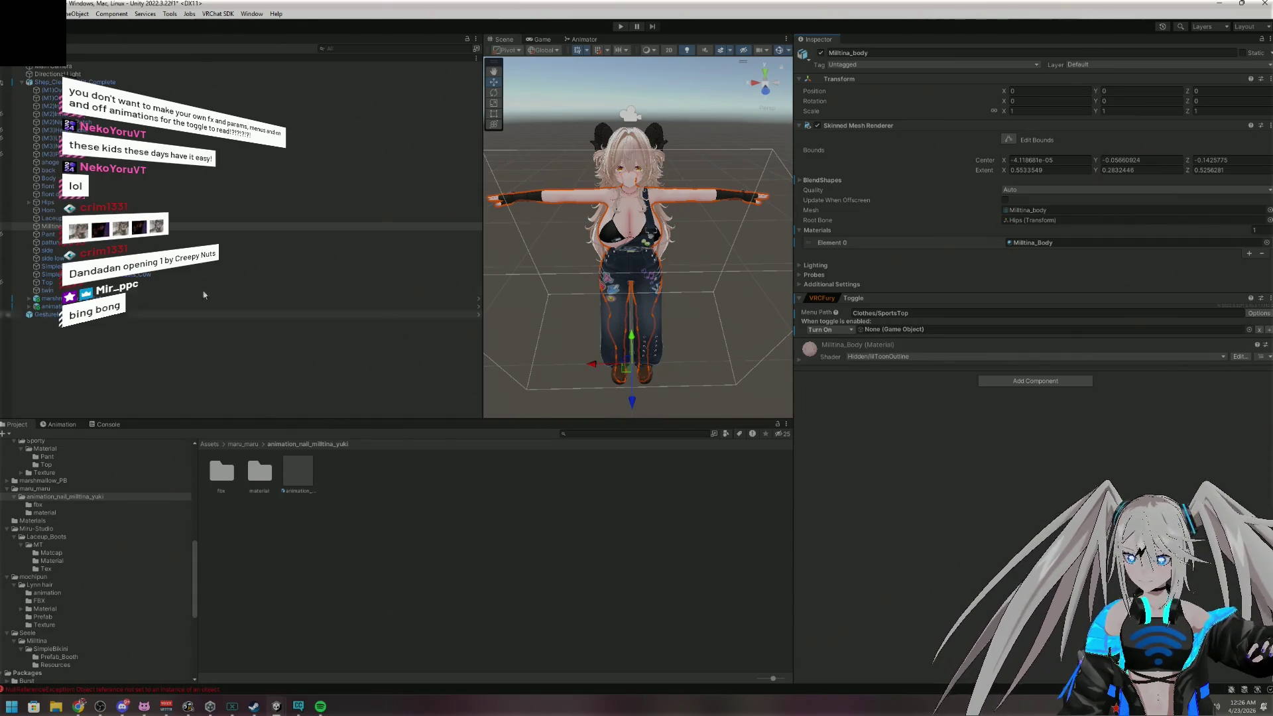
{"action": "mouse_move", "coordinate": [48, 287]}
{"action": "left_mouse_down"}
{"action": "mouse_move", "coordinate": [366, 354]}
{"action": "mouse_move", "coordinate": [912, 330]}
{"action": "left_mouse_up"}
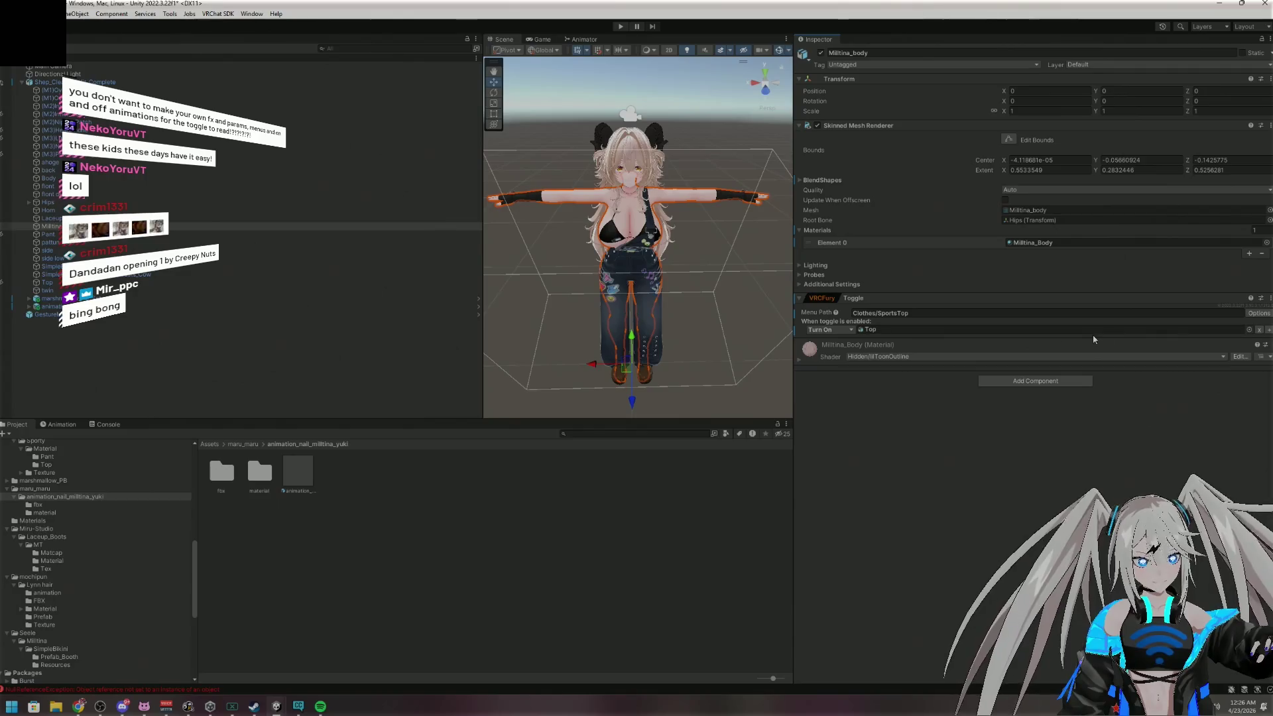
{"action": "right_click", "coordinate": [951, 302]}
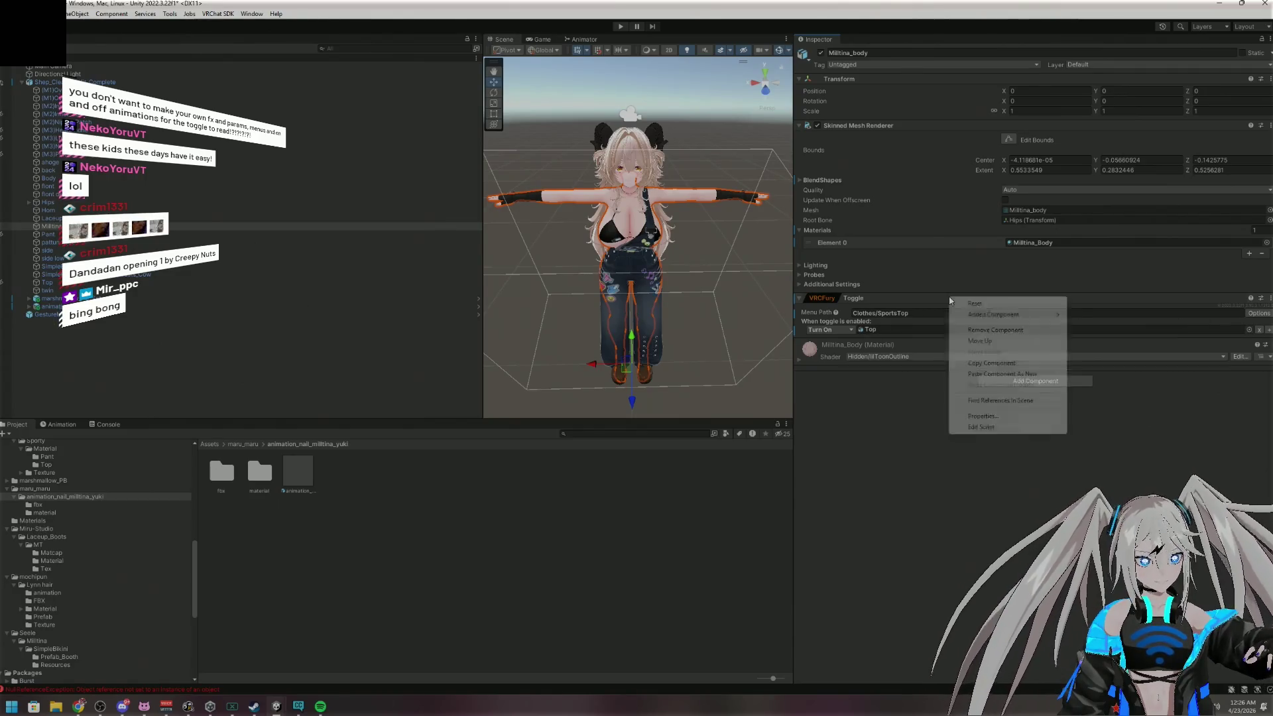
Add a second VRCFury Toggle with menu path Clothes/SportsBottom
{"action": "key", "text": "Escape"}
{"action": "left_click", "coordinate": [1034, 380]}
{"action": "type", "text": "toggle"}
{"action": "left_click", "coordinate": [1026, 416]}
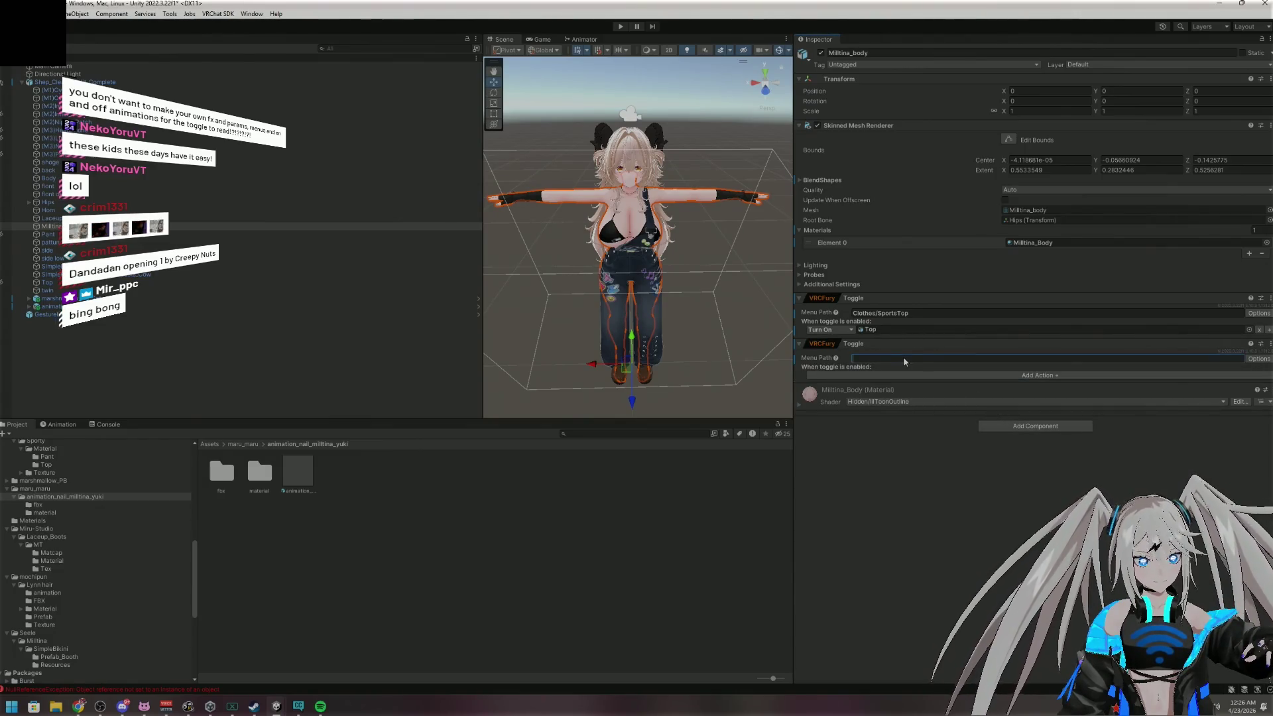
{"action": "type", "text": "Clothes/"}
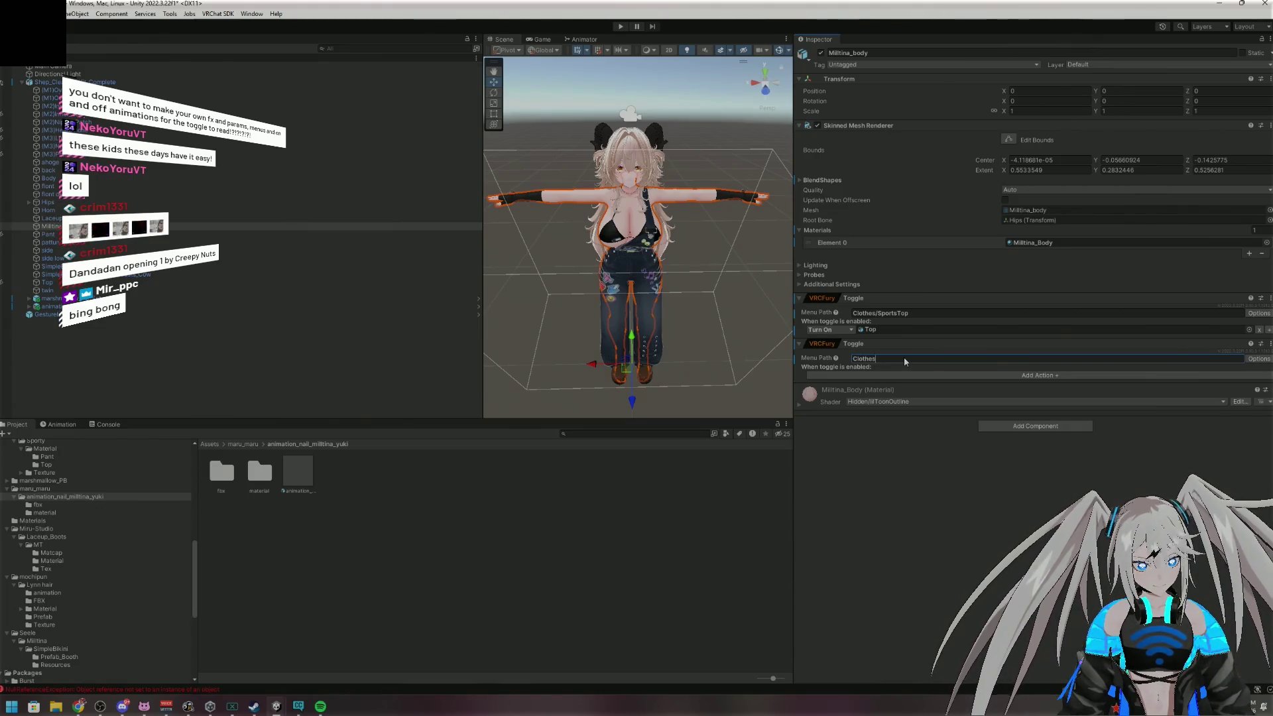
{"action": "type", "text": "Sp"}
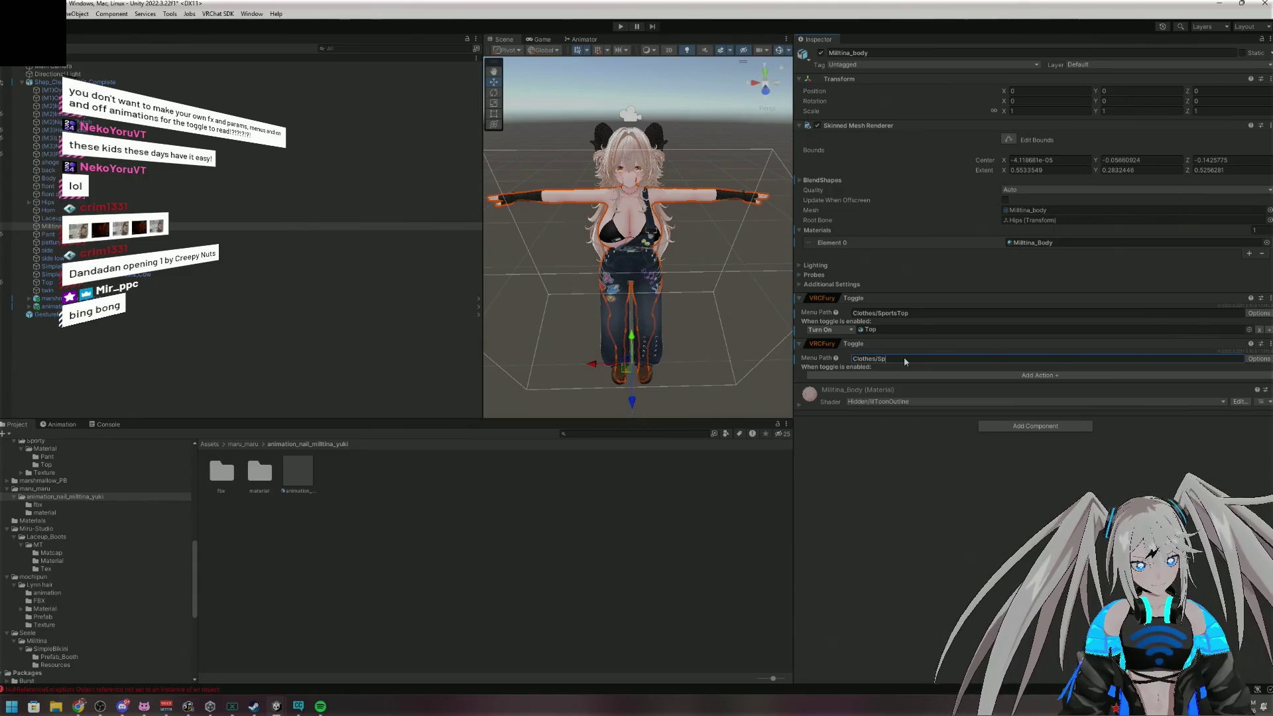
{"action": "type", "text": "ortsBott"}
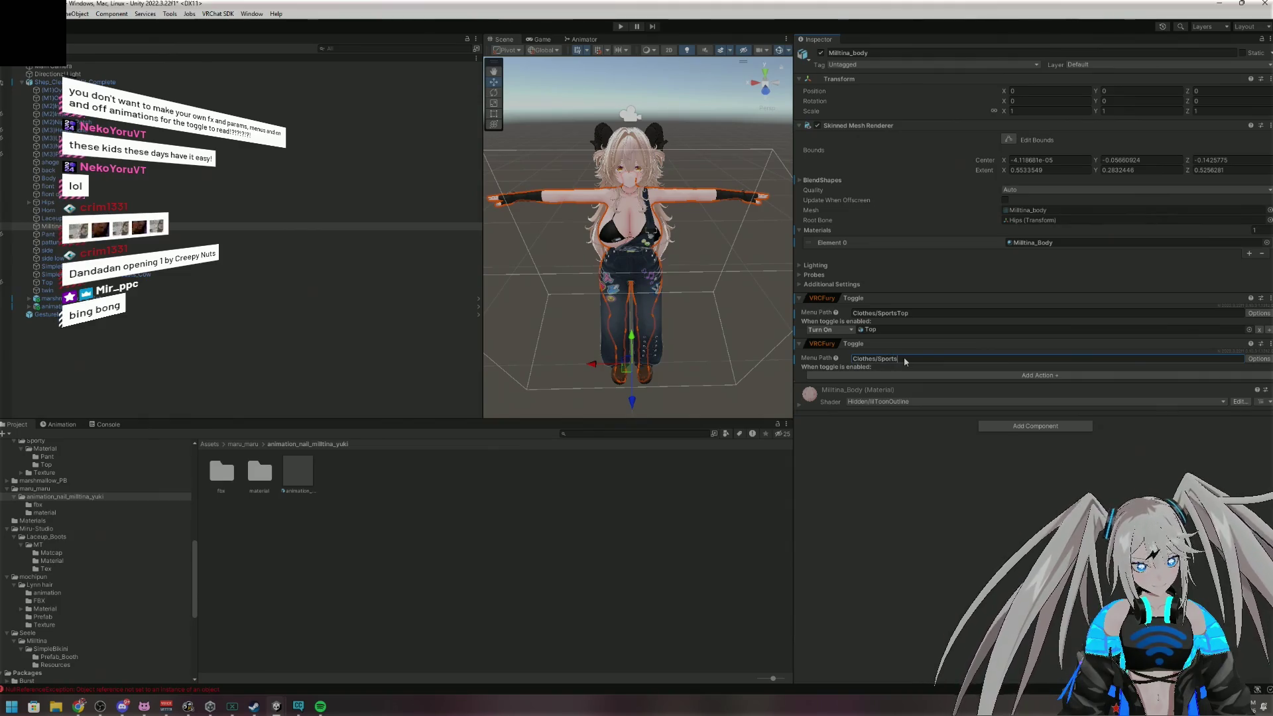
{"action": "type", "text": "om"}
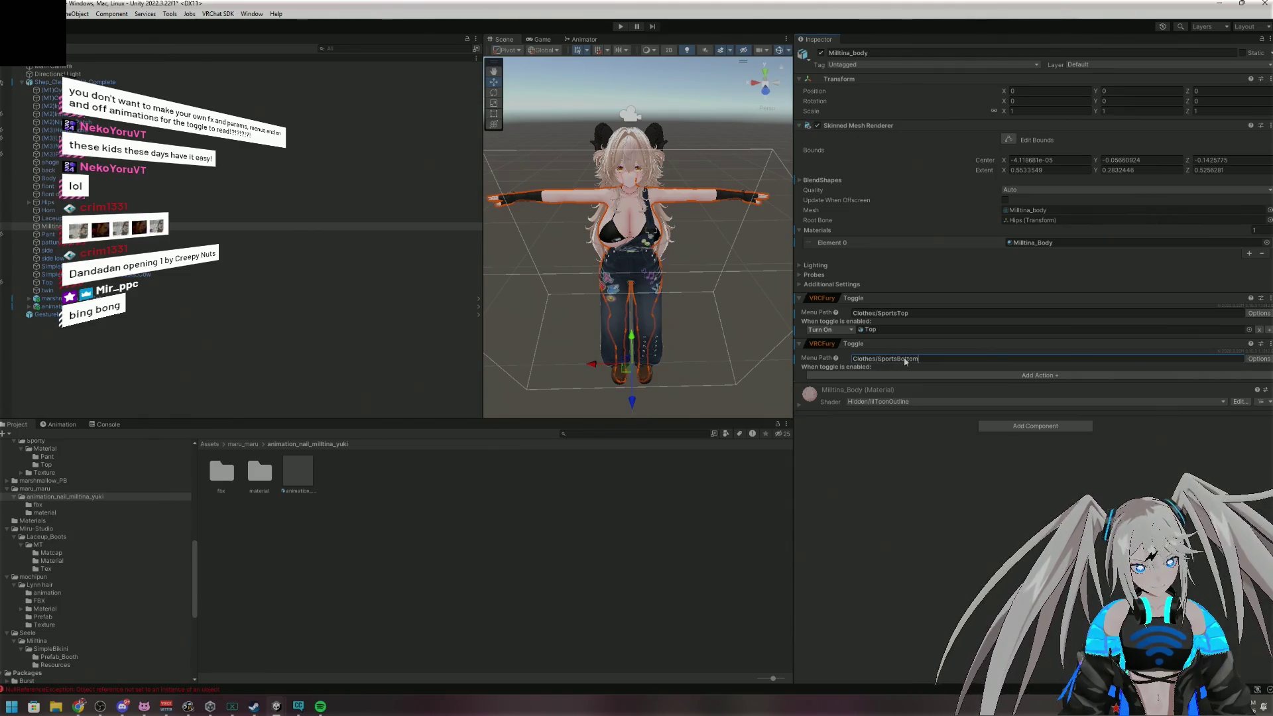
Give it an Object Toggle action targeting Pant, then add a third empty VRCFury Toggle
{"action": "left_click", "coordinate": [966, 375]}
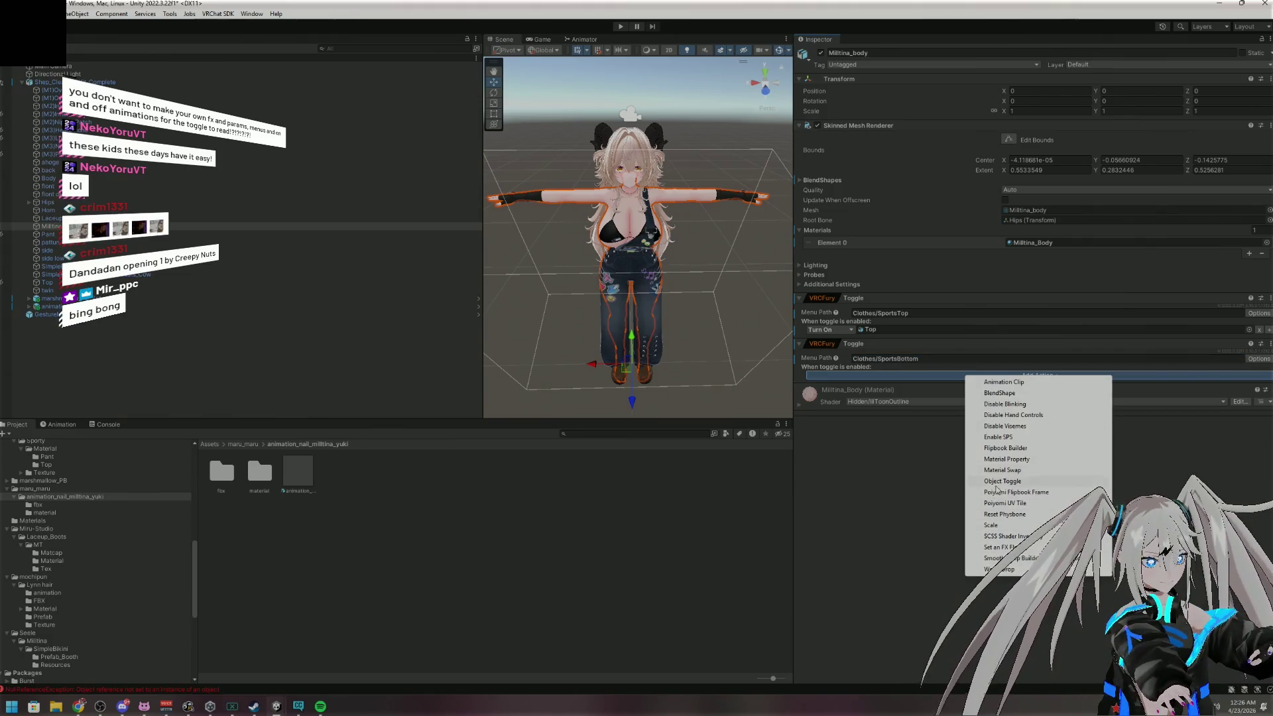
{"action": "left_click", "coordinate": [1038, 482]}
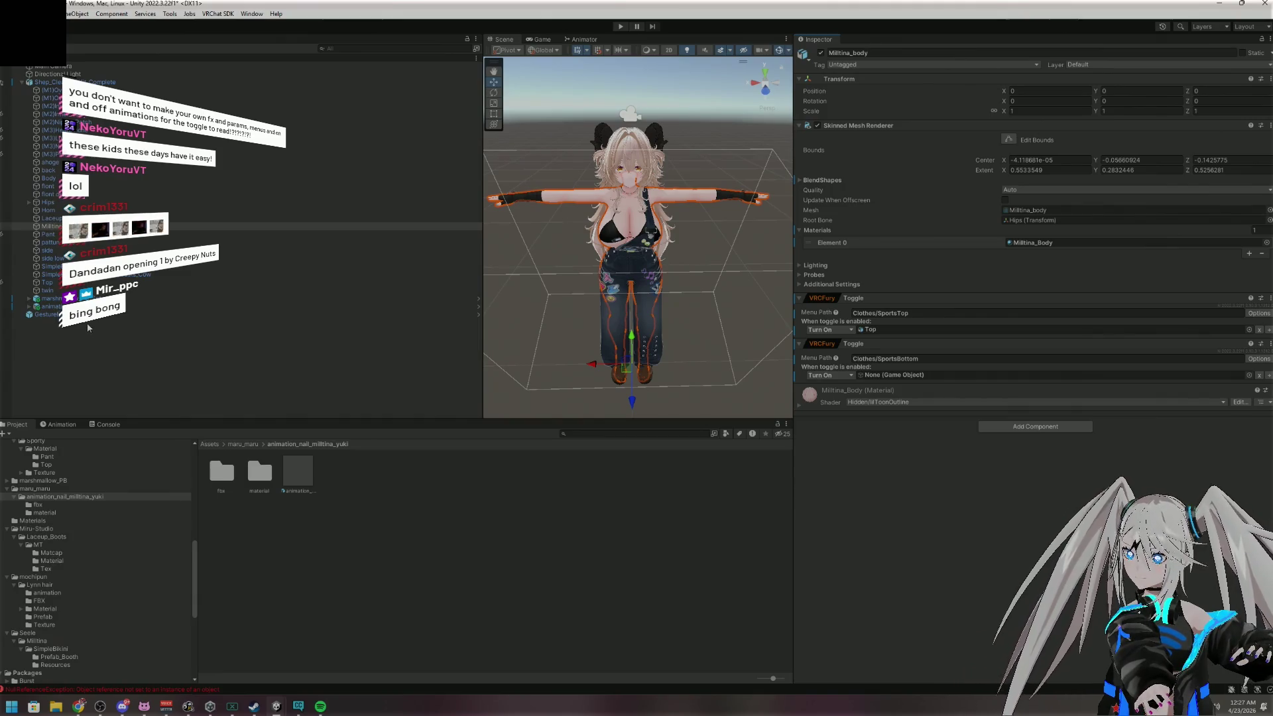
{"action": "mouse_move", "coordinate": [52, 254]}
{"action": "left_mouse_down"}
{"action": "mouse_move", "coordinate": [401, 418]}
{"action": "mouse_move", "coordinate": [801, 412]}
{"action": "mouse_move", "coordinate": [936, 376]}
{"action": "left_mouse_up"}
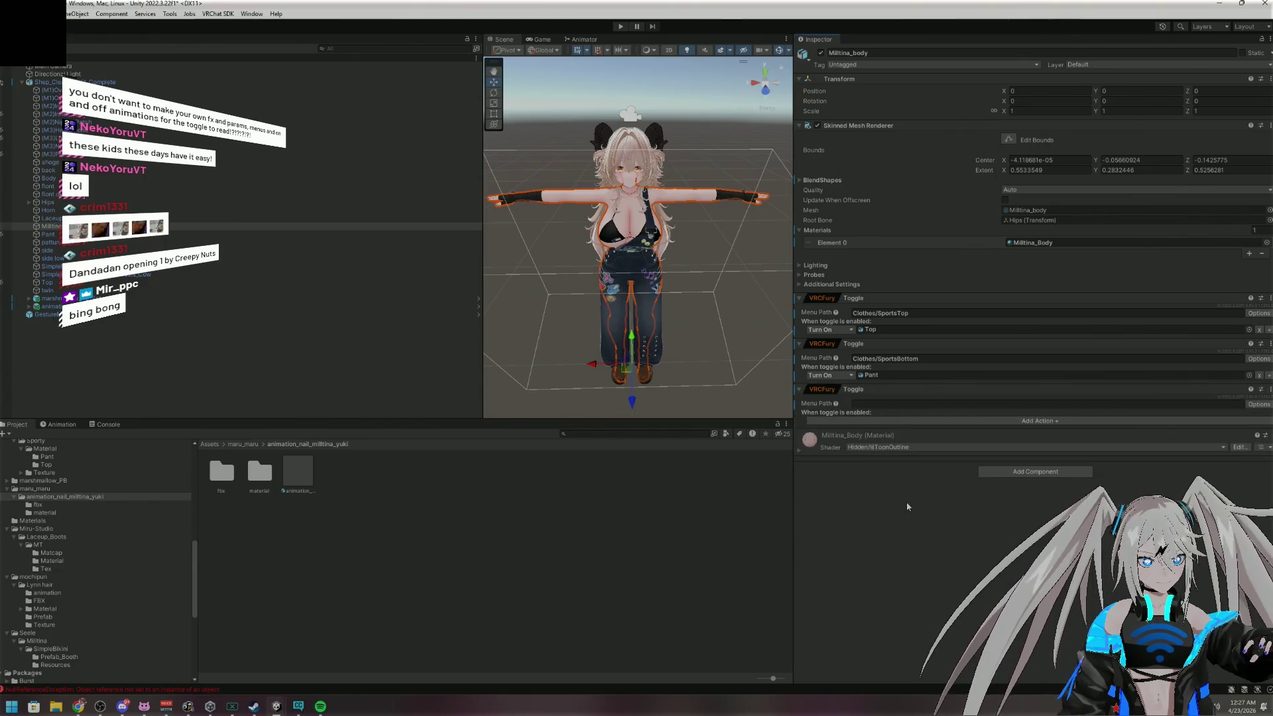
{"action": "left_click", "coordinate": [889, 405]}
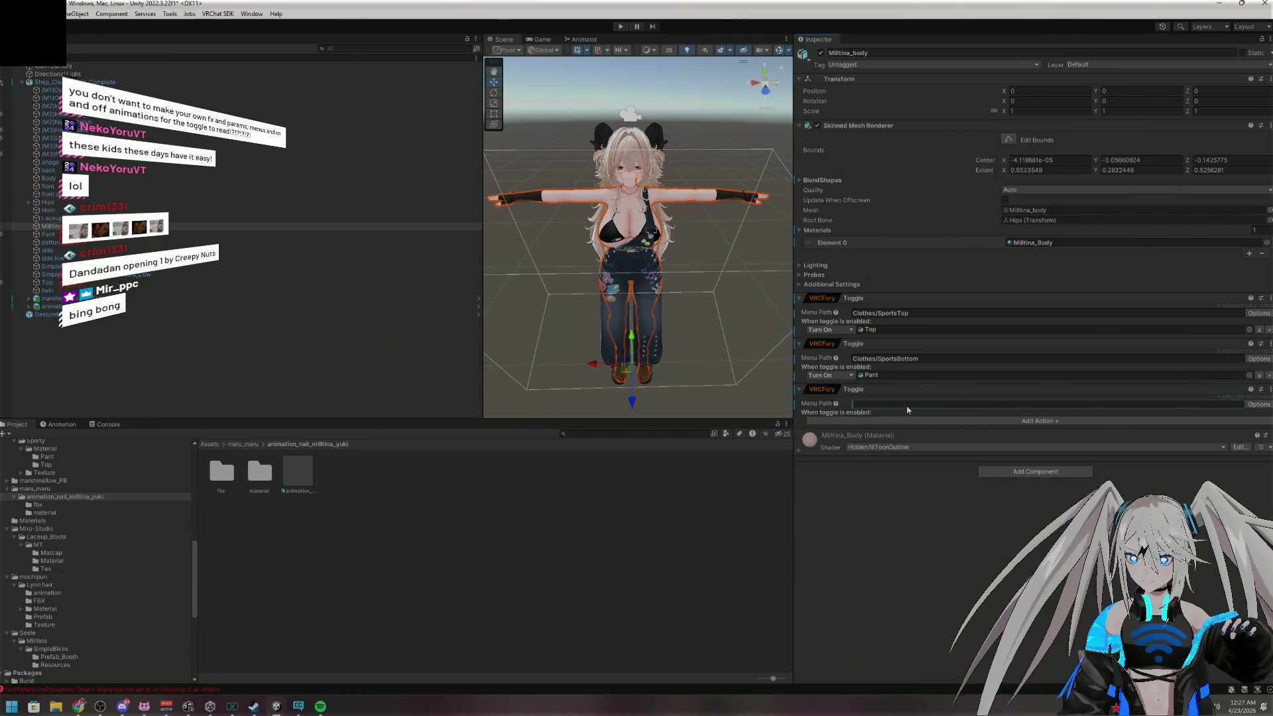
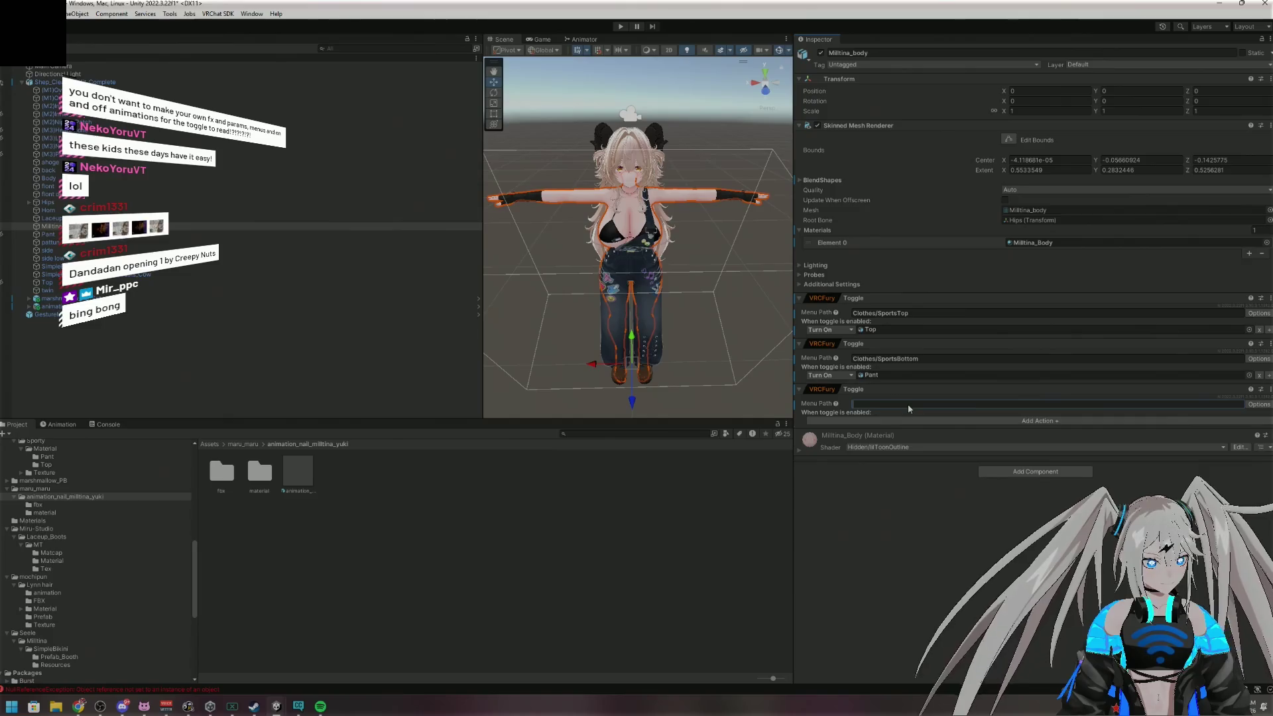
Name the toggle Clothes/BikiniTopOff and make it turn off the SimpleBikini top, then add another VRCFury Toggle
{"action": "type", "text": "Clothes/BikiniTopOff"}
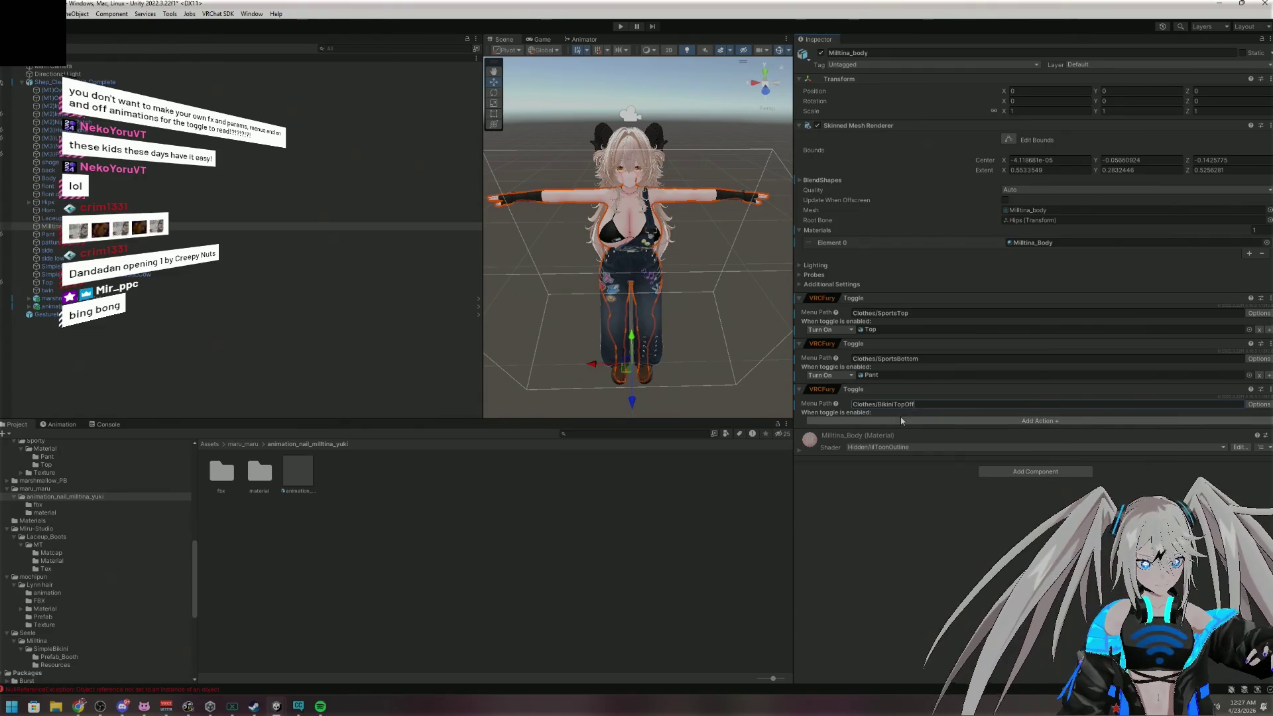
{"action": "left_click", "coordinate": [901, 420]}
{"action": "left_click", "coordinate": [941, 524]}
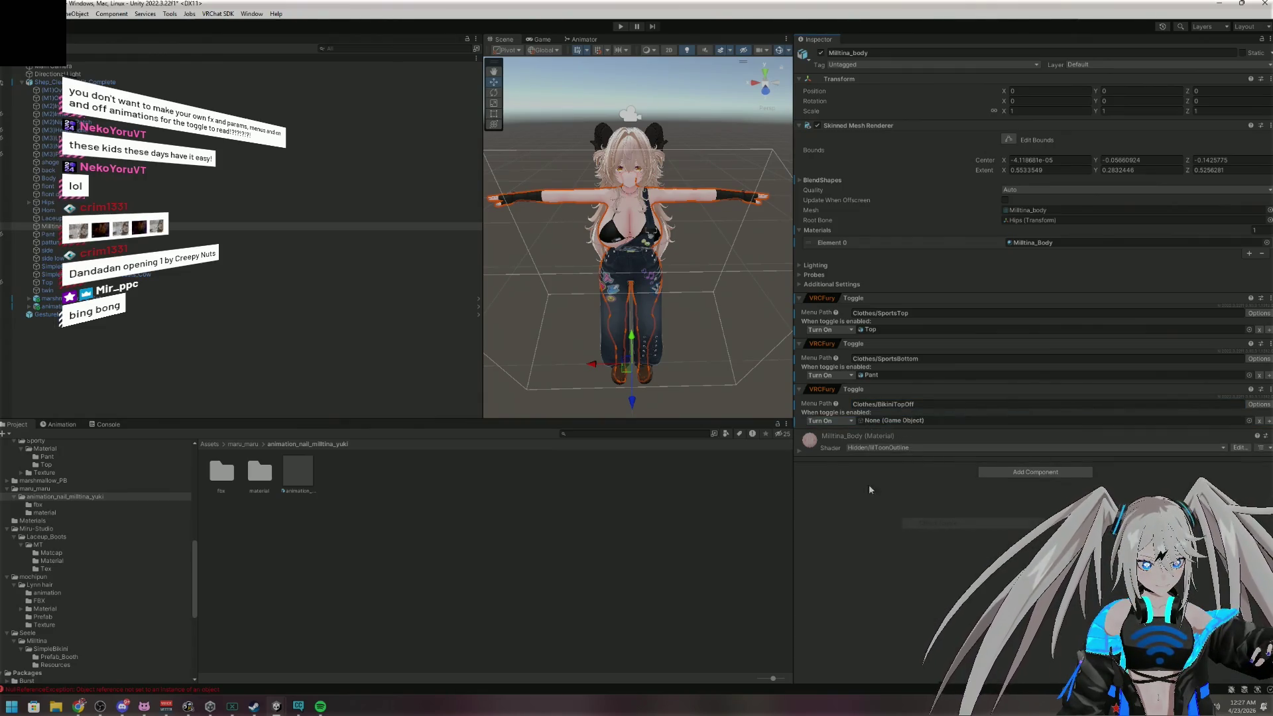
{"action": "left_click", "coordinate": [826, 422]}
{"action": "left_click", "coordinate": [829, 444]}
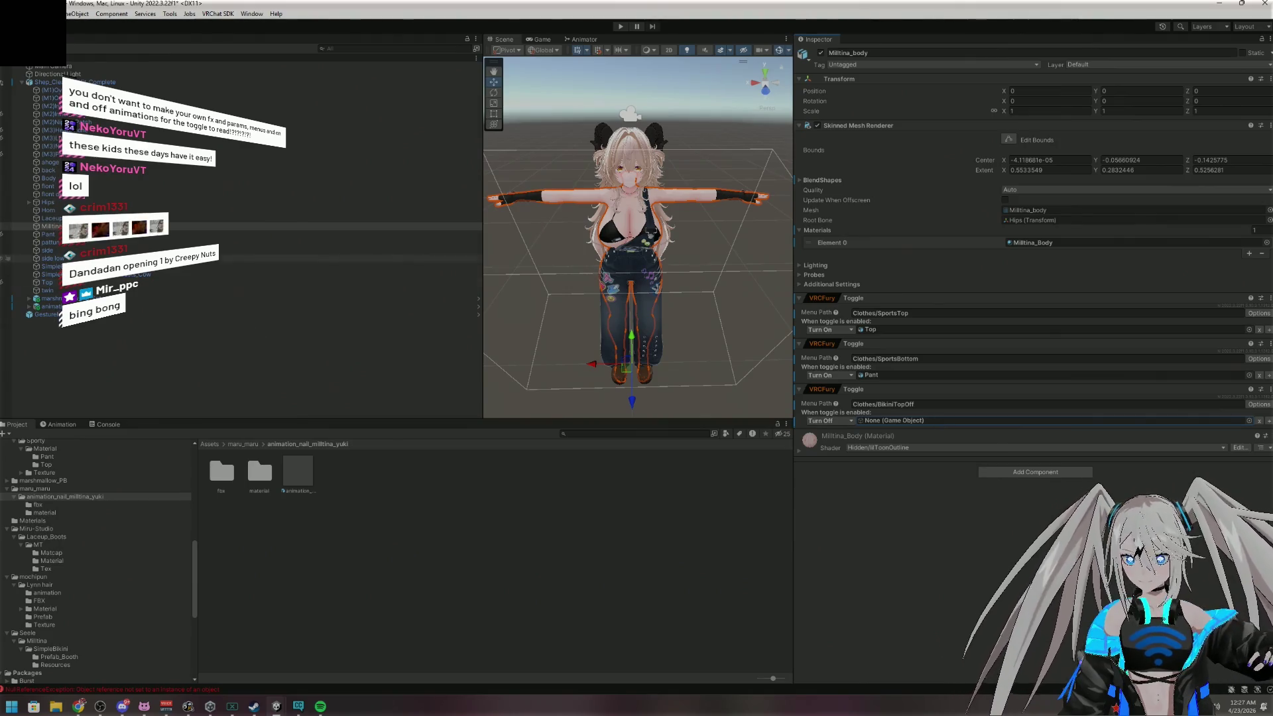
{"action": "mouse_move", "coordinate": [398, 274]}
{"action": "left_mouse_down"}
{"action": "mouse_move", "coordinate": [395, 337]}
{"action": "mouse_move", "coordinate": [981, 377]}
{"action": "mouse_move", "coordinate": [980, 422]}
{"action": "left_mouse_up"}
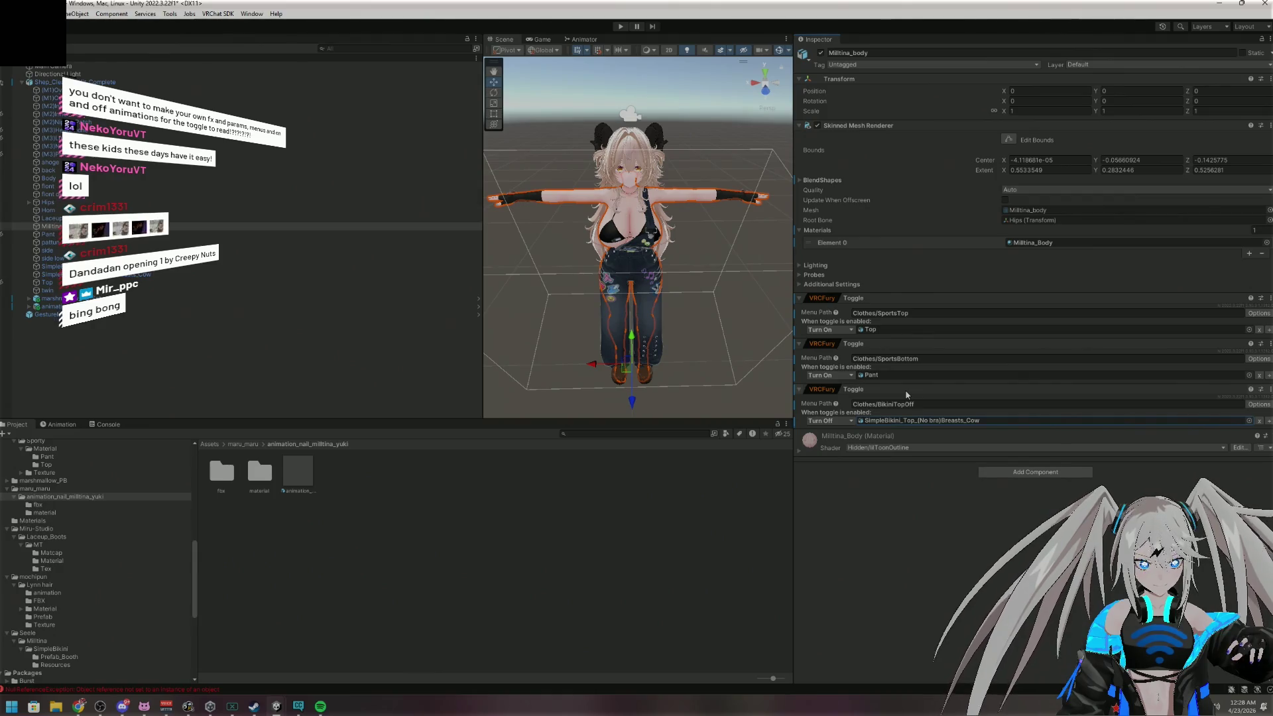
{"action": "left_click", "coordinate": [1031, 472]}
{"action": "left_click", "coordinate": [1014, 508]}
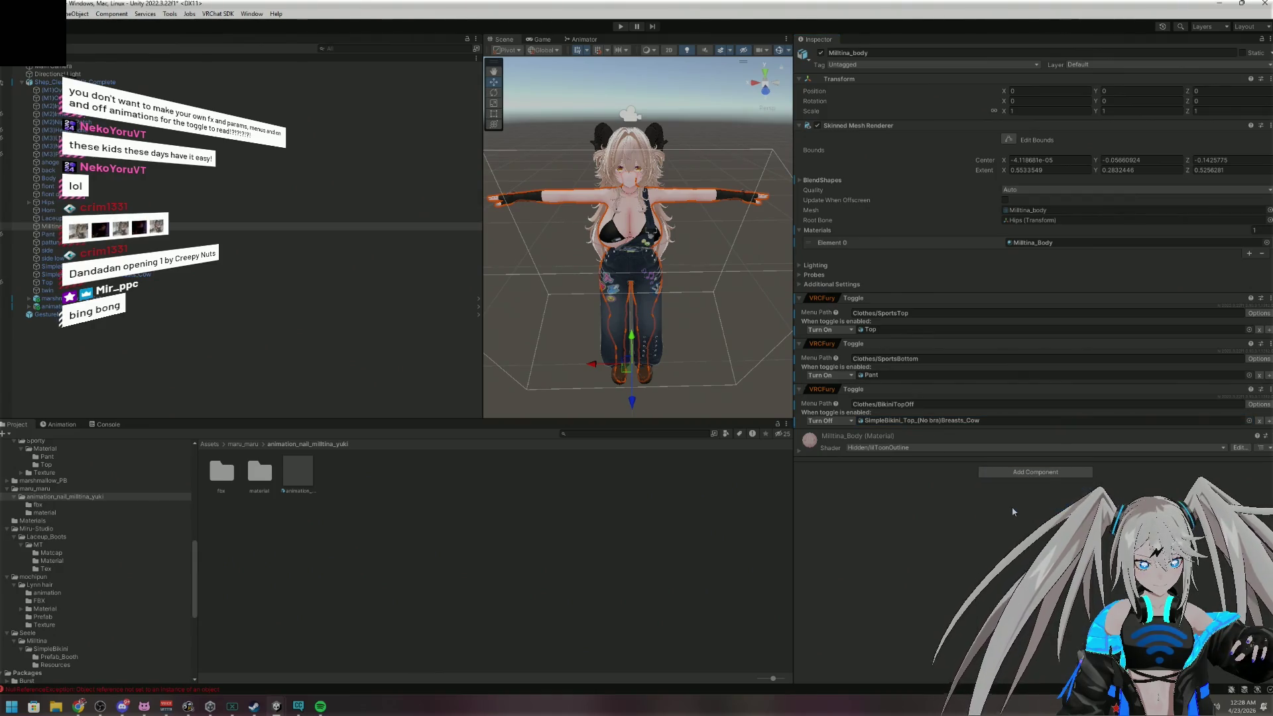
Name the new toggle Clothes/BikiniBottomOff with an Object Toggle action that turns off SimpleBikini_Bottom
{"action": "left_click", "coordinate": [920, 450]}
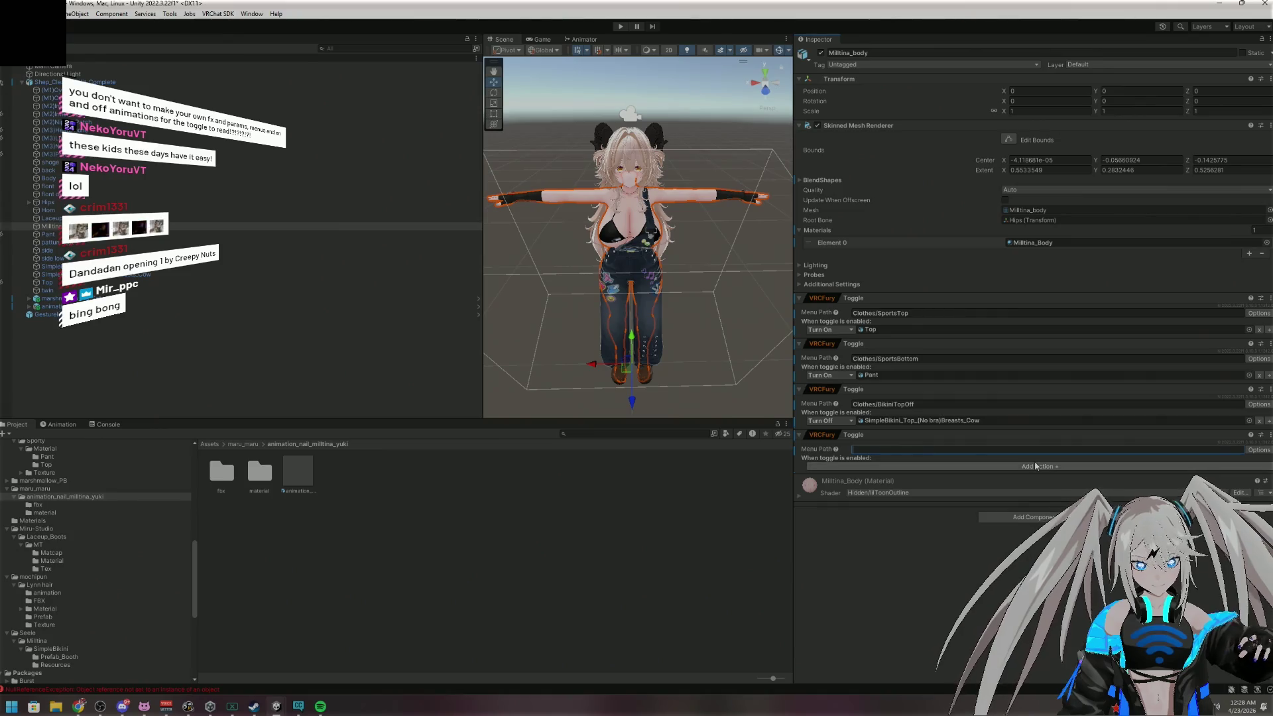
{"action": "type", "text": "Clo"}
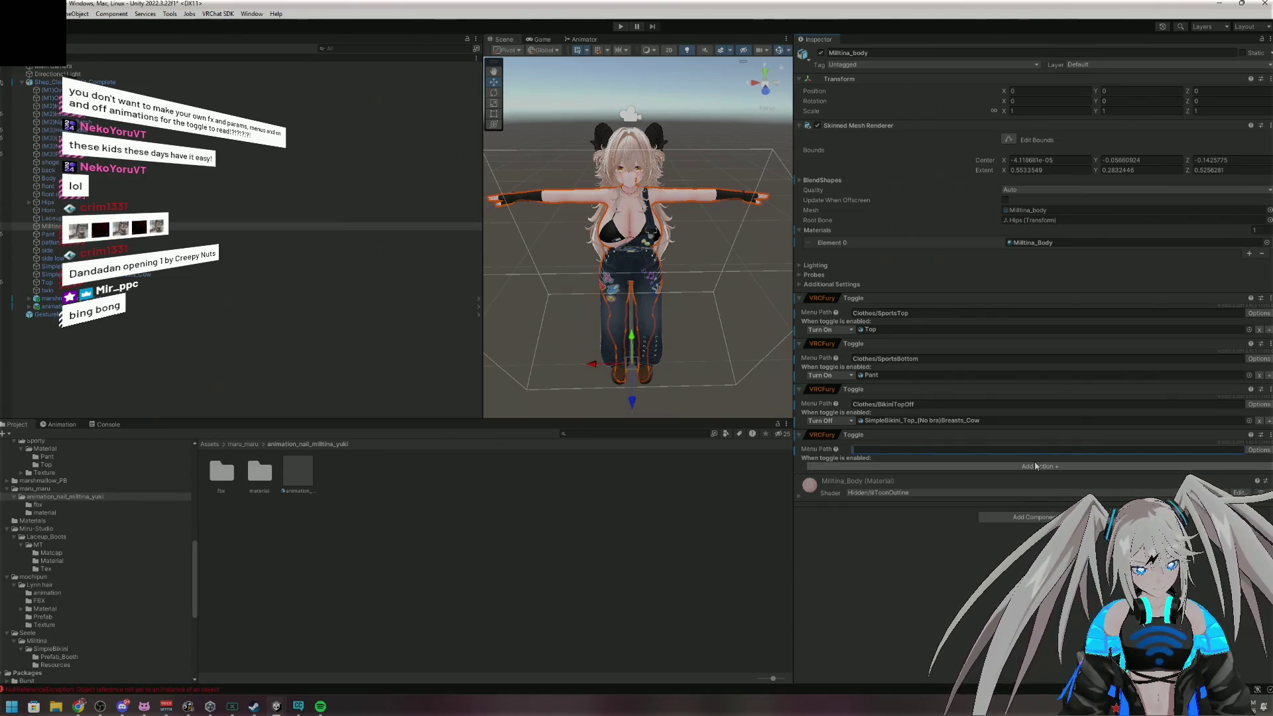
{"action": "type", "text": "thes"}
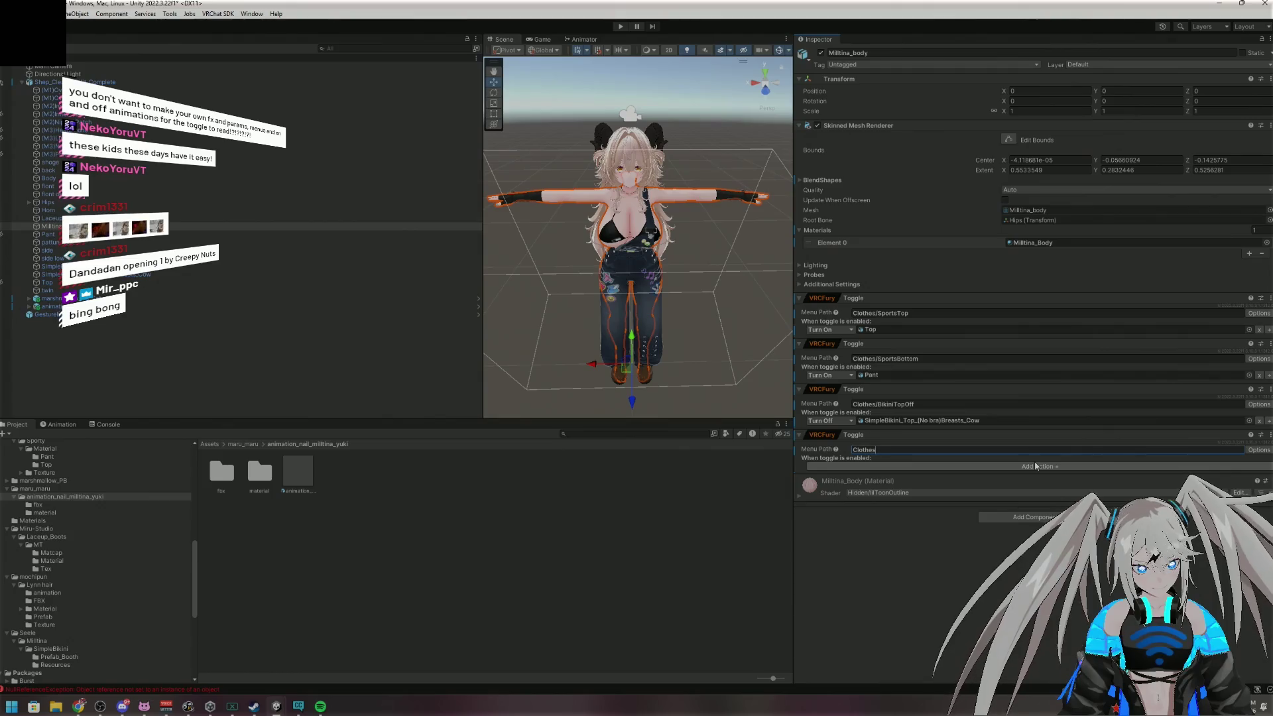
{"action": "type", "text": "/B"}
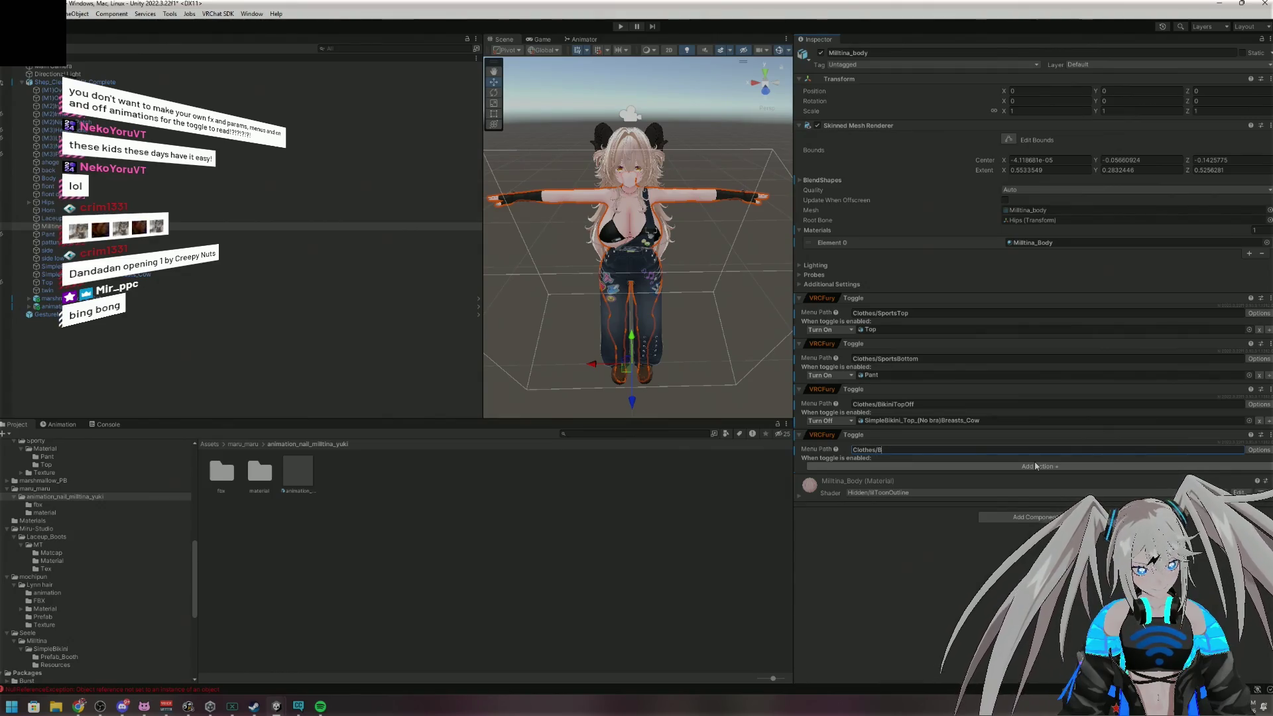
{"action": "type", "text": "iki"}
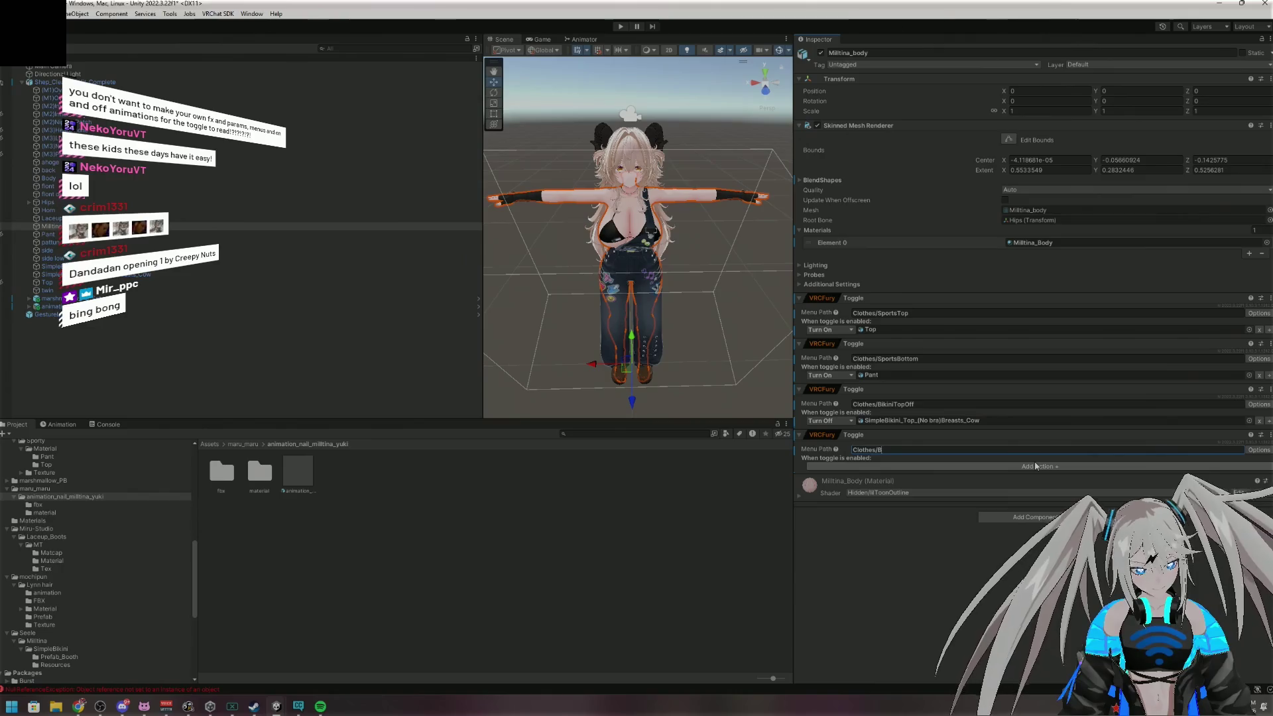
{"action": "type", "text": "ni"}
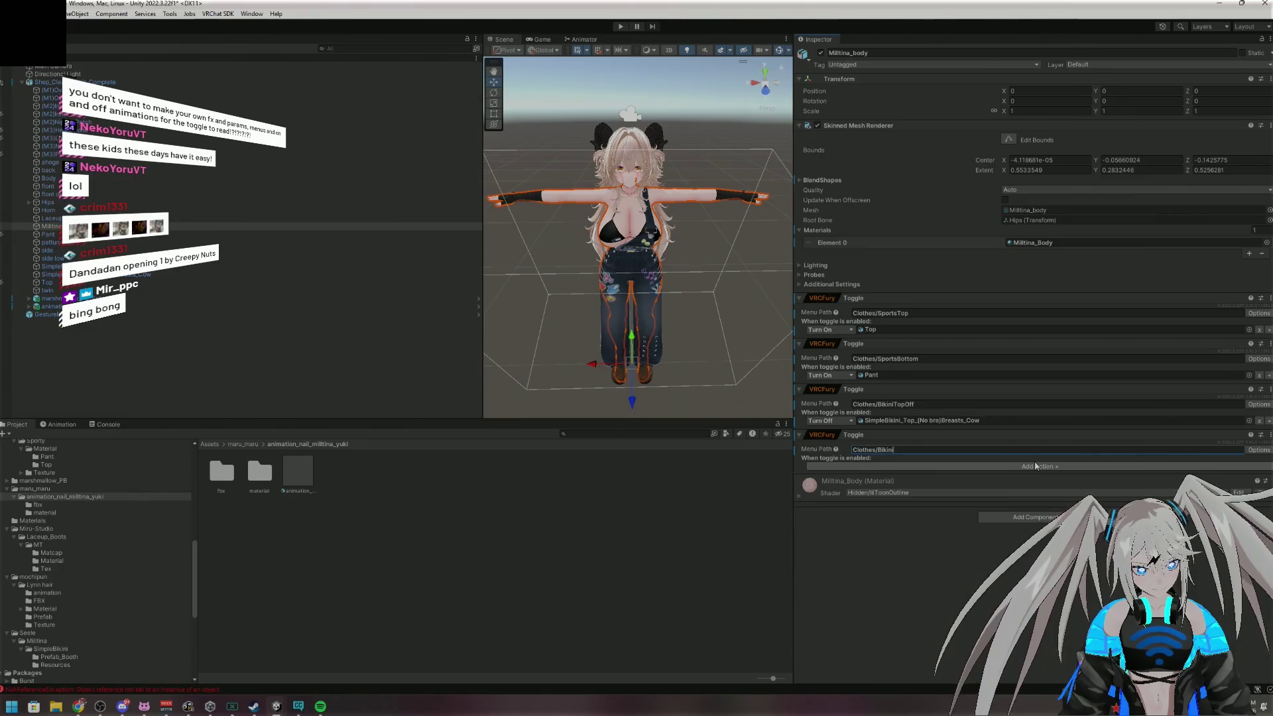
{"action": "type", "text": "BottomOff"}
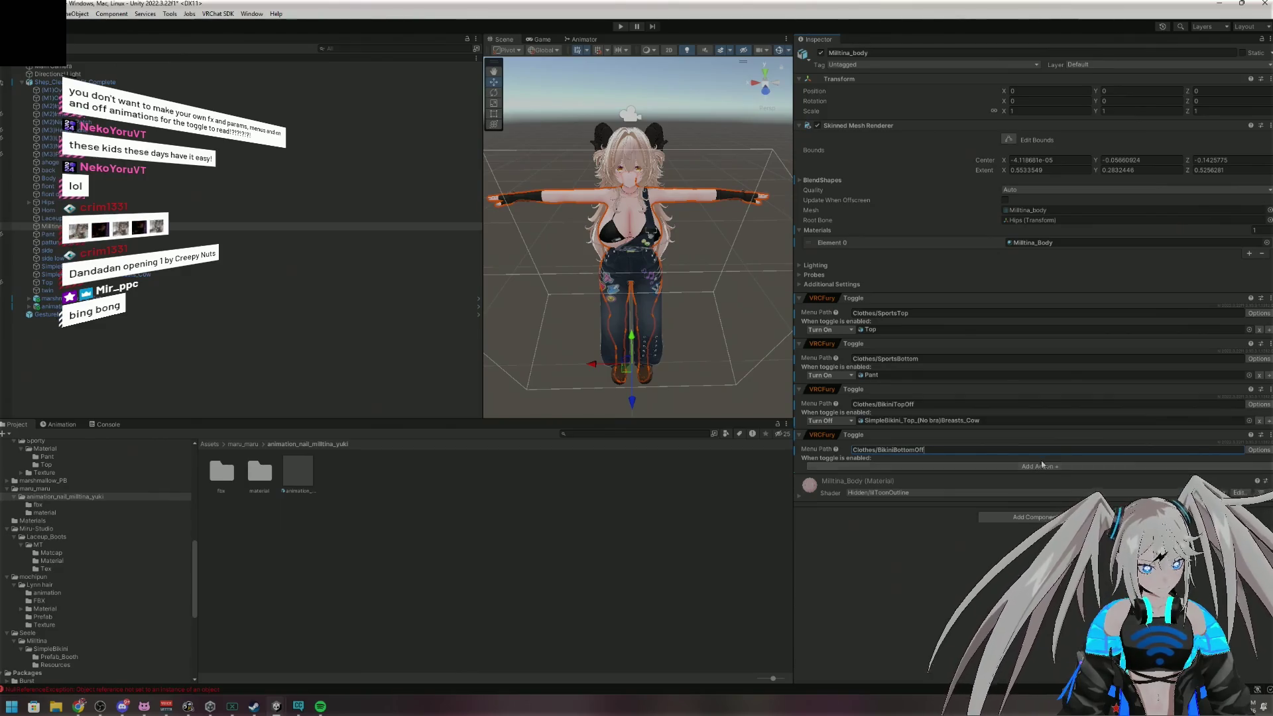
{"action": "left_click", "coordinate": [1070, 467]}
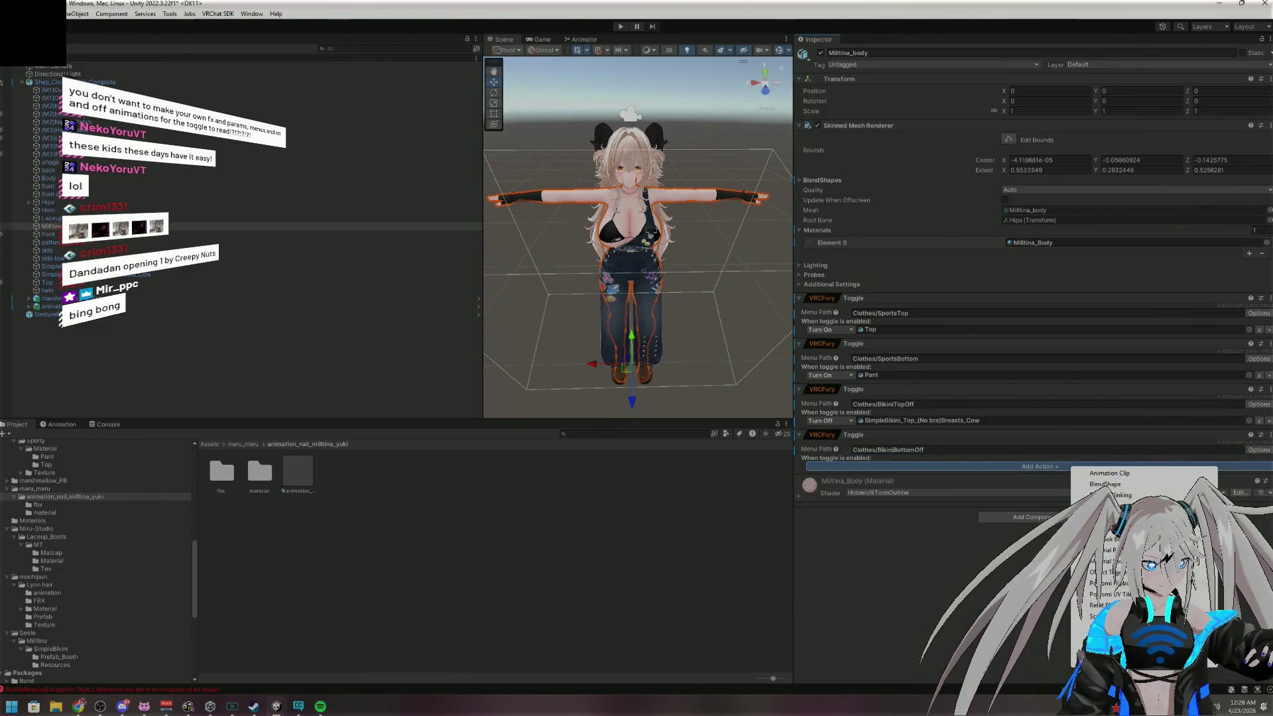
{"action": "left_click", "coordinate": [1101, 571]}
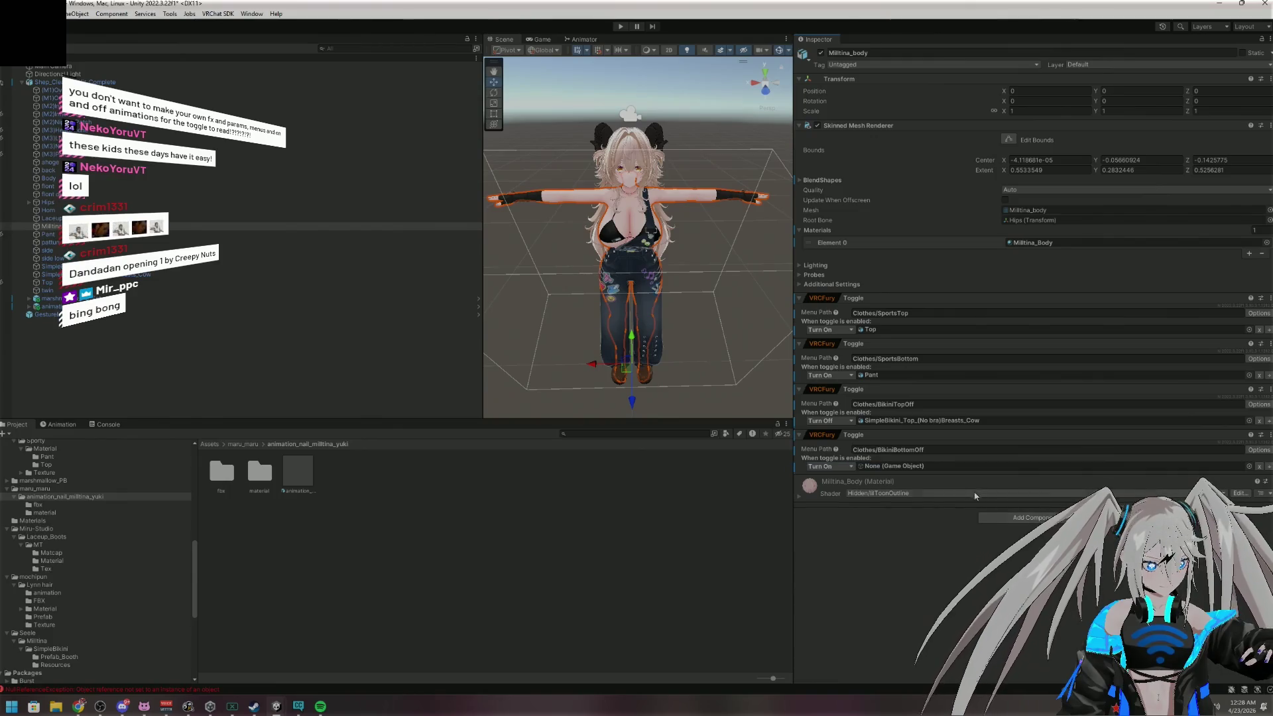
{"action": "left_click", "coordinate": [822, 466]}
{"action": "left_click", "coordinate": [822, 484]}
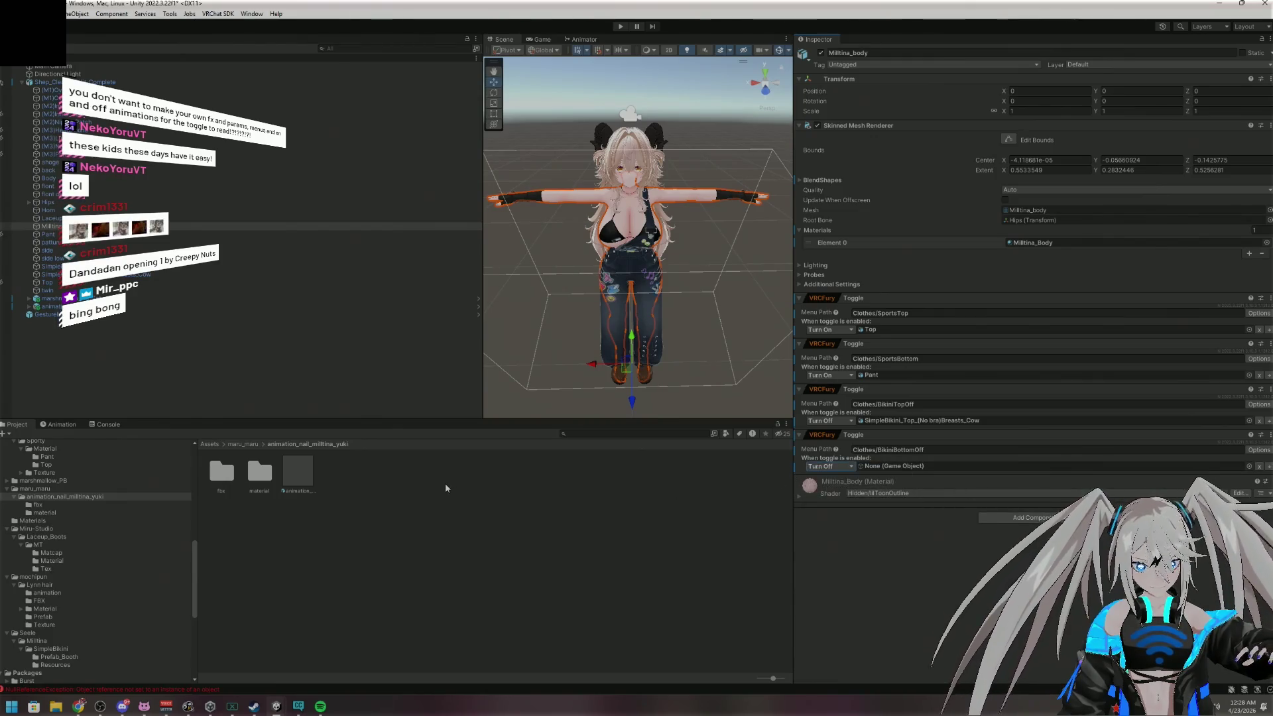
{"action": "left_click", "coordinate": [132, 266]}
{"action": "mouse_move", "coordinate": [133, 266]}
{"action": "left_mouse_down"}
{"action": "mouse_move", "coordinate": [862, 467]}
{"action": "mouse_move", "coordinate": [931, 467]}
{"action": "left_mouse_up"}
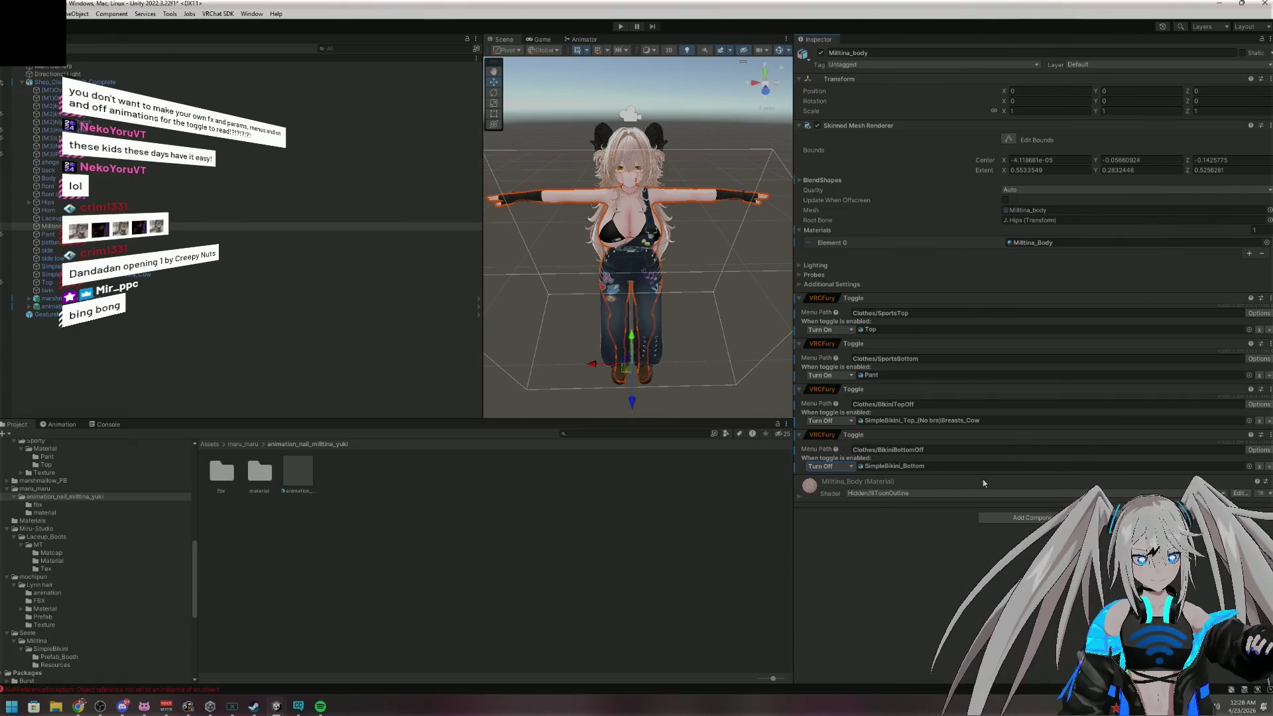
{"action": "left_click", "coordinate": [1014, 517]}
Add a VRCFury Toggle and set its menu path to Clothes/NipPatchOn
{"action": "type", "text": "toggle"}
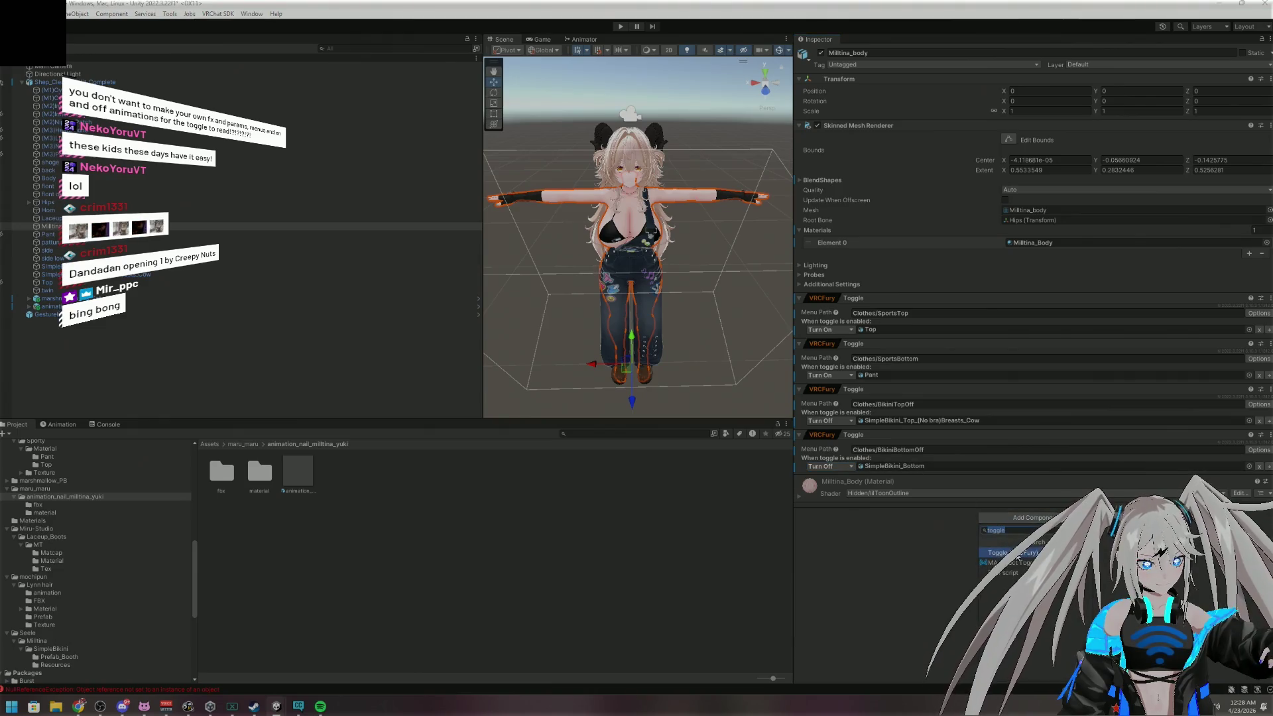
{"action": "left_click", "coordinate": [1018, 555]}
{"action": "left_click", "coordinate": [906, 496]}
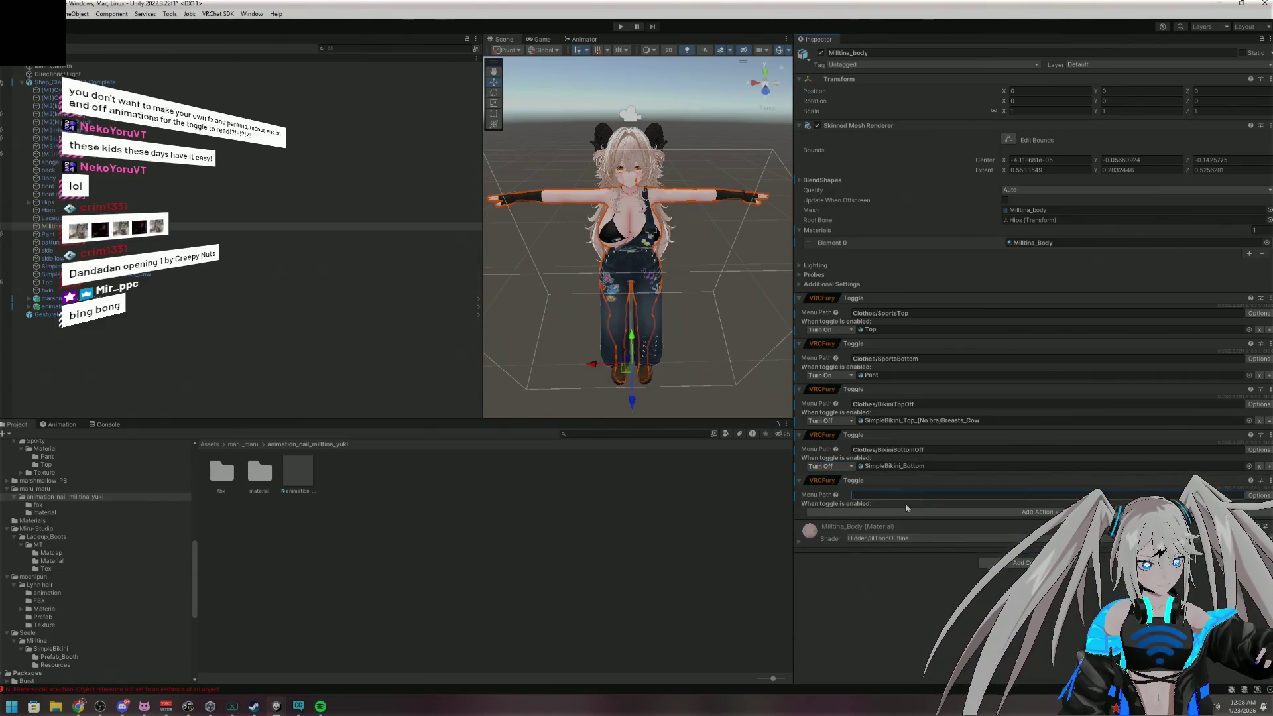
{"action": "type", "text": "Clothes/M"}
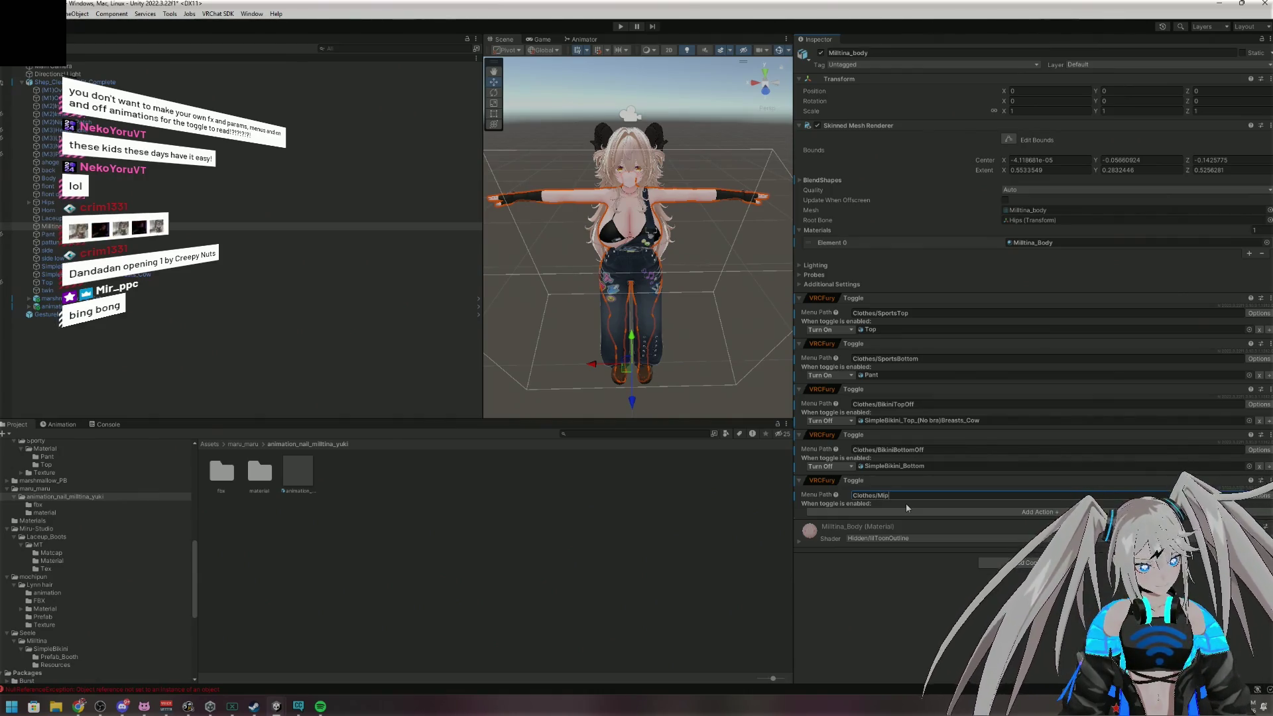
{"action": "key", "text": "BackSpace"}
{"action": "type", "text": "NIP"}
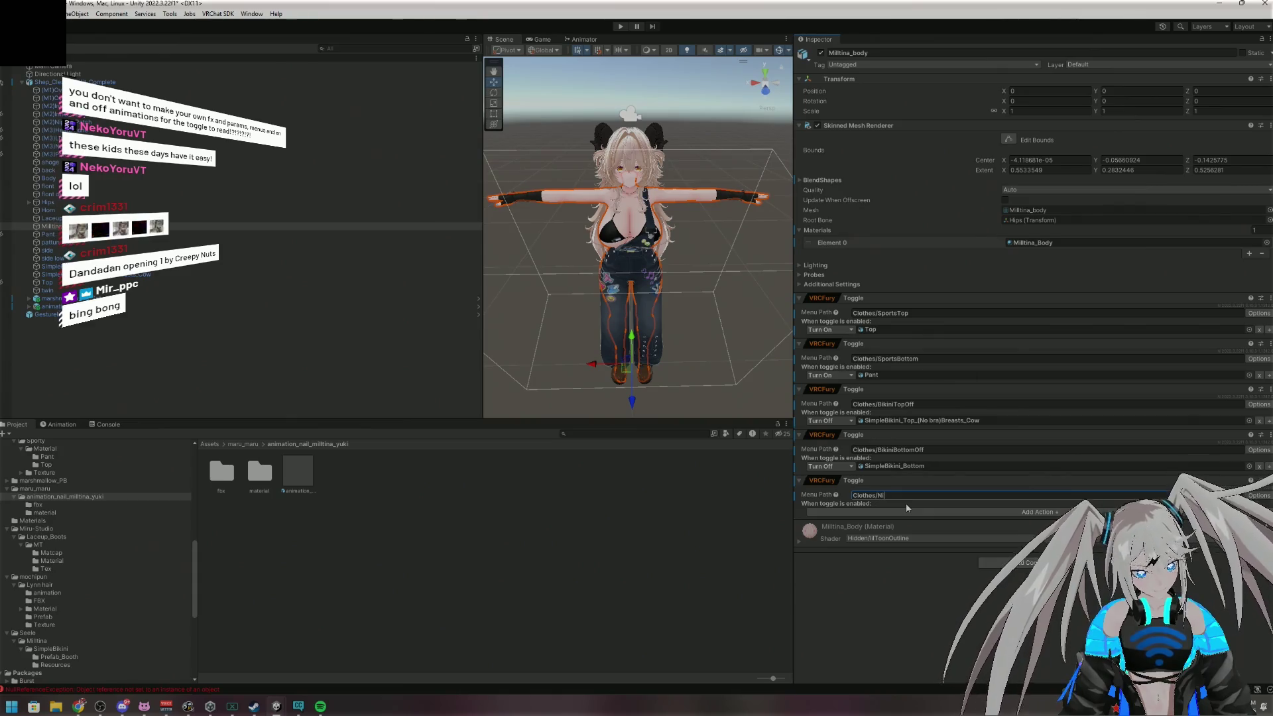
{"action": "key", "text": "BackSpace"}
{"action": "key", "text": "BackSpace"}
{"action": "type", "text": "ip"}
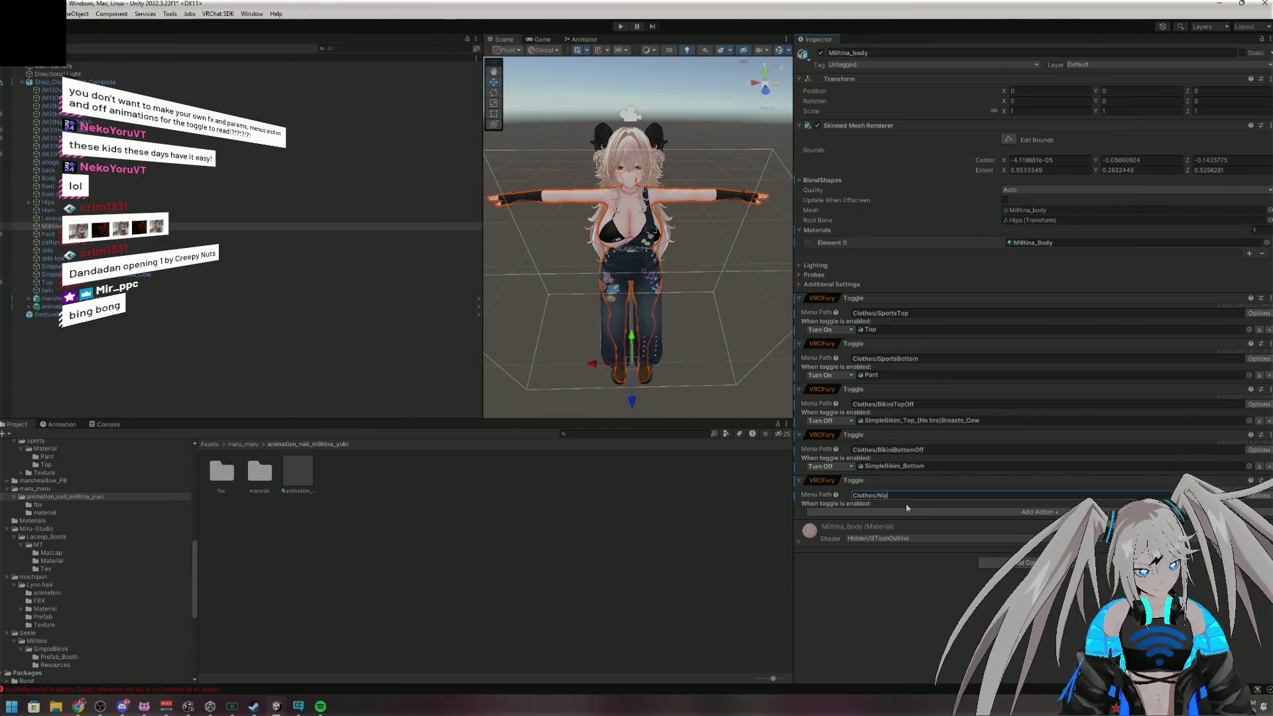
{"action": "type", "text": "Patch"}
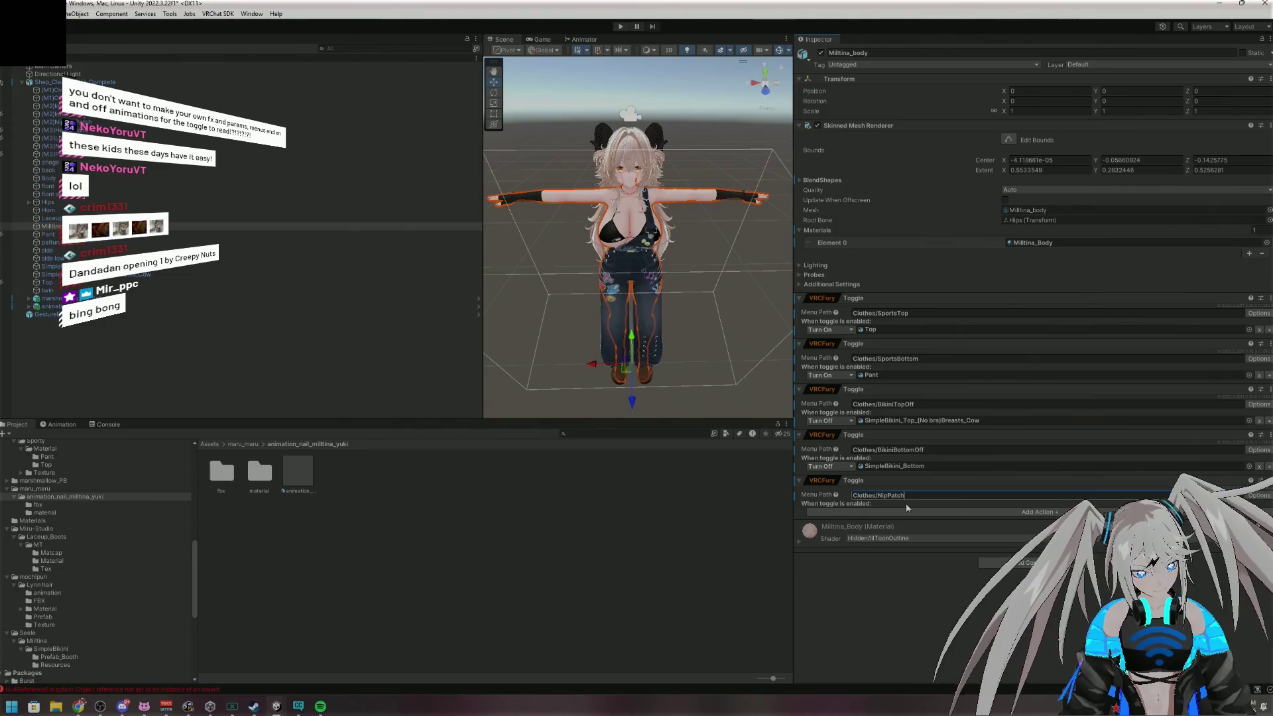
{"action": "type", "text": "On"}
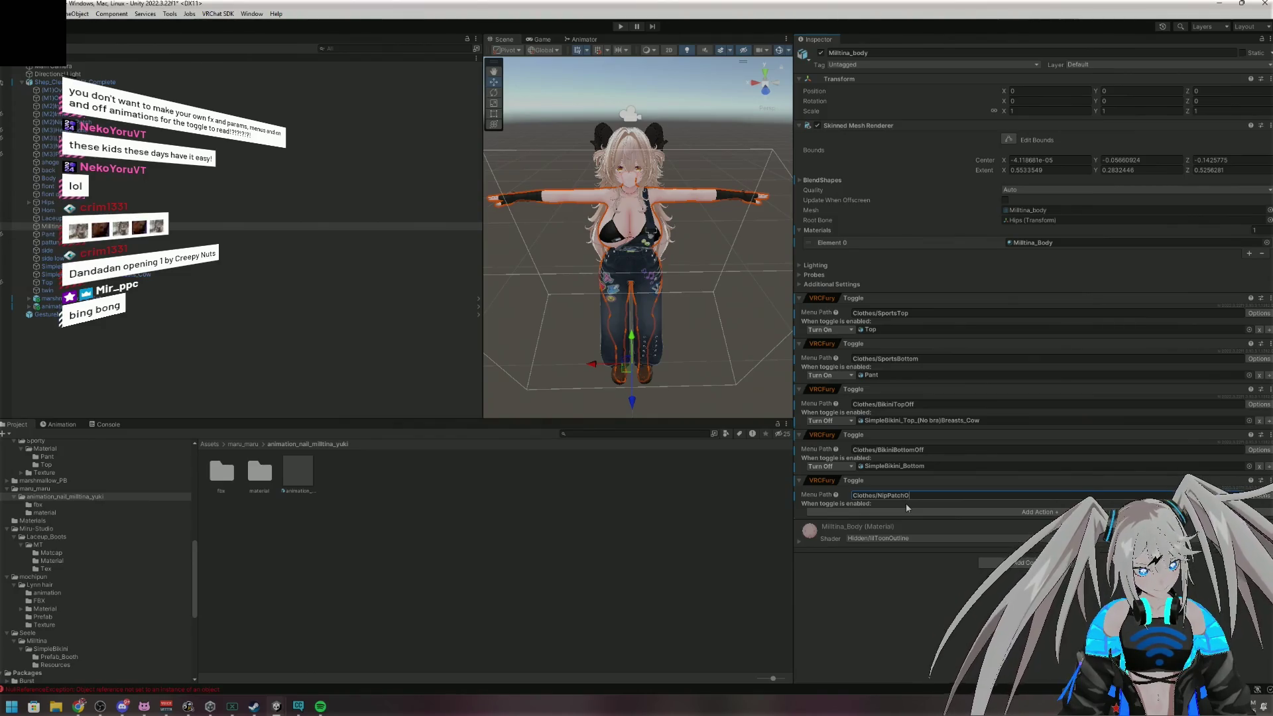
Make the NipPatchOn toggle turn on (M2)Nipple_Patch, then add another empty VRCFury Toggle
{"action": "left_click", "coordinate": [918, 512]}
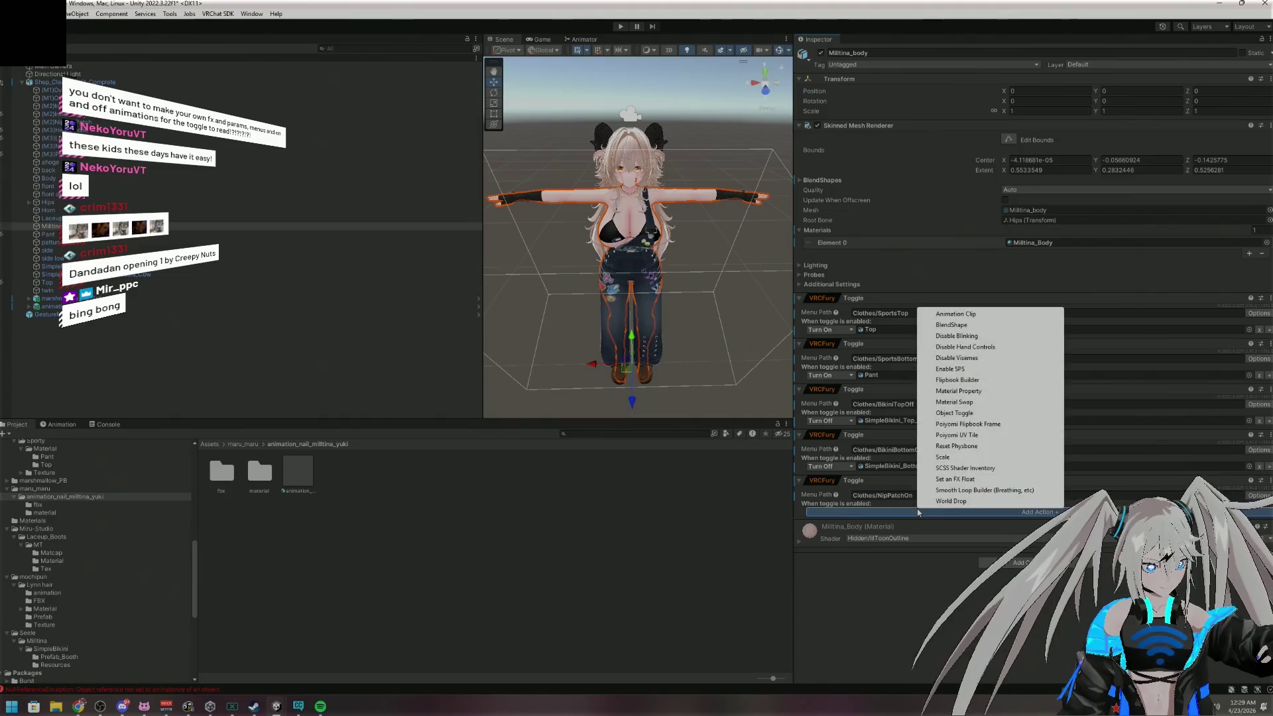
{"action": "left_click", "coordinate": [954, 413]}
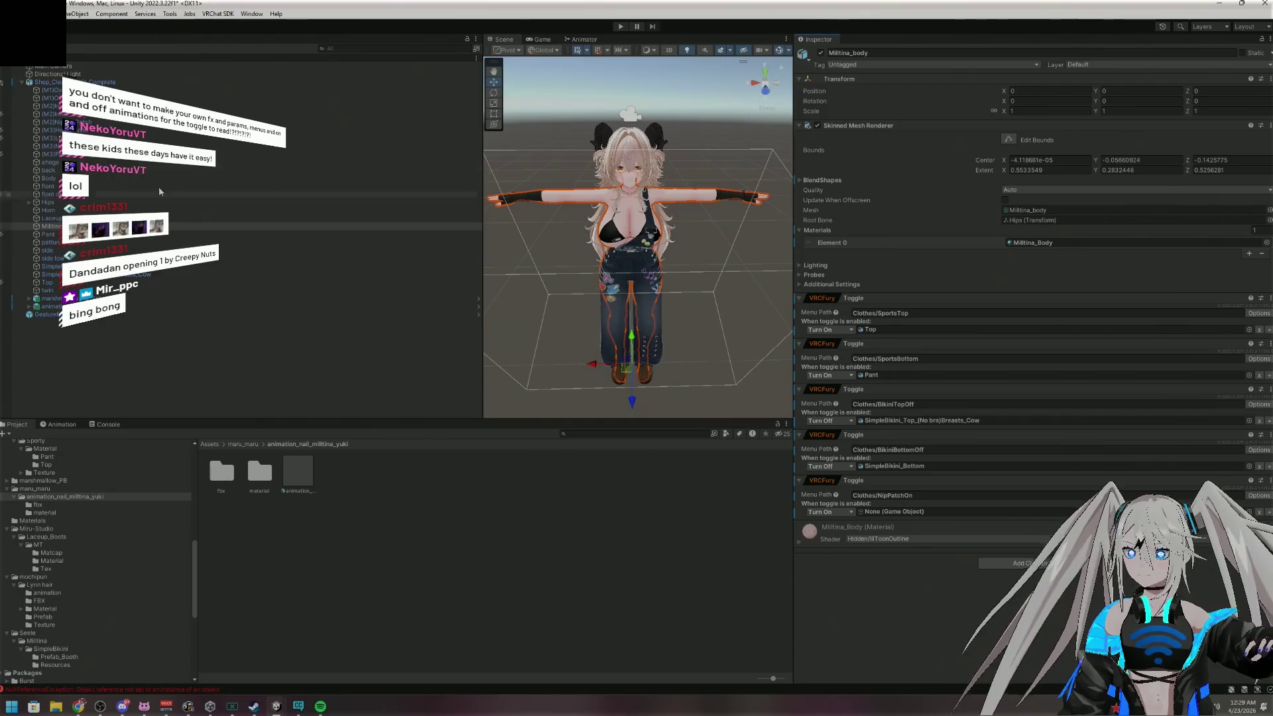
{"action": "left_click_drag", "start_coordinate": [53, 122], "coordinate": [915, 512]}
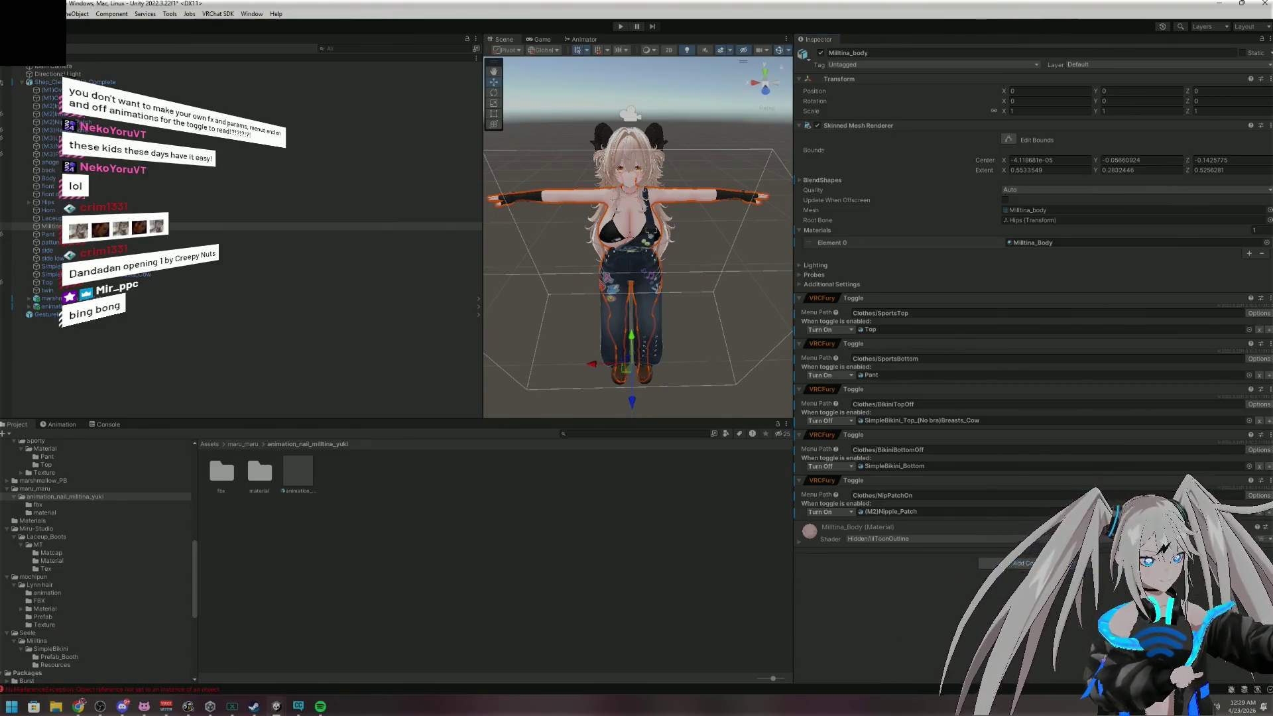
{"action": "key", "text": "Return"}
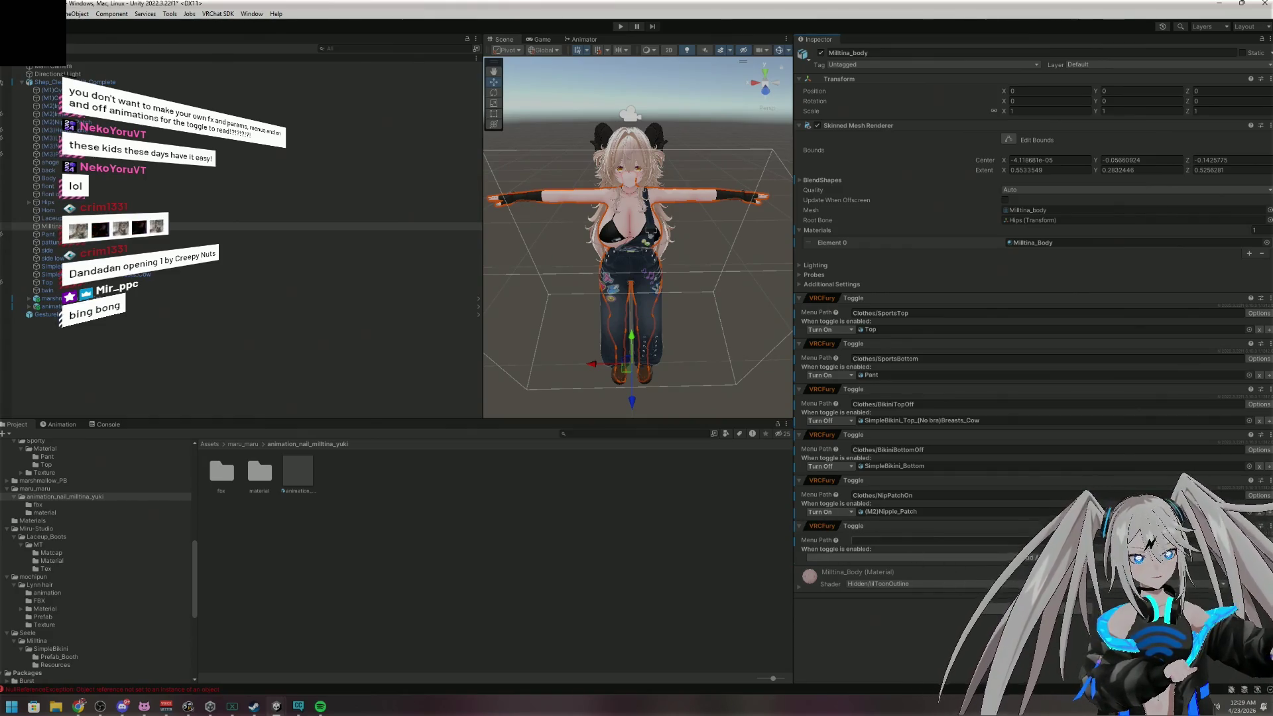
{"action": "left_click", "coordinate": [1014, 607]}
Set the new toggle's menu path to Clothes/InnerTop
{"action": "type", "text": "toggle"}
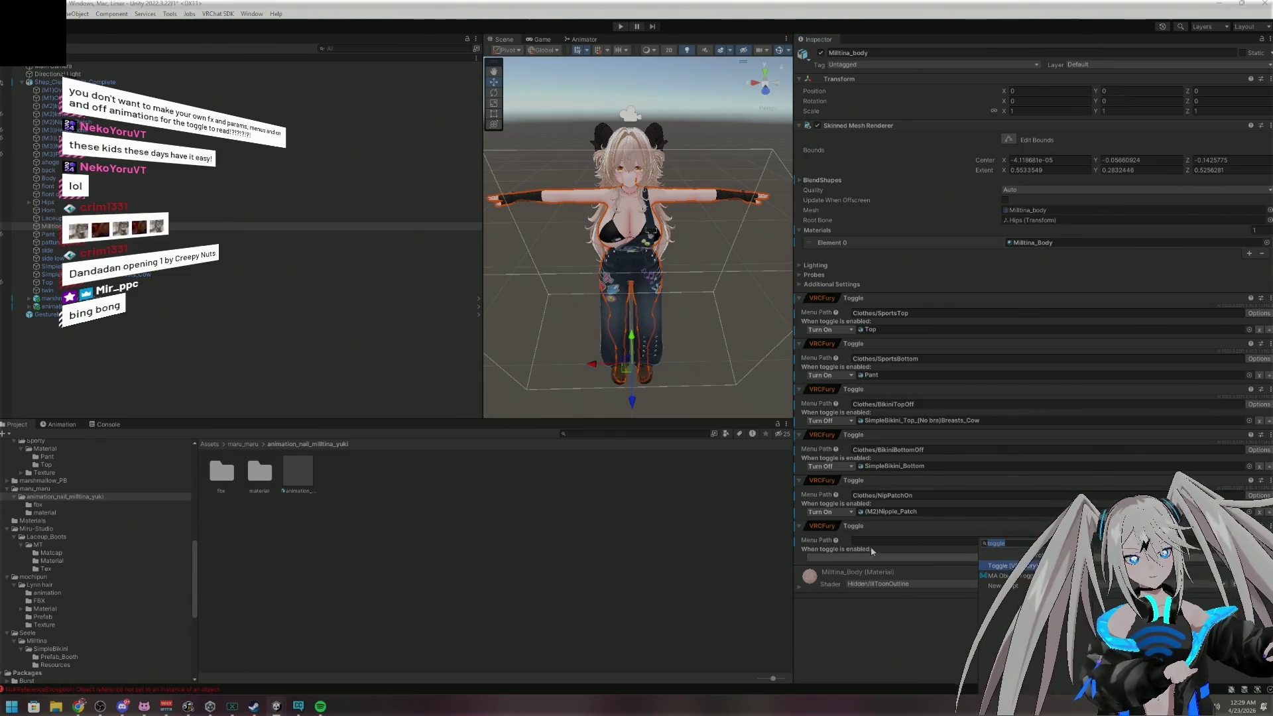
{"action": "left_click", "coordinate": [861, 527]}
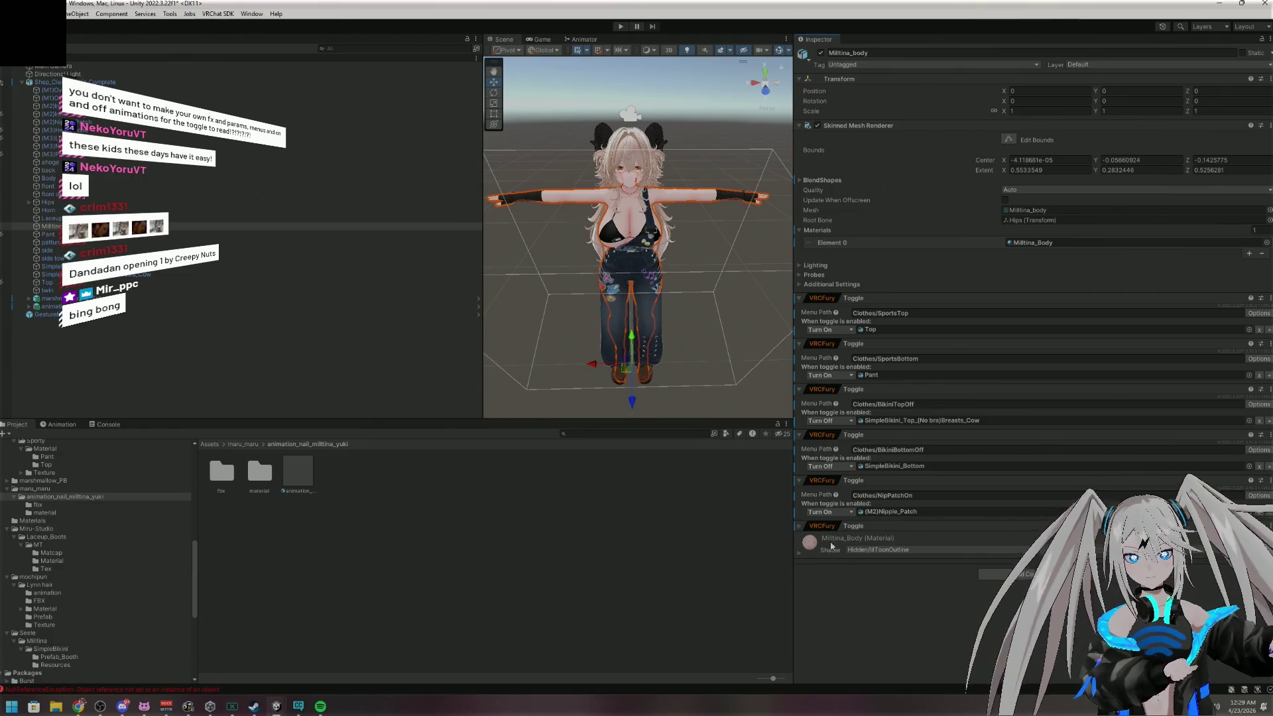
{"action": "left_click", "coordinate": [851, 527]}
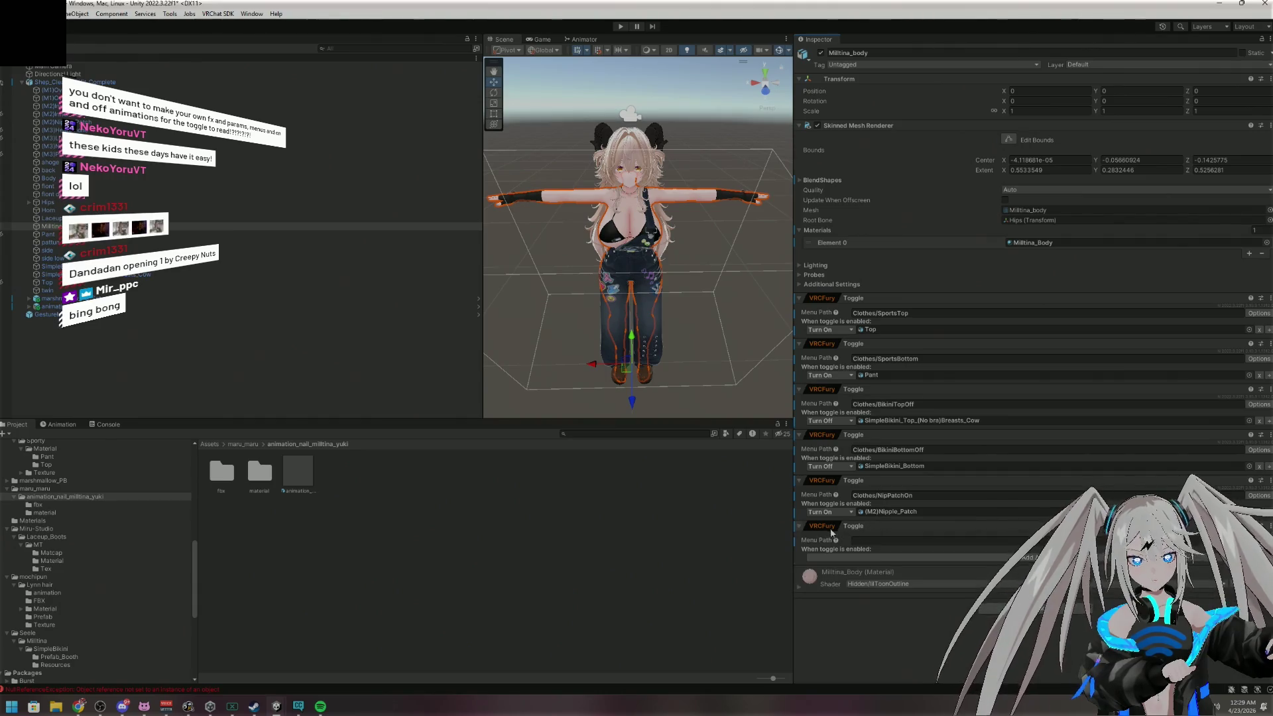
{"action": "left_click", "coordinate": [904, 542]}
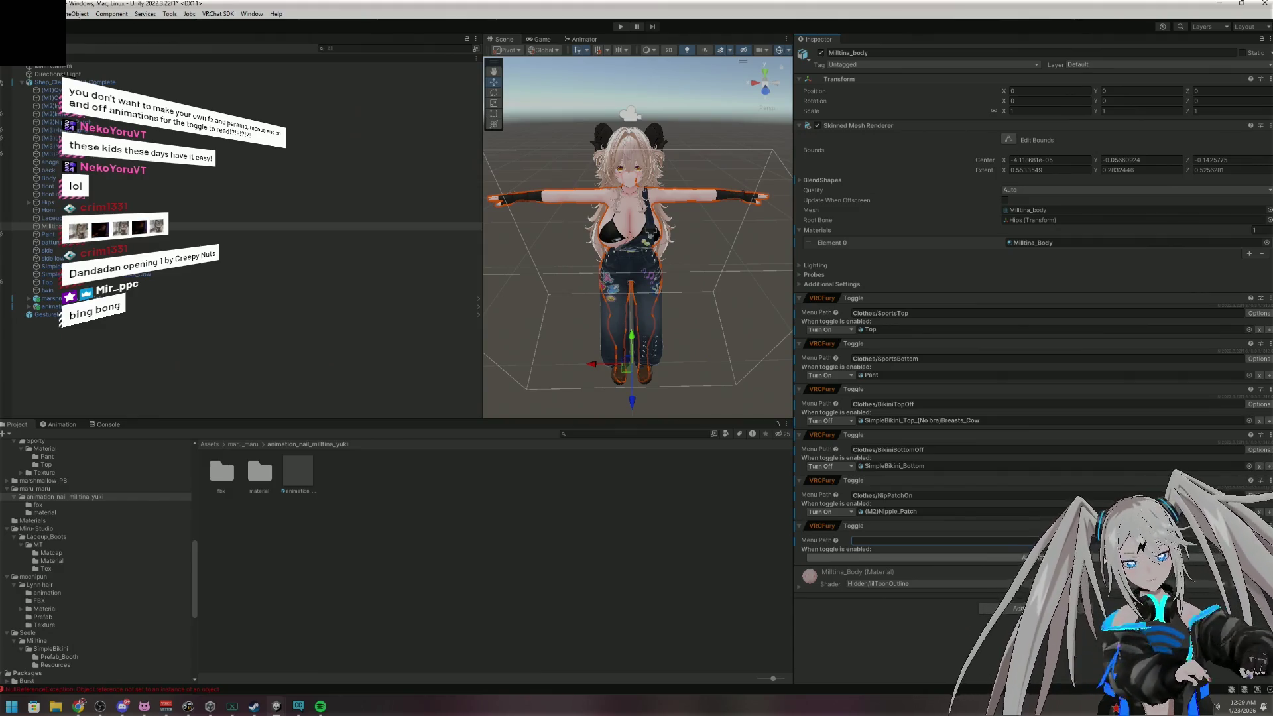
{"action": "type", "text": "Clothes"}
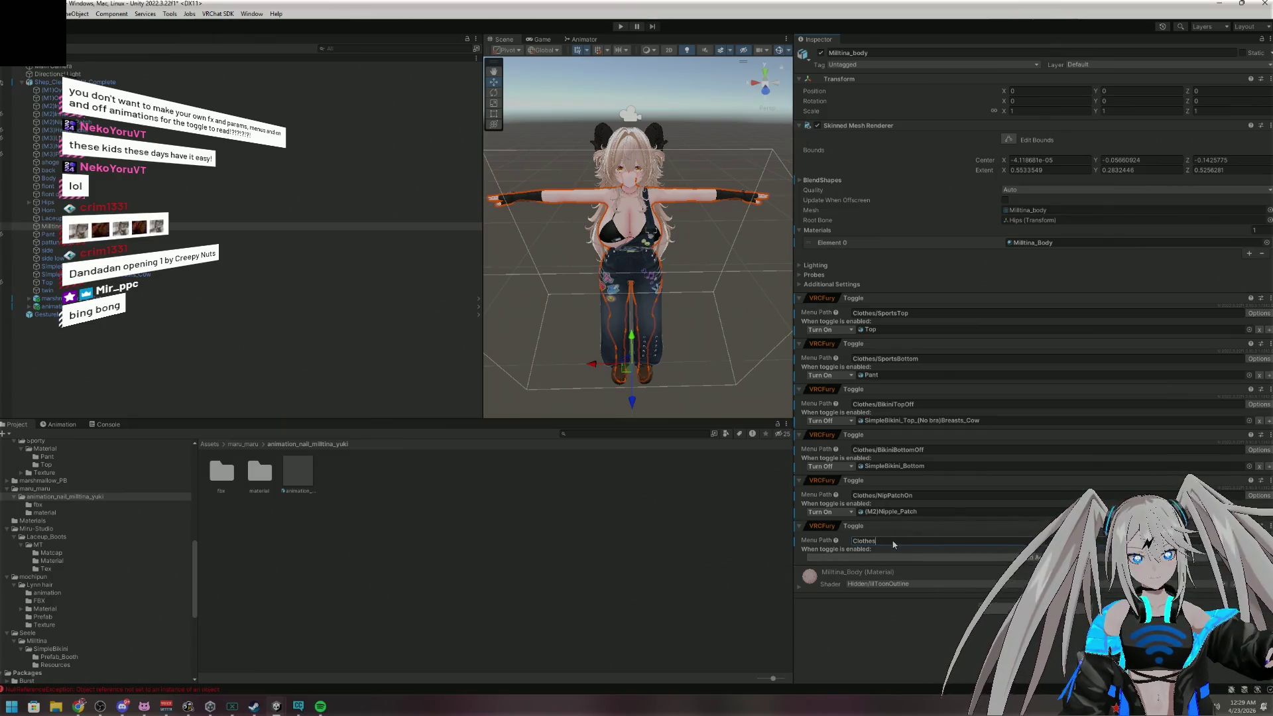
{"action": "mouse_move", "coordinate": [656, 4]}
{"action": "left_mouse_down"}
{"action": "mouse_move", "coordinate": [658, 33]}
{"action": "mouse_move", "coordinate": [690, 0]}
{"action": "left_mouse_up"}
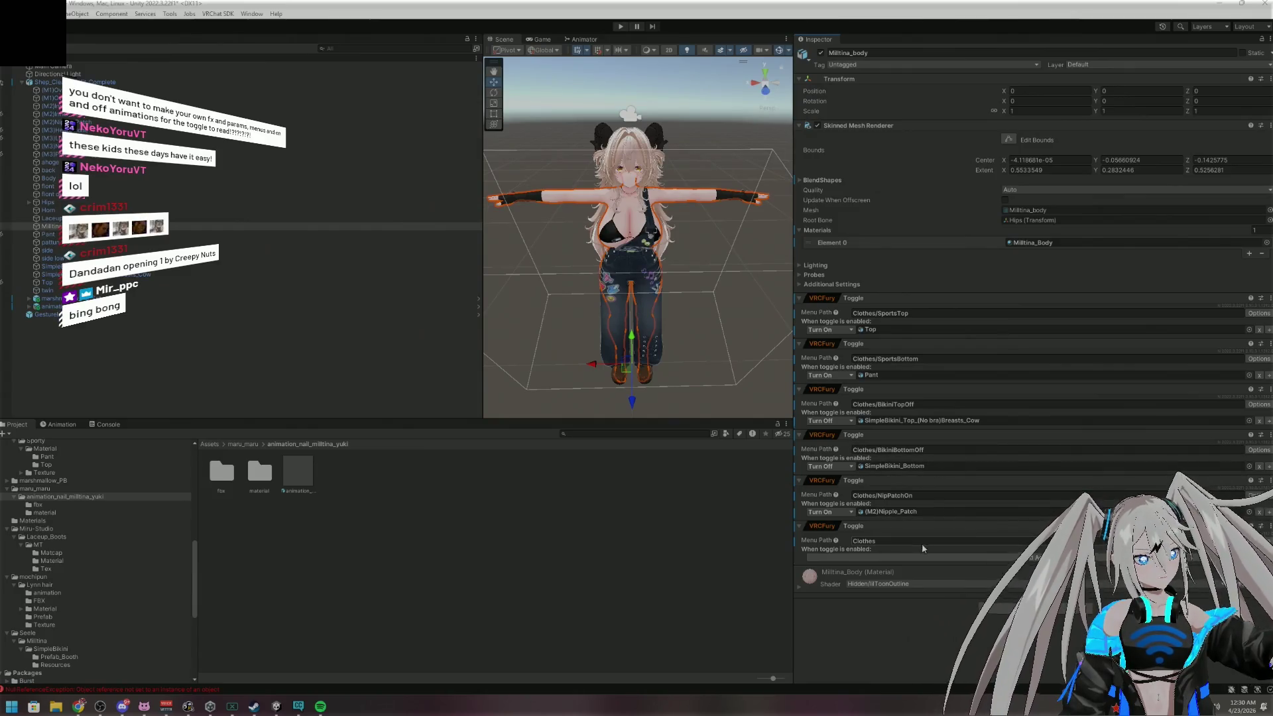
{"action": "type", "text": "/InnerTop"}
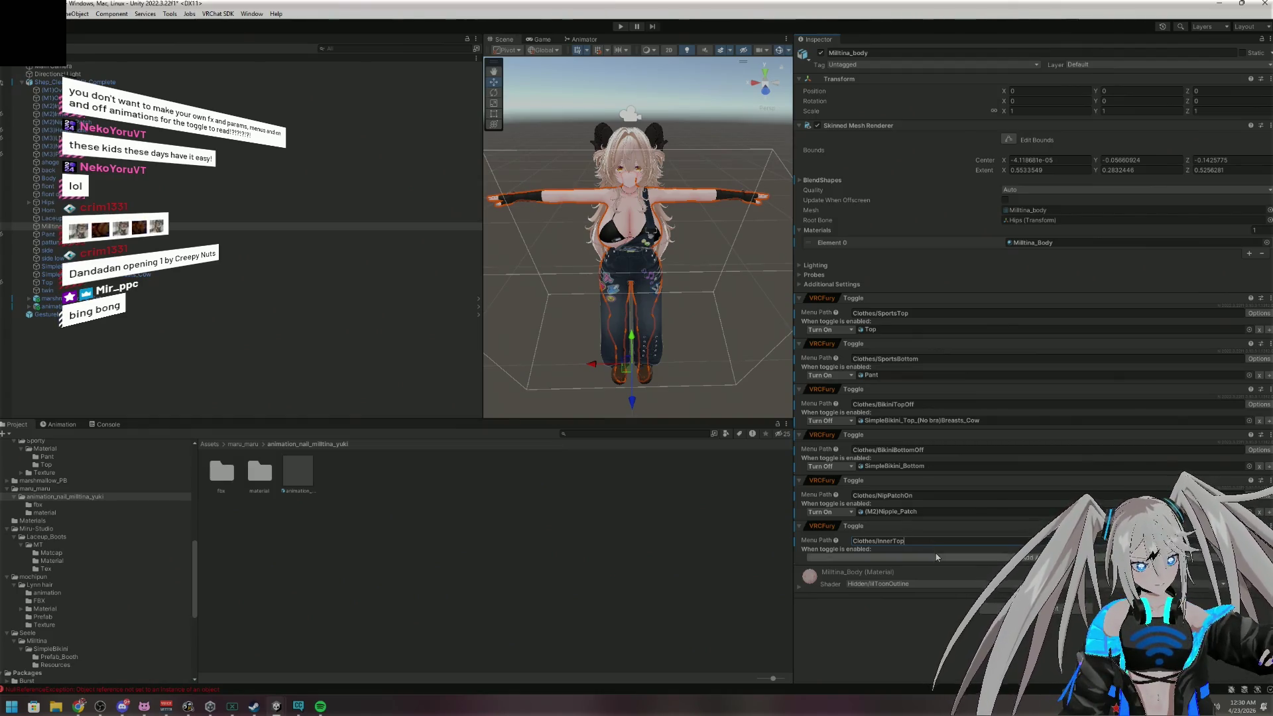
Make the InnerTop toggle turn on (M2)Inner_Top and add another empty VRCFury Toggle
{"action": "left_click", "coordinate": [937, 557]}
{"action": "left_click", "coordinate": [973, 458]}
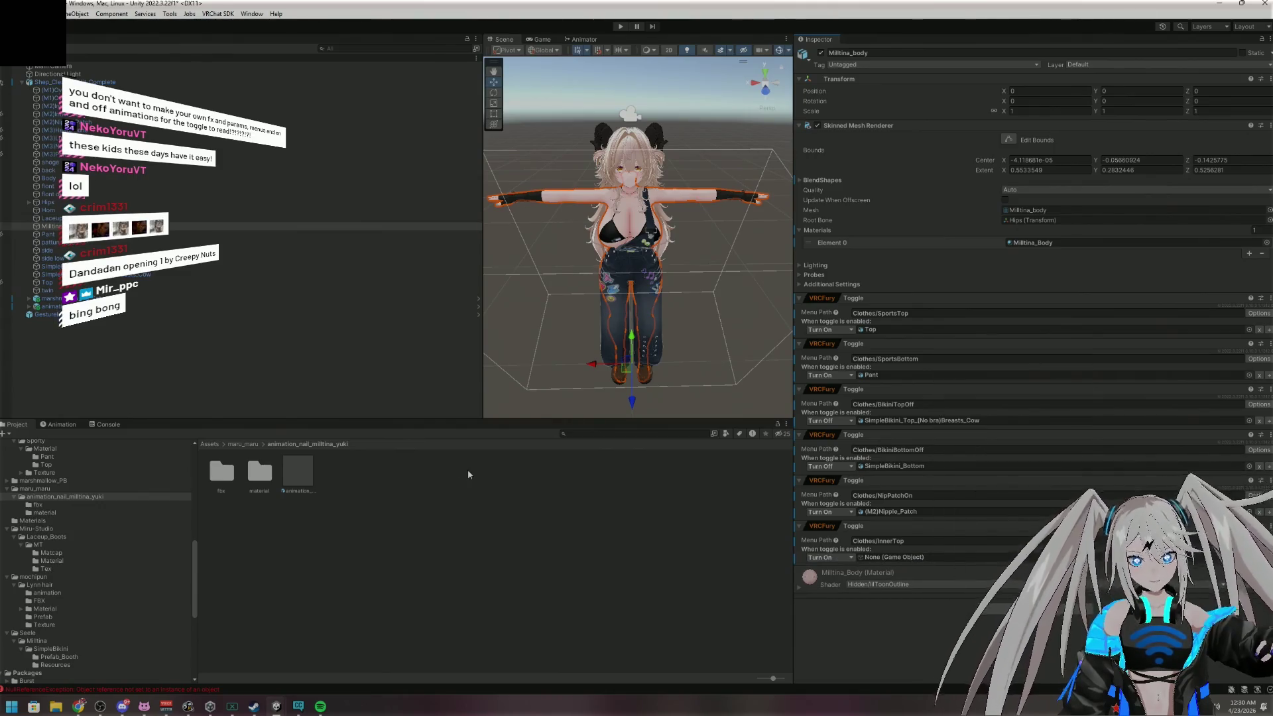
{"action": "left_click_drag", "start_coordinate": [506, 440], "coordinate": [972, 553]}
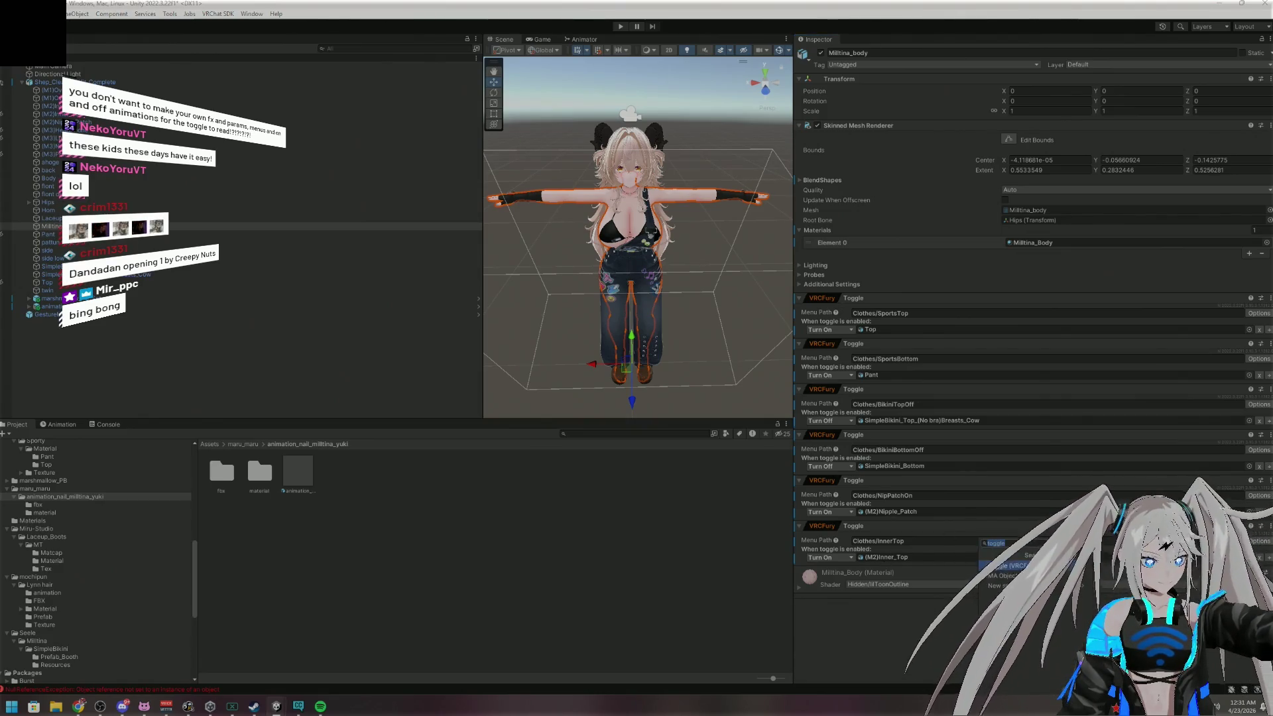
{"action": "key", "text": "Return"}
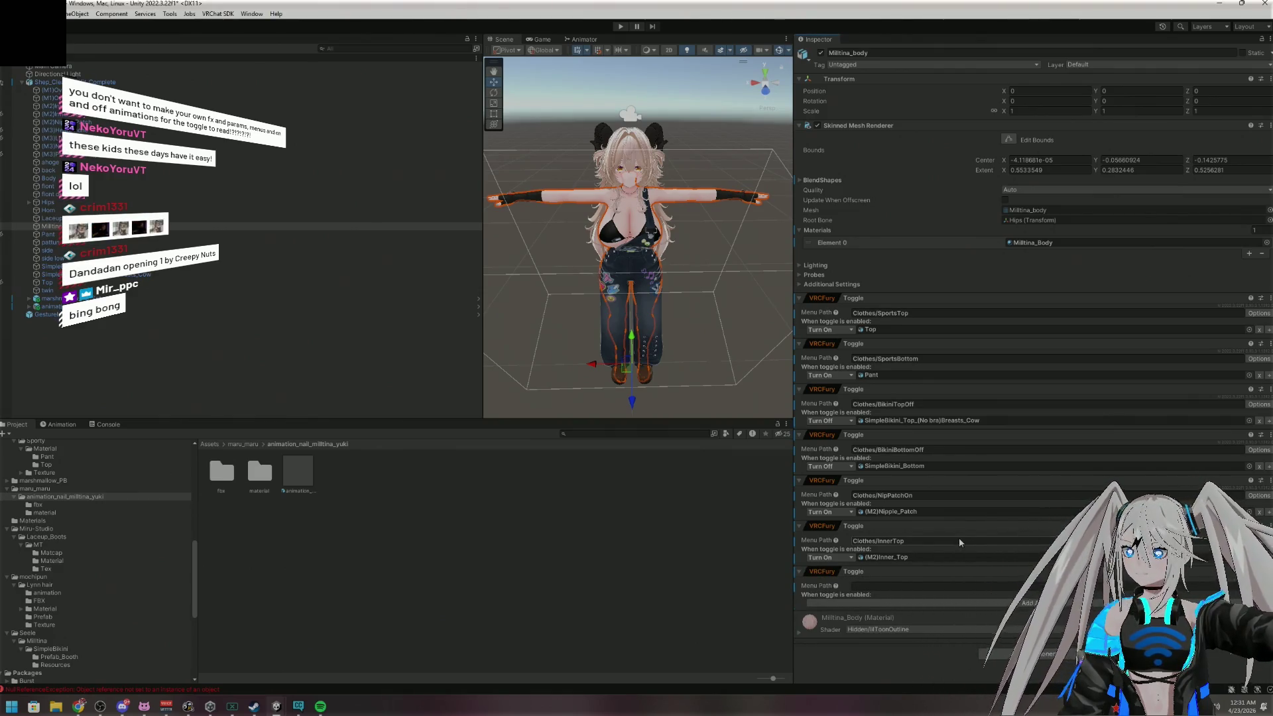
Name the toggle Clothes/OverallTopOff and give it an Object Toggle action set to Turn Off
{"action": "left_click", "coordinate": [902, 586]}
{"action": "type", "text": "Clothes/"}
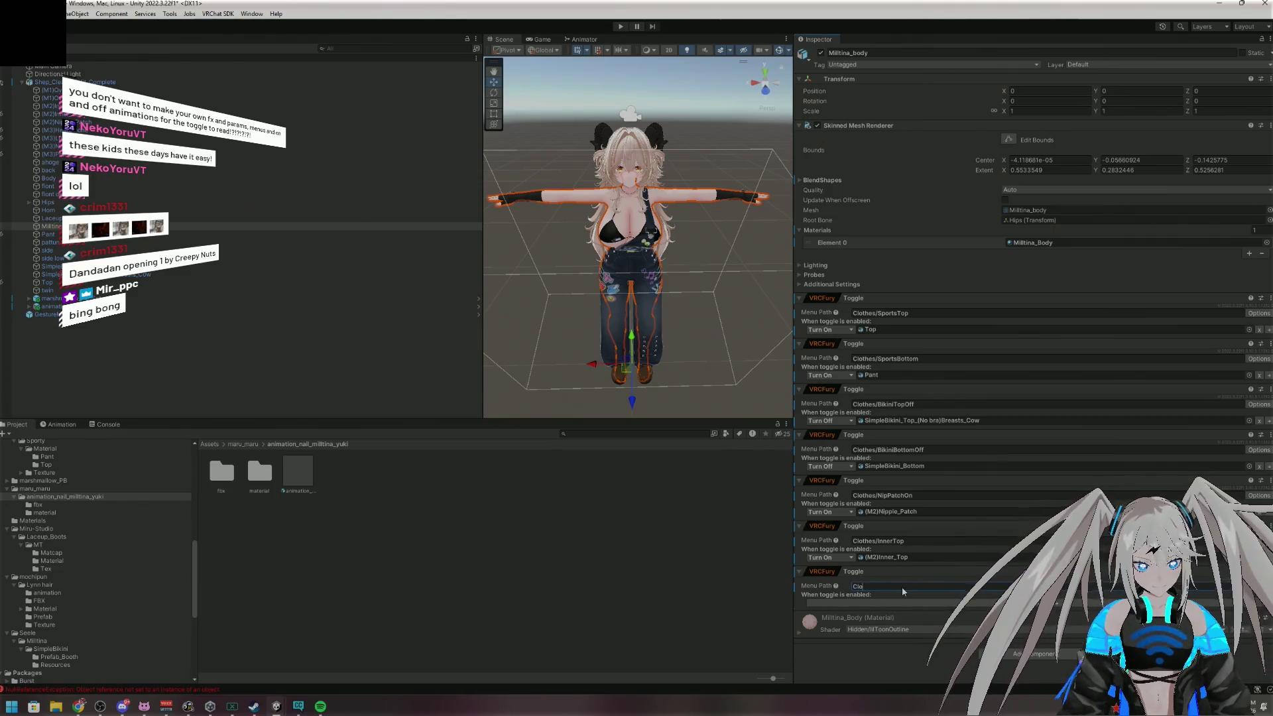
{"action": "type", "text": "Over"}
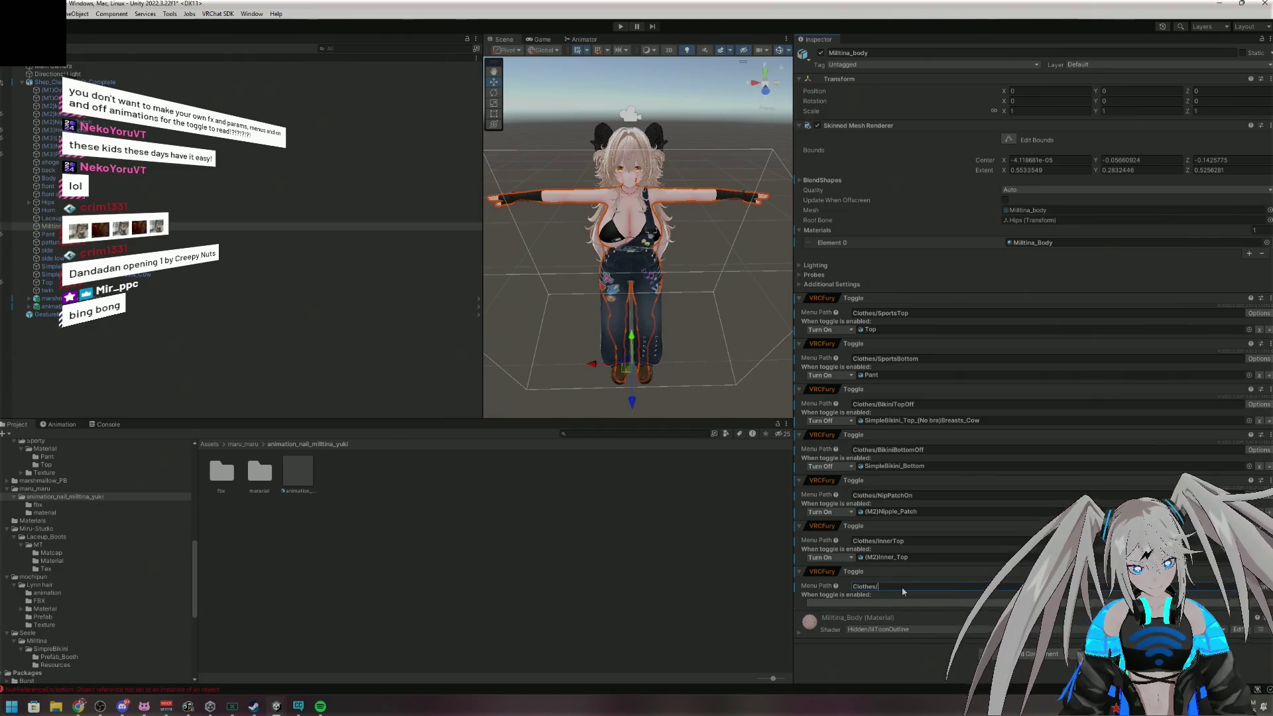
{"action": "type", "text": "all"}
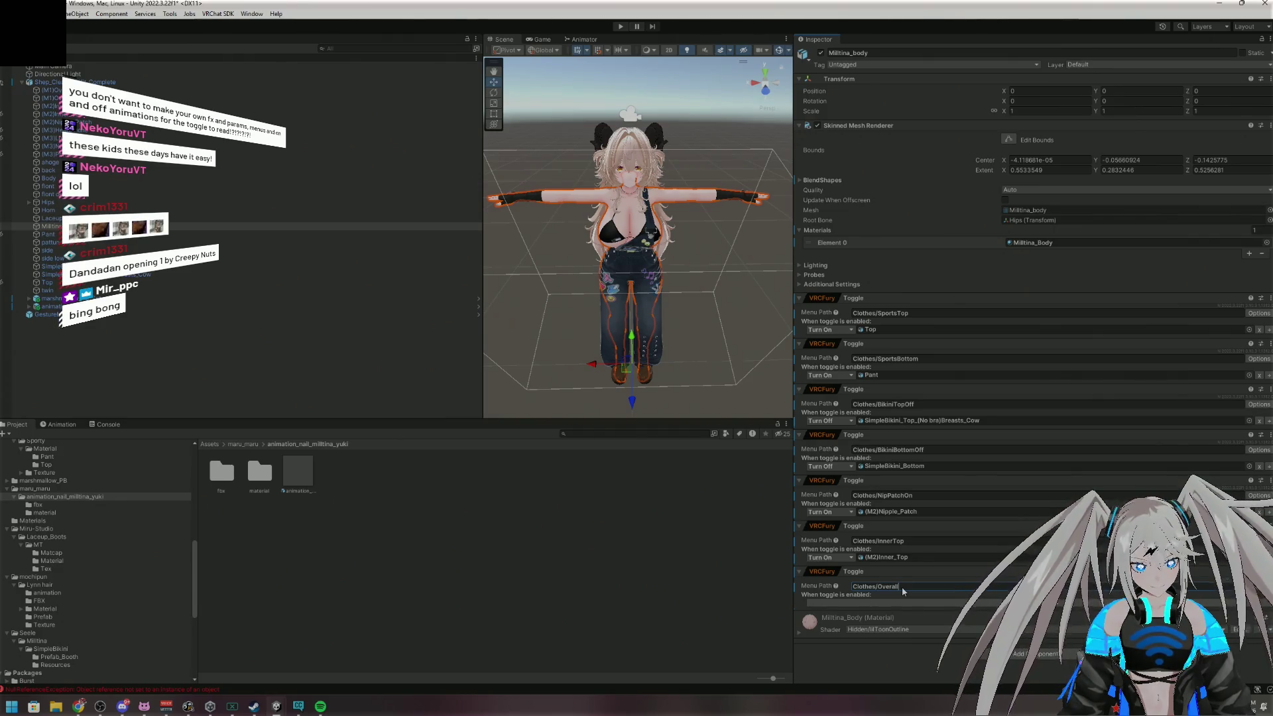
{"action": "type", "text": "sOff"}
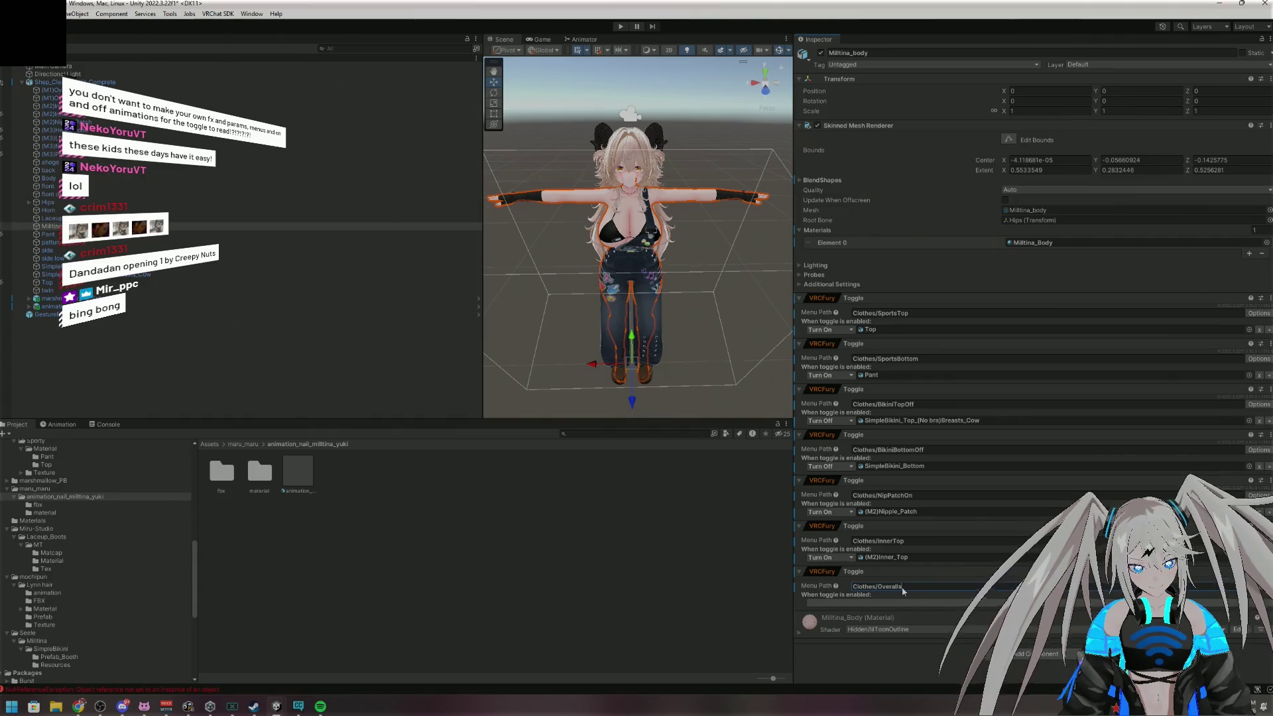
{"action": "key", "text": "BackSpace"}
{"action": "key", "text": "BackSpace"}
{"action": "key", "text": "BackSpace"}
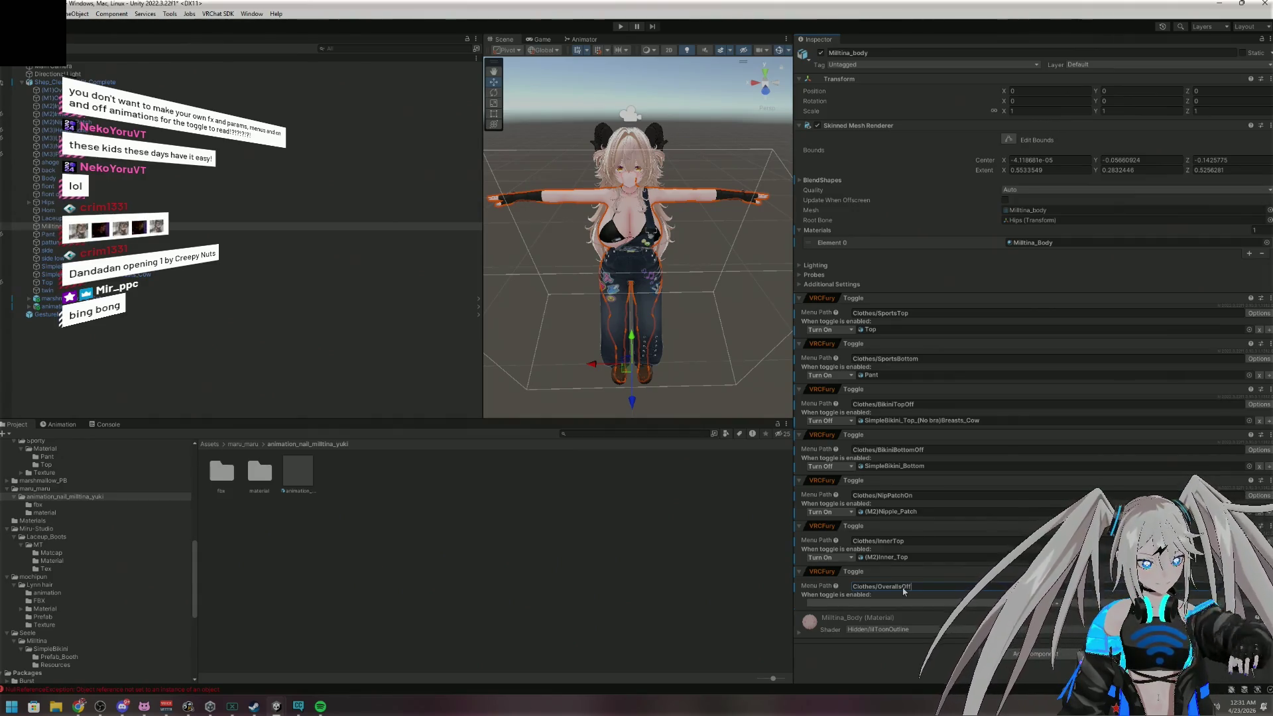
{"action": "key", "text": "BackSpace"}
{"action": "type", "text": "TopOff"}
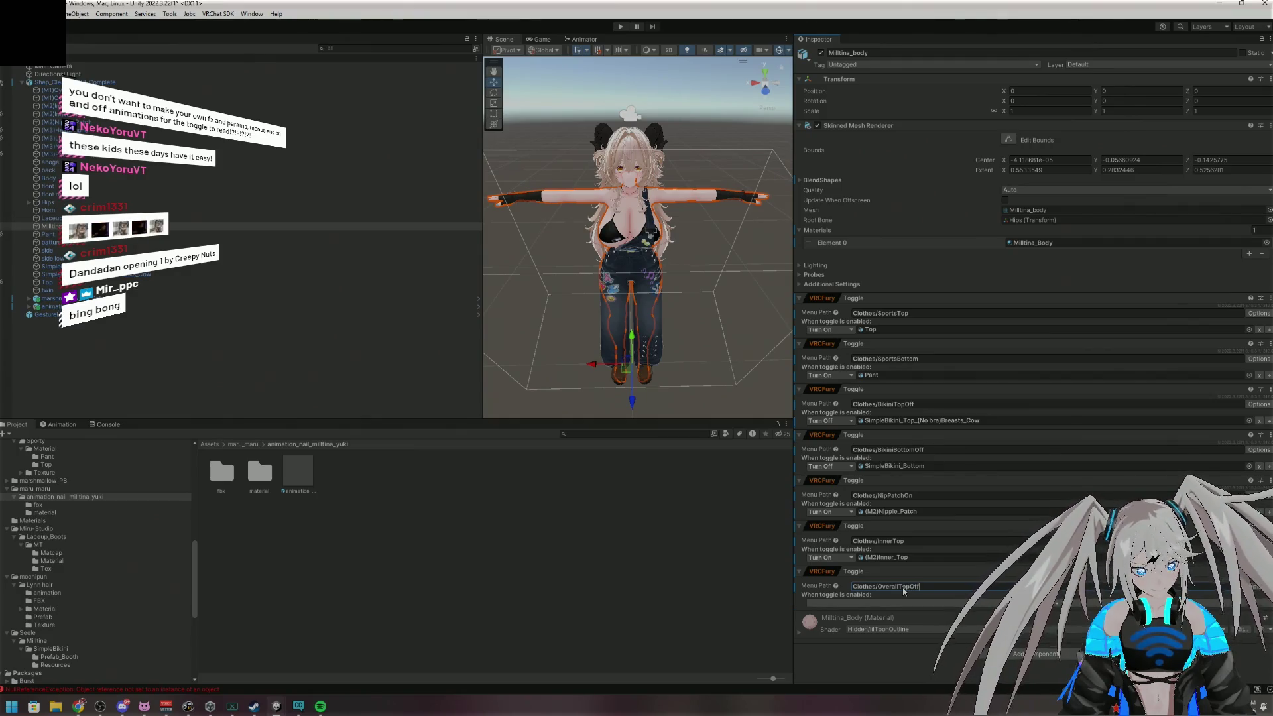
{"action": "left_click", "coordinate": [917, 603]}
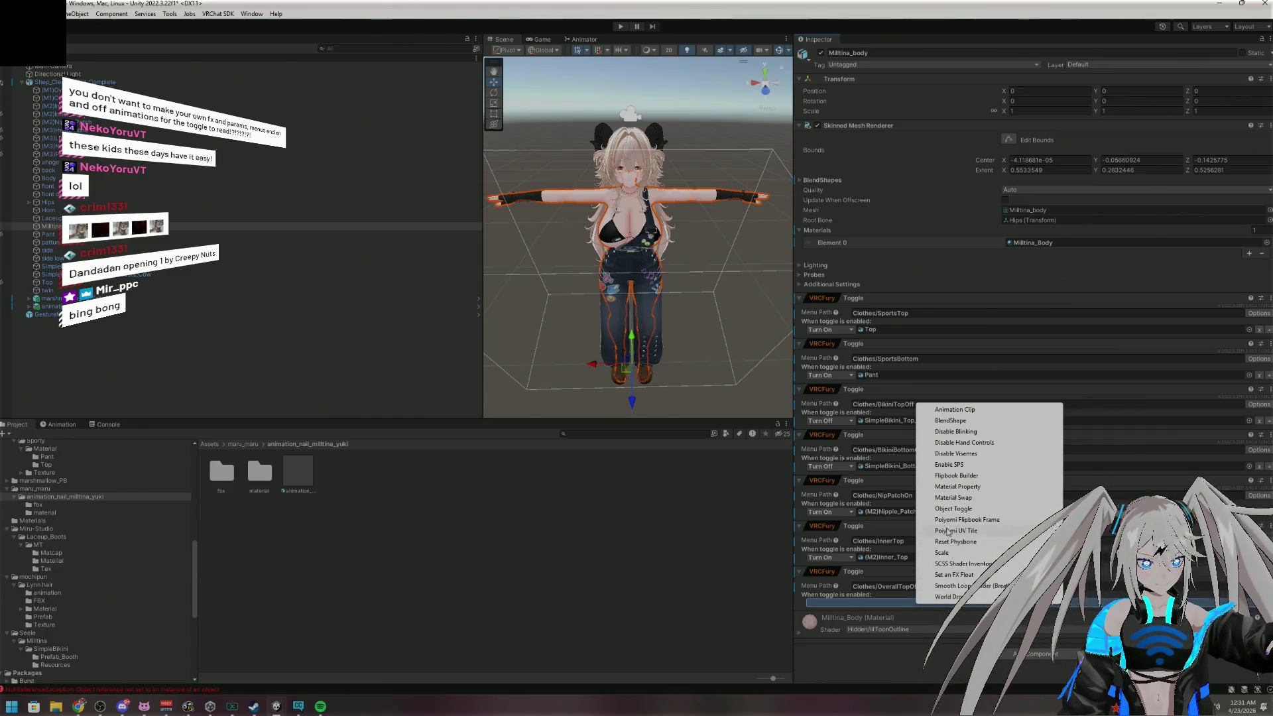
{"action": "left_click", "coordinate": [977, 509]}
{"action": "left_click", "coordinate": [844, 603]}
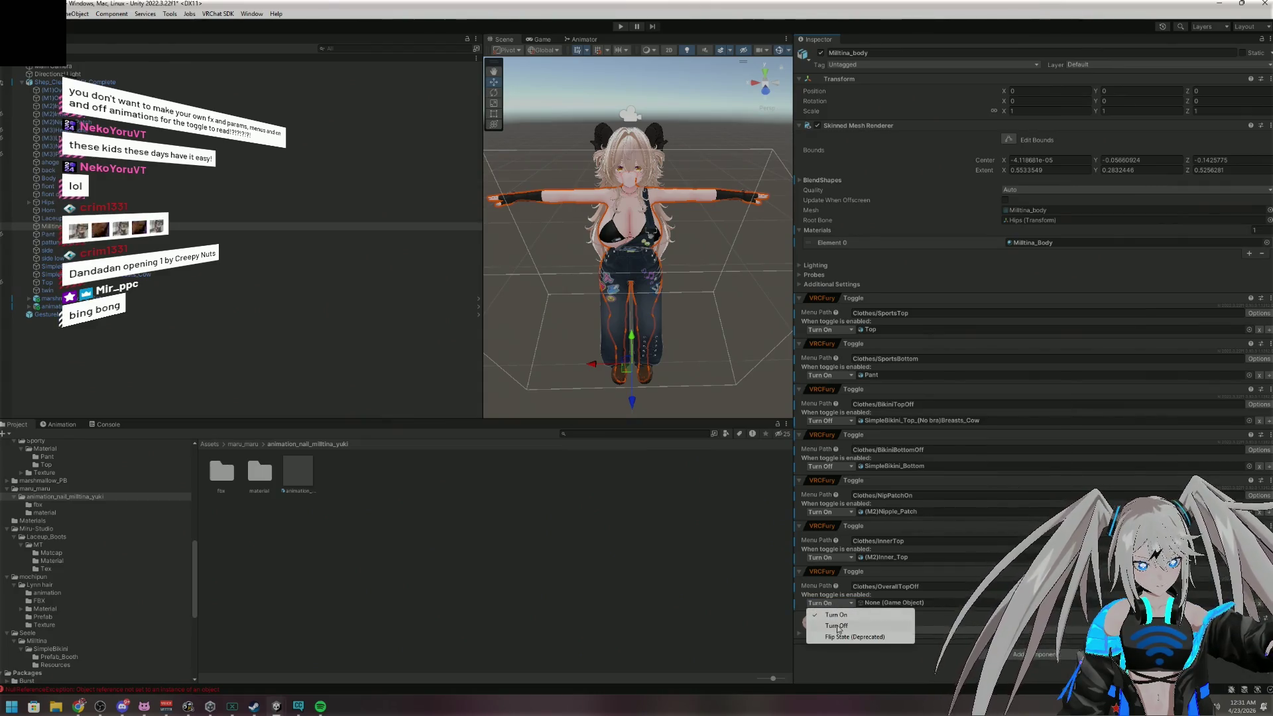
{"action": "left_click", "coordinate": [836, 625]}
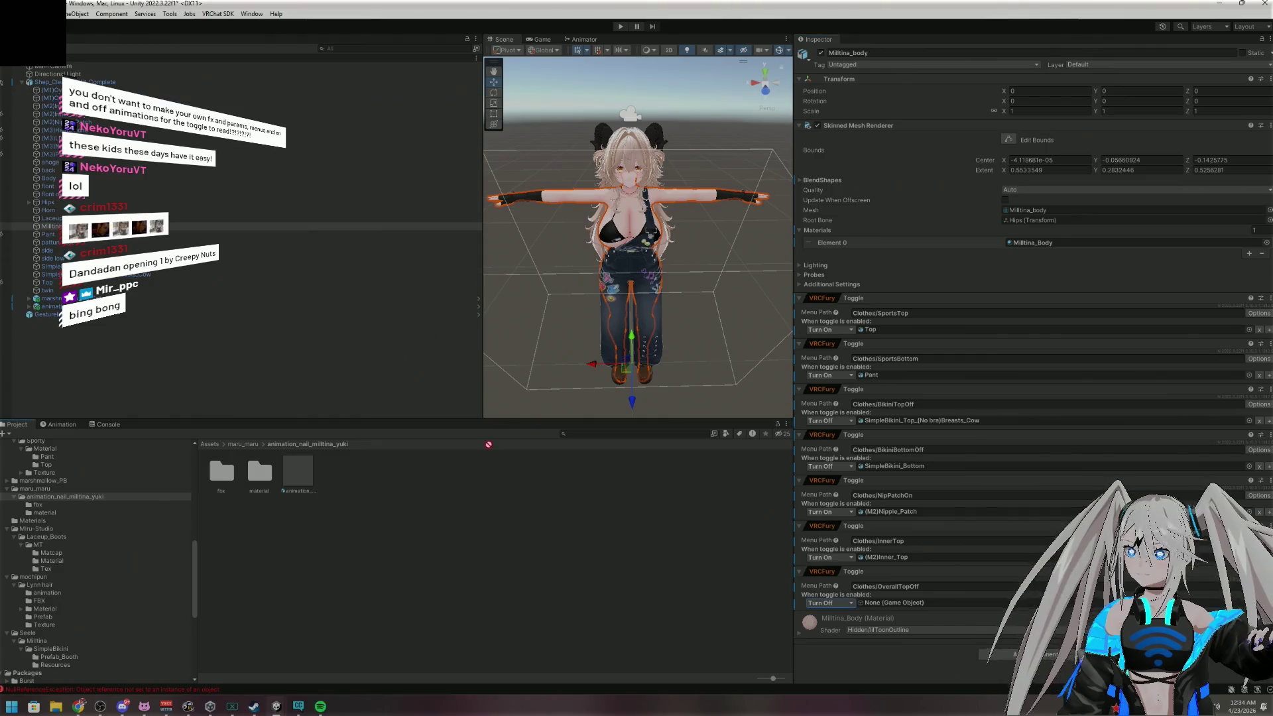
{"action": "left_click_drag", "start_coordinate": [51, 90], "coordinate": [888, 602]}
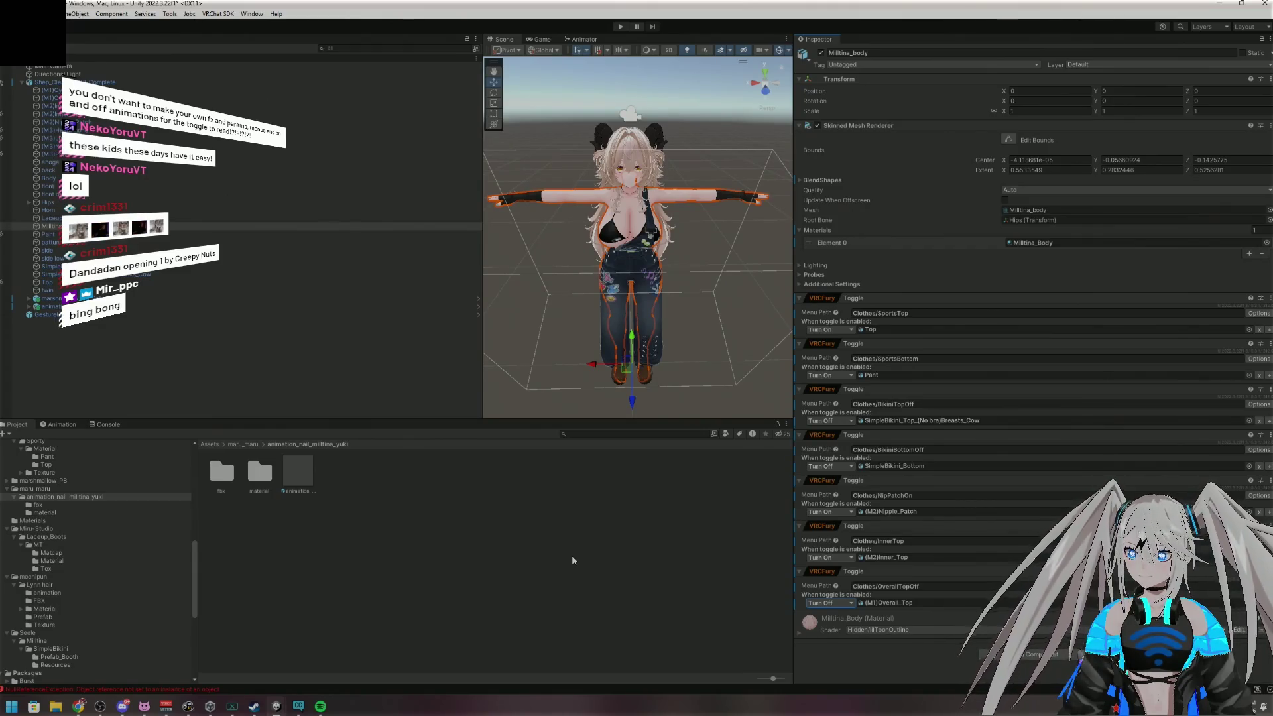
Switch the inner top and black shirt visibility to check the bikini, then add an empty VRCFury Toggle
{"action": "left_click", "coordinate": [2, 117]}
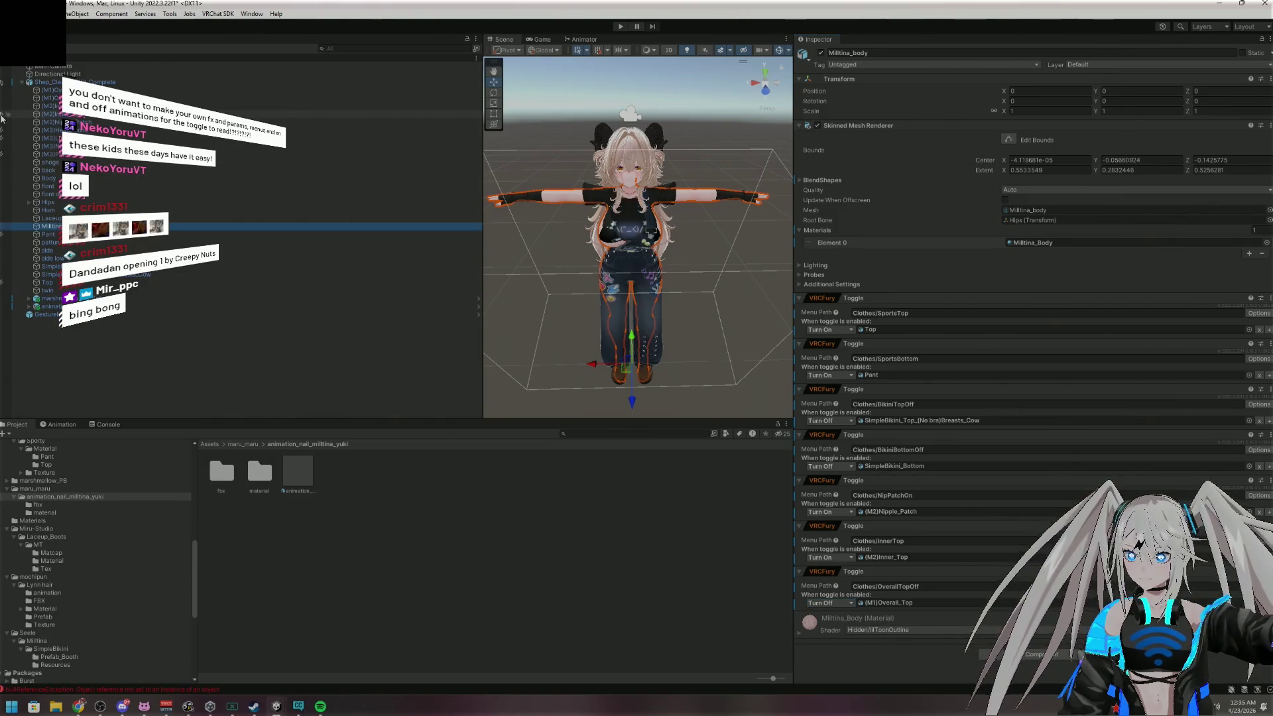
{"action": "left_click", "coordinate": [2, 118]}
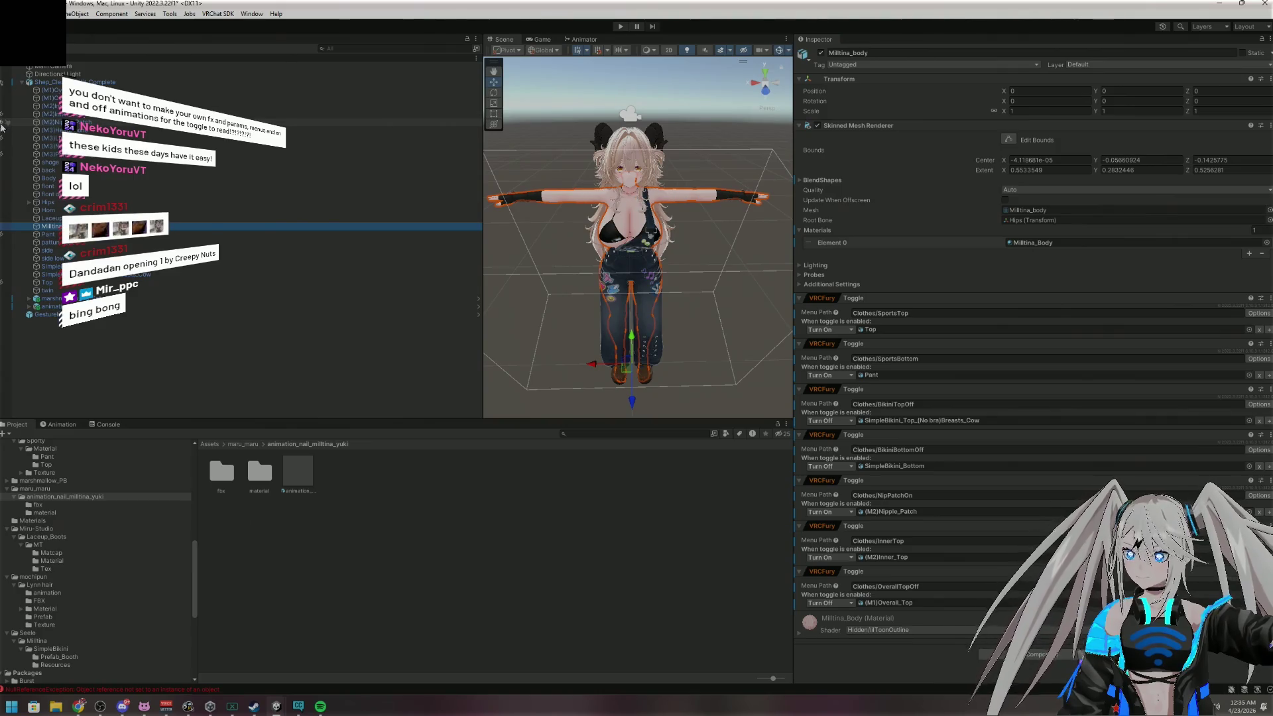
{"action": "left_click", "coordinate": [2, 124]}
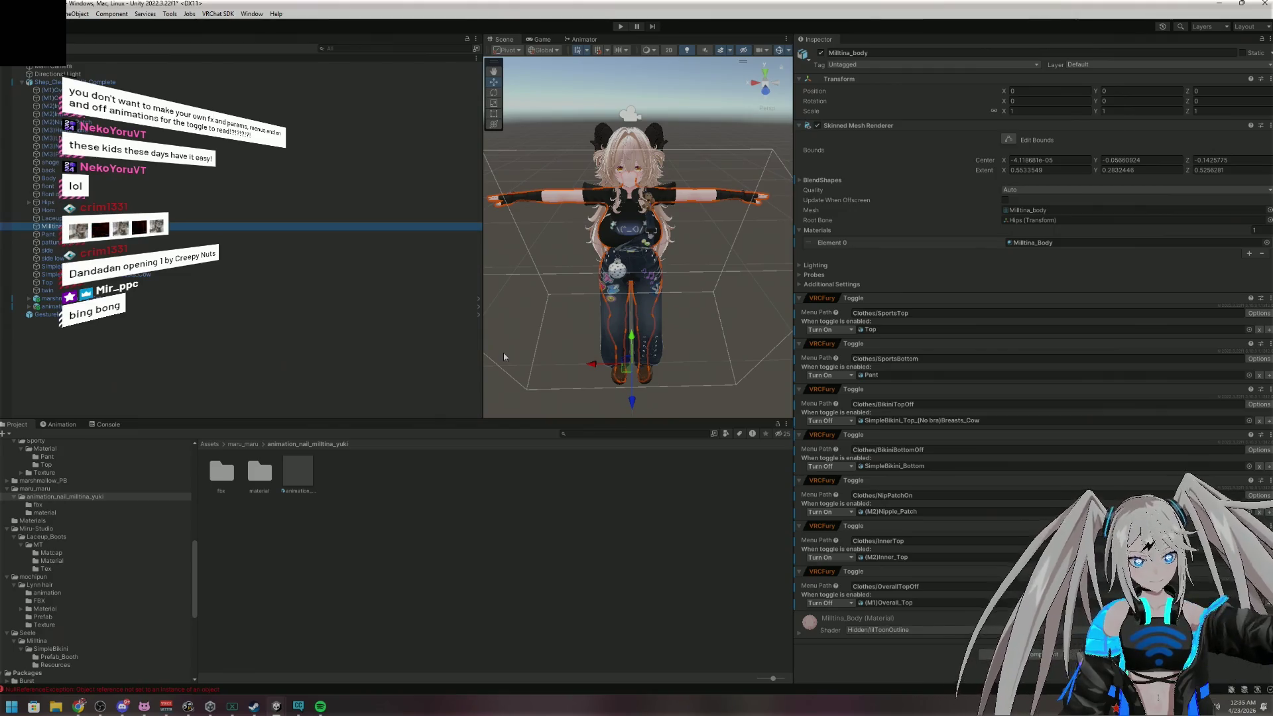
{"action": "left_click", "coordinate": [1005, 650]}
{"action": "left_click", "coordinate": [995, 571]}
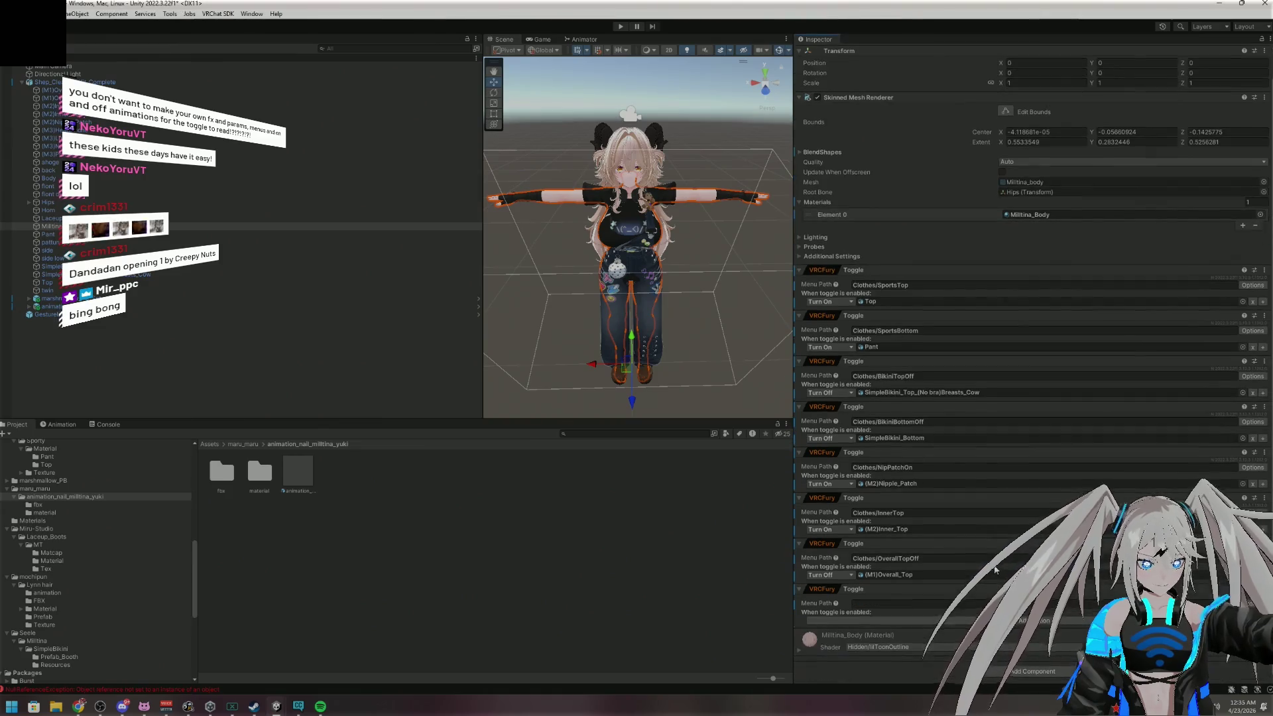
Name the toggle Clothes/OverallPantsOff and make its Object Toggle action turn off (M1)Overall_Pants
{"action": "left_click", "coordinate": [915, 603]}
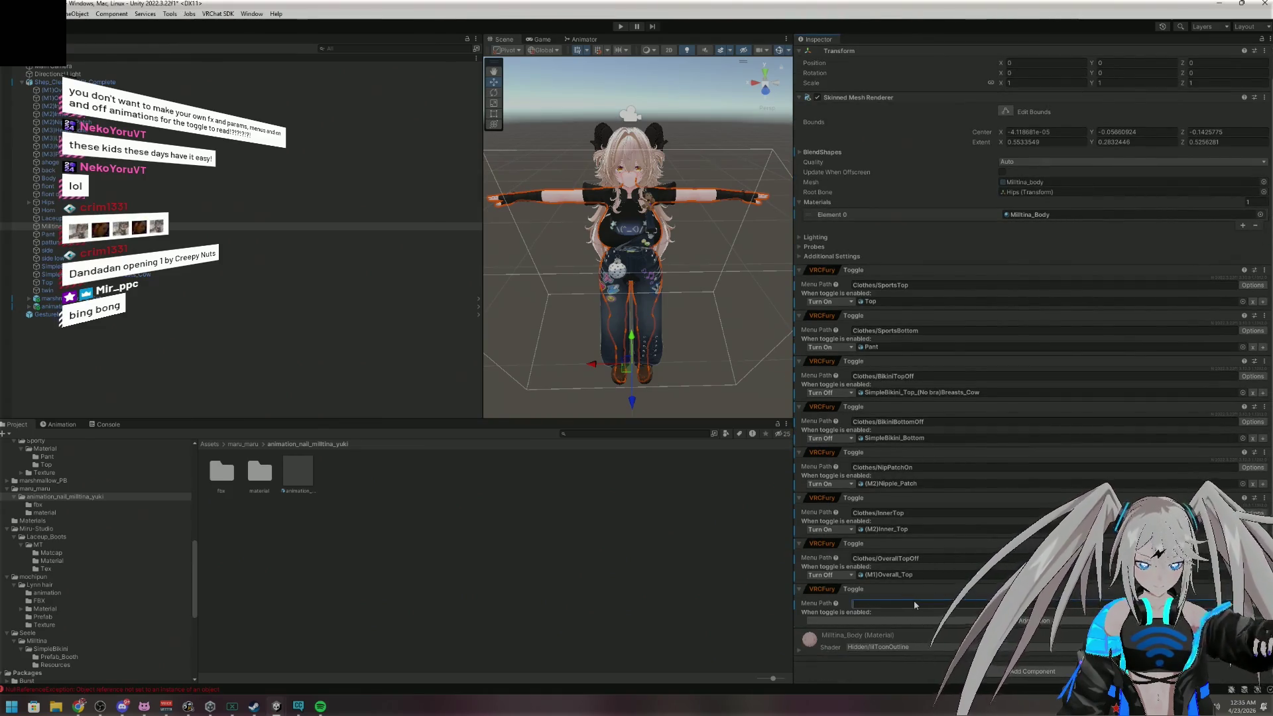
{"action": "type", "text": "Clothes"}
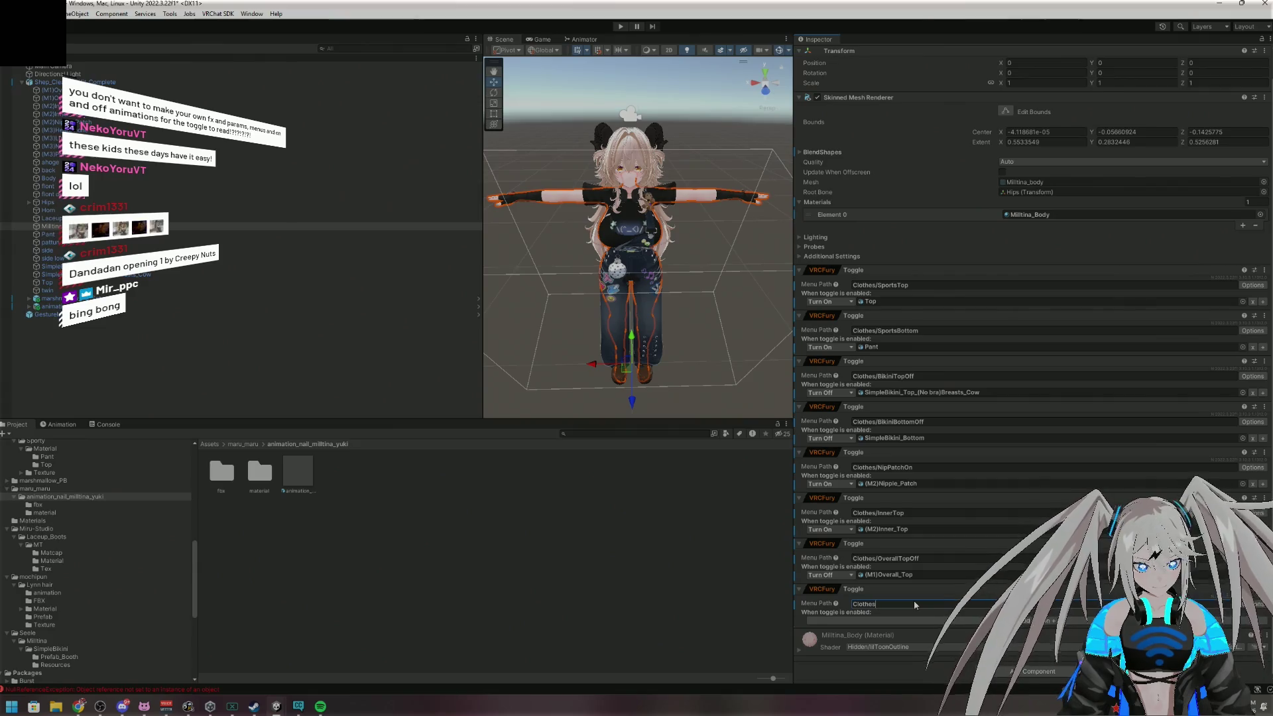
{"action": "type", "text": "/OverallB"}
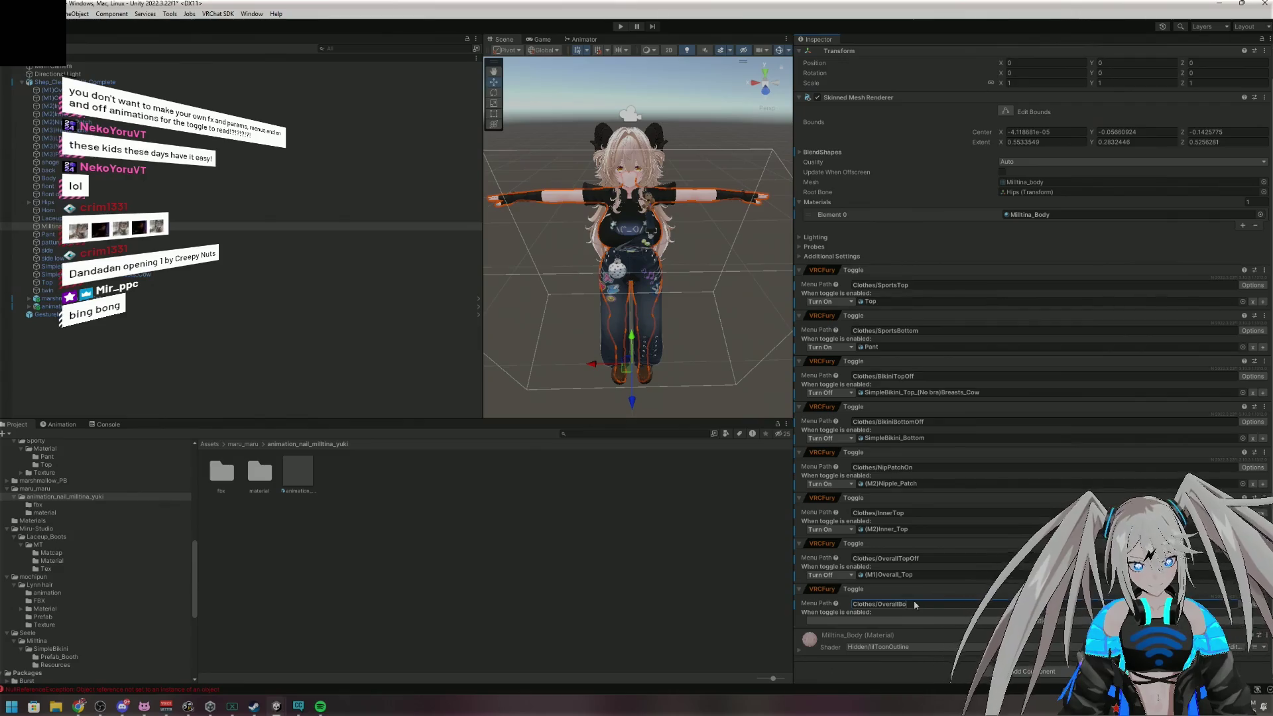
{"action": "key", "text": "BackSpace"}
{"action": "type", "text": "Pants"}
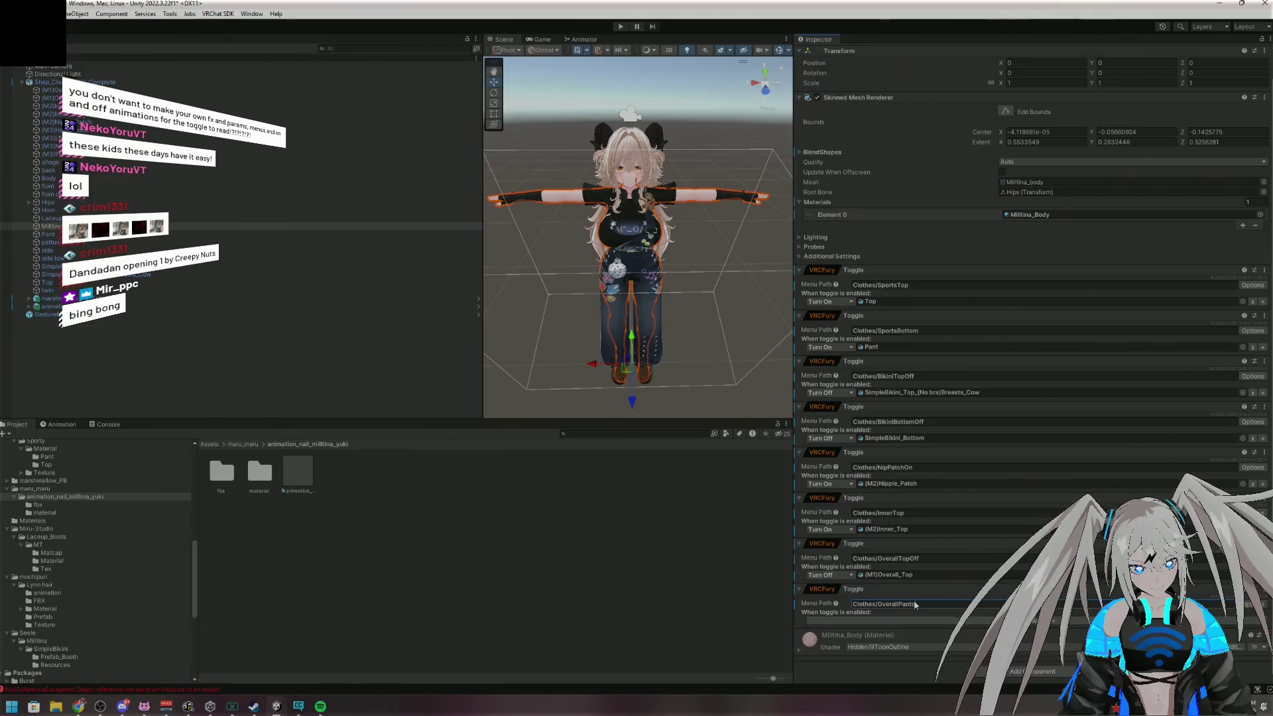
{"action": "type", "text": "Off"}
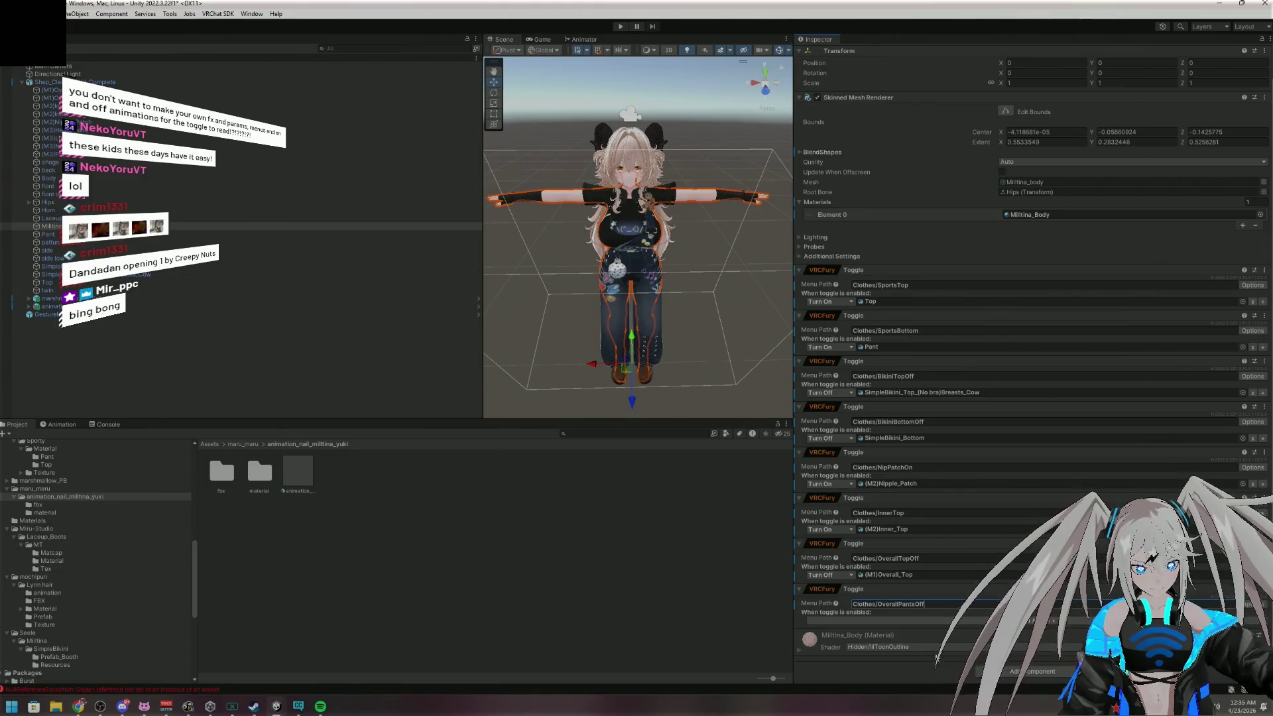
{"action": "left_click", "coordinate": [919, 622]}
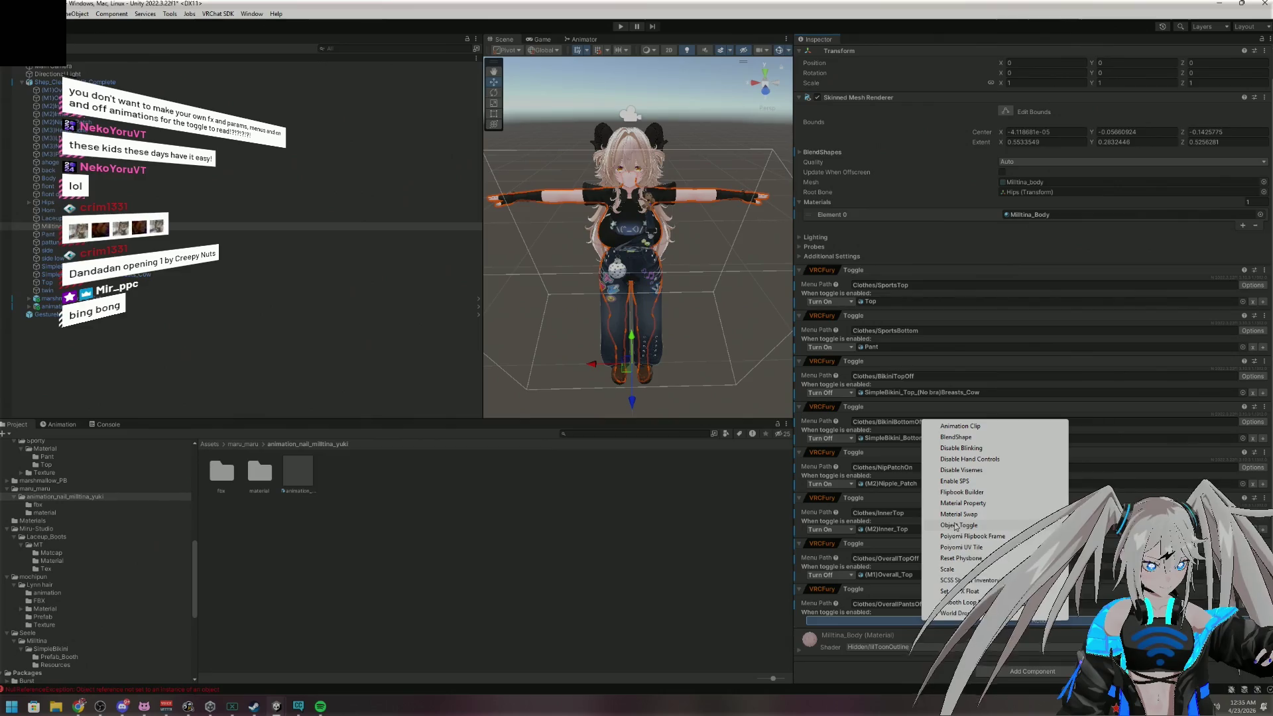
{"action": "left_click", "coordinate": [956, 526]}
{"action": "left_click", "coordinate": [828, 620]}
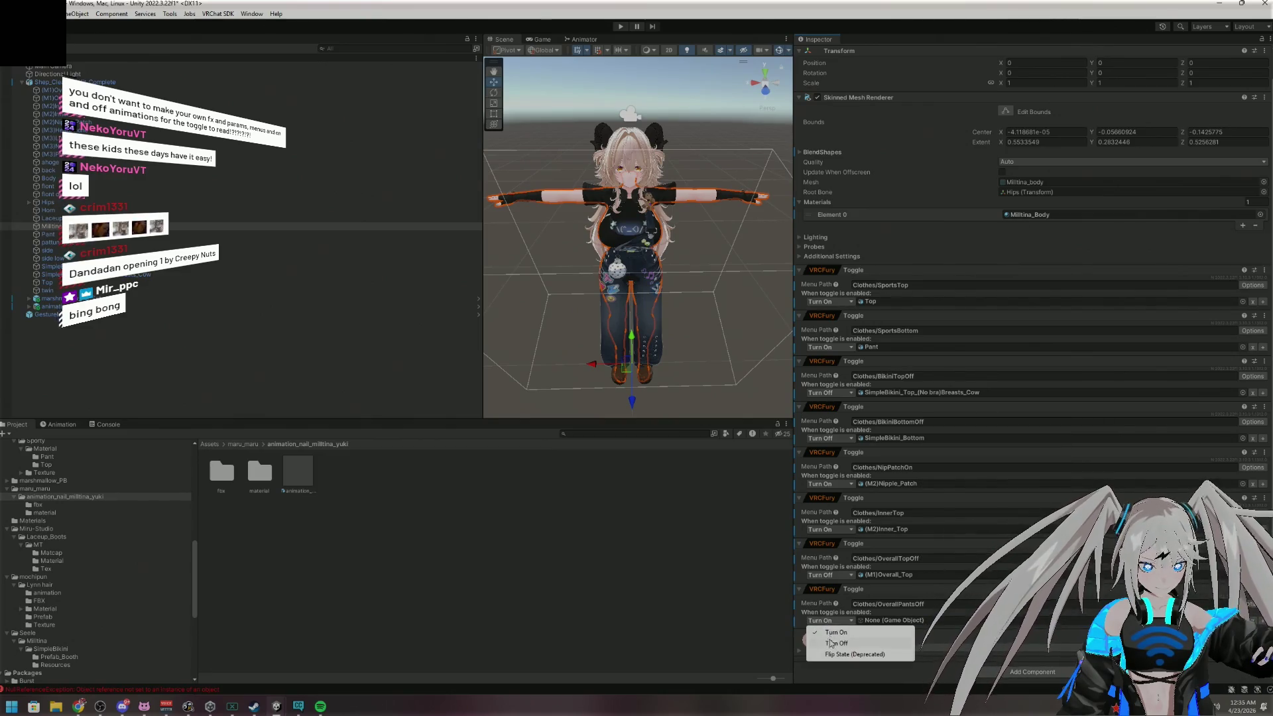
{"action": "left_click", "coordinate": [882, 645]}
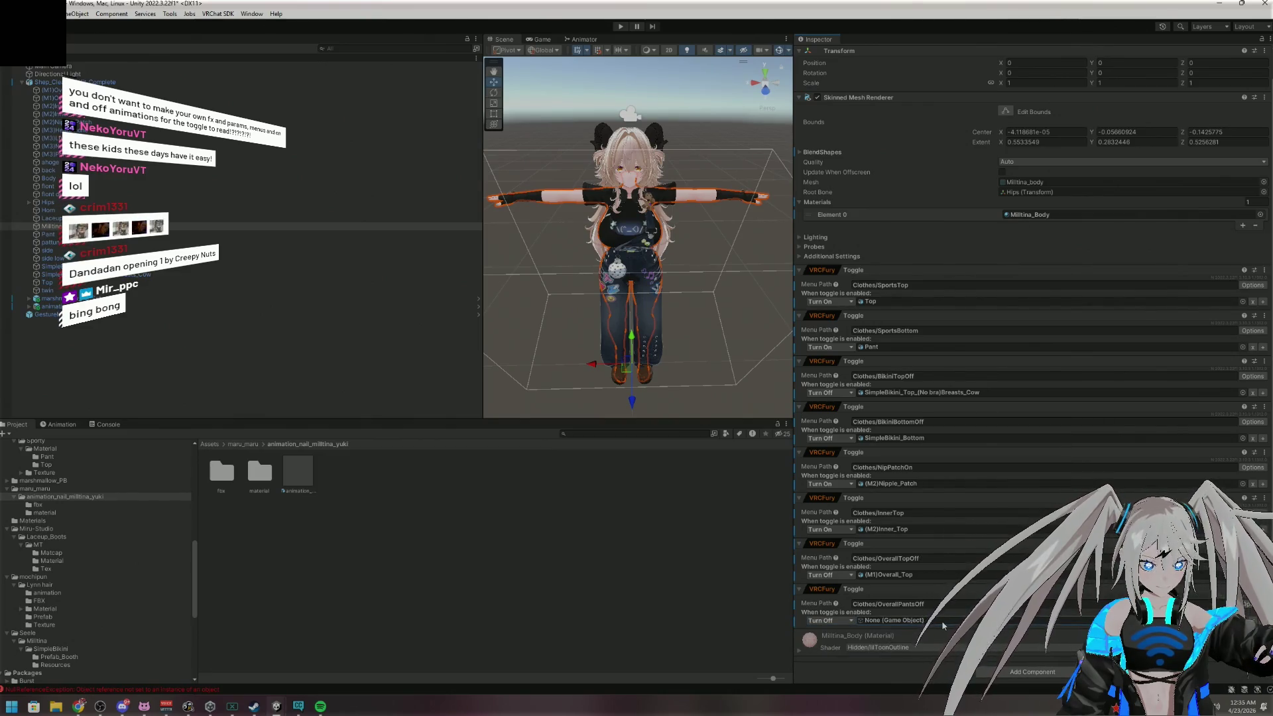
{"action": "left_click", "coordinate": [50, 89]}
{"action": "mouse_move", "coordinate": [49, 226]}
{"action": "left_mouse_down"}
{"action": "mouse_move", "coordinate": [464, 398]}
{"action": "mouse_move", "coordinate": [896, 627]}
{"action": "left_mouse_up"}
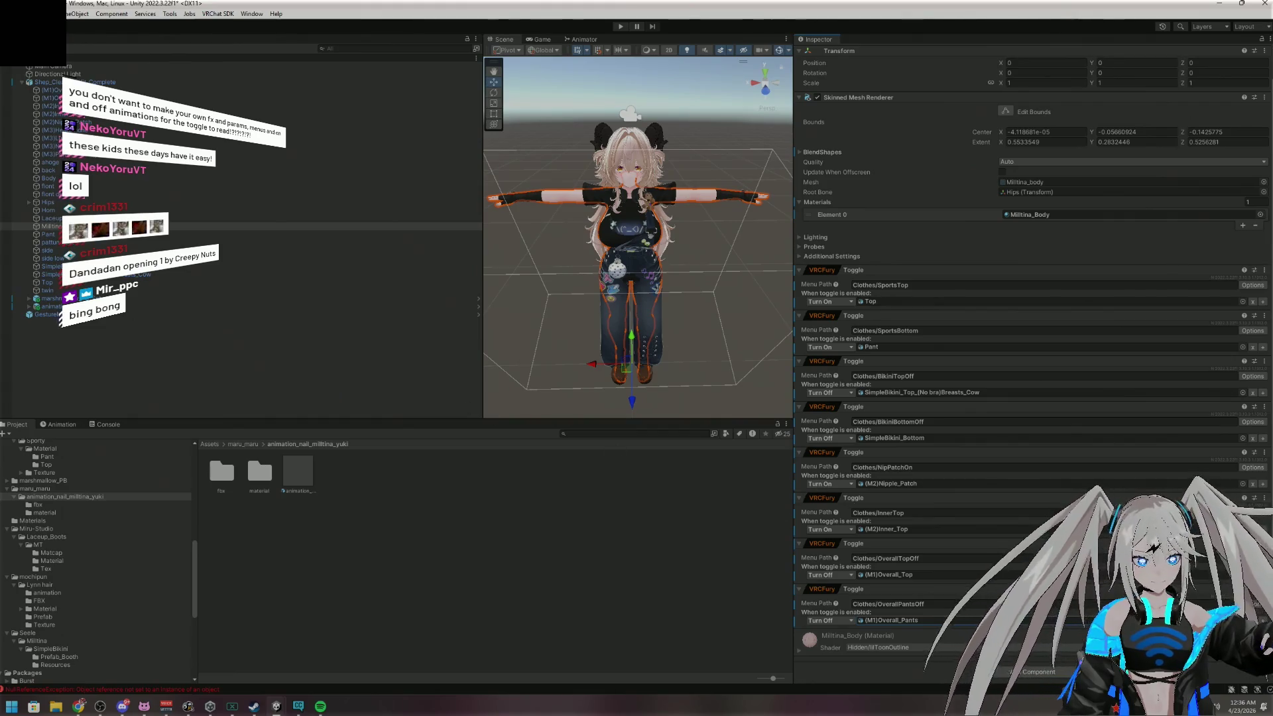
{"action": "left_click", "coordinate": [1039, 672]}
Add a VRCFury Toggle with the menu path ACC/Headphones
{"action": "left_click", "coordinate": [958, 627]}
{"action": "scroll", "coordinate": [956, 627], "scroll_direction": "down", "scroll_amount": 2}
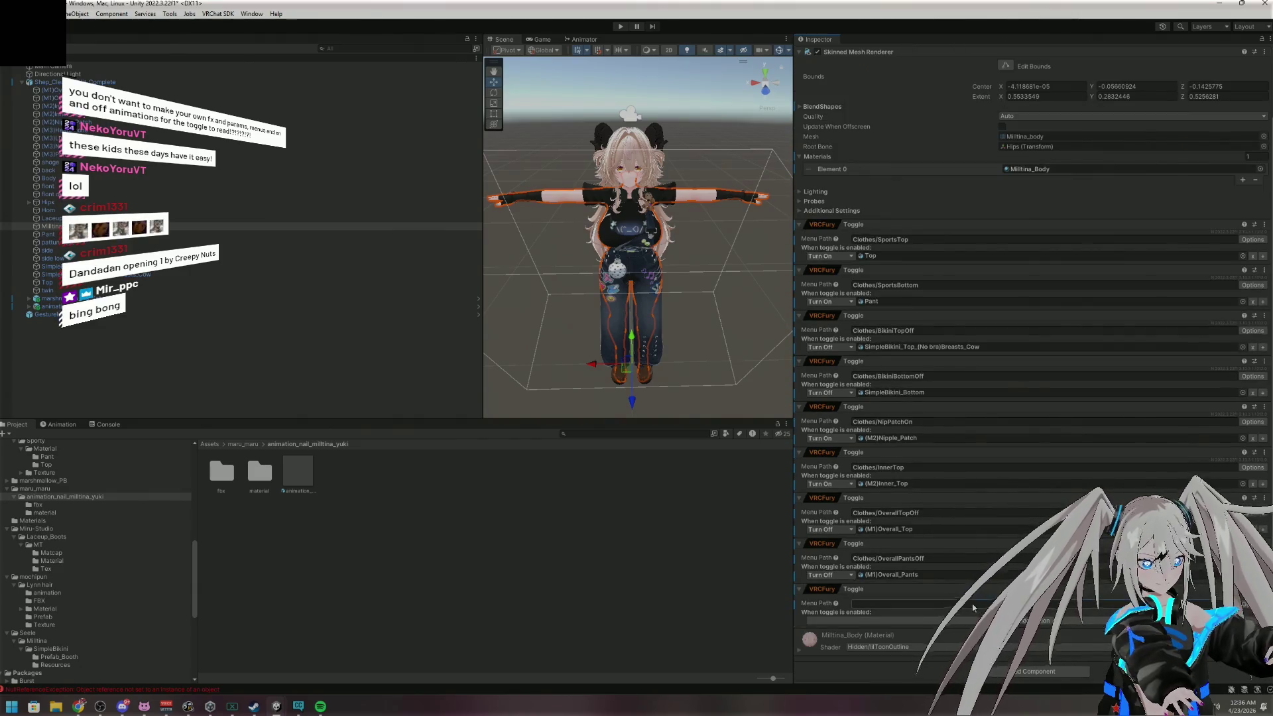
{"action": "type", "text": "ACC"}
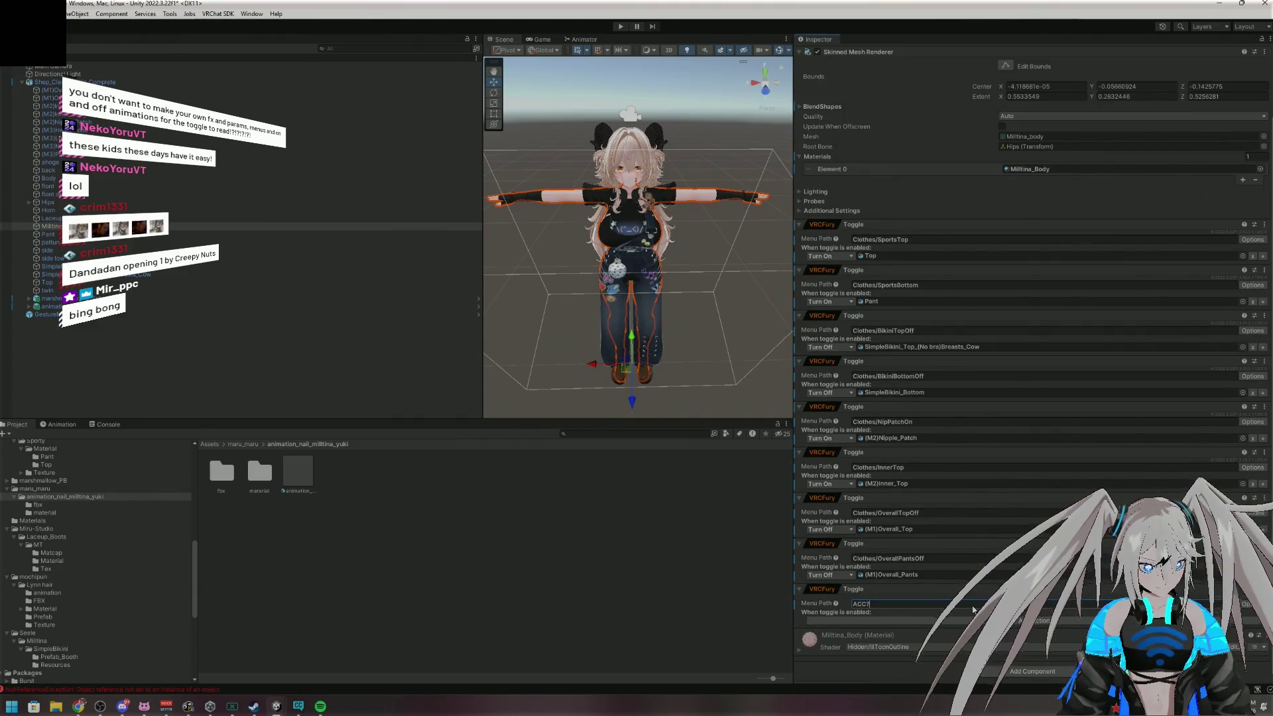
{"action": "type", "text": "/"}
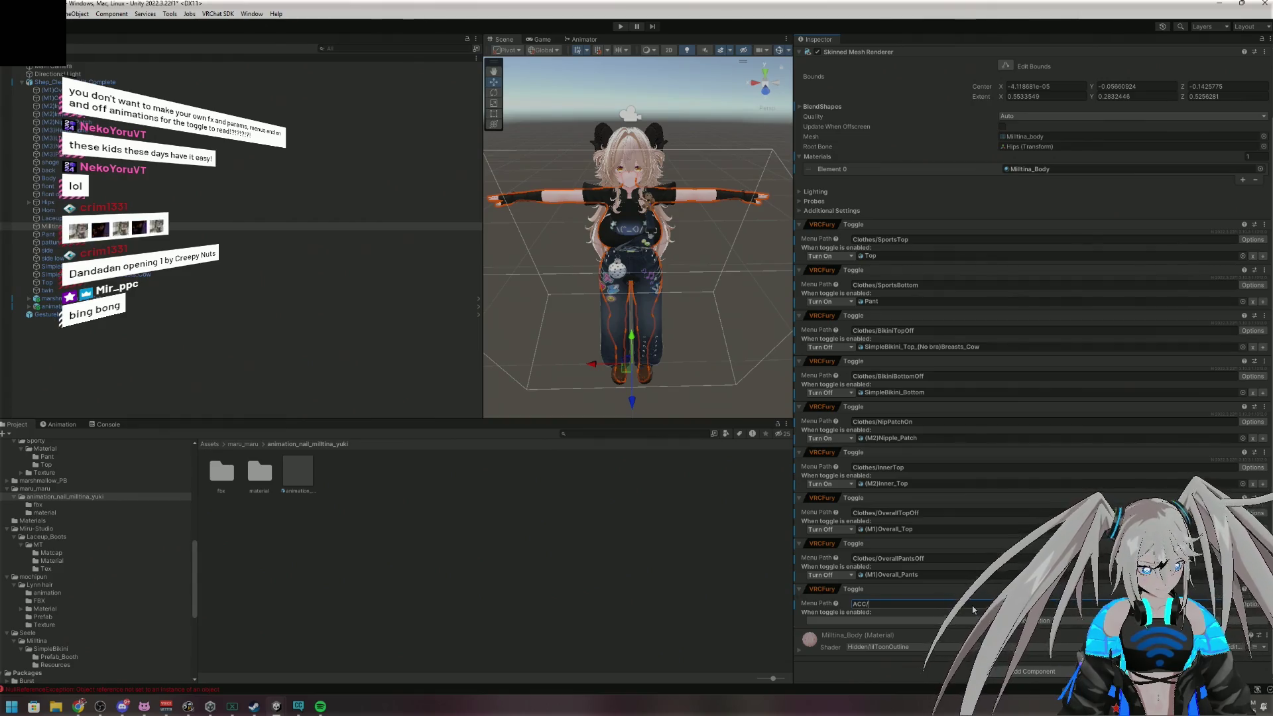
{"action": "key", "text": "super+h"}
{"action": "type", "text": "e"}
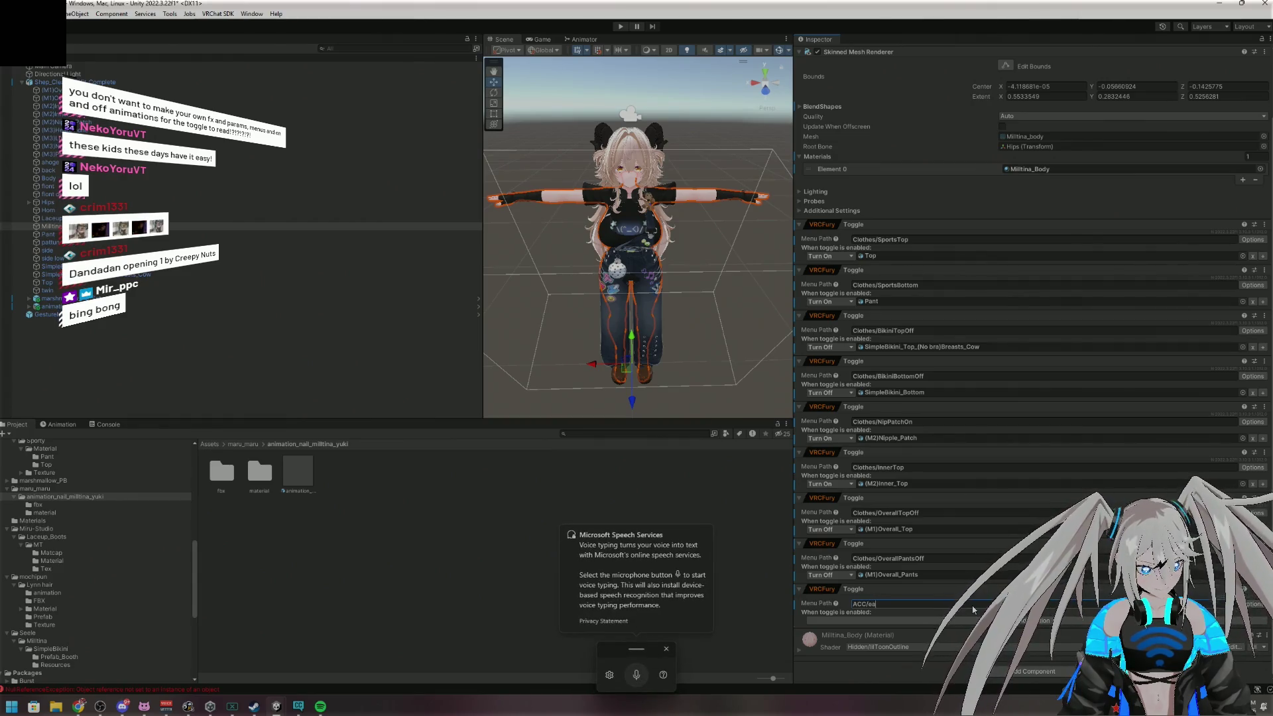
{"action": "type", "text": "adHeadphones"}
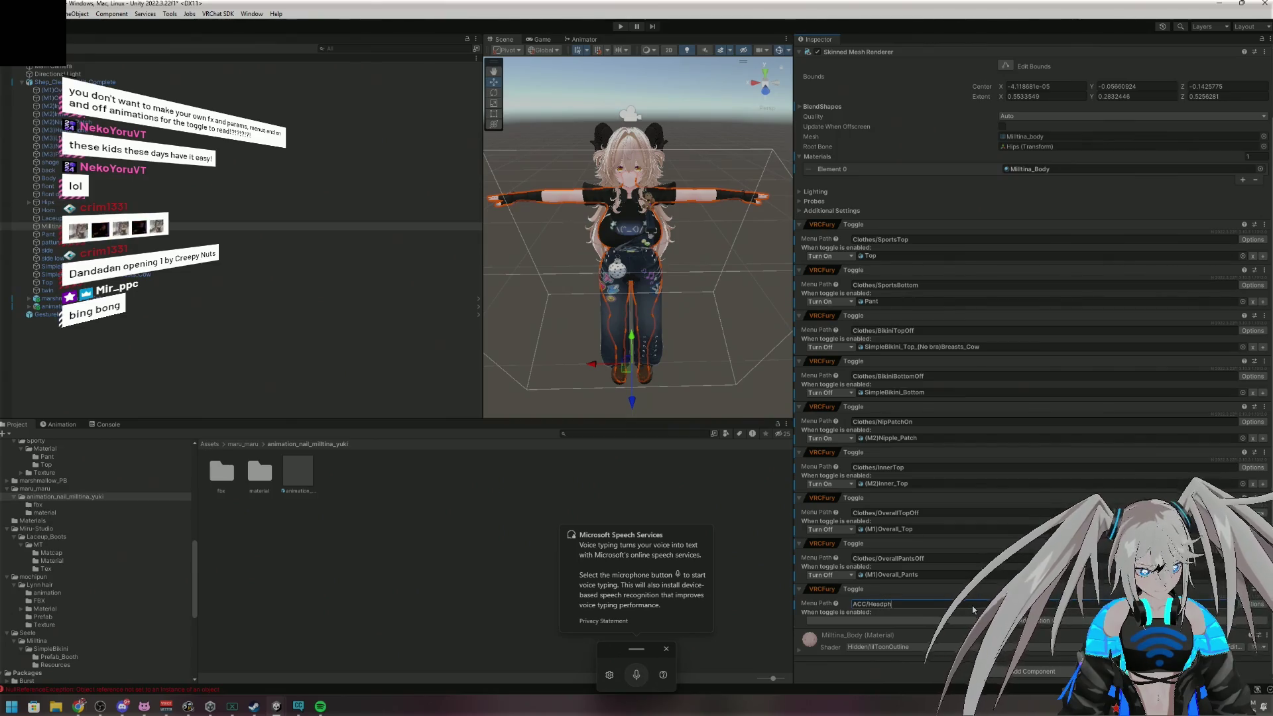
{"action": "left_click", "coordinate": [762, 636]}
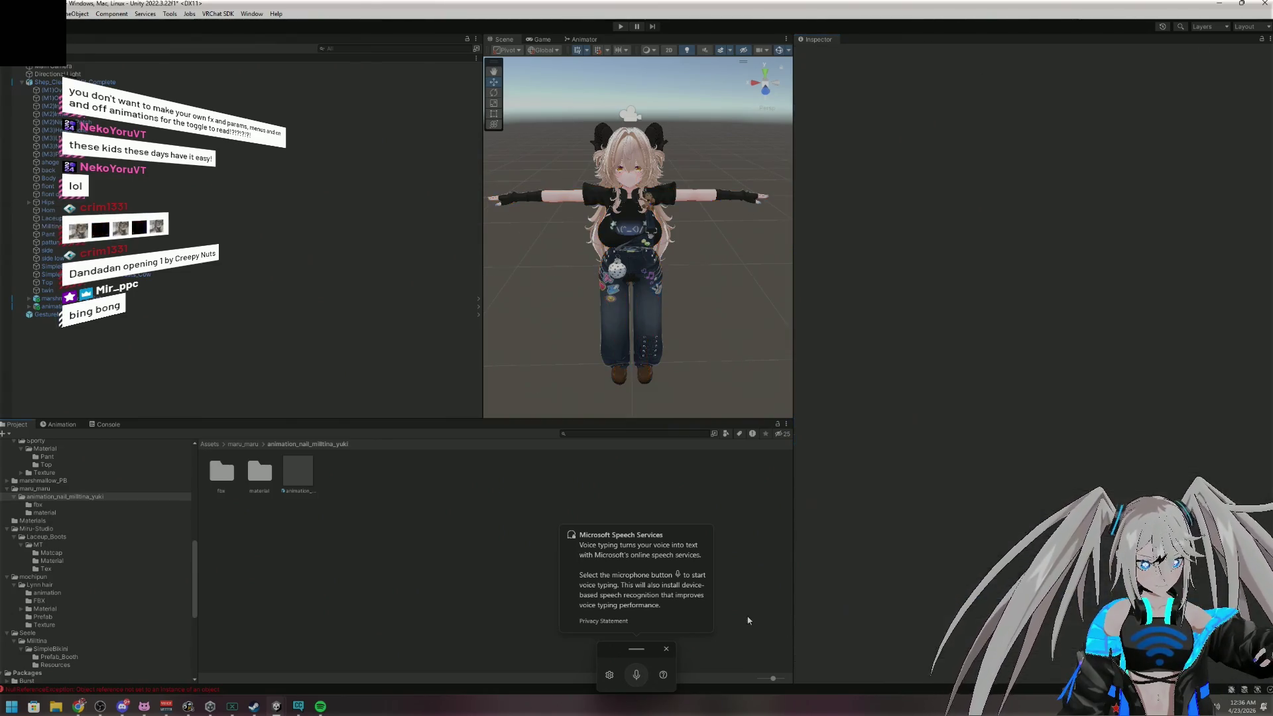
{"action": "left_click", "coordinate": [666, 648]}
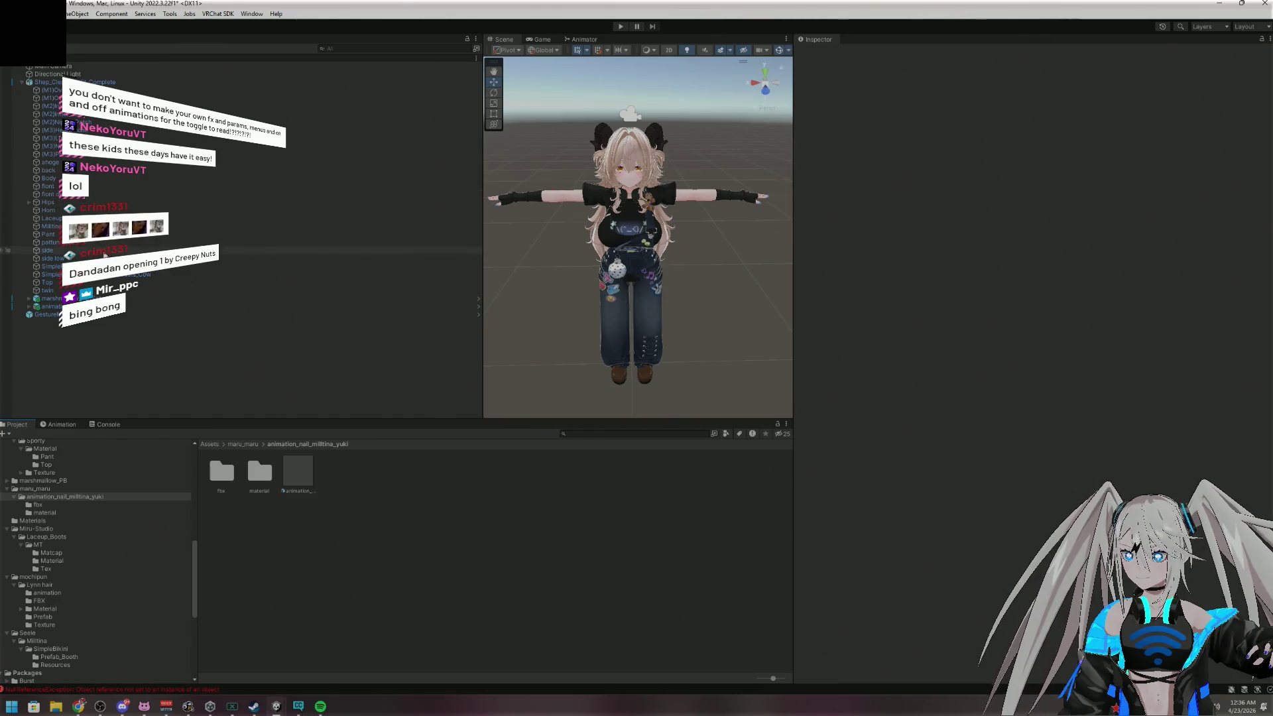
{"action": "left_click", "coordinate": [106, 226]}
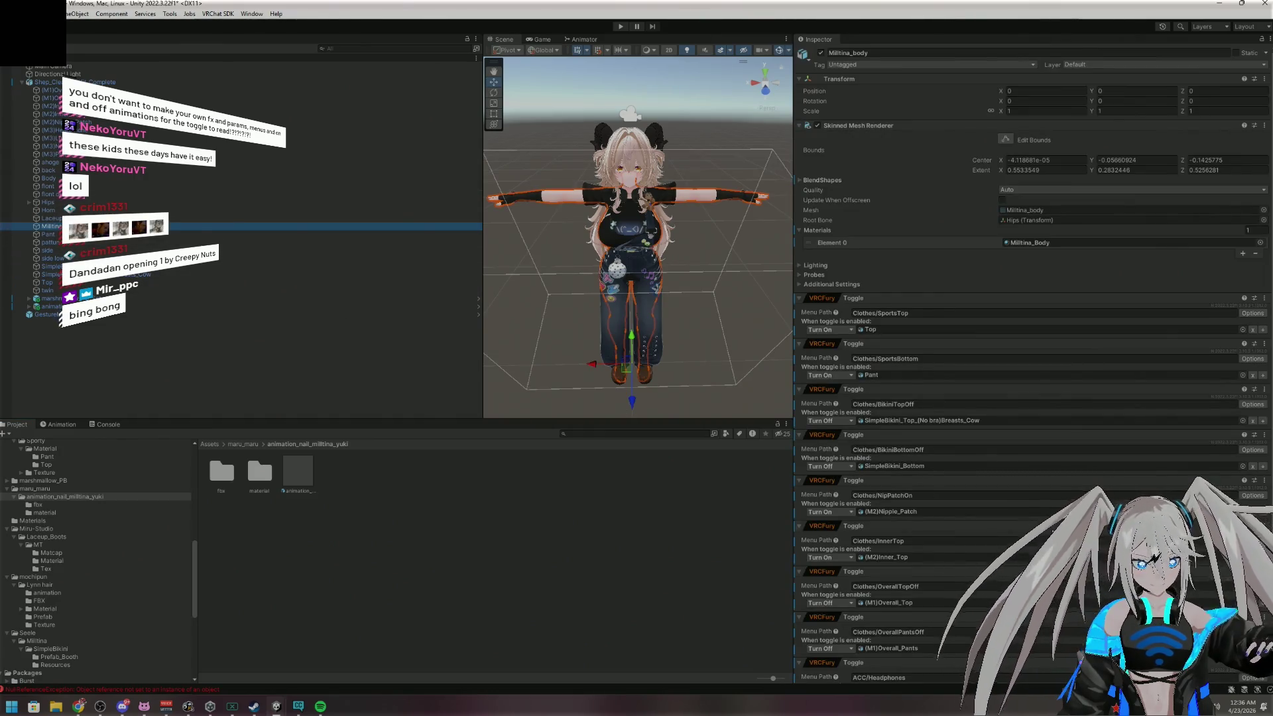
{"action": "scroll", "coordinate": [982, 596], "scroll_direction": "down", "scroll_amount": 2}
Make the Headphones toggle turn off (M3)HeadPhone, then add another VRCFury Toggle
{"action": "left_click", "coordinate": [982, 620]}
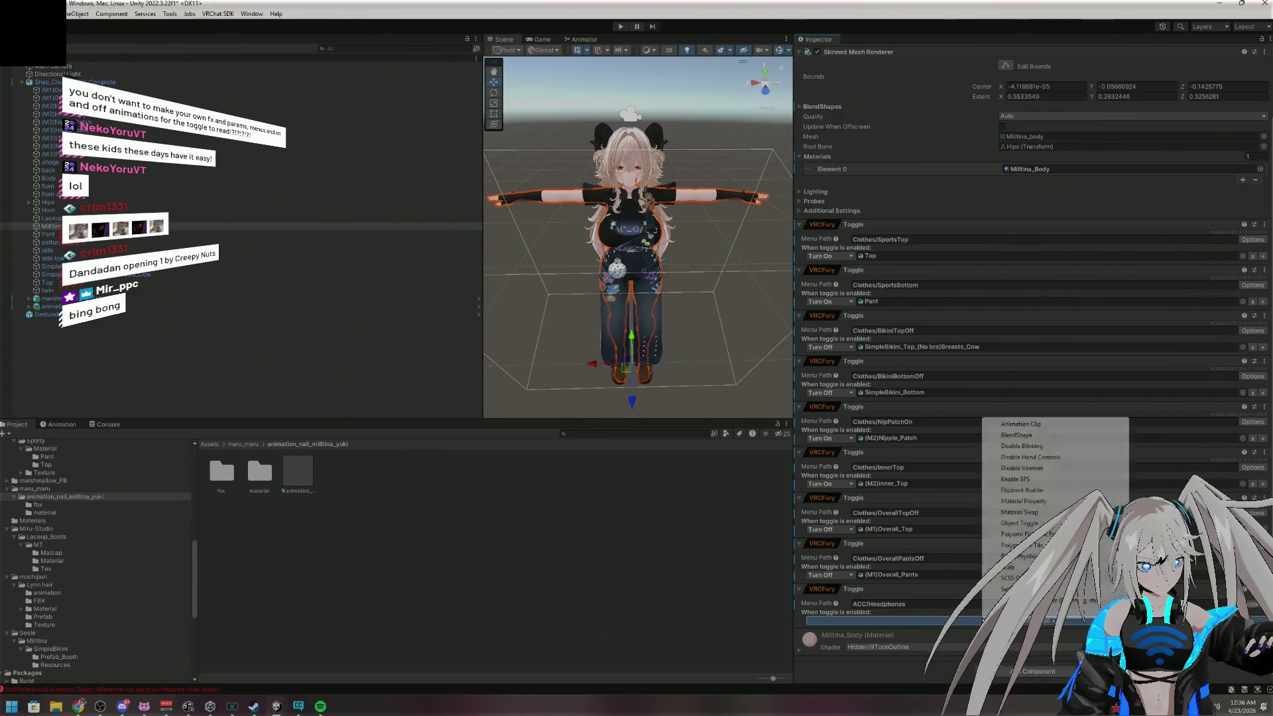
{"action": "left_click", "coordinate": [1019, 523]}
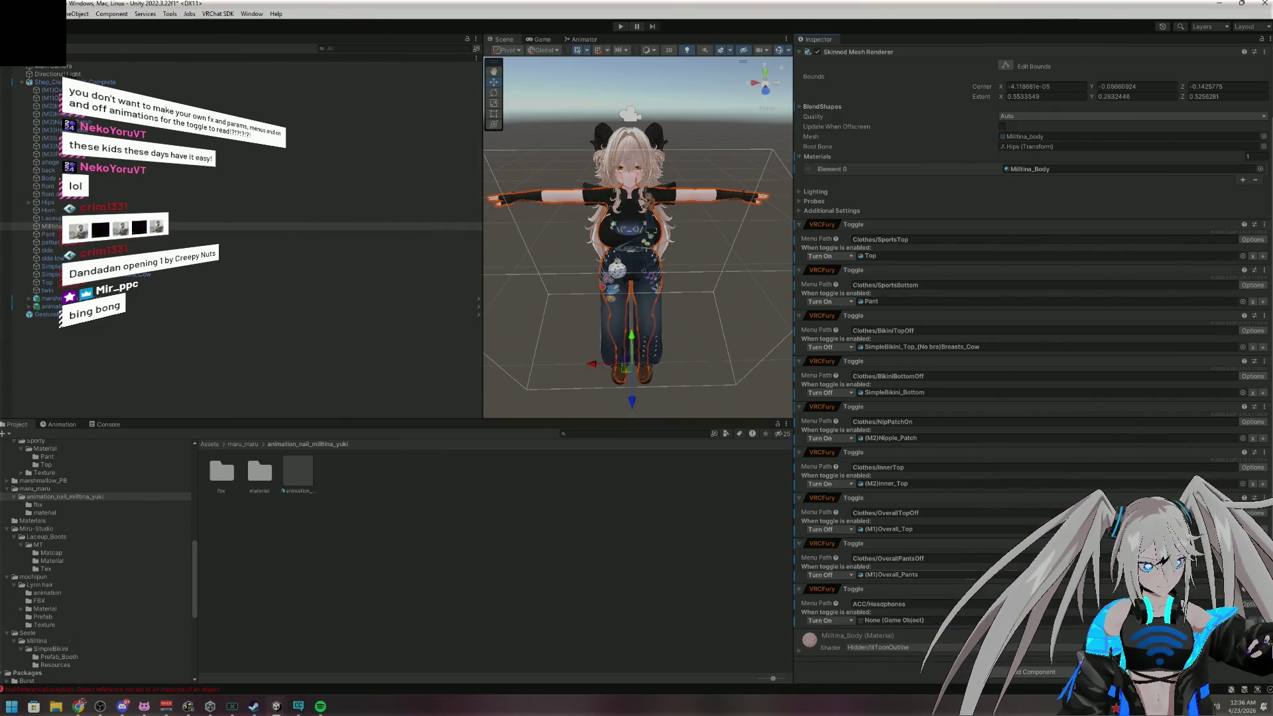
{"action": "left_click", "coordinate": [841, 621]}
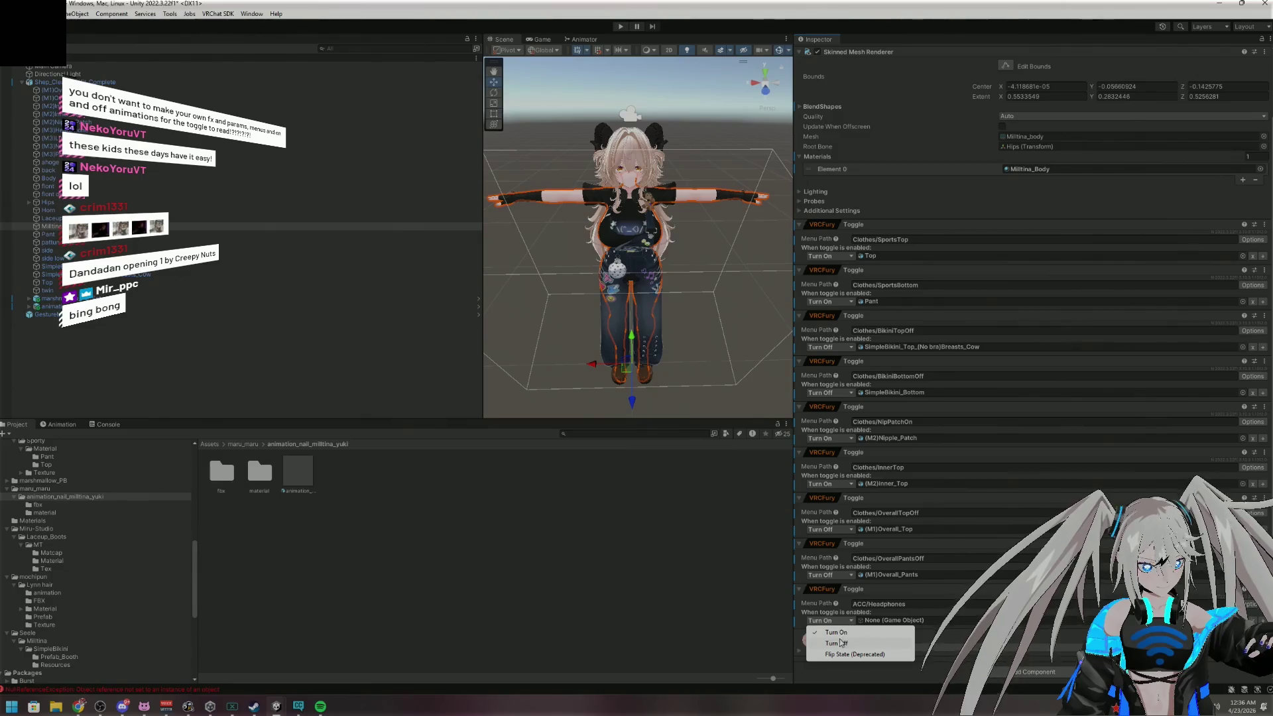
{"action": "left_click", "coordinate": [837, 643]}
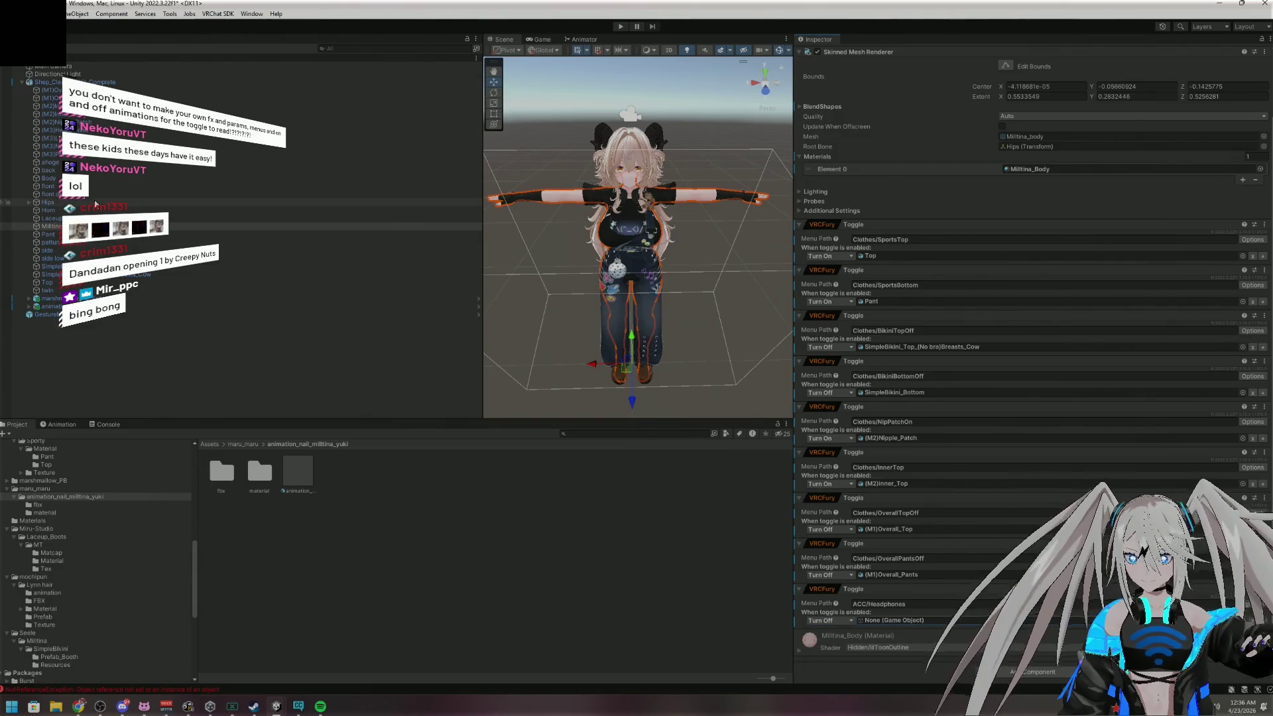
{"action": "mouse_move", "coordinate": [53, 138]}
{"action": "left_mouse_down"}
{"action": "mouse_move", "coordinate": [464, 398]}
{"action": "mouse_move", "coordinate": [895, 616]}
{"action": "mouse_move", "coordinate": [957, 622]}
{"action": "left_mouse_up"}
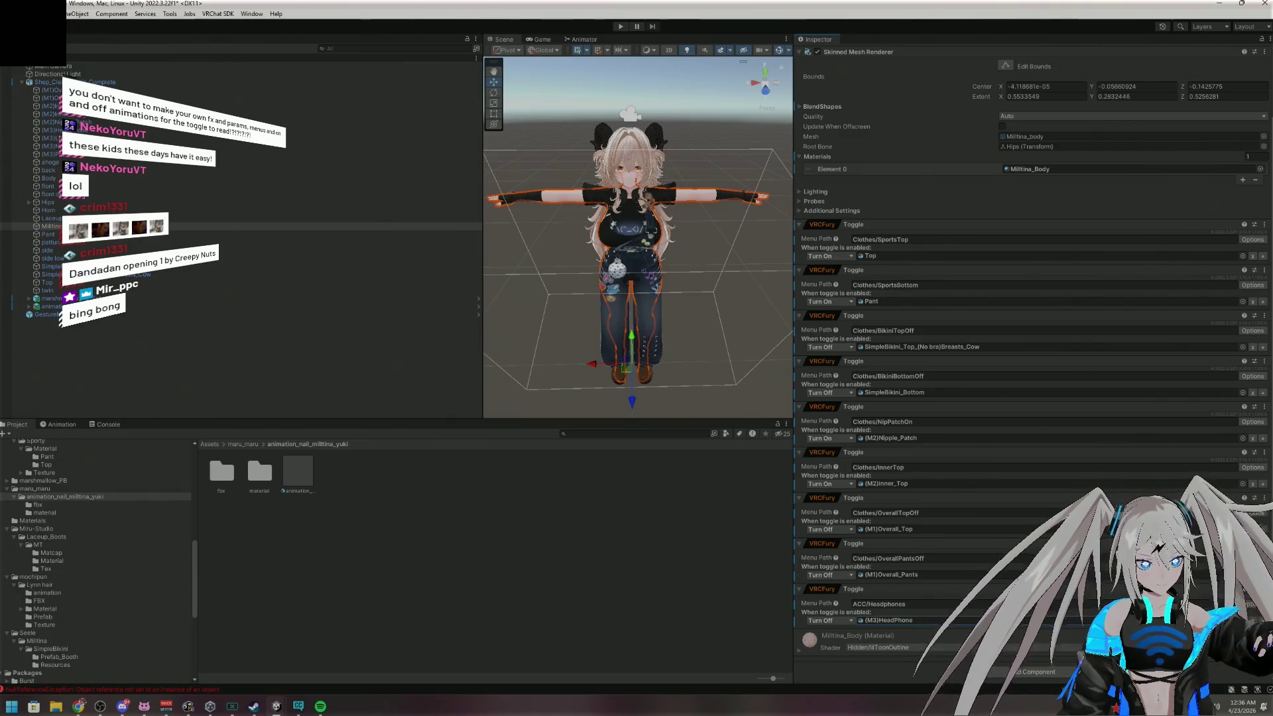
{"action": "left_click", "coordinate": [1031, 672]}
{"action": "left_click", "coordinate": [1013, 572]}
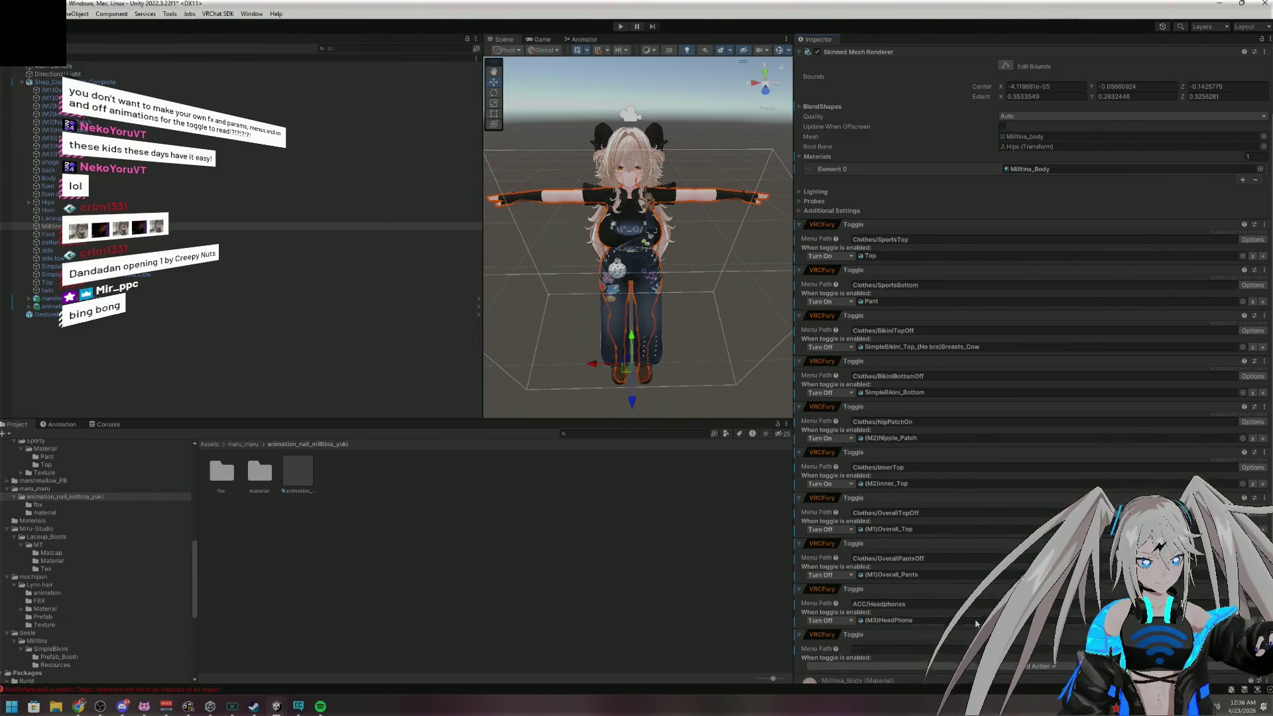
Add a toggle named Clothes/Sleeves with an Object Toggle action set to Turn Off
{"action": "left_click", "coordinate": [922, 606]}
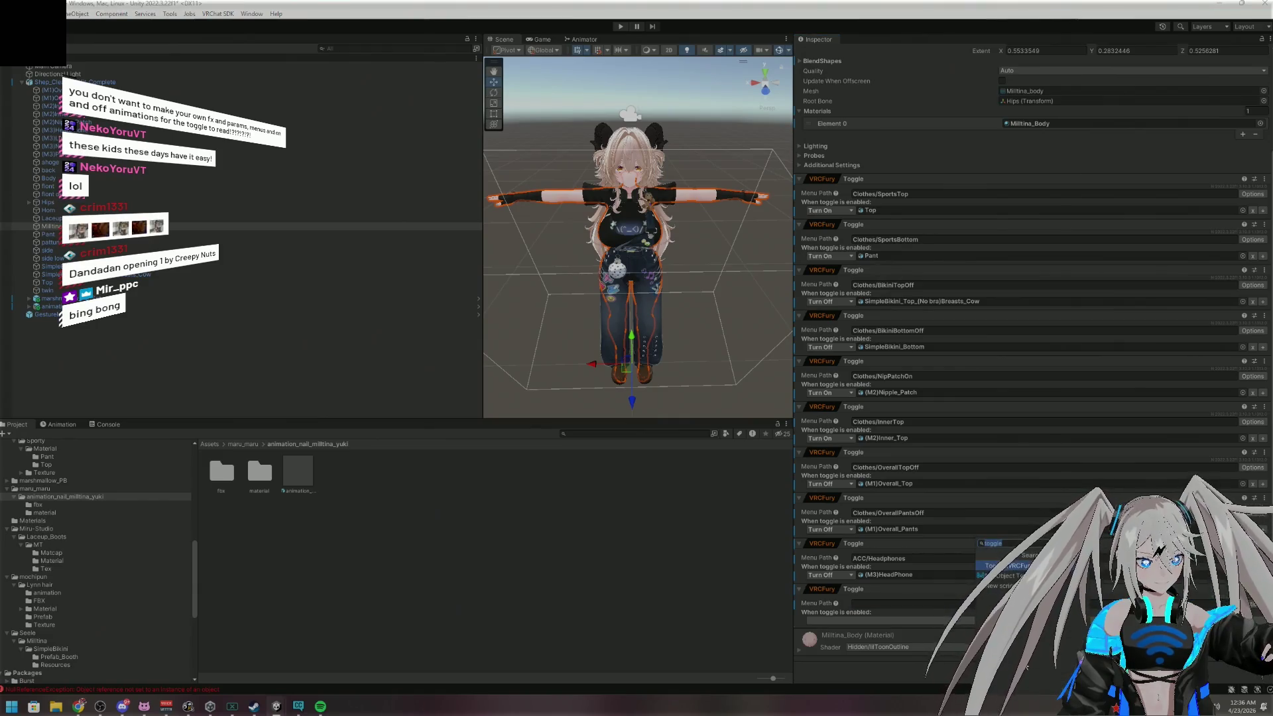
{"action": "left_click", "coordinate": [1032, 671]}
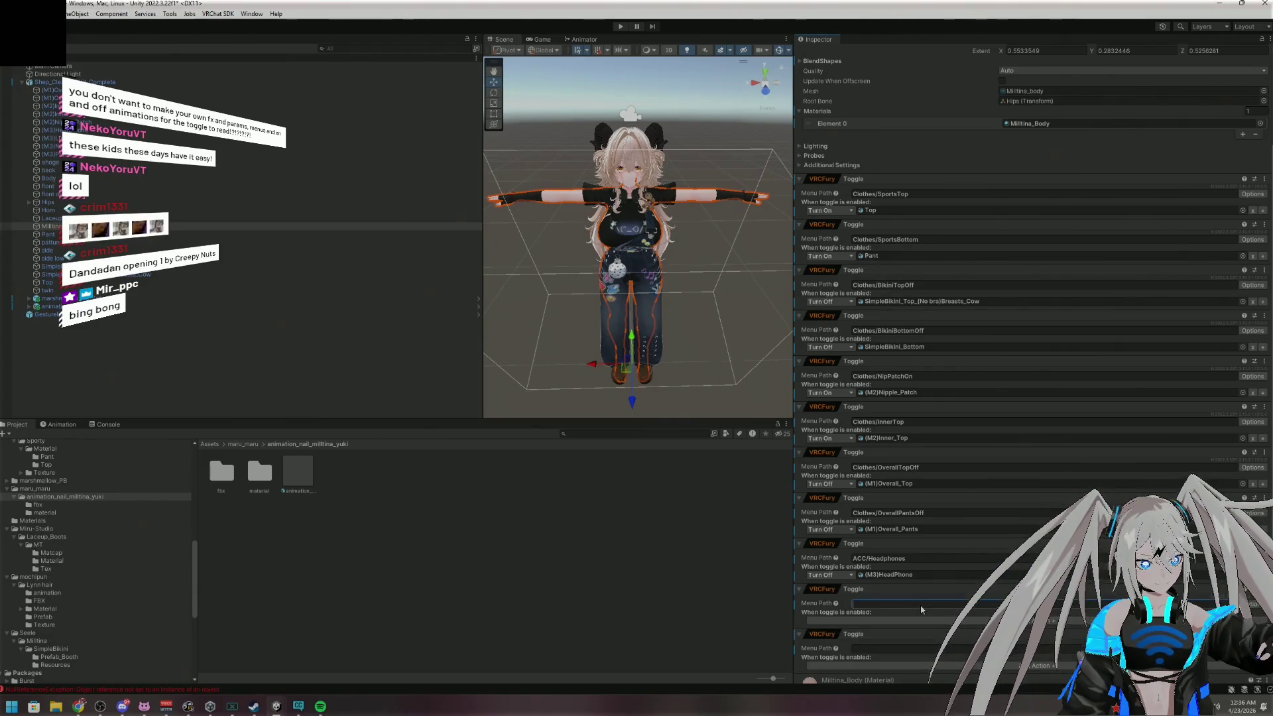
{"action": "type", "text": "Clo"}
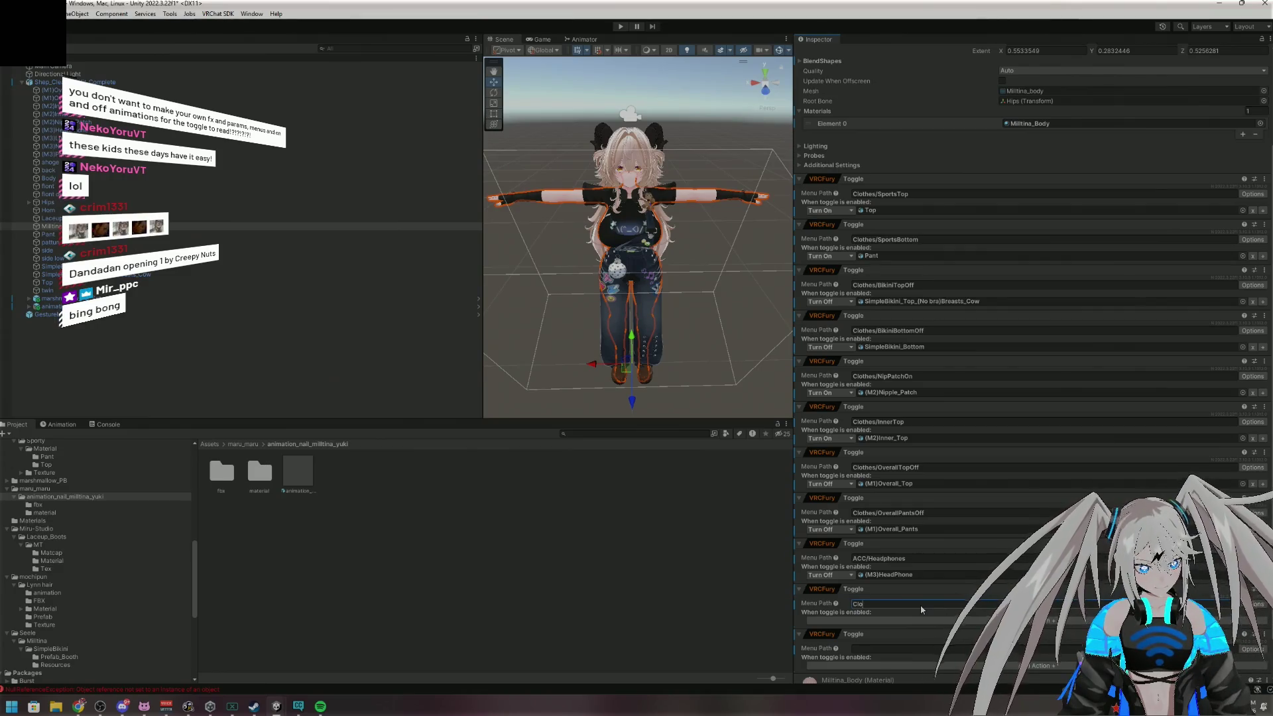
{"action": "type", "text": "thes/"}
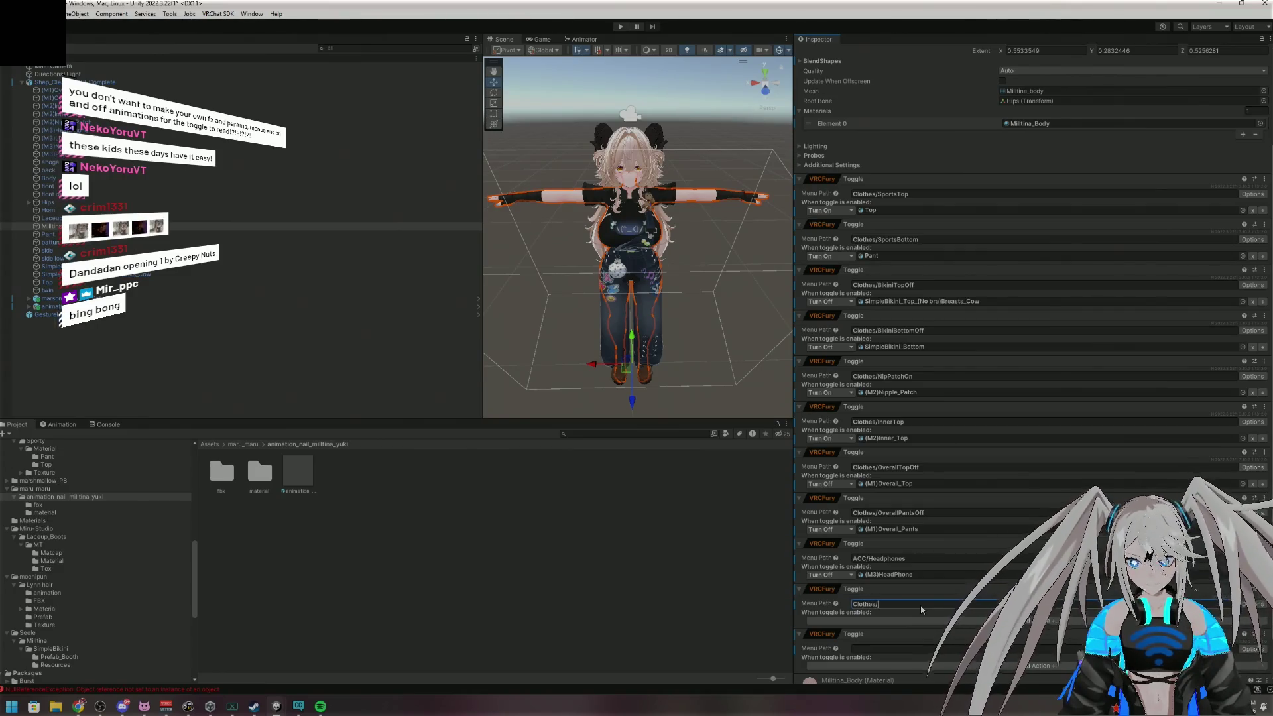
{"action": "type", "text": "S"}
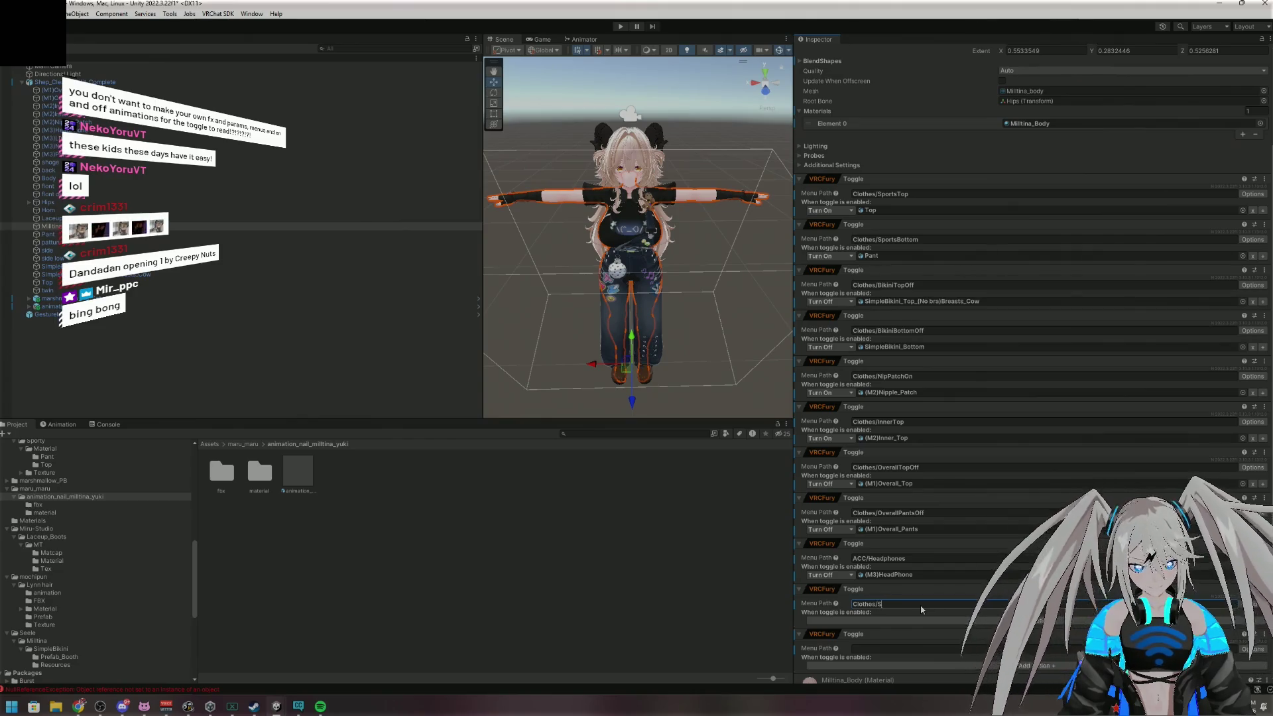
{"action": "type", "text": "leeves"}
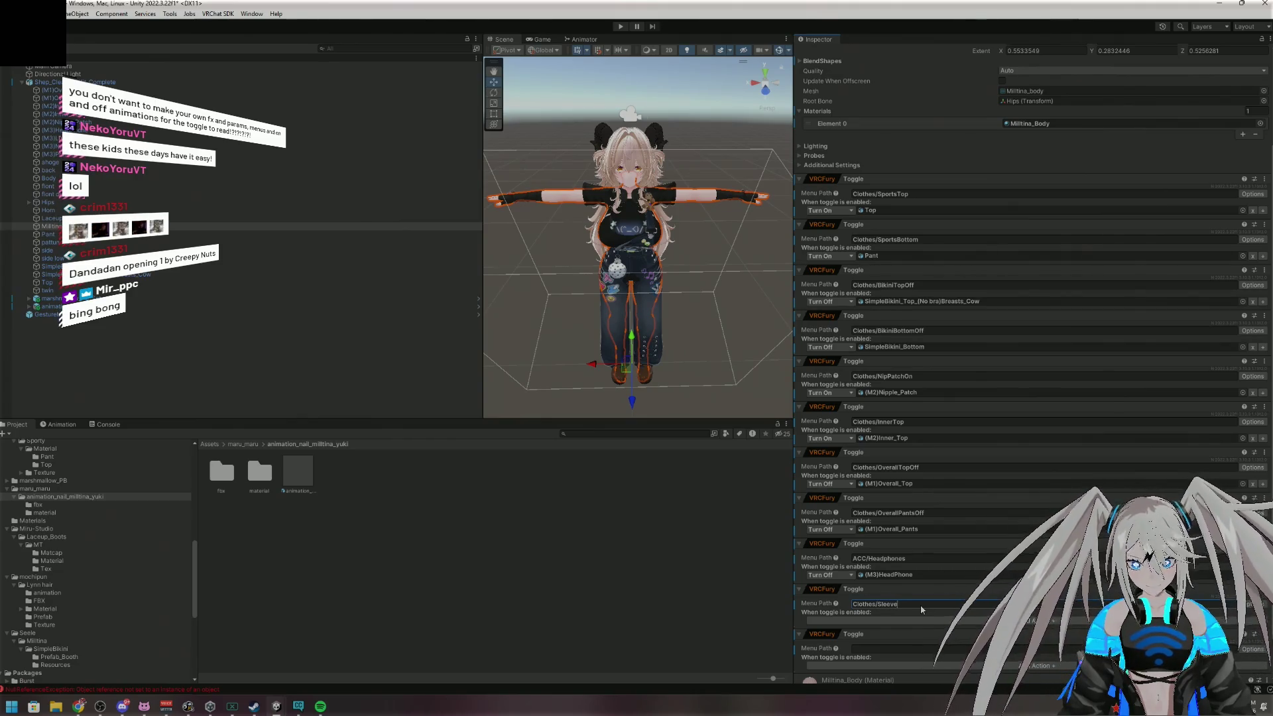
{"action": "left_click", "coordinate": [900, 620]}
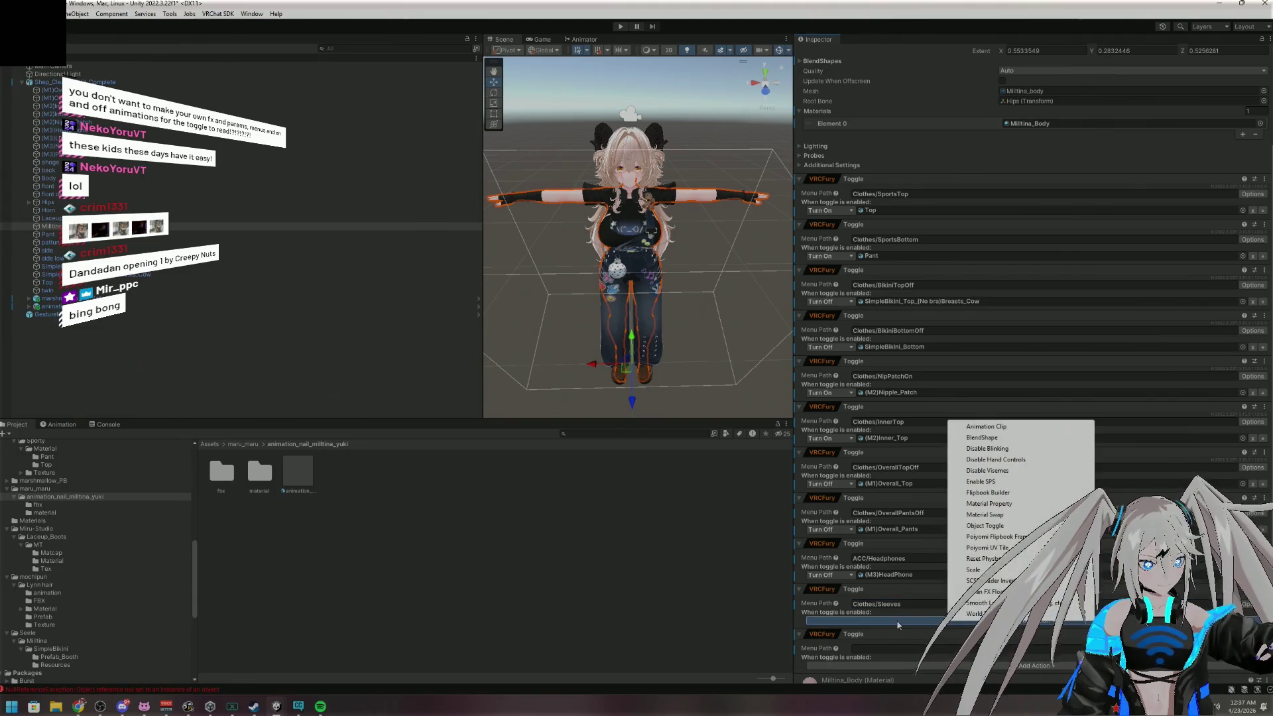
{"action": "left_click", "coordinate": [983, 525]}
{"action": "left_click", "coordinate": [829, 620]}
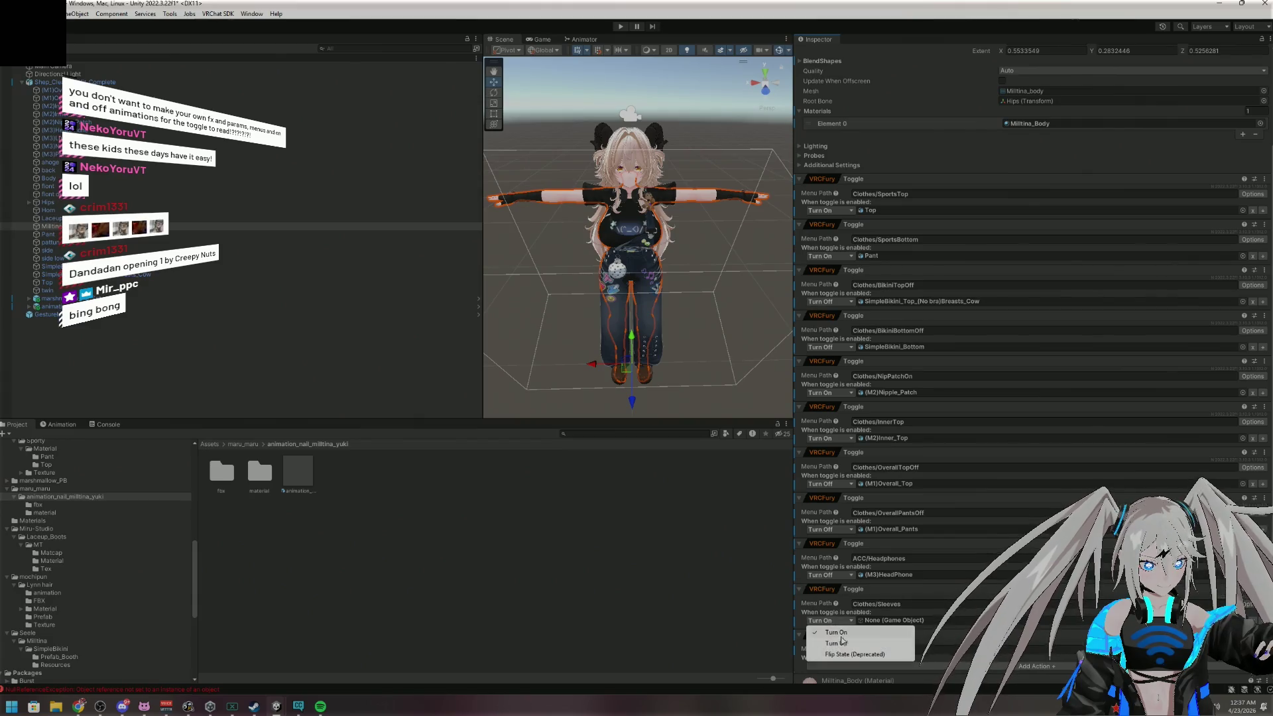
{"action": "left_click", "coordinate": [829, 646]}
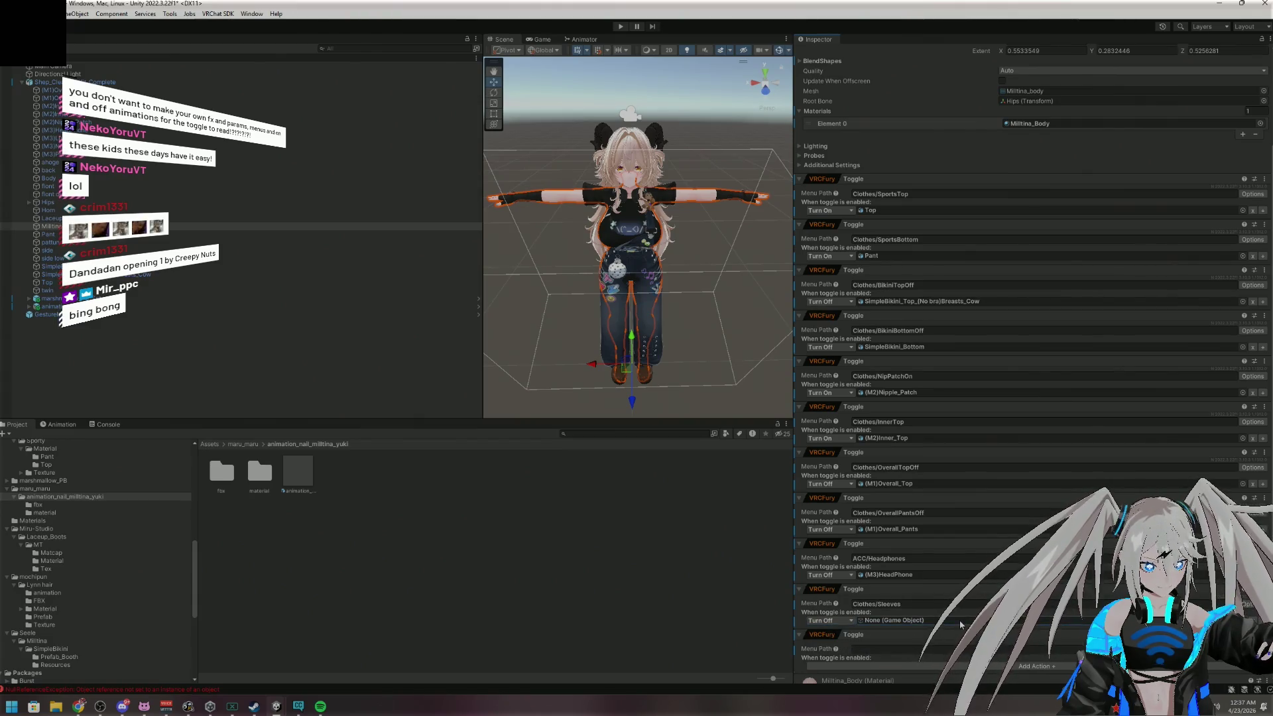
Assign (M2)Inner_Sleeves to the Sleeves toggle and move it above ACC/Headphones
{"action": "left_click", "coordinate": [46, 106]}
{"action": "mouse_move", "coordinate": [47, 106]}
{"action": "left_mouse_down"}
{"action": "mouse_move", "coordinate": [628, 525]}
{"action": "mouse_move", "coordinate": [889, 620]}
{"action": "left_mouse_up"}
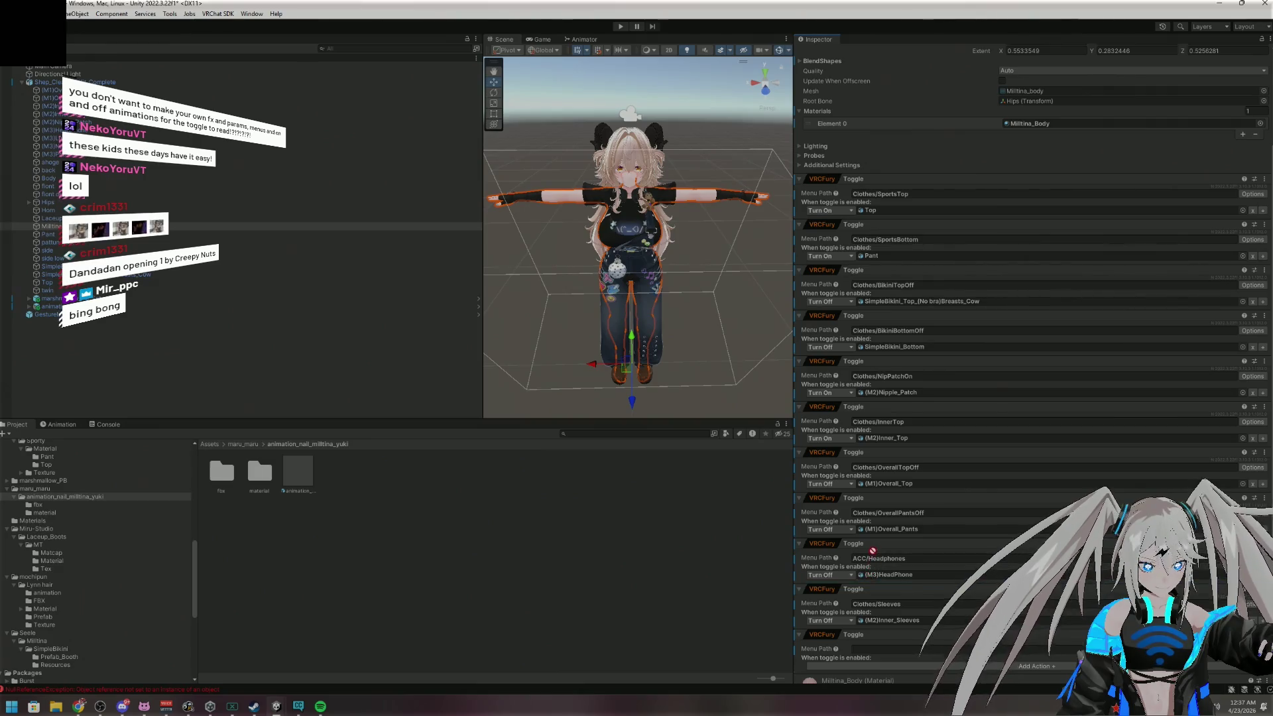
{"action": "left_click_drag", "start_coordinate": [892, 547], "coordinate": [894, 540]}
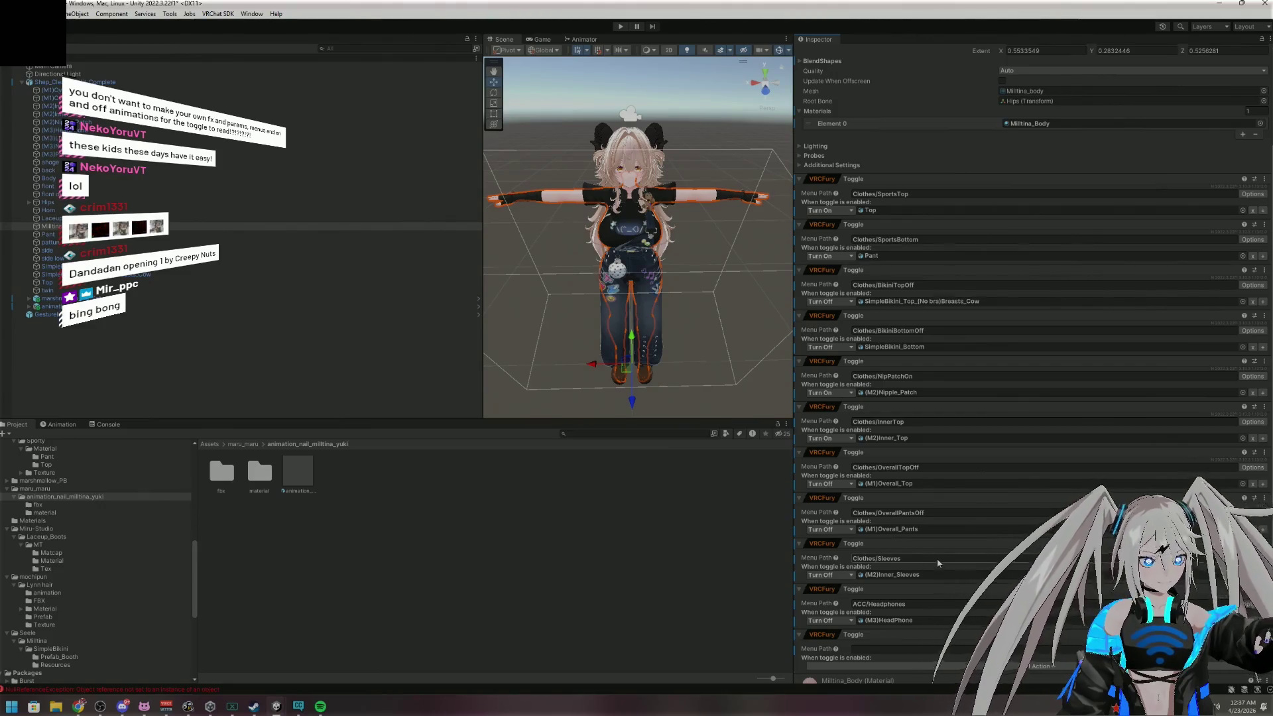
{"action": "scroll", "coordinate": [937, 560], "scroll_direction": "down", "scroll_amount": 2}
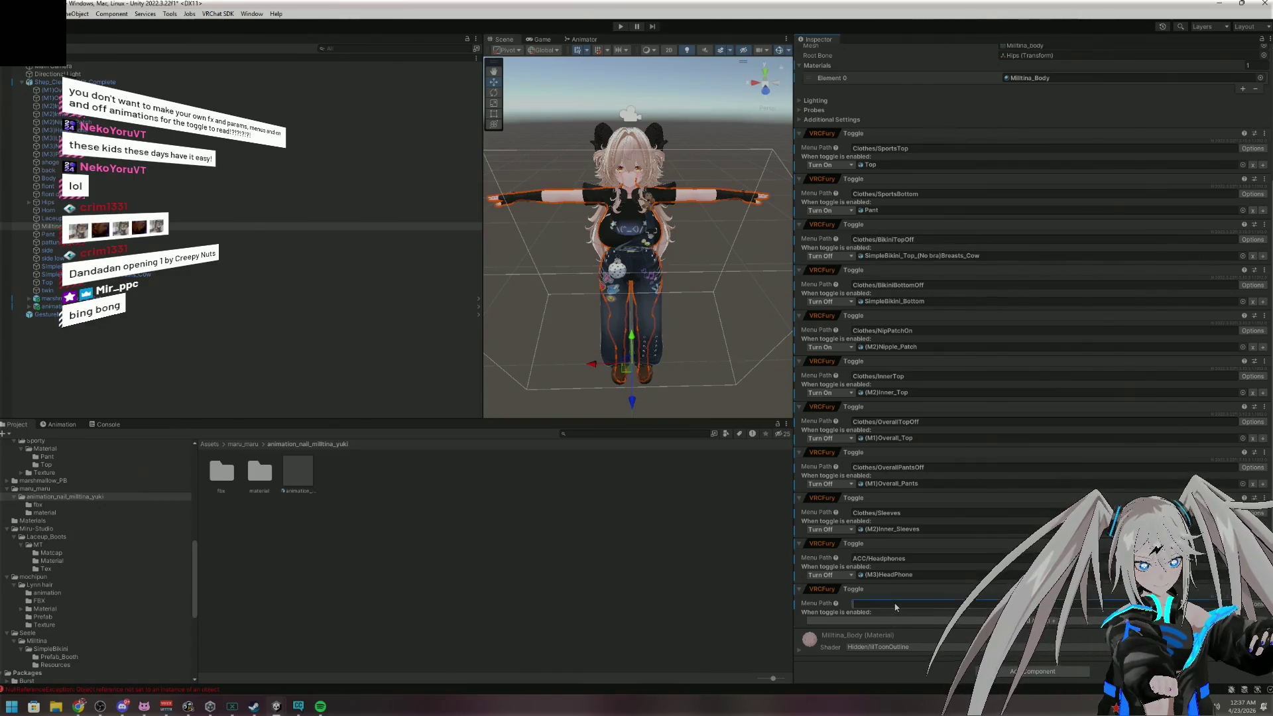
{"action": "left_click", "coordinate": [932, 606]}
Give the empty toggle the path ACC/LvUP, then add a toggle with path ACC/PonPon
{"action": "type", "text": "ACC/"}
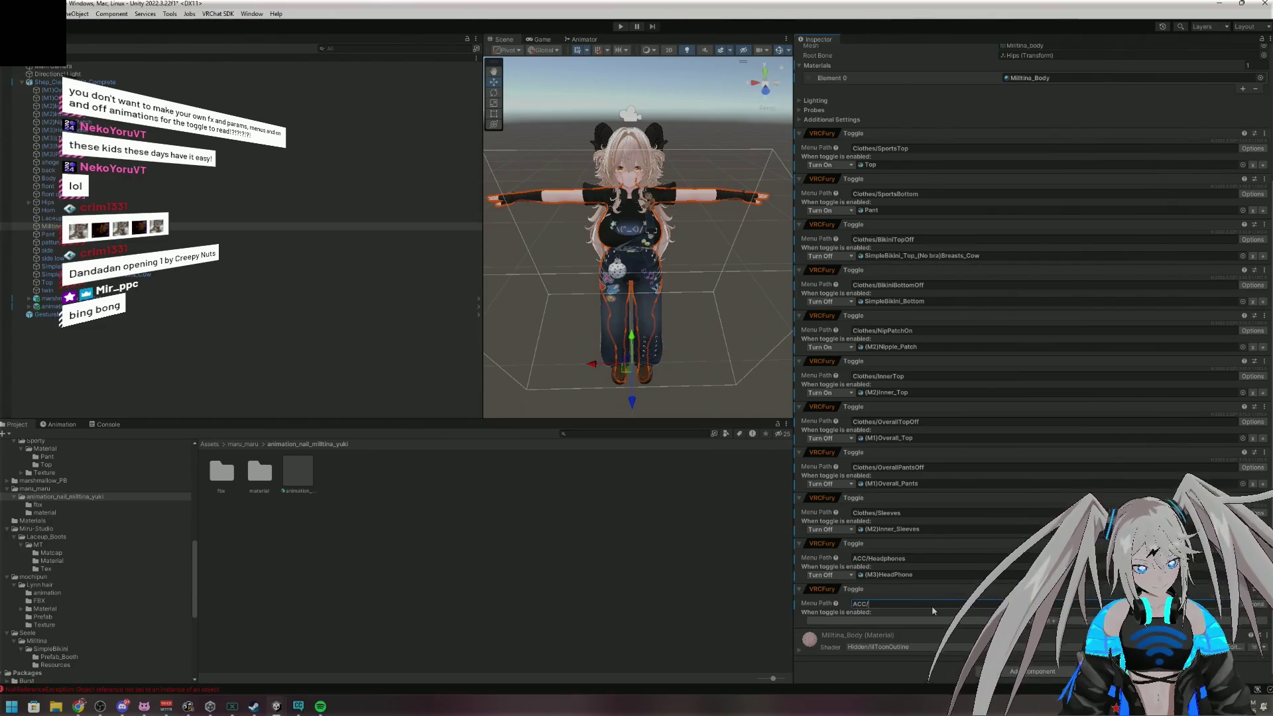
{"action": "type", "text": "LvUP"}
{"action": "left_click", "coordinate": [1000, 673]}
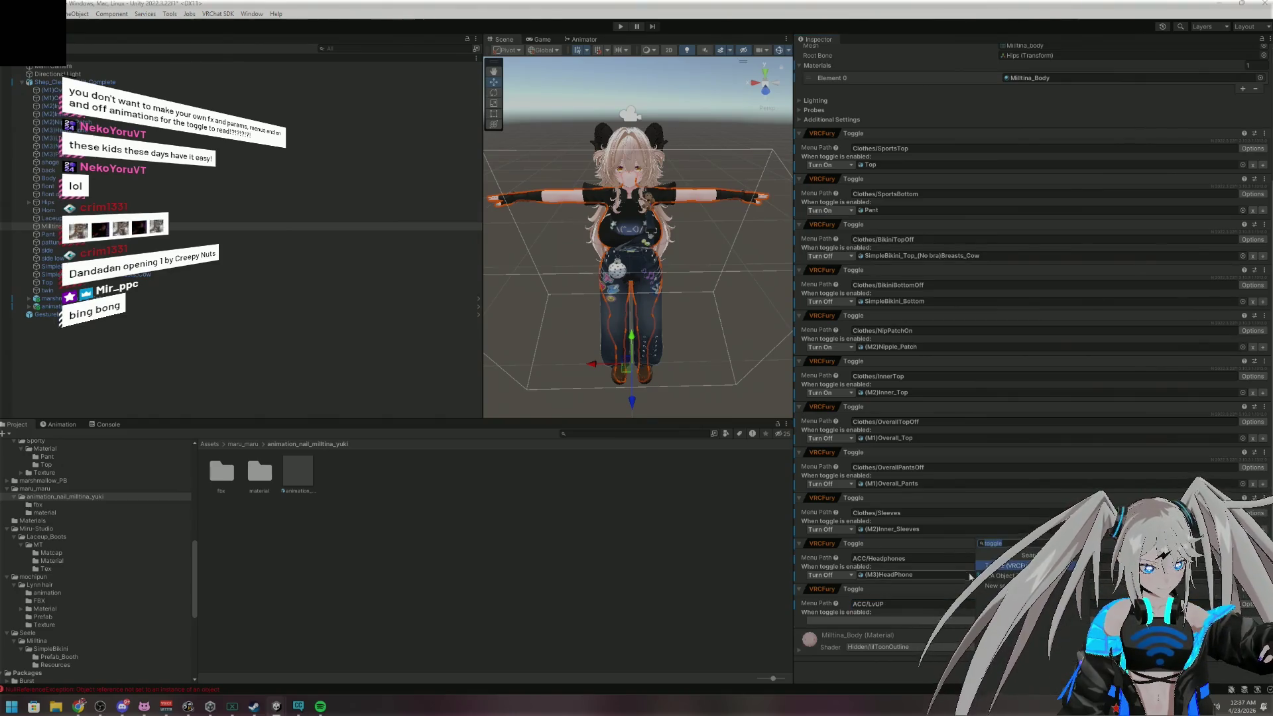
{"action": "key", "text": "Return"}
{"action": "scroll", "coordinate": [912, 588], "scroll_direction": "down", "scroll_amount": 3}
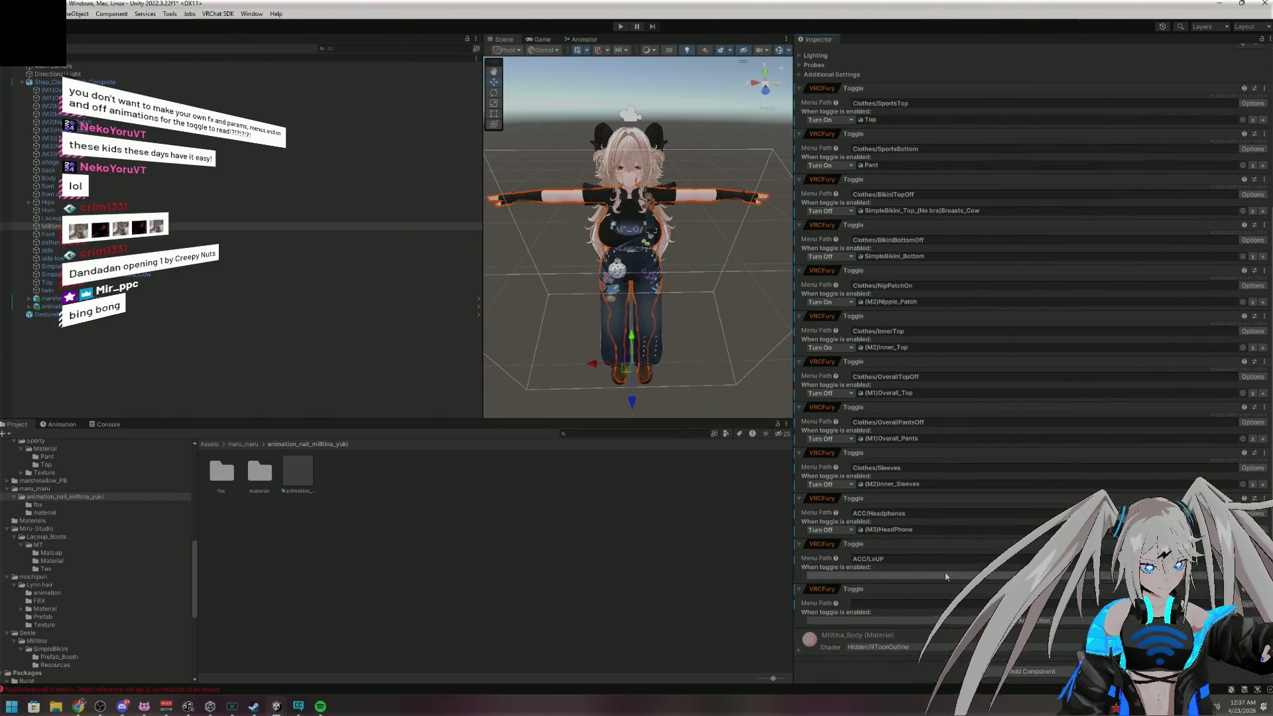
{"action": "type", "text": "A"}
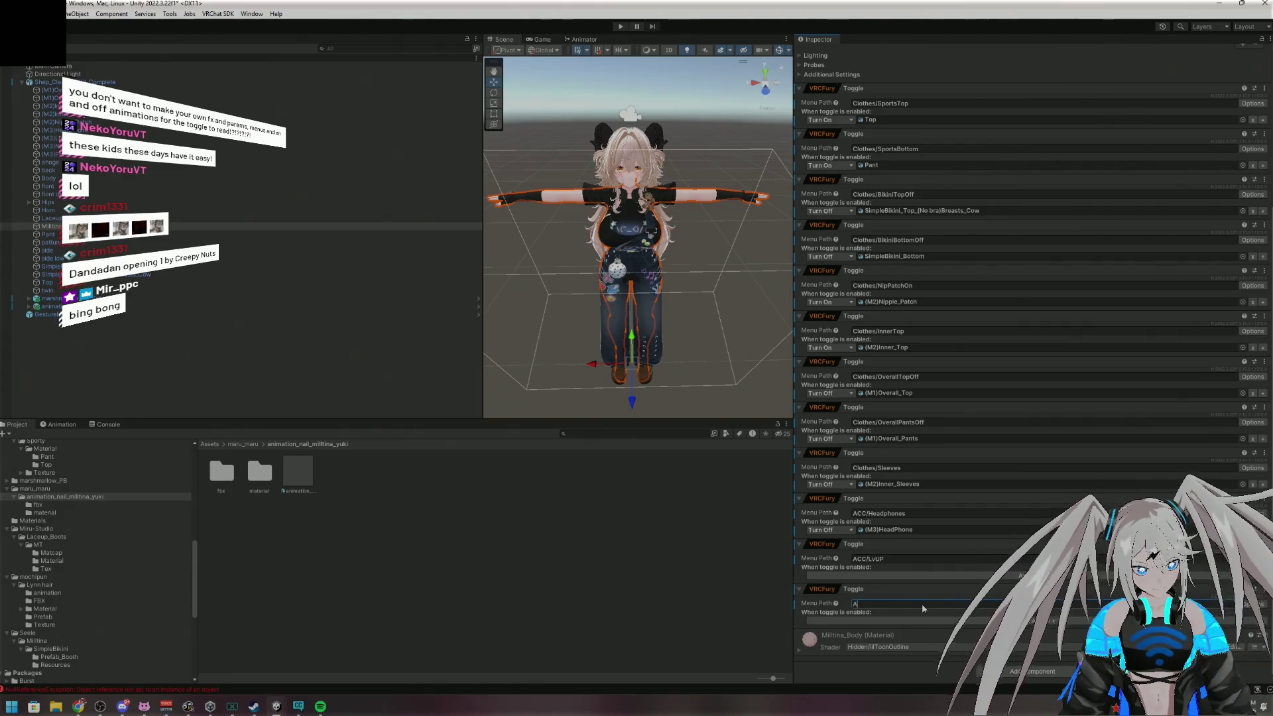
{"action": "type", "text": "CC/"}
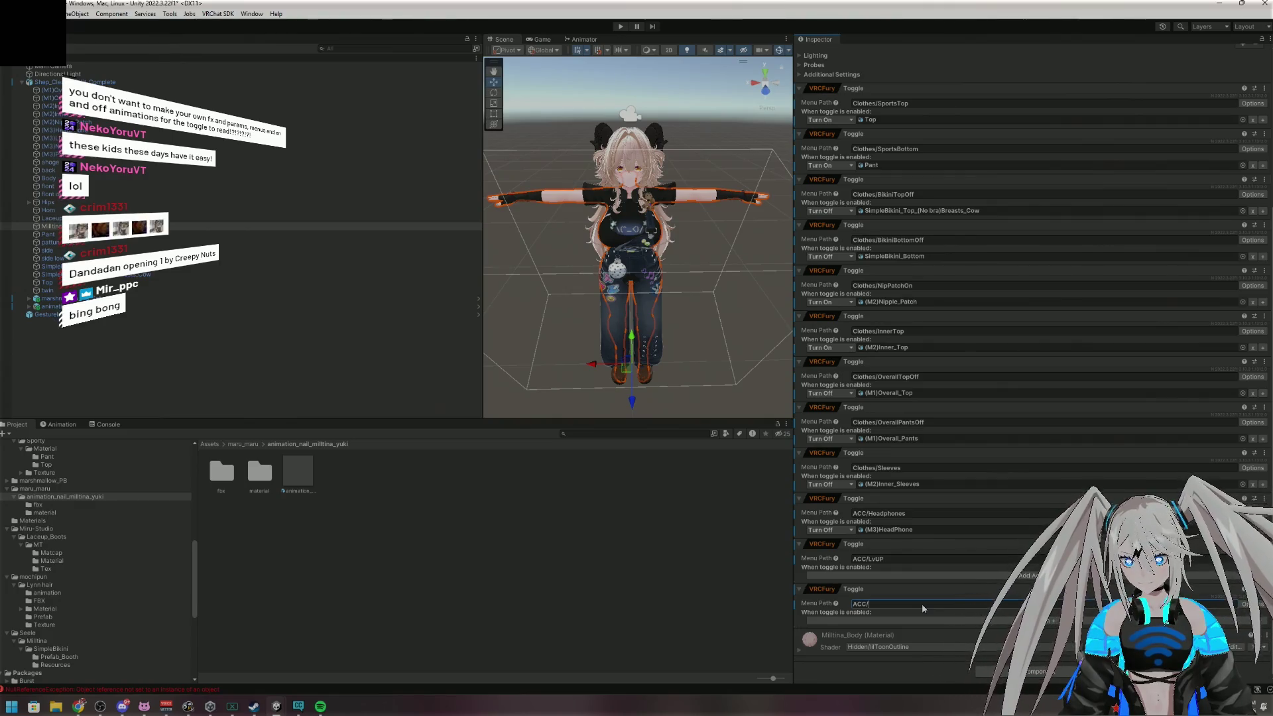
{"action": "type", "text": "PonPlo"}
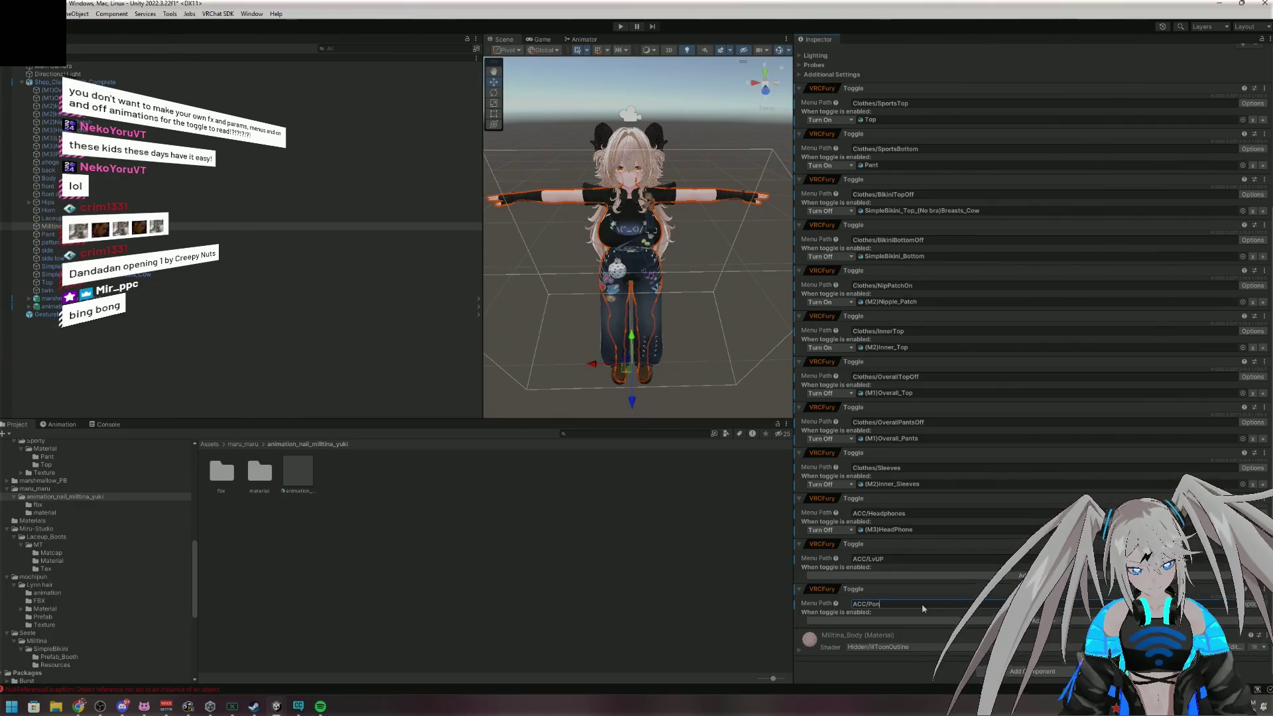
{"action": "key", "text": "BackSpace"}
{"action": "key", "text": "BackSpace"}
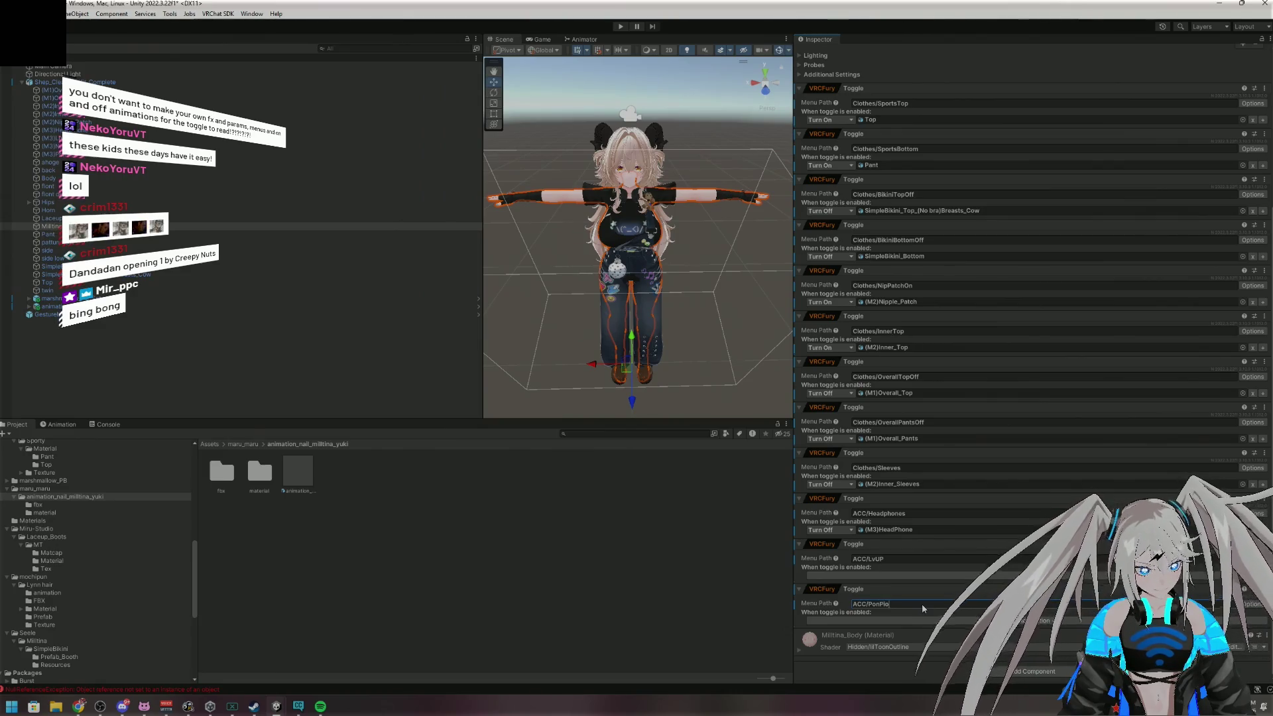
{"action": "type", "text": "on"}
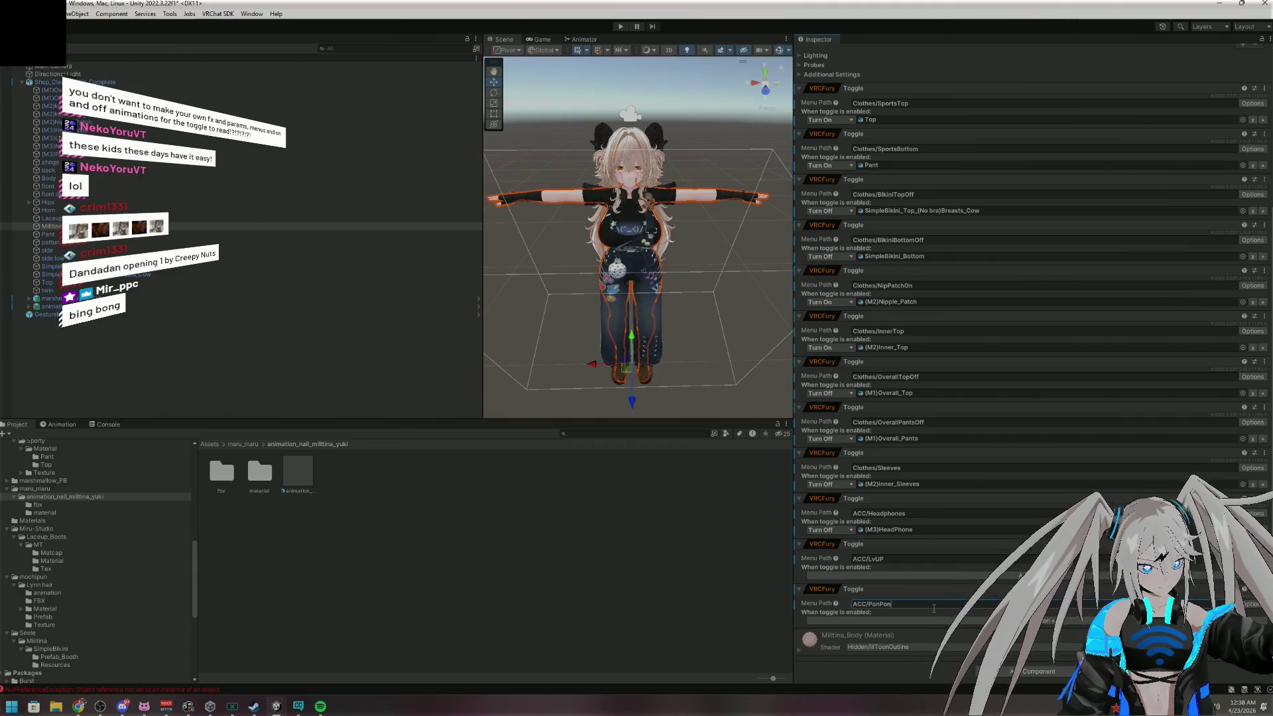
{"action": "left_click", "coordinate": [1034, 671]}
Add a new VRCFury Toggle just before ACC/Headphones and name its menu path Clothes/Boots
{"action": "type", "text": "toggle"}
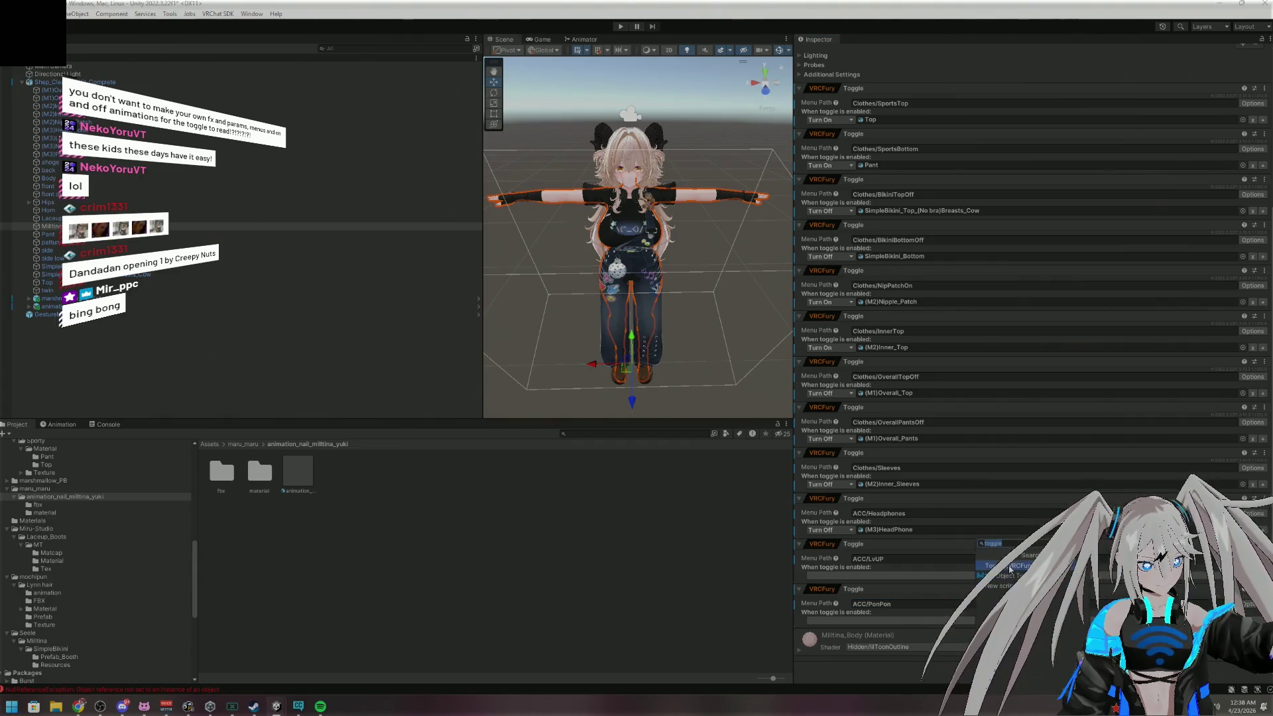
{"action": "left_click", "coordinate": [1008, 567]}
{"action": "left_click_drag", "start_coordinate": [929, 575], "coordinate": [926, 542]}
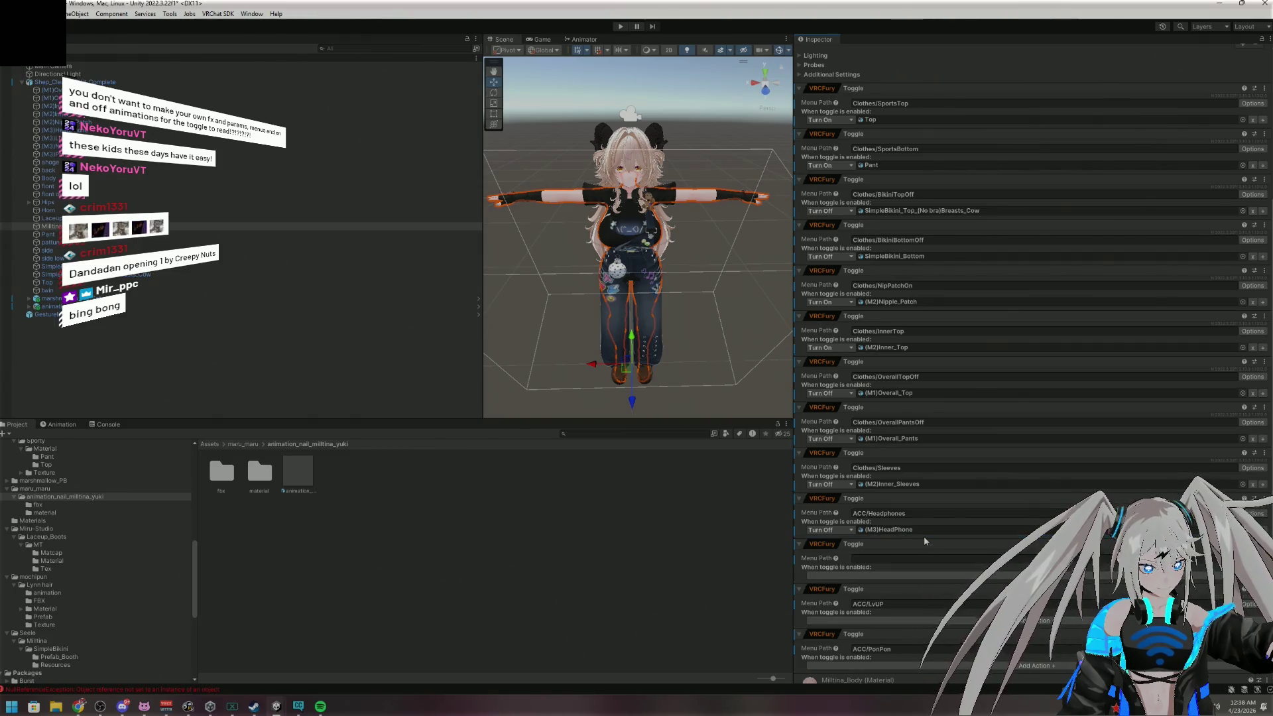
{"action": "left_click", "coordinate": [912, 559]}
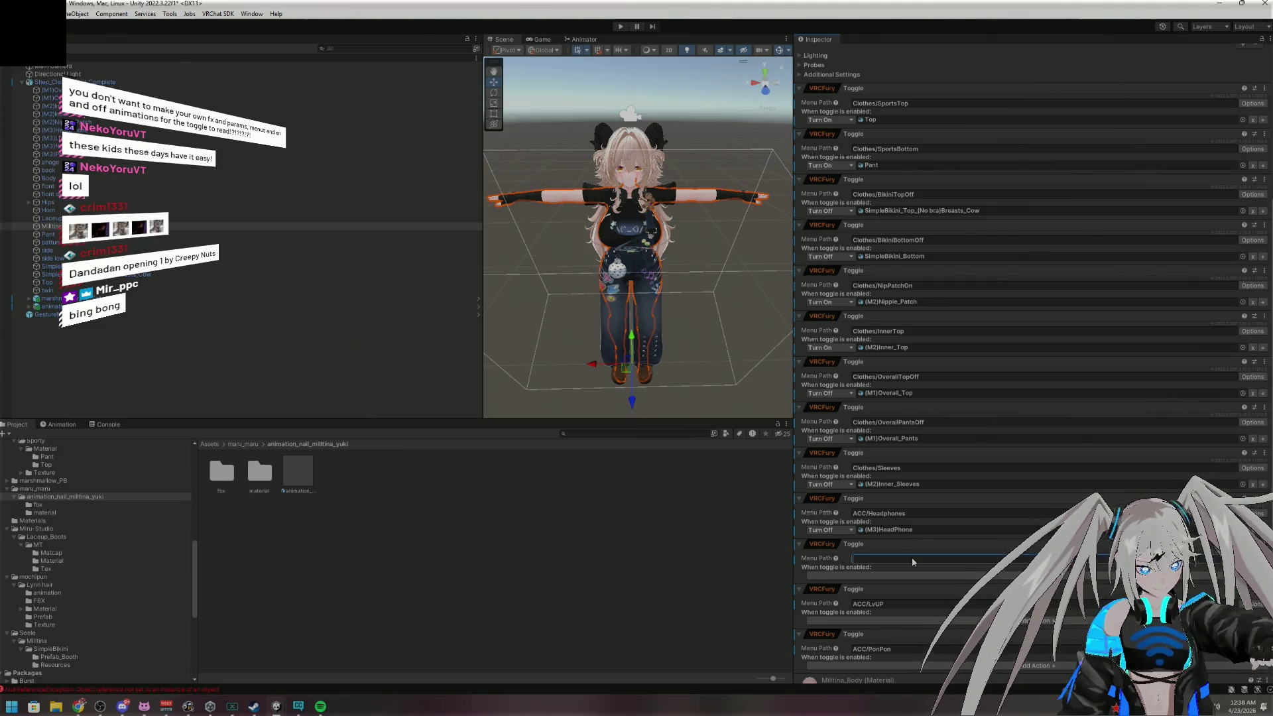
{"action": "left_click_drag", "start_coordinate": [912, 558], "coordinate": [913, 492]}
{"action": "left_click", "coordinate": [902, 514]}
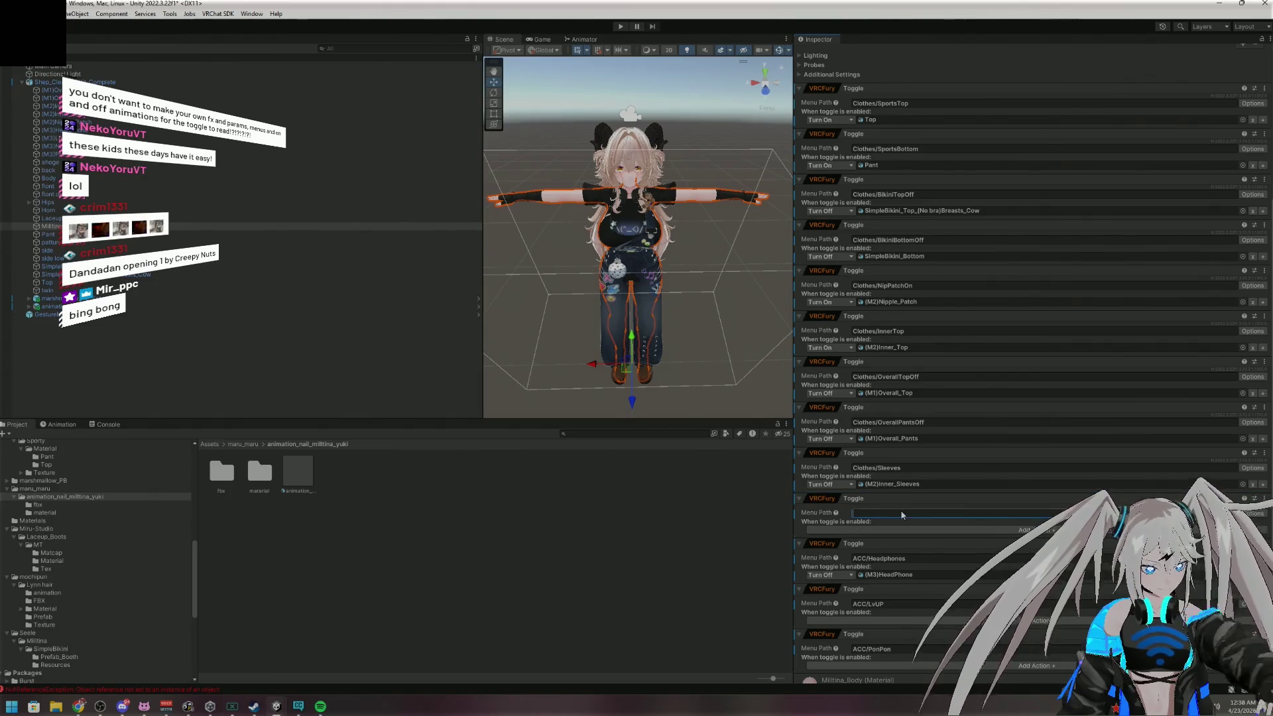
{"action": "type", "text": "Clothes"}
{"action": "type", "text": "/Bopop"}
{"action": "key", "text": "BackSpace"}
{"action": "key", "text": "BackSpace"}
{"action": "key", "text": "BackSpace"}
{"action": "type", "text": "ots"}
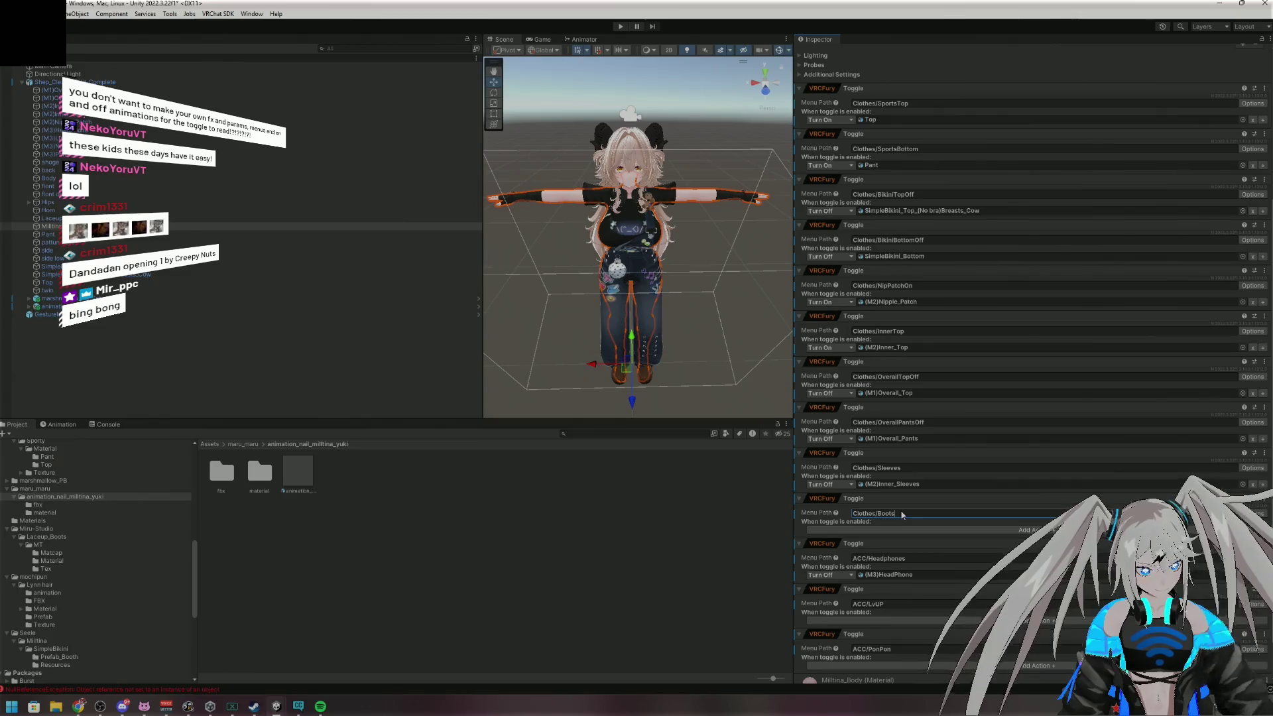
Give Clothes/Boots an Object Toggle action that turns off Laceup_Boots_Milltina
{"action": "left_click", "coordinate": [855, 530]}
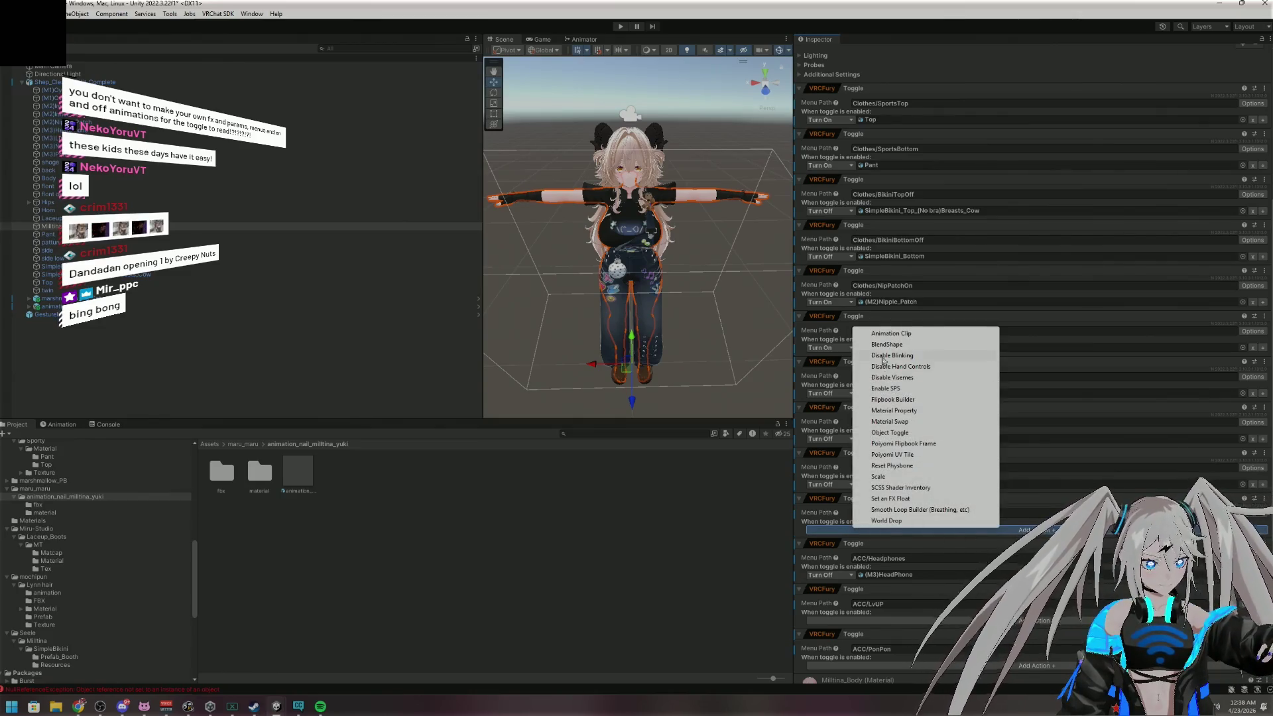
{"action": "left_click", "coordinate": [888, 434]}
{"action": "left_click", "coordinate": [845, 531]}
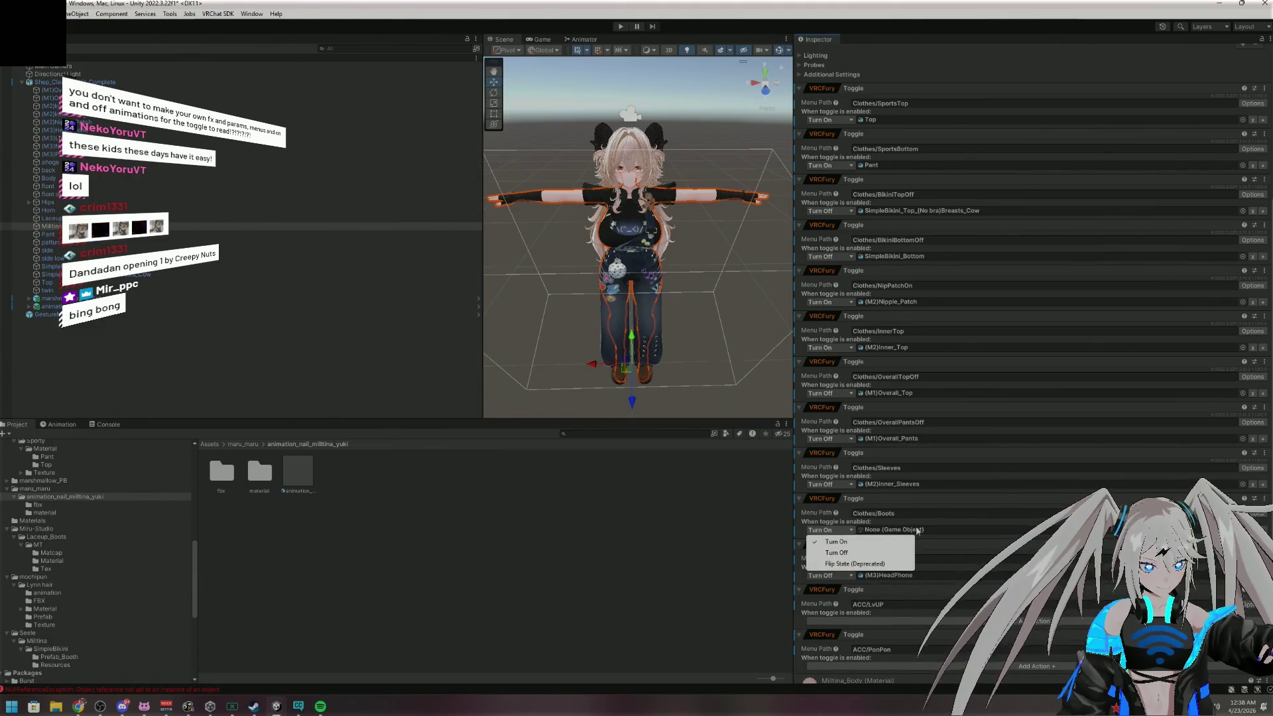
{"action": "left_click", "coordinate": [836, 552]}
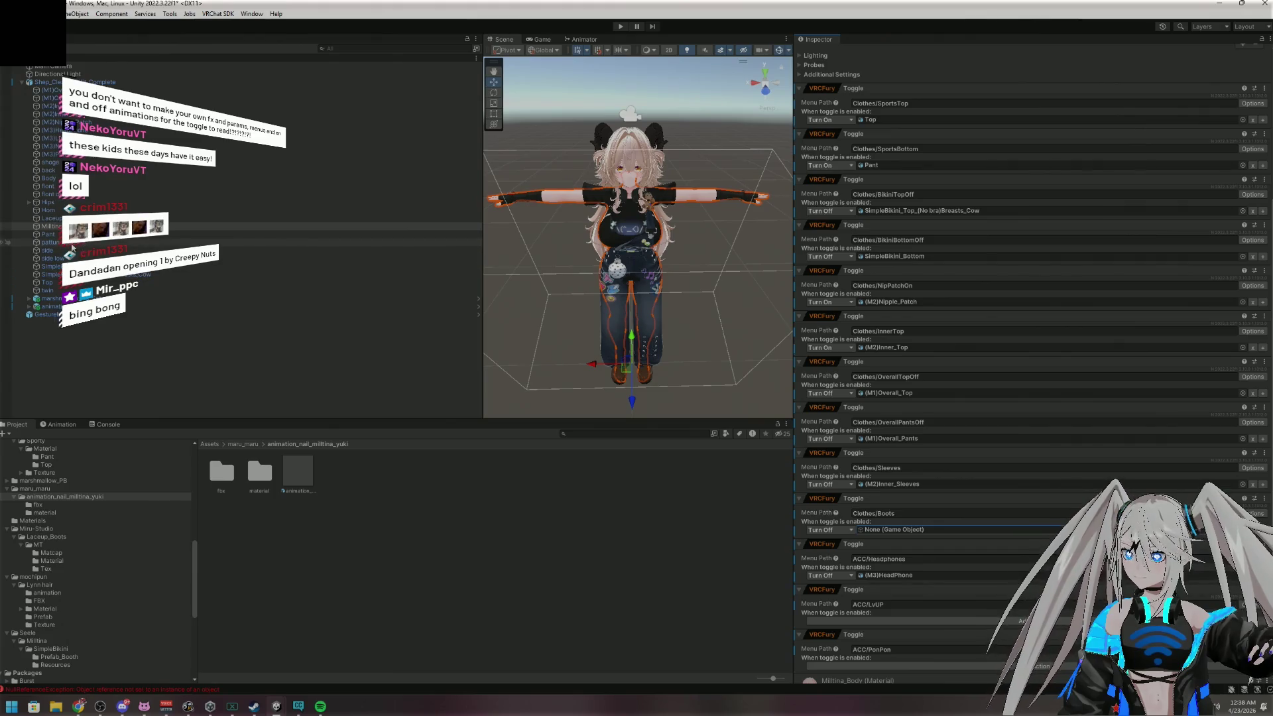
{"action": "mouse_move", "coordinate": [63, 252]}
{"action": "left_mouse_down"}
{"action": "mouse_move", "coordinate": [265, 226]}
{"action": "mouse_move", "coordinate": [426, 332]}
{"action": "mouse_move", "coordinate": [904, 469]}
{"action": "mouse_move", "coordinate": [931, 529]}
{"action": "left_mouse_up"}
{"action": "scroll", "coordinate": [968, 524], "scroll_direction": "down", "scroll_amount": 2}
Give ACC/LvUP an Object Toggle action that turns on (M3)LvUP
{"action": "left_click", "coordinate": [889, 574]}
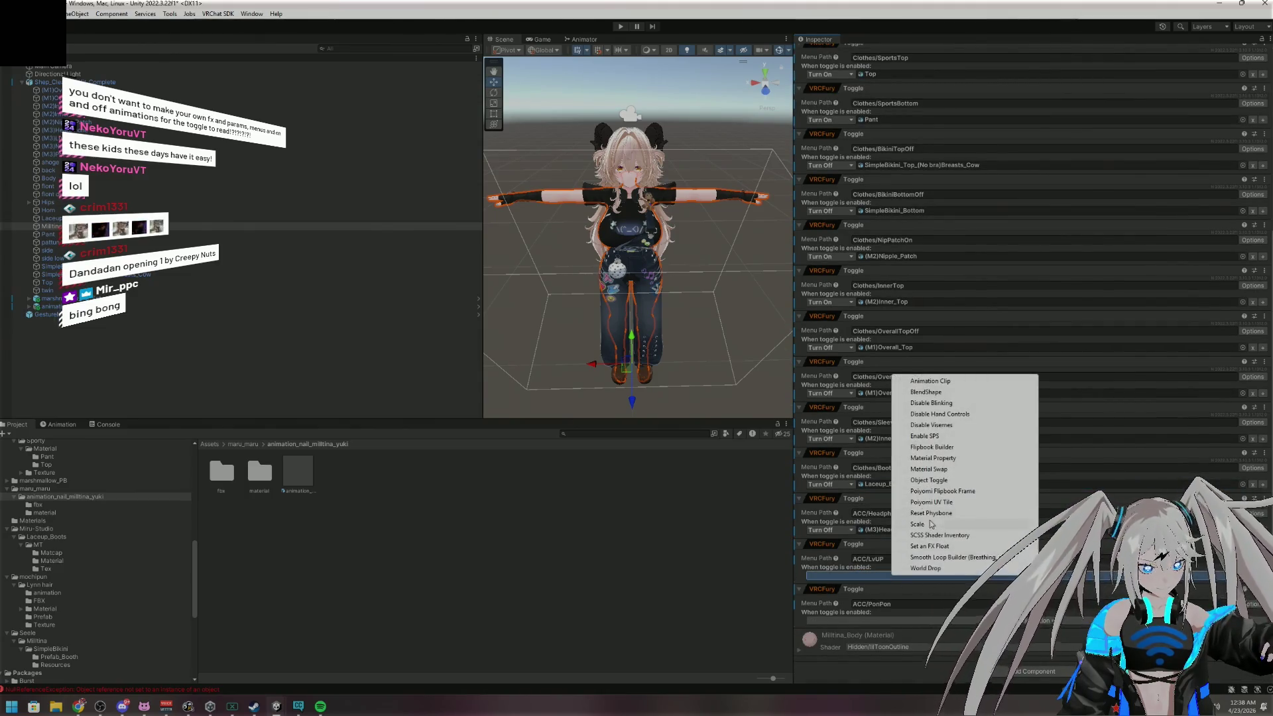
{"action": "left_click", "coordinate": [930, 480]}
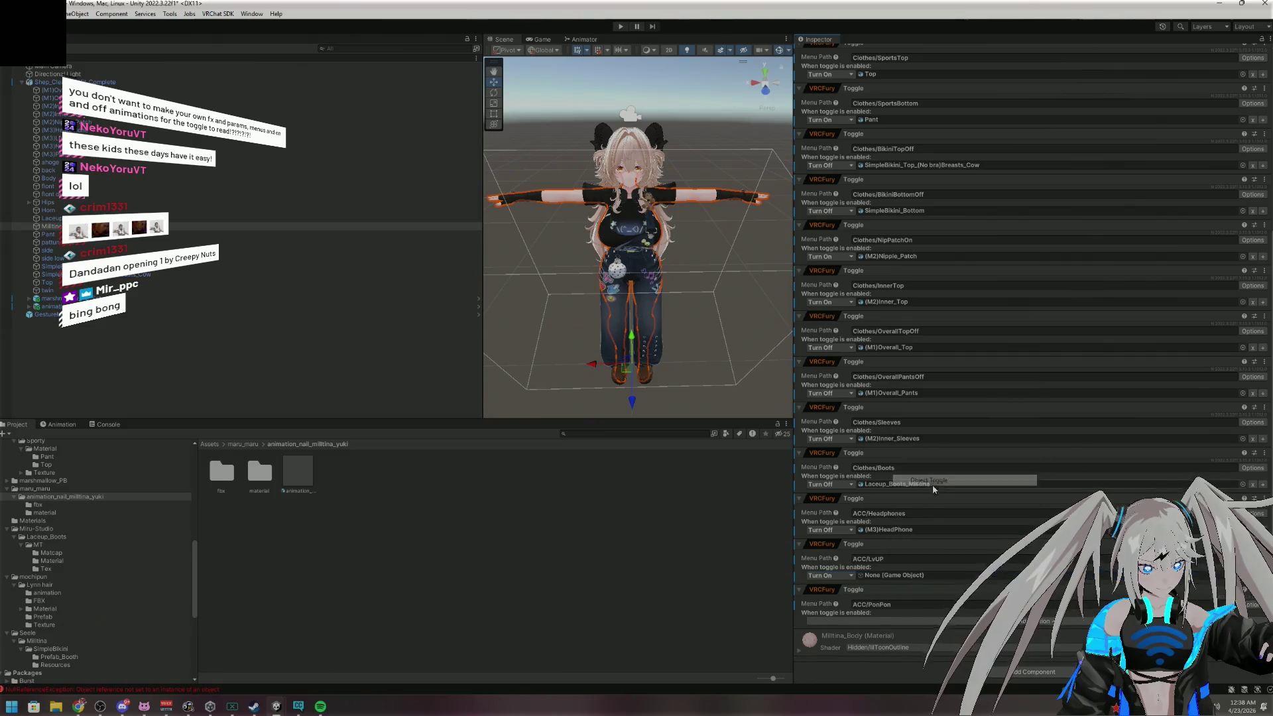
{"action": "left_click", "coordinate": [840, 576]}
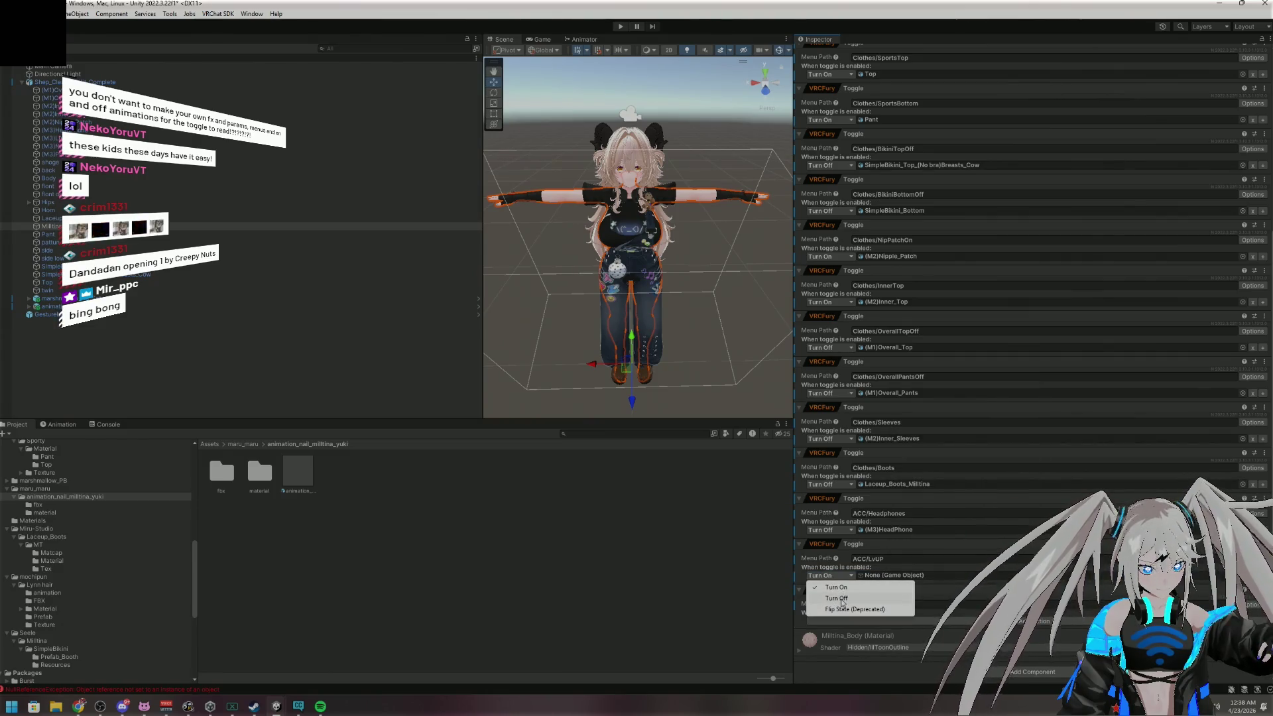
{"action": "key", "text": "Escape"}
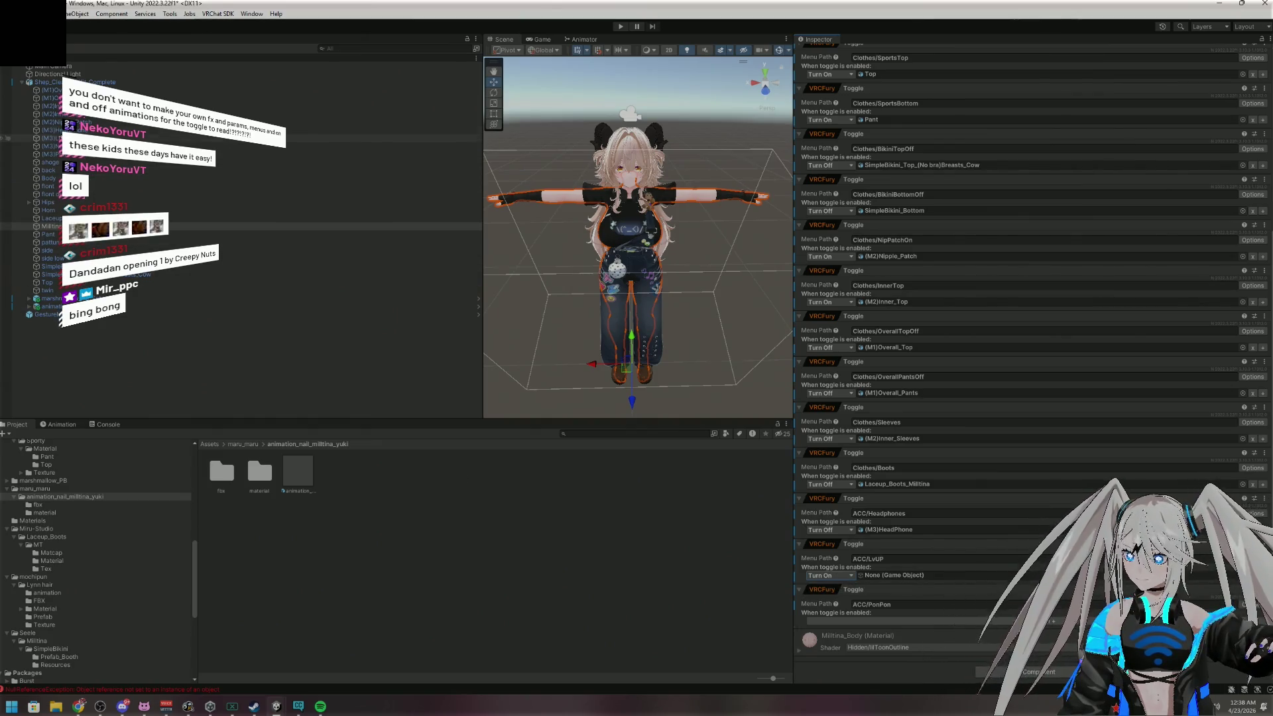
{"action": "left_click", "coordinate": [53, 138]}
{"action": "mouse_move", "coordinate": [53, 138]}
{"action": "left_mouse_down"}
{"action": "mouse_move", "coordinate": [796, 571]}
{"action": "mouse_move", "coordinate": [911, 575]}
{"action": "left_mouse_up"}
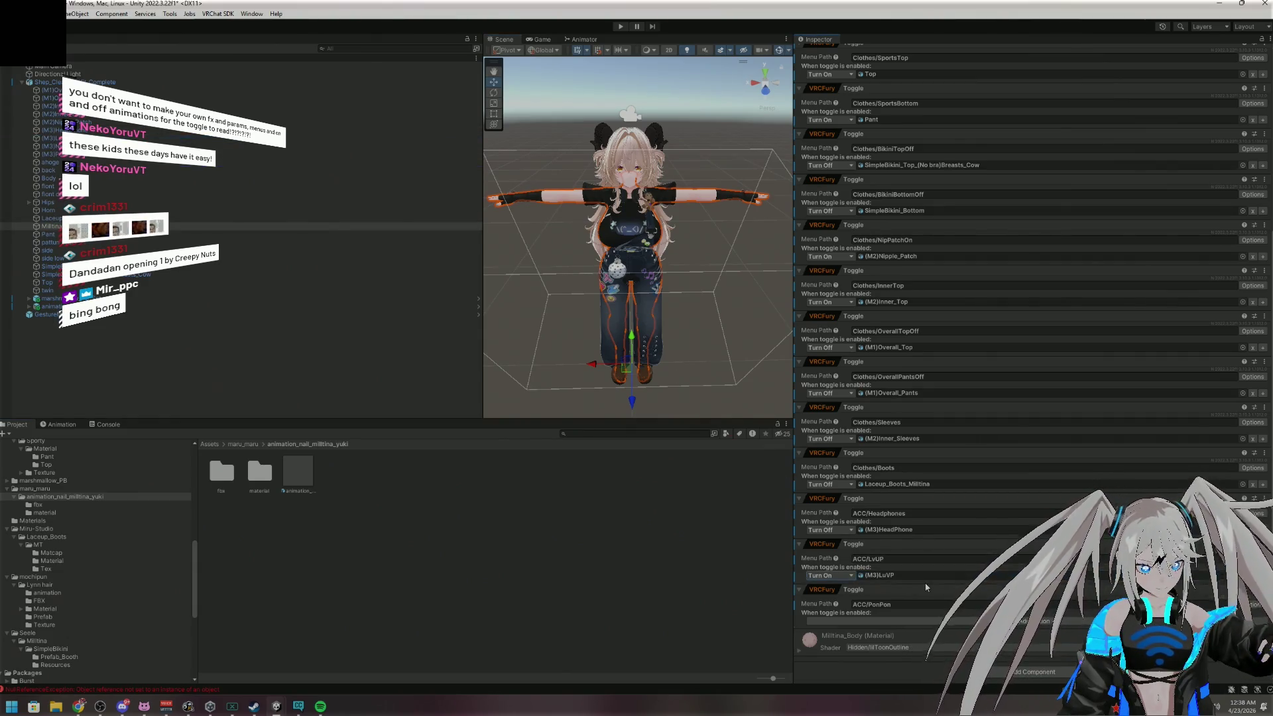
Make ACC/PonPon toggle (M3)PonPon, then enter play mode to build the avatar
{"action": "left_click", "coordinate": [948, 617]}
{"action": "left_click", "coordinate": [966, 527]}
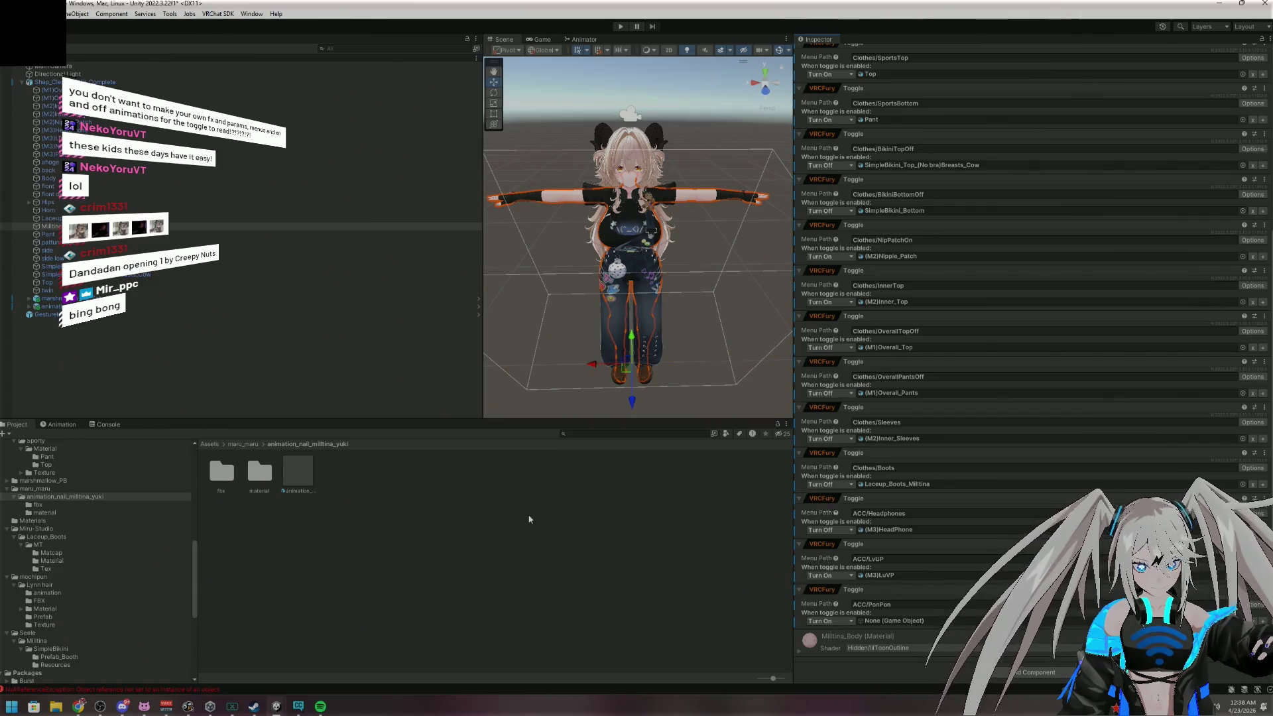
{"action": "left_click_drag", "start_coordinate": [46, 153], "coordinate": [888, 621]}
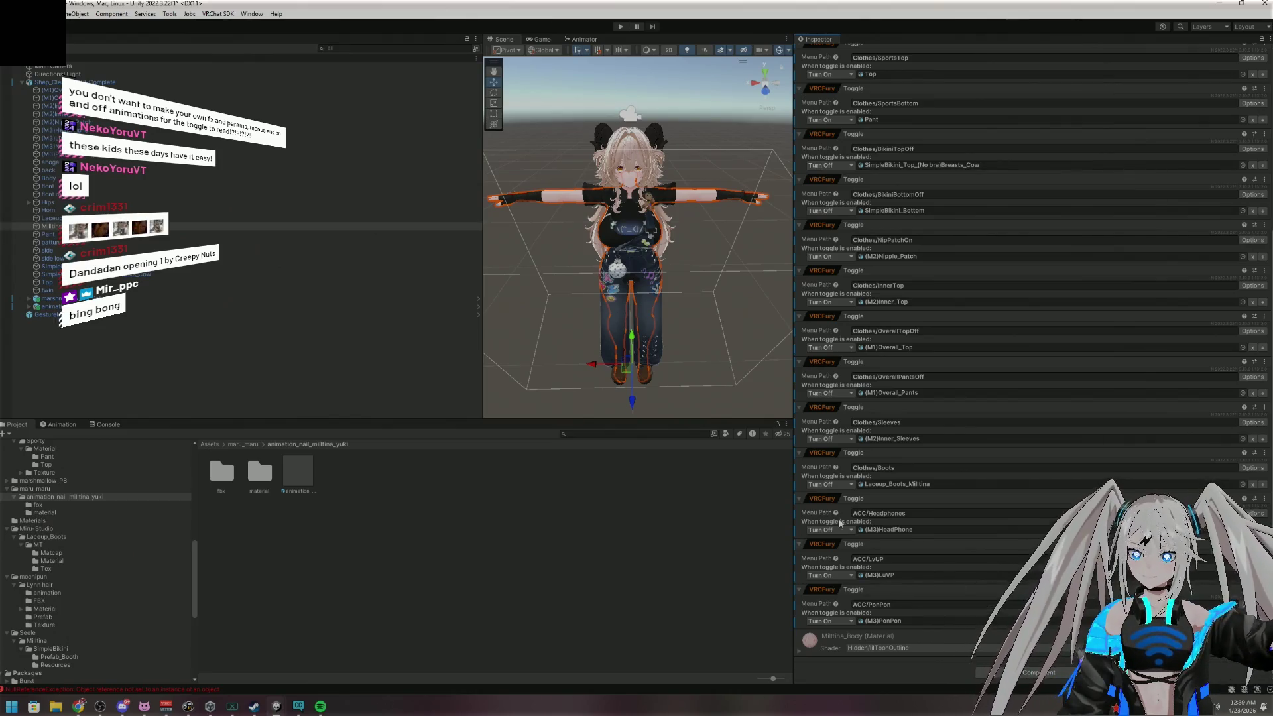
{"action": "left_click", "coordinate": [620, 28]}
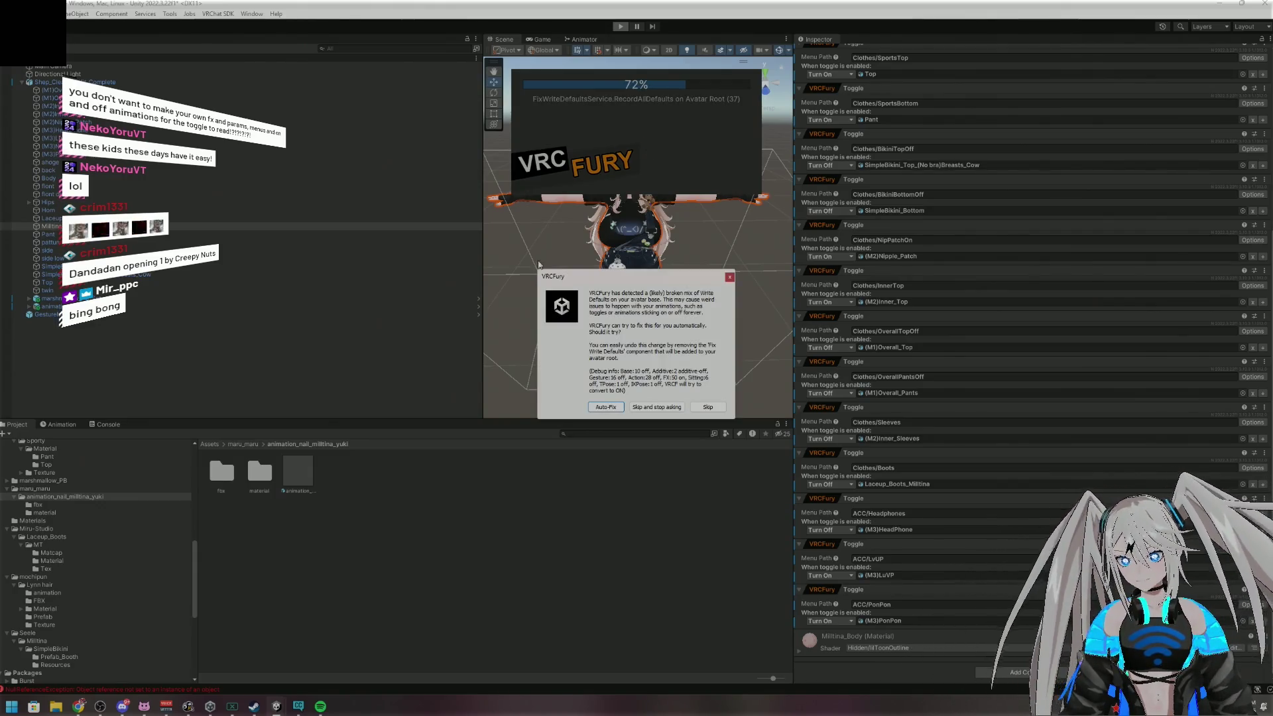
Dismiss the VRCFury Write Defaults warning, close the NDMF Console, and select GestureManager in the Scene view
{"action": "left_click", "coordinate": [606, 406]}
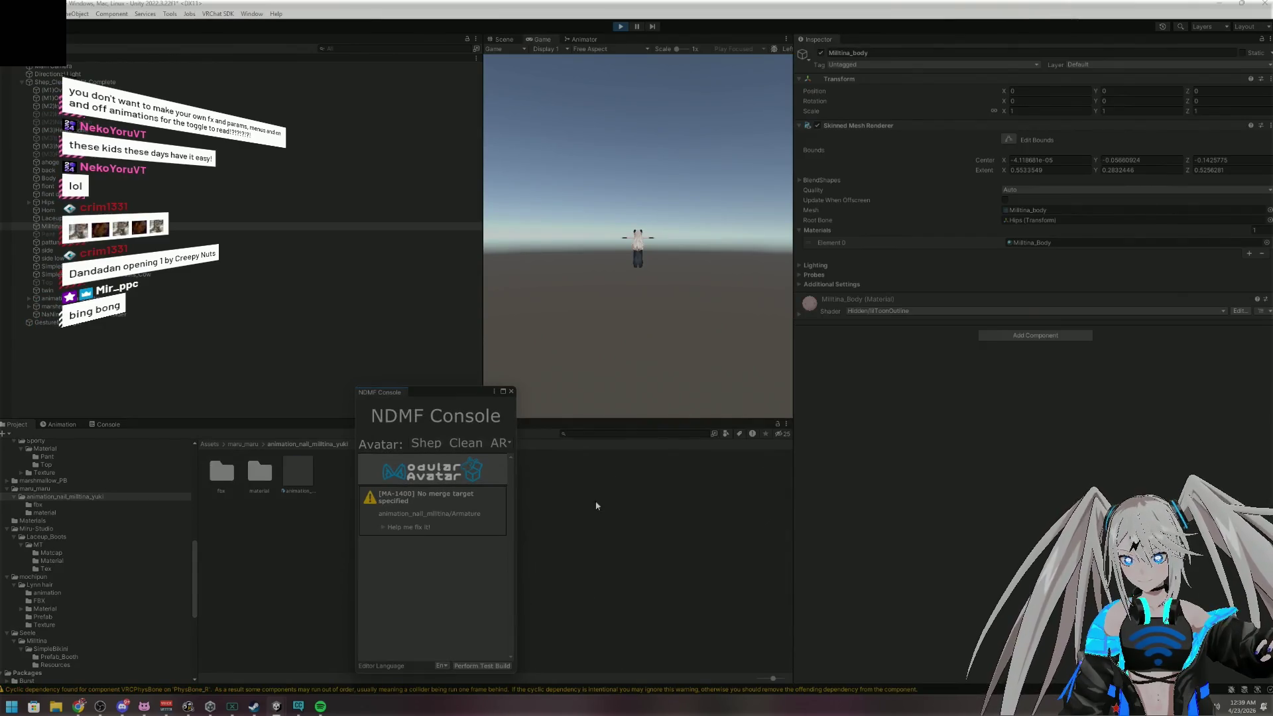
{"action": "left_click", "coordinate": [408, 528]}
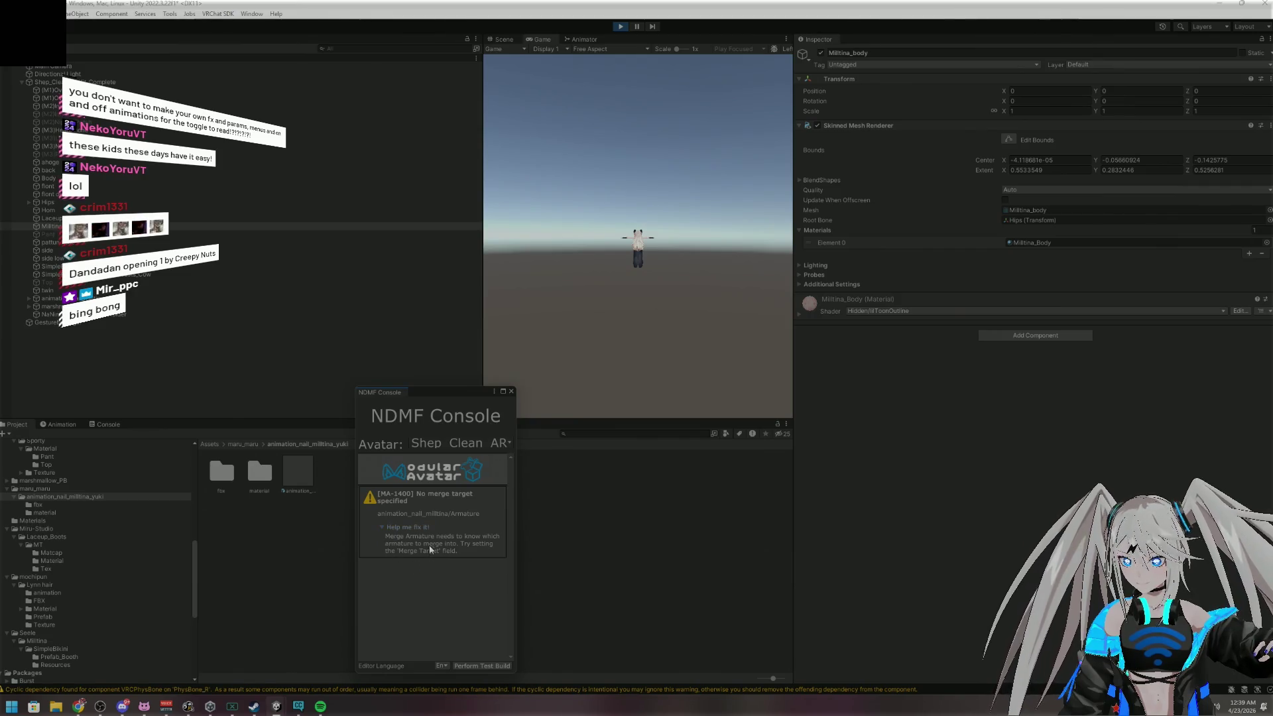
{"action": "left_click", "coordinate": [511, 392]}
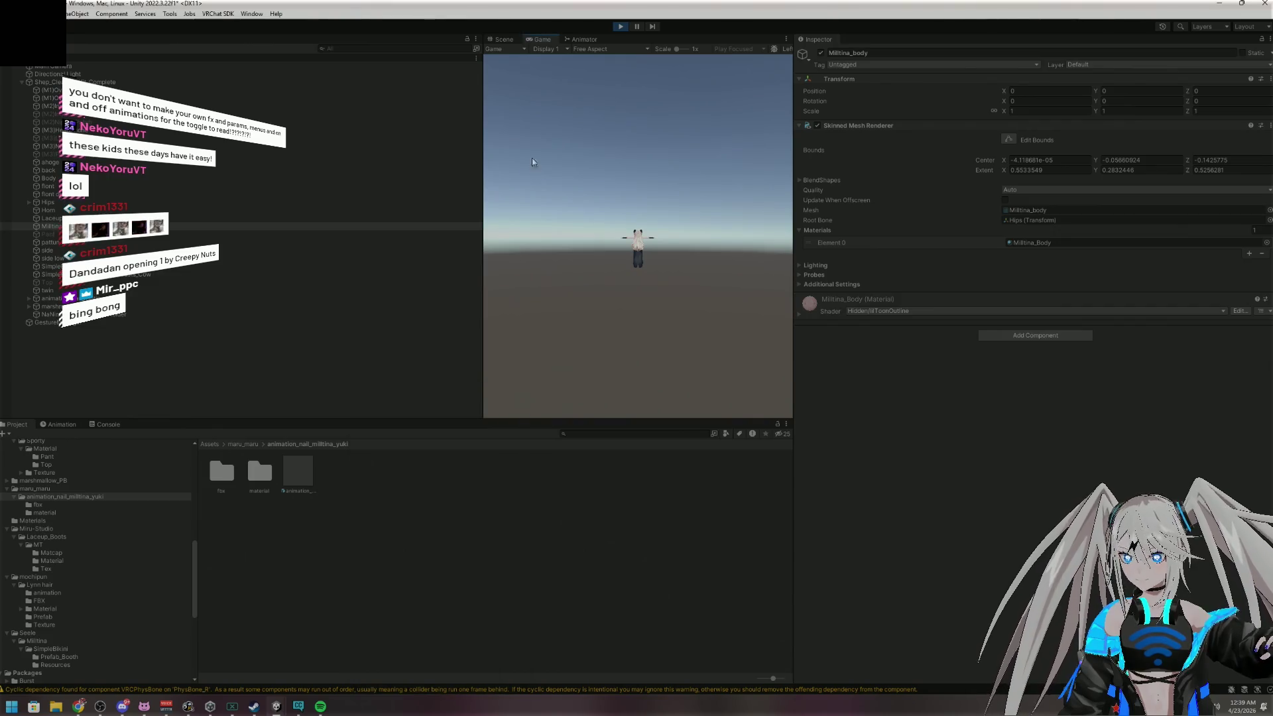
{"action": "left_click", "coordinate": [501, 40]}
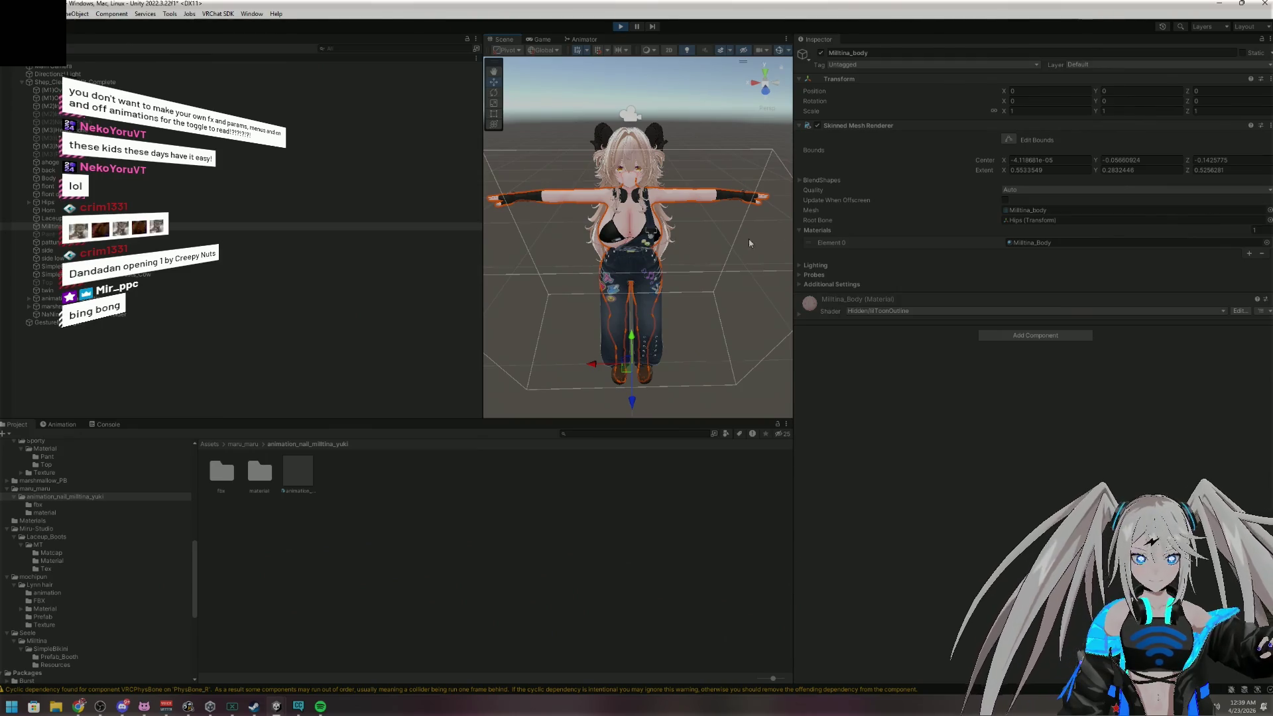
{"action": "left_click", "coordinate": [371, 322]}
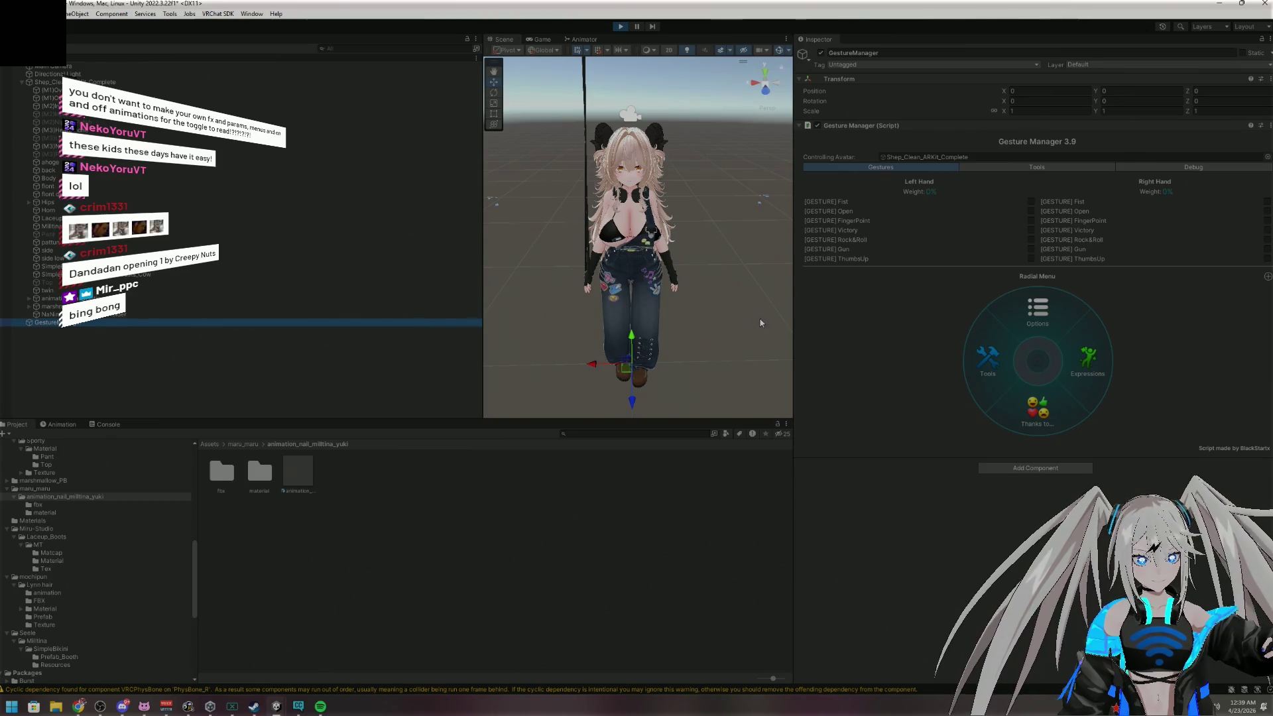
Open the Expressions menu and trigger then release the right-hand Gun gesture
{"action": "left_click", "coordinate": [1090, 365]}
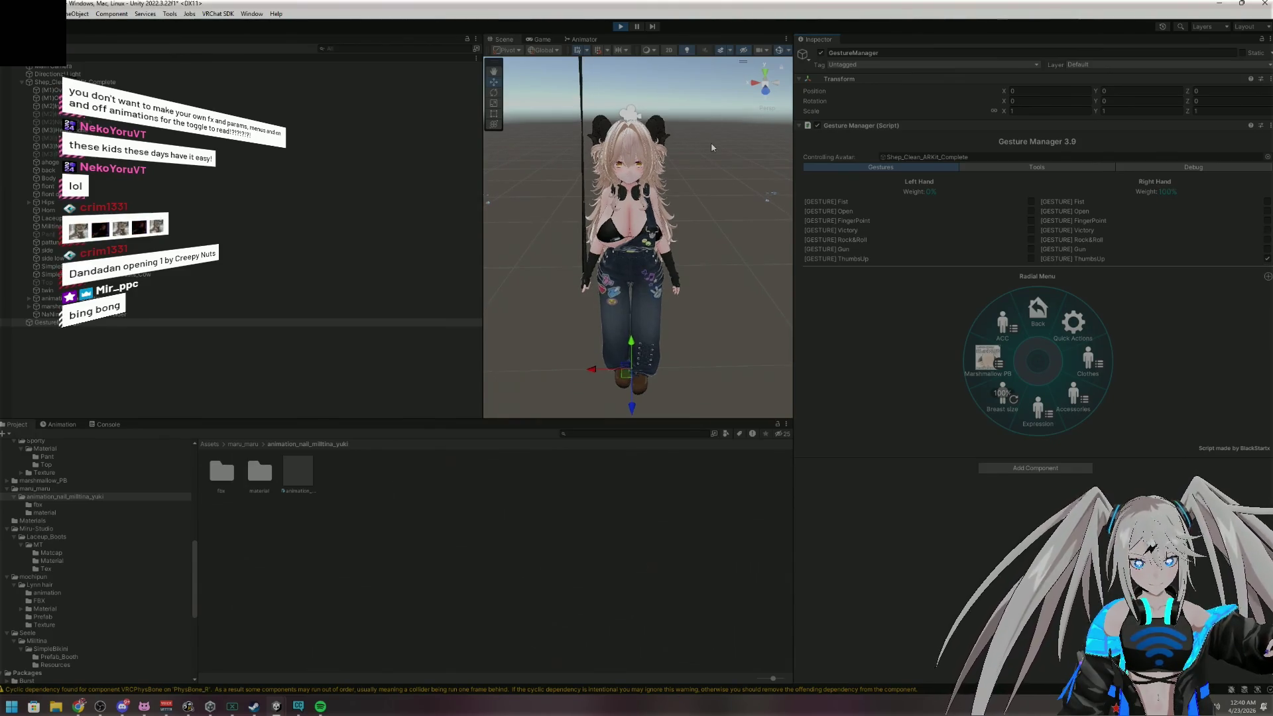
{"action": "scroll", "coordinate": [716, 142], "scroll_direction": "up", "scroll_amount": 10}
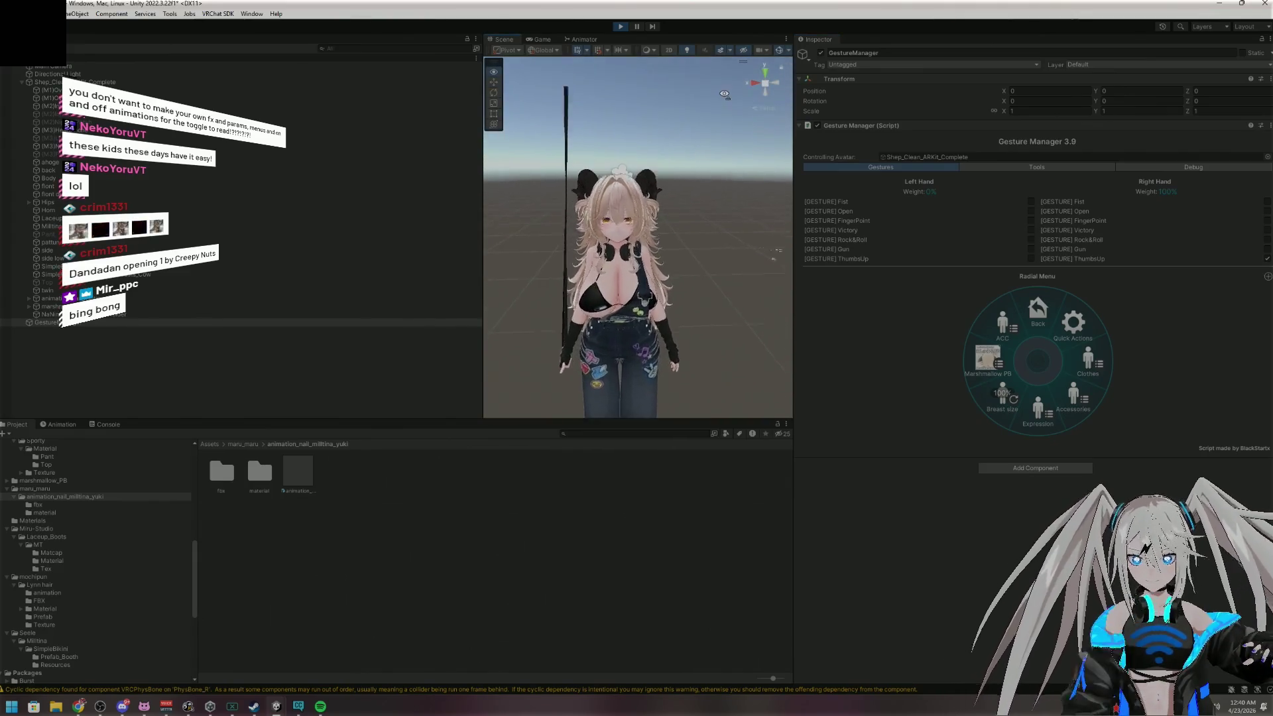
{"action": "scroll", "coordinate": [716, 97], "scroll_direction": "up", "scroll_amount": 5}
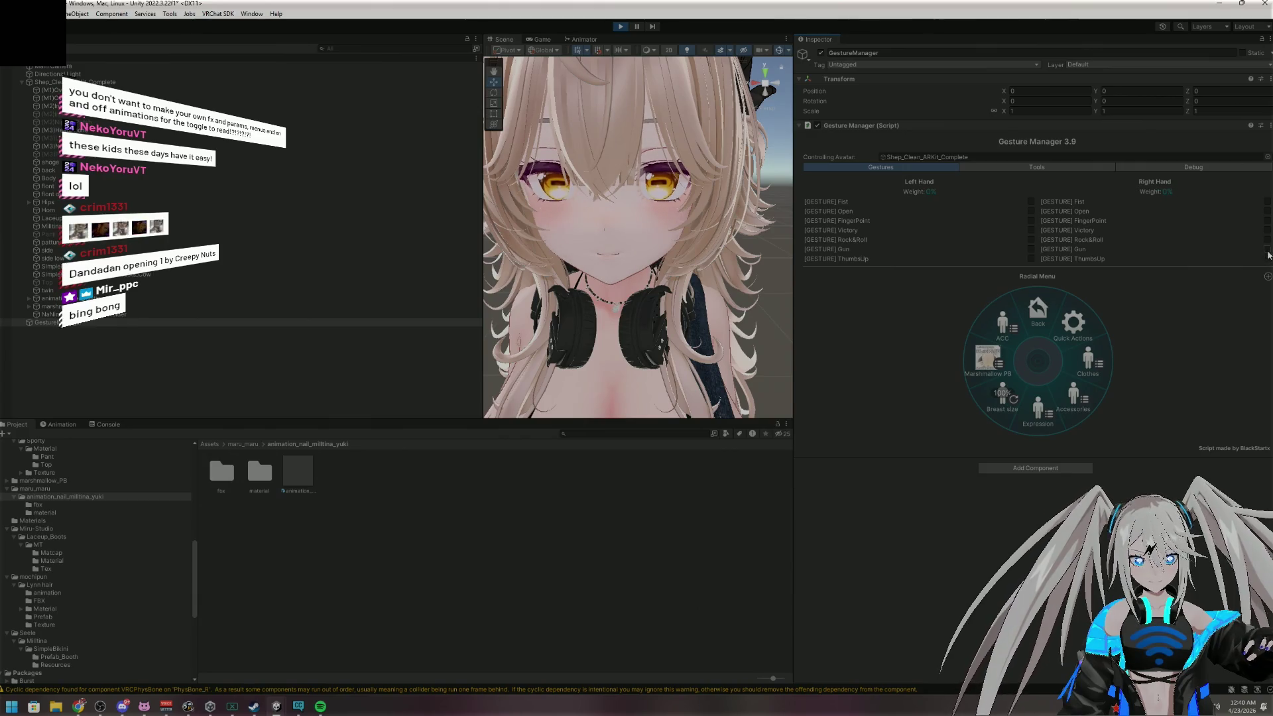
{"action": "left_click", "coordinate": [1269, 249]}
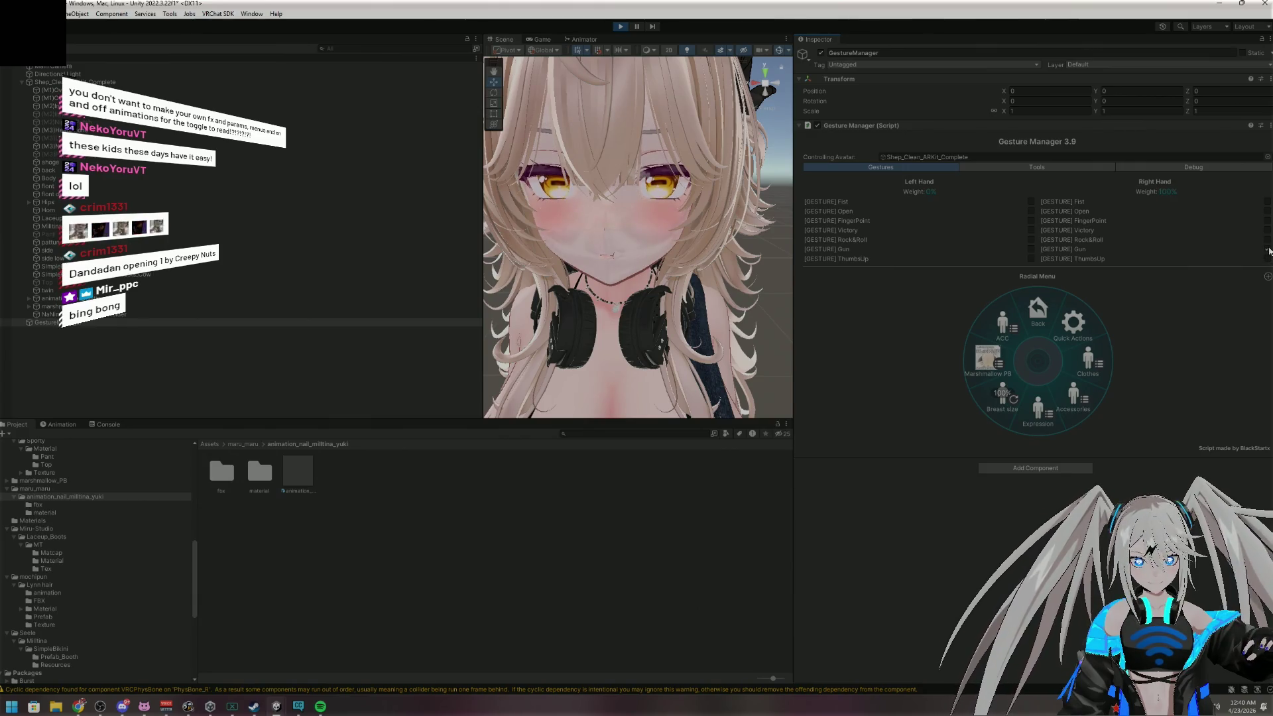
{"action": "left_click", "coordinate": [1268, 250]}
Look through the Clothes toggles submenu, return to the main menu, and exit play mode
{"action": "scroll", "coordinate": [634, 194], "scroll_direction": "down", "scroll_amount": 5}
{"action": "scroll", "coordinate": [726, 256], "scroll_direction": "down", "scroll_amount": 5}
{"action": "mouse_move", "coordinate": [729, 265]}
{"action": "left_mouse_down"}
{"action": "mouse_move", "coordinate": [829, 305]}
{"action": "mouse_move", "coordinate": [932, 306]}
{"action": "mouse_move", "coordinate": [733, 277]}
{"action": "mouse_move", "coordinate": [746, 281]}
{"action": "left_mouse_up"}
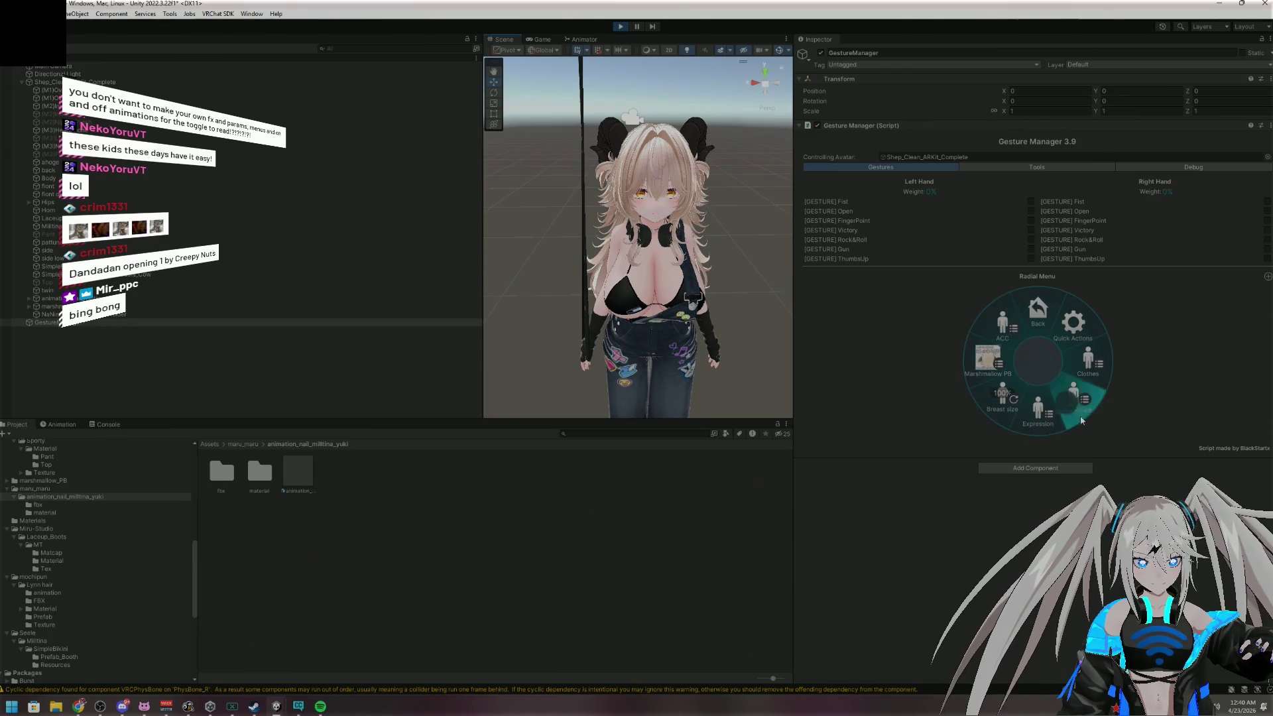
{"action": "left_click", "coordinate": [1088, 363]}
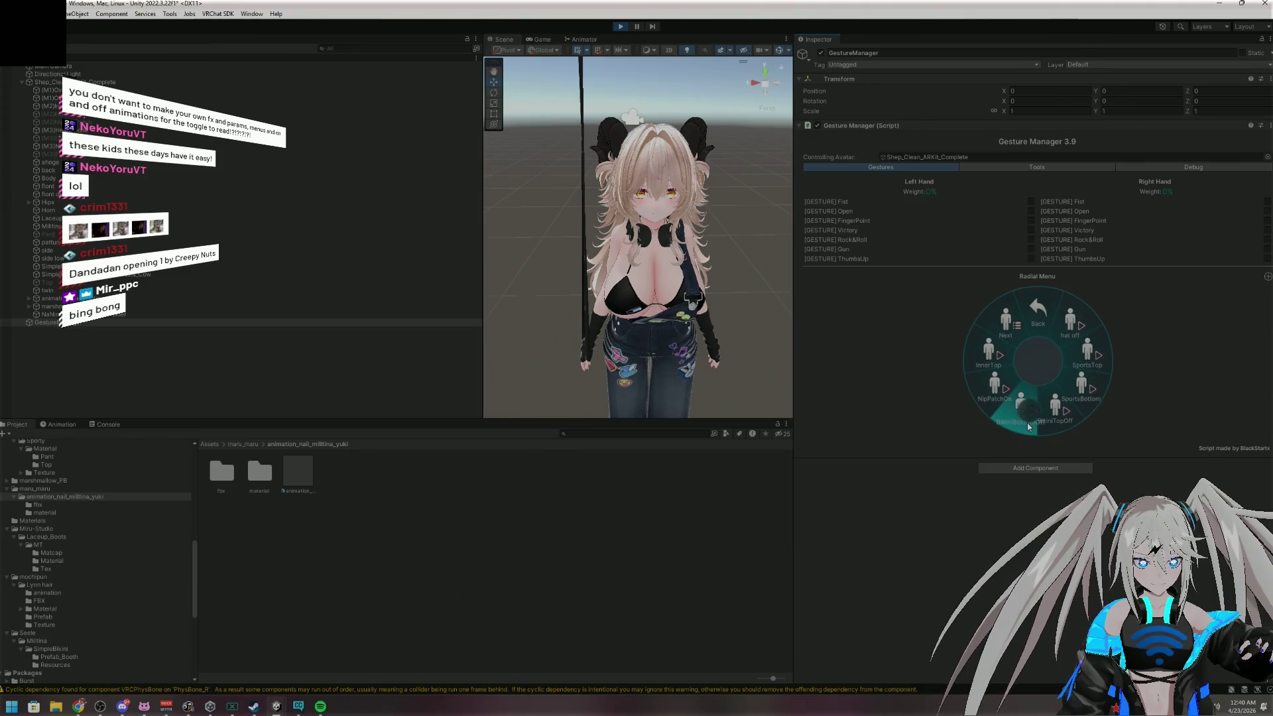
{"action": "left_click", "coordinate": [1044, 307]}
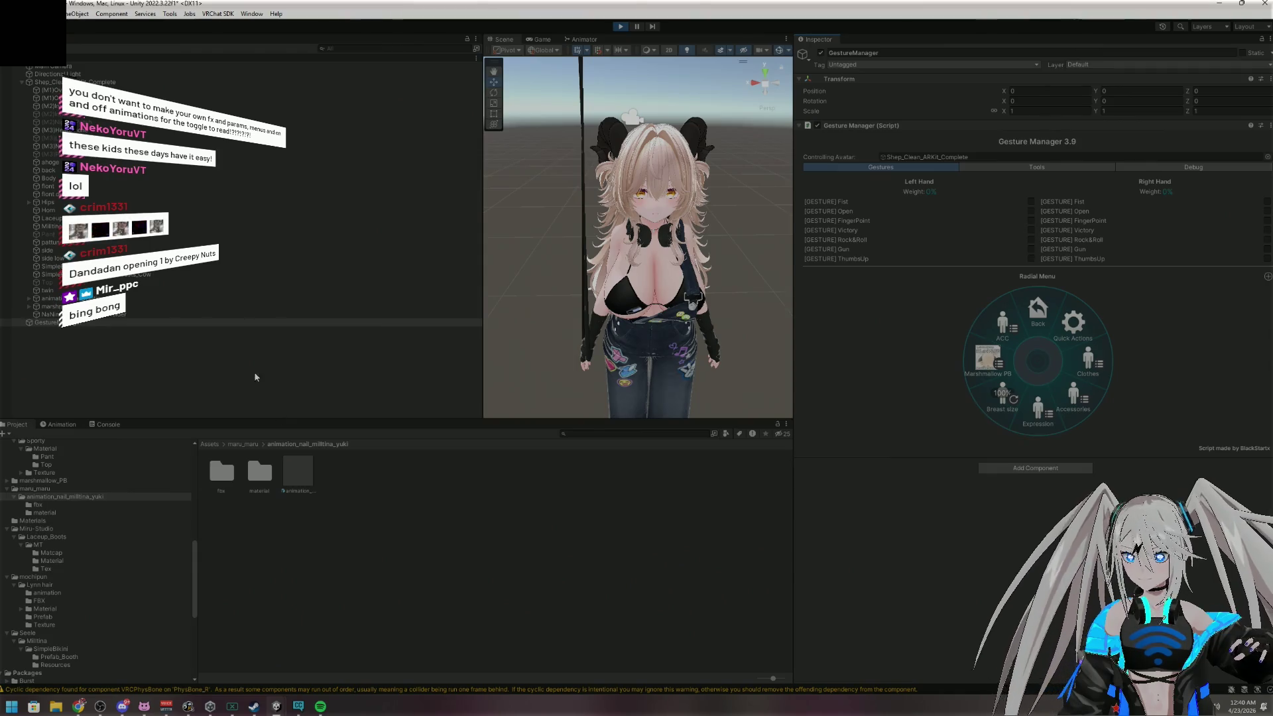
{"action": "left_click", "coordinate": [620, 26]}
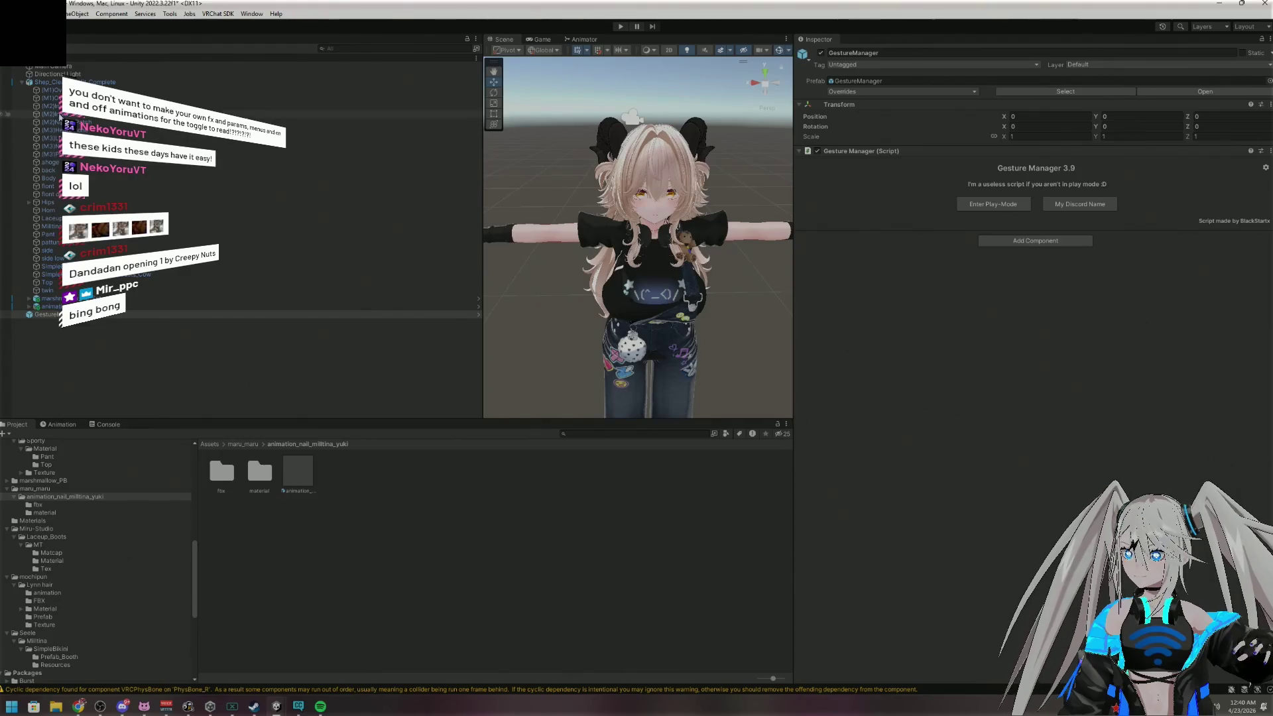
Select the back mesh and expand its cream2 lilToon material's Rim Light settings
{"action": "left_click", "coordinate": [50, 106]}
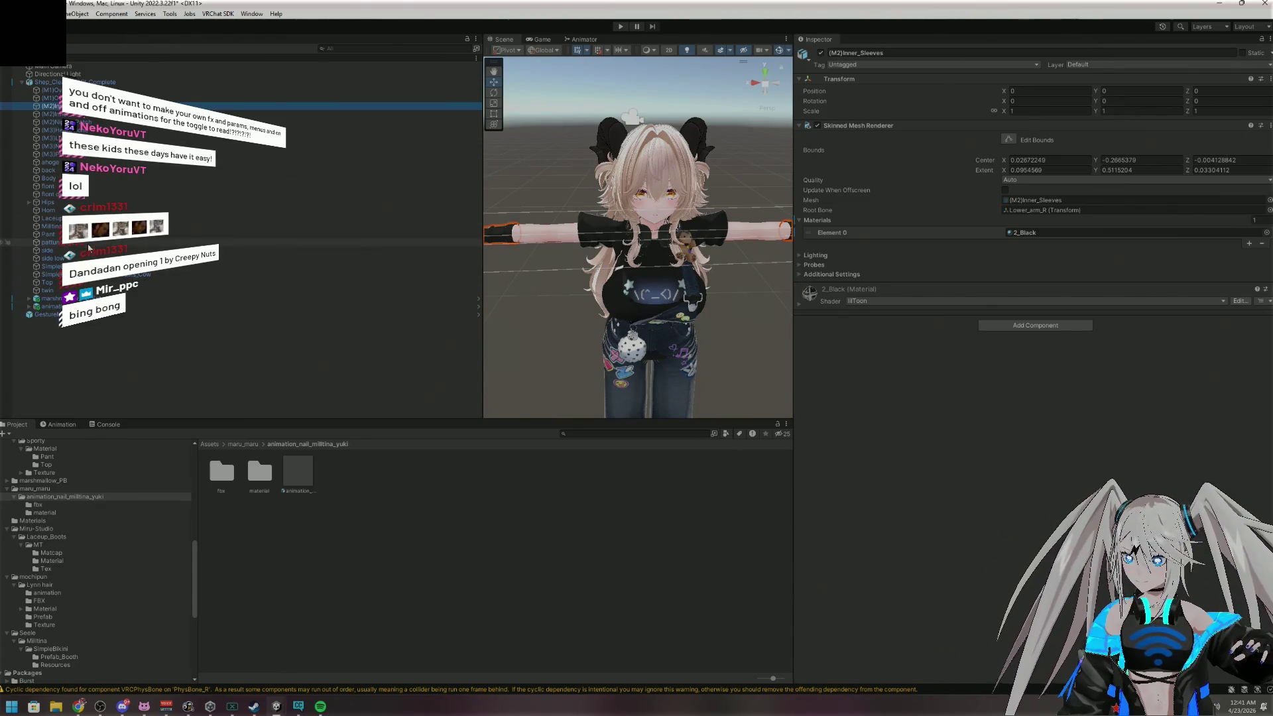
{"action": "left_click", "coordinate": [93, 171]}
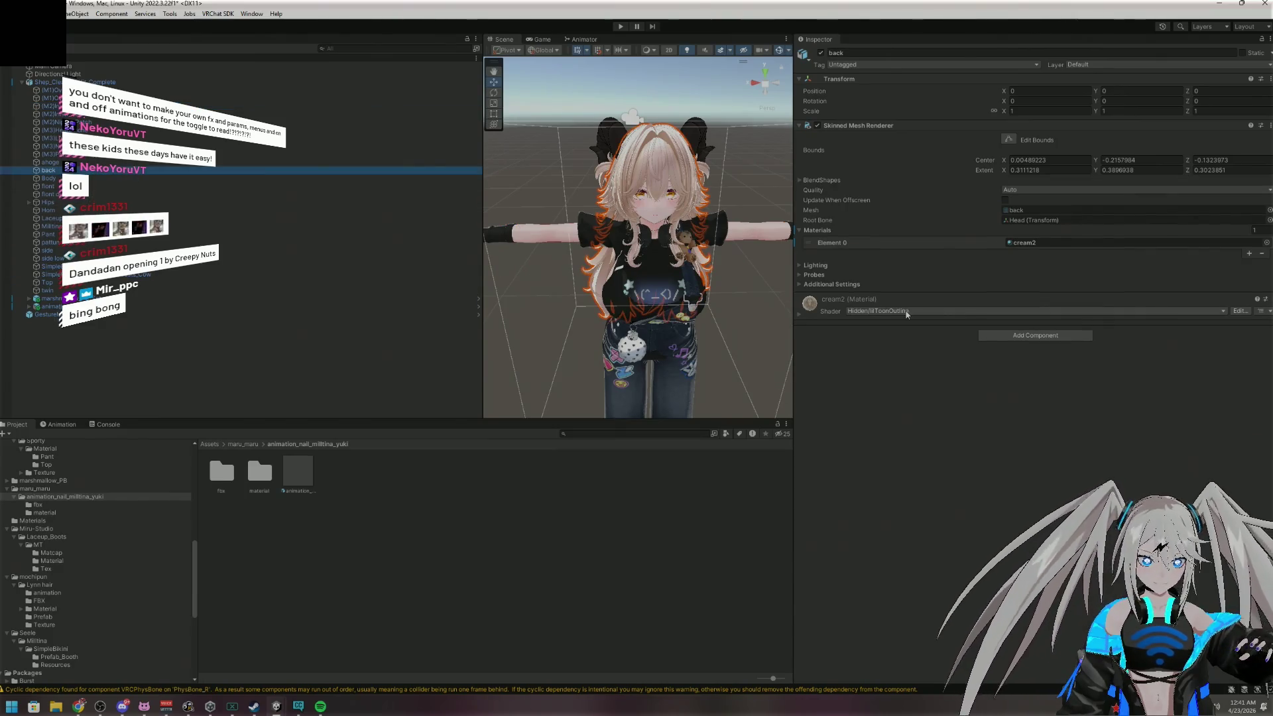
{"action": "left_click", "coordinate": [806, 316]}
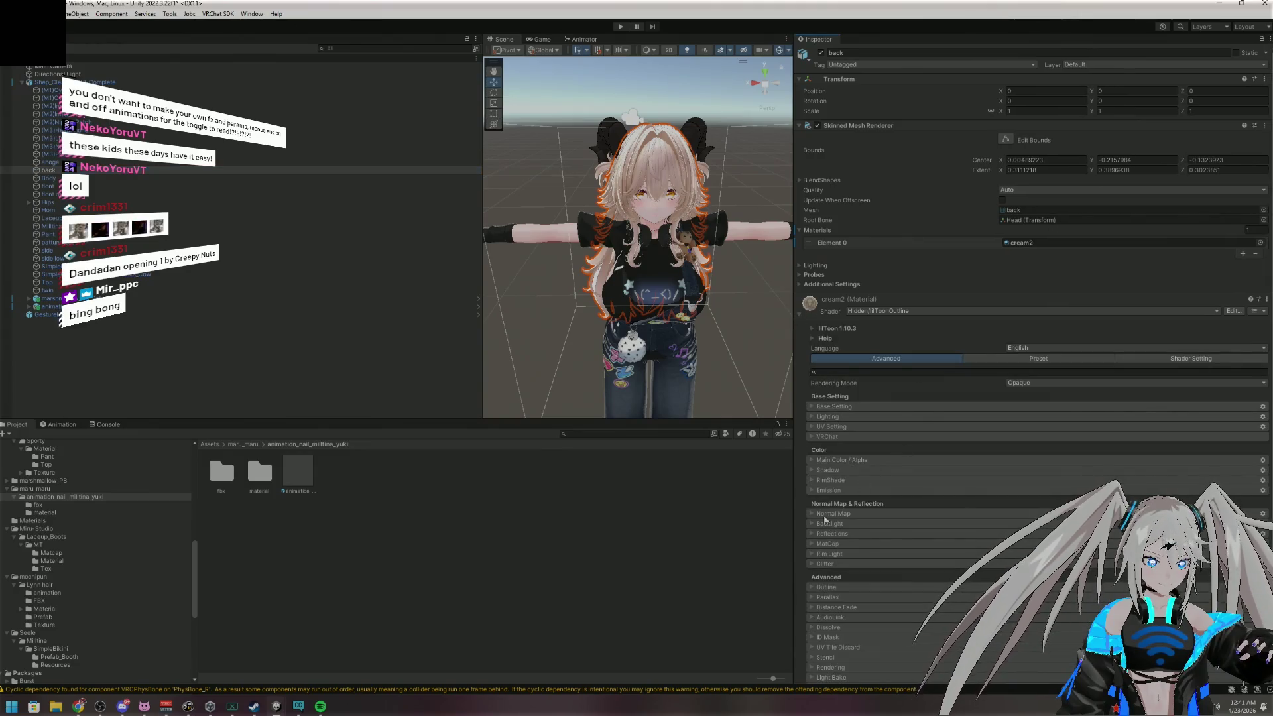
{"action": "mouse_move", "coordinate": [629, 279]}
{"action": "left_mouse_down"}
{"action": "mouse_move", "coordinate": [1103, 290]}
{"action": "mouse_move", "coordinate": [1075, 308]}
{"action": "left_mouse_up"}
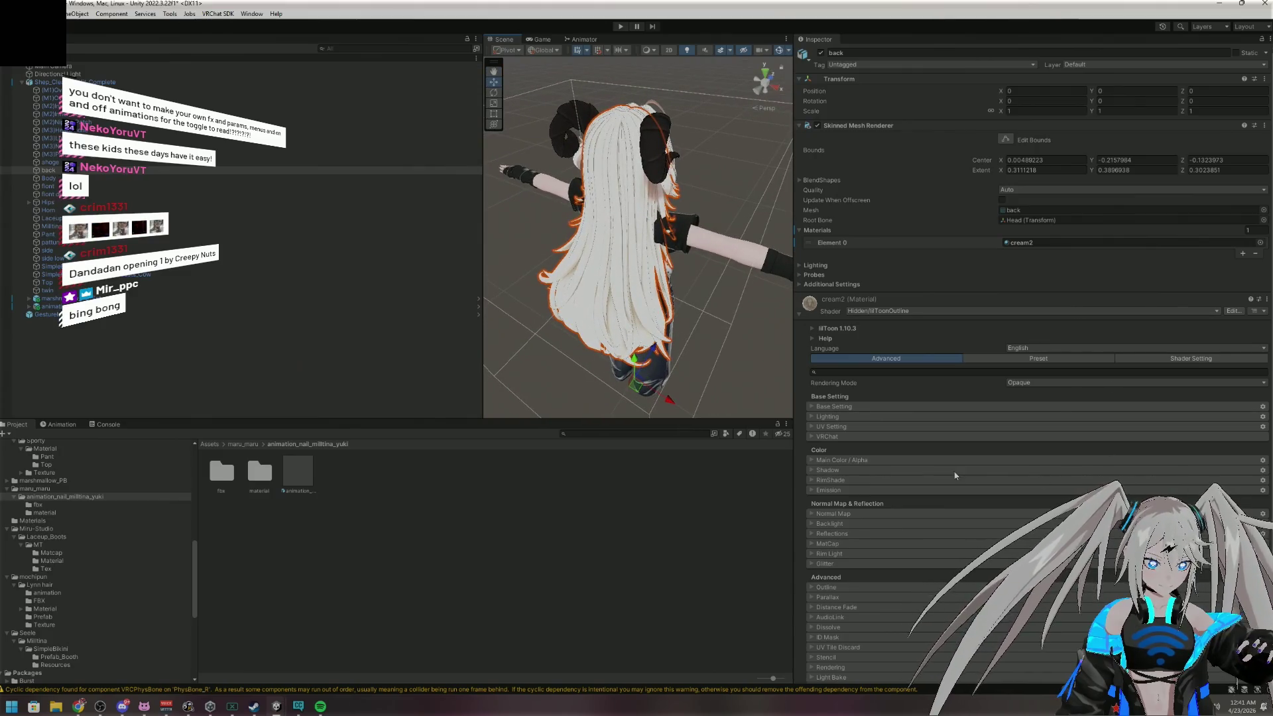
{"action": "scroll", "coordinate": [855, 510], "scroll_direction": "down", "scroll_amount": 3}
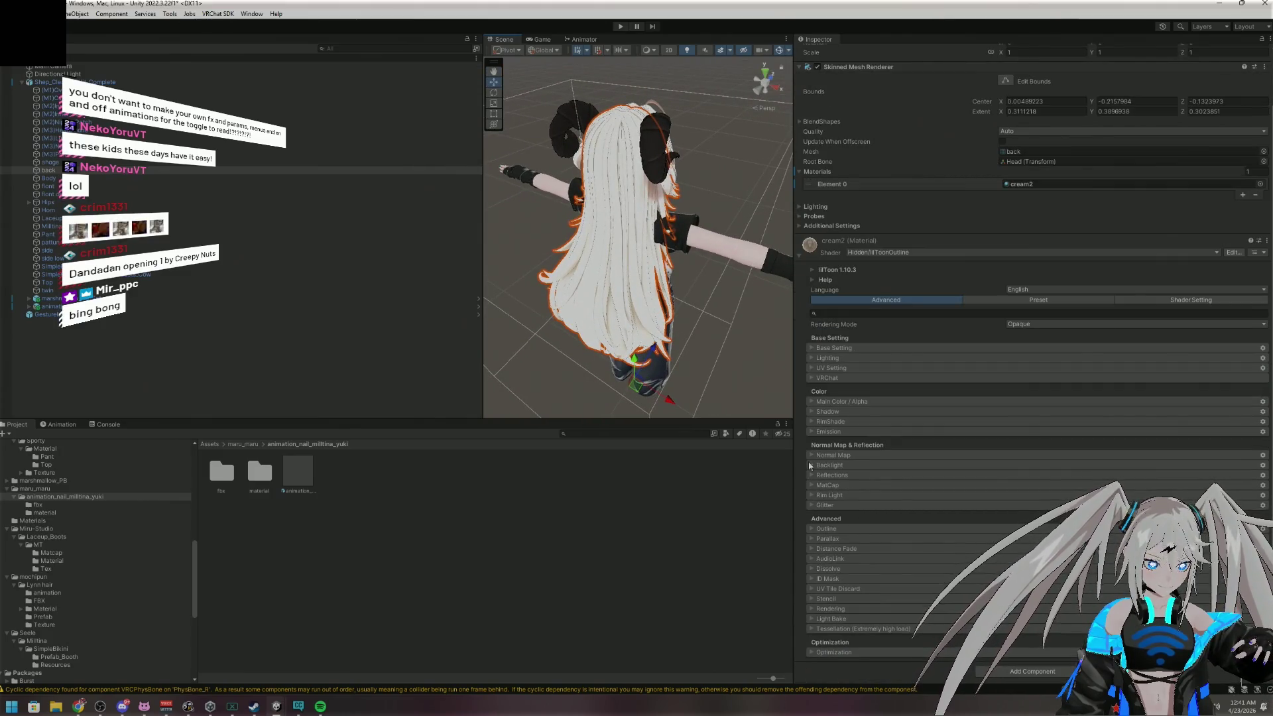
{"action": "left_click", "coordinate": [809, 495]}
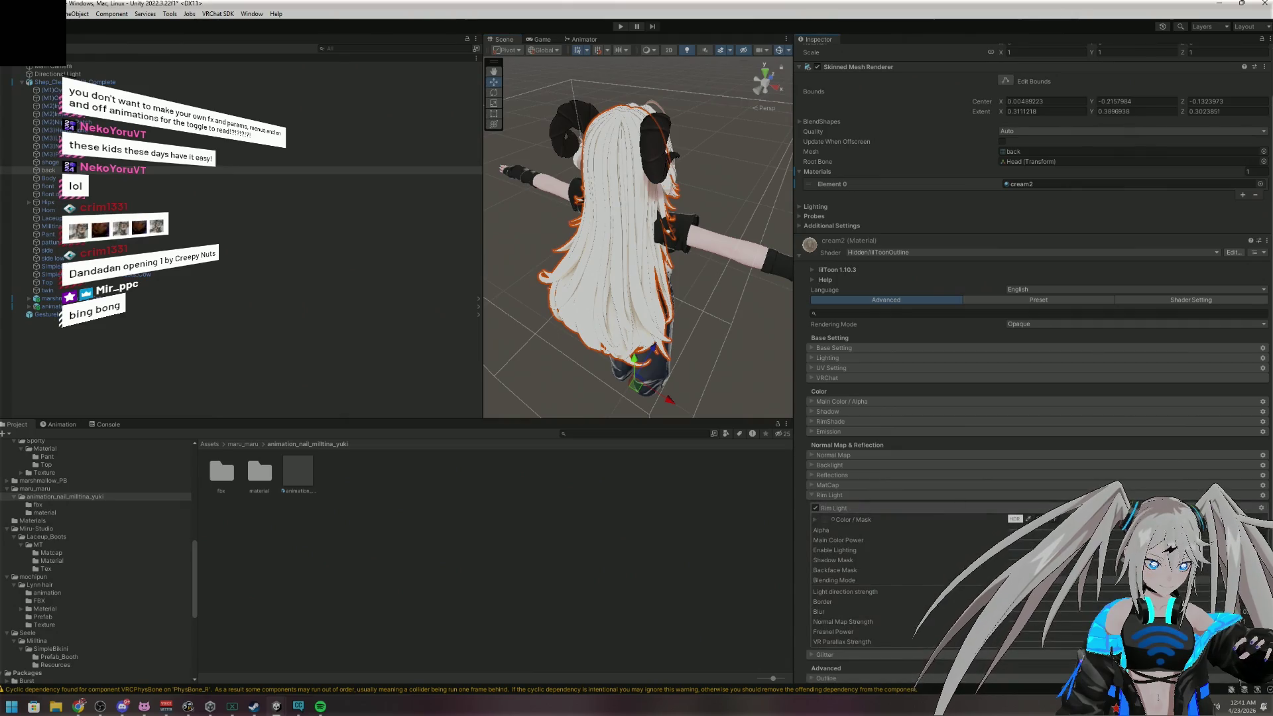